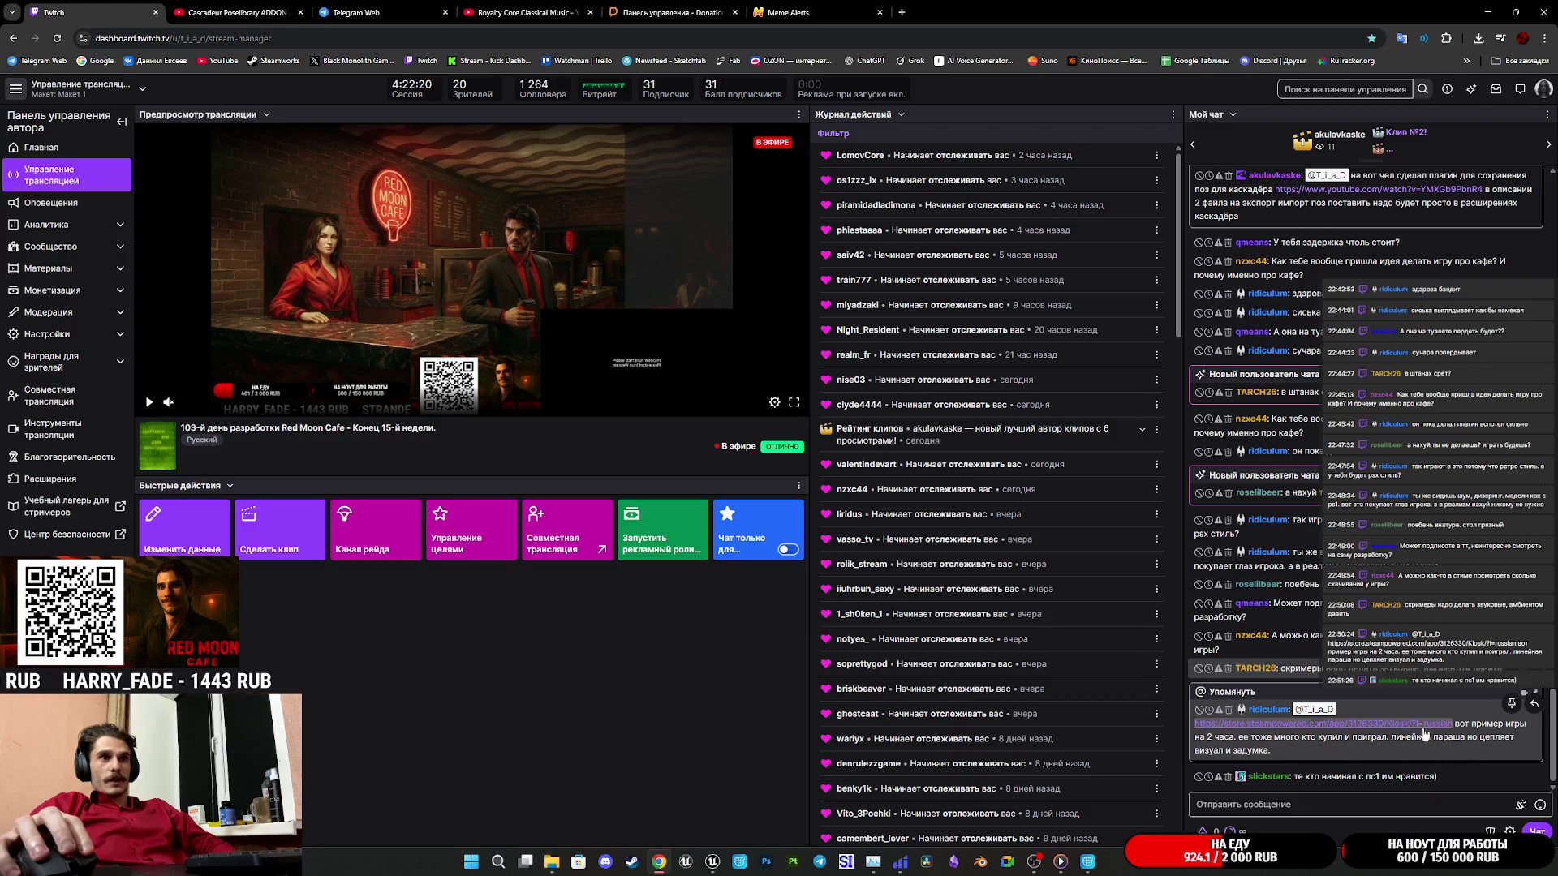
Open the chat's Kiosk Steam store link in a new browser tab and switch to it.
{"action": "middle_click", "coordinate": [1399, 732]}
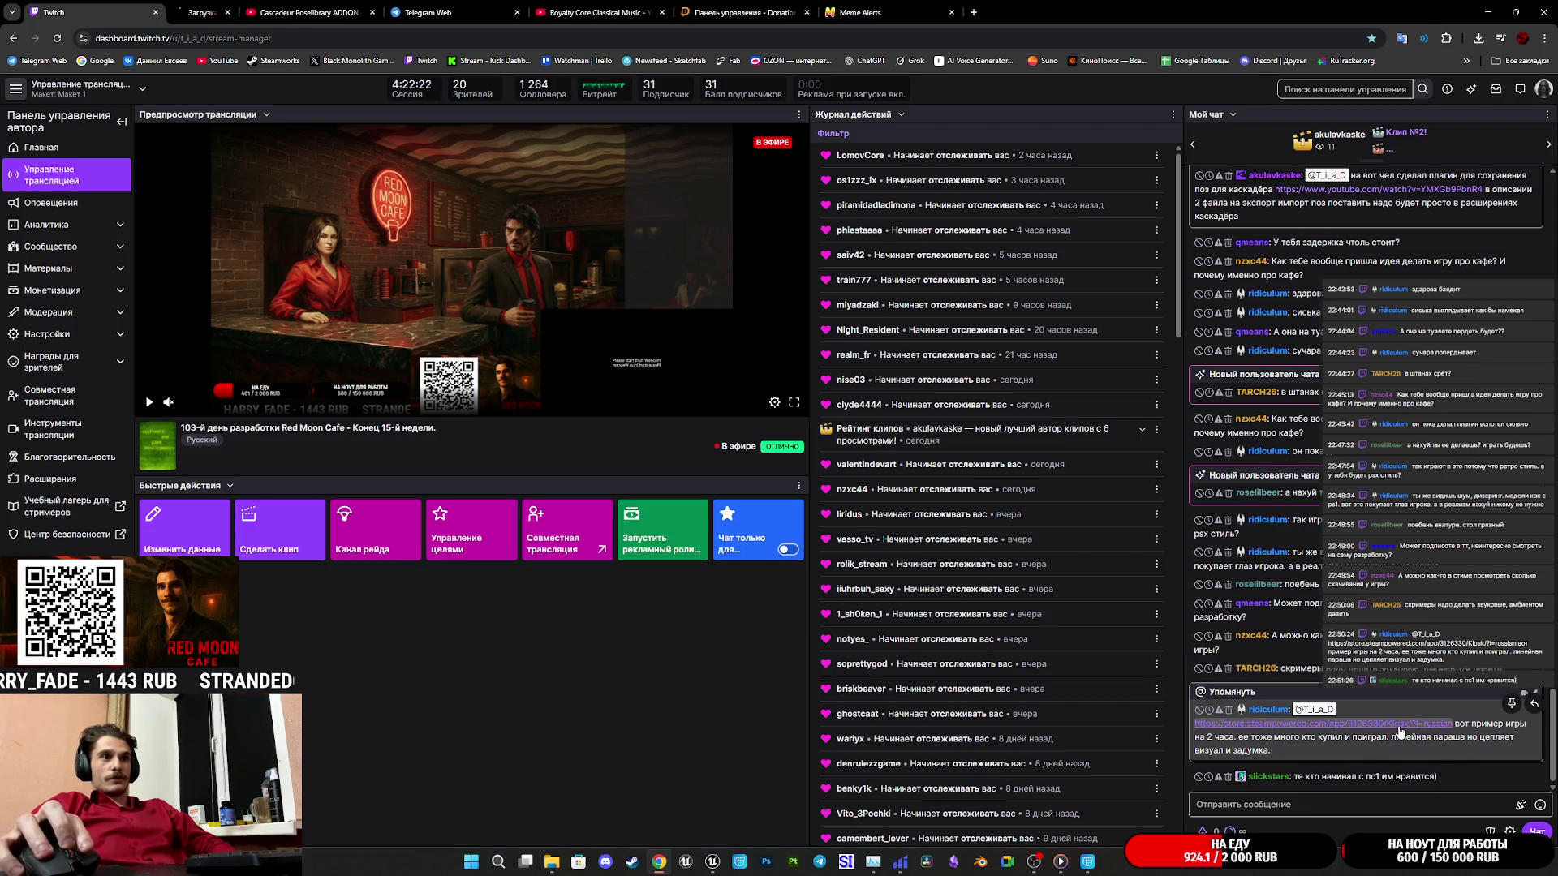
{"action": "left_click", "coordinate": [265, 5]}
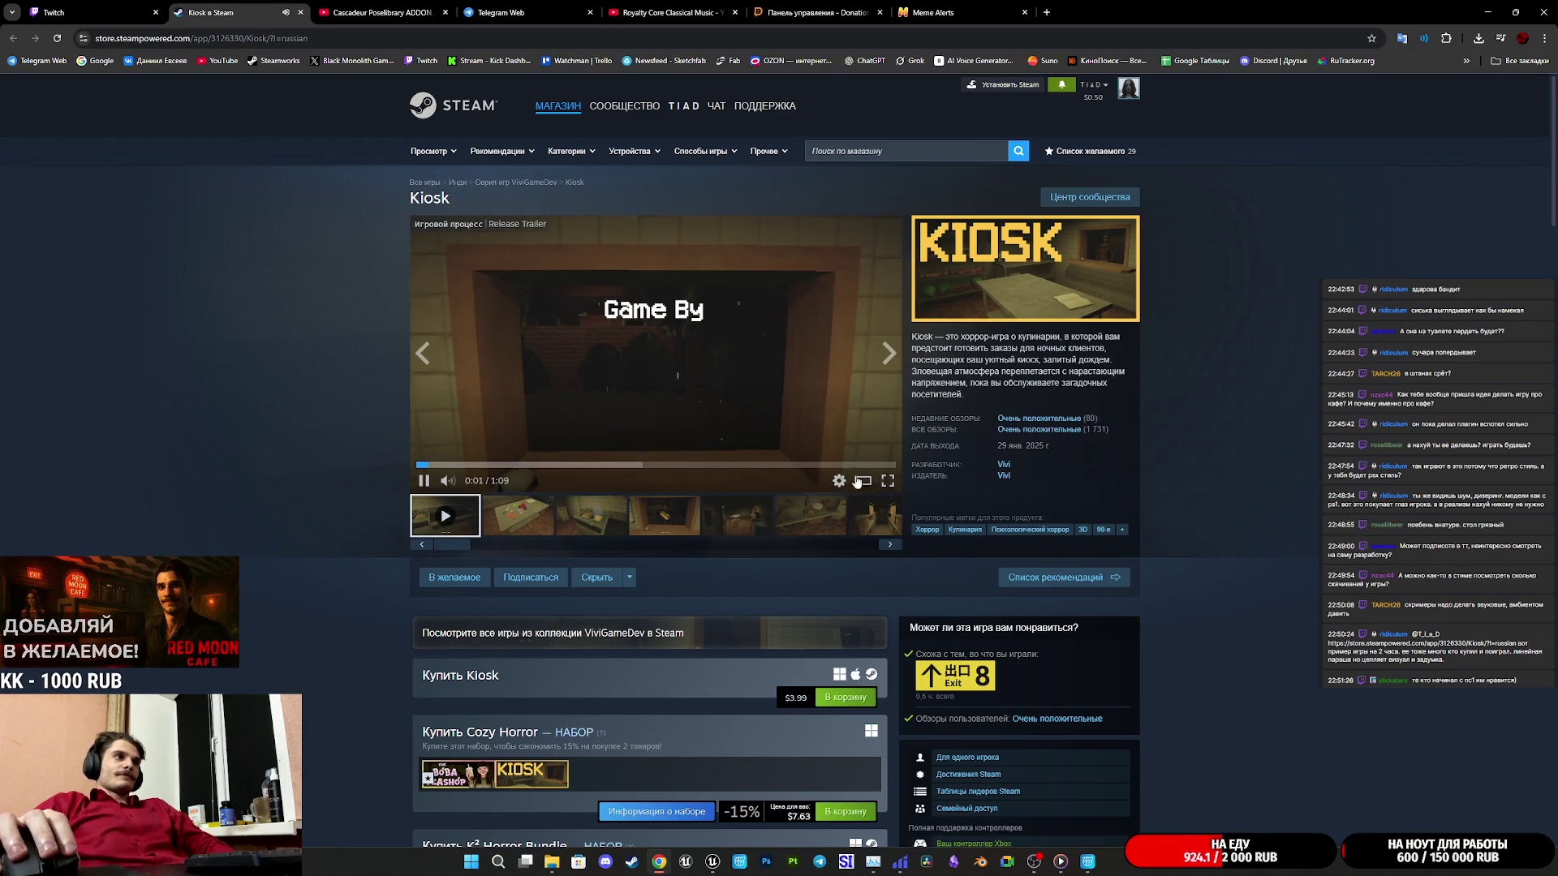
Watch the Kiosk trailer muted in fullscreen, then pause it and close the Steam tab.
{"action": "left_click", "coordinate": [444, 482]}
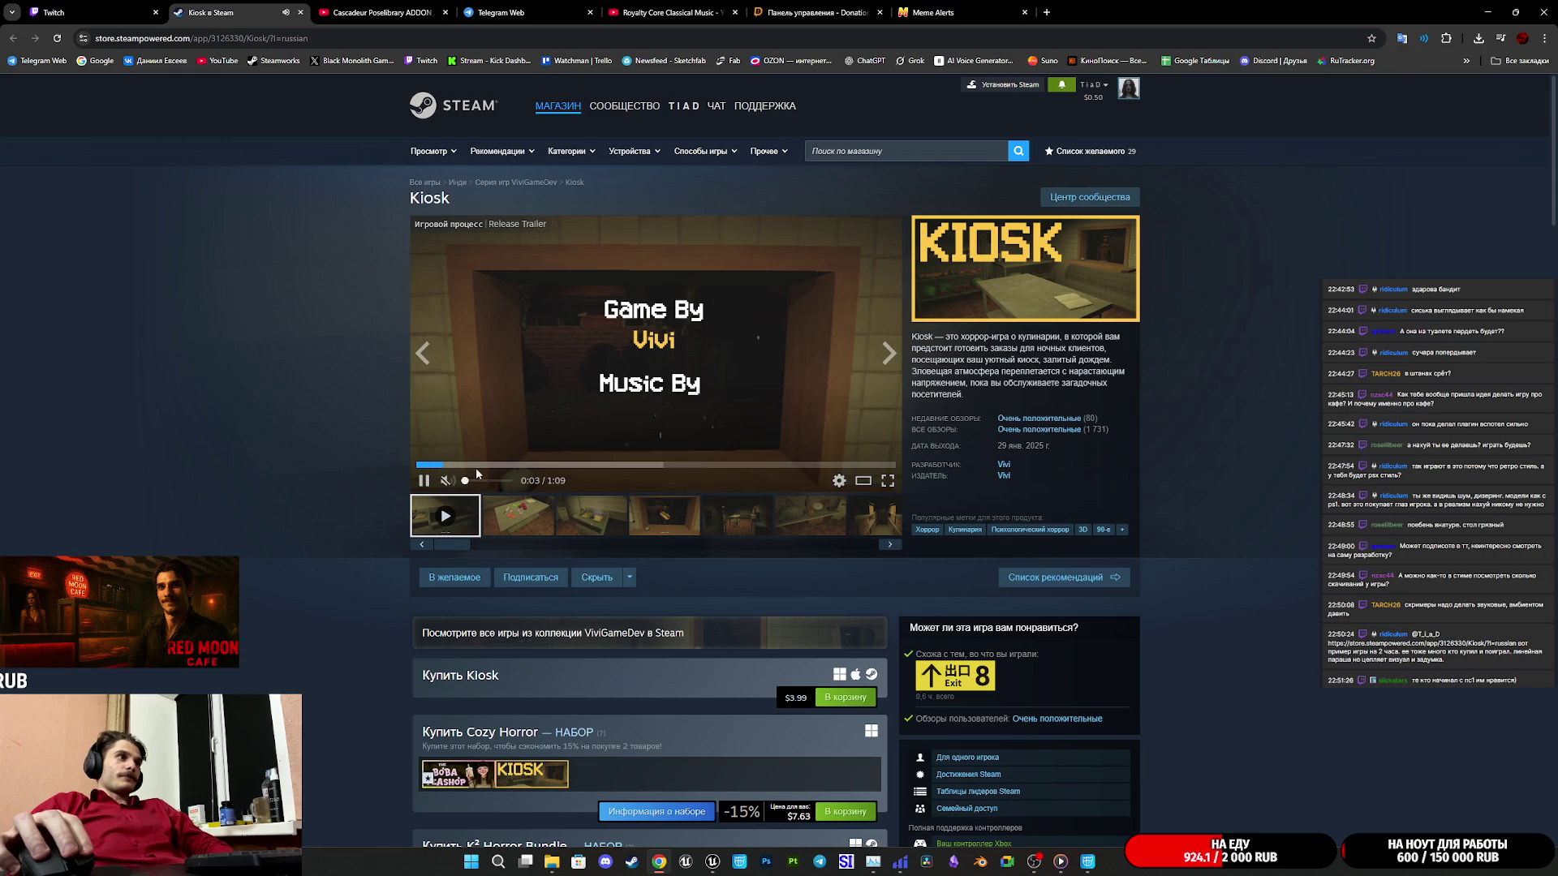
{"action": "left_click", "coordinate": [887, 480]}
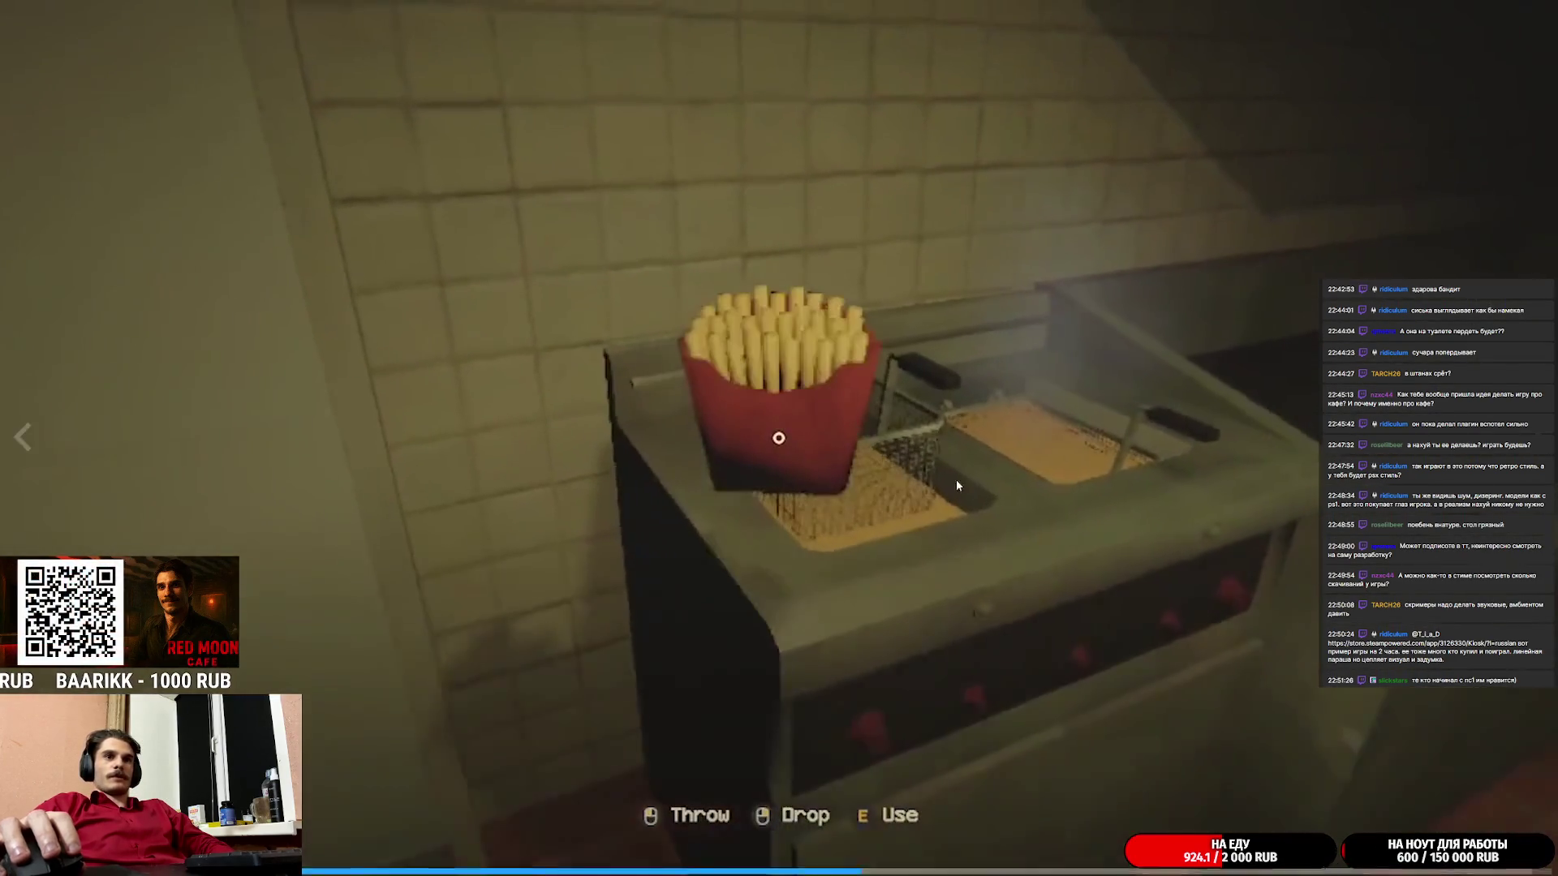
{"action": "mouse_move", "coordinate": [1233, 610]}
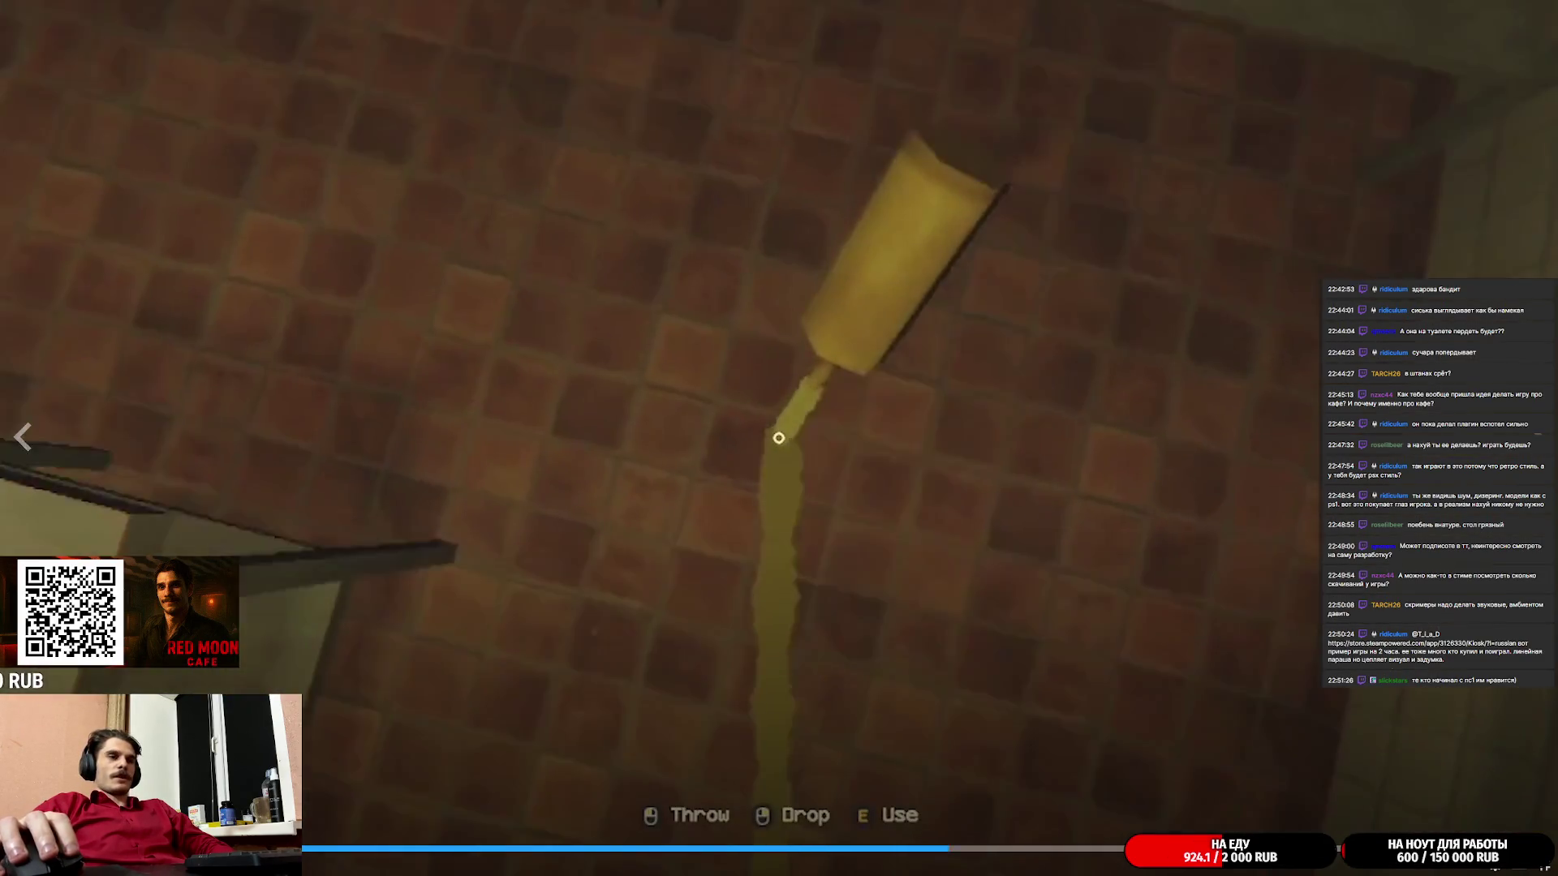
{"action": "key", "text": "Escape"}
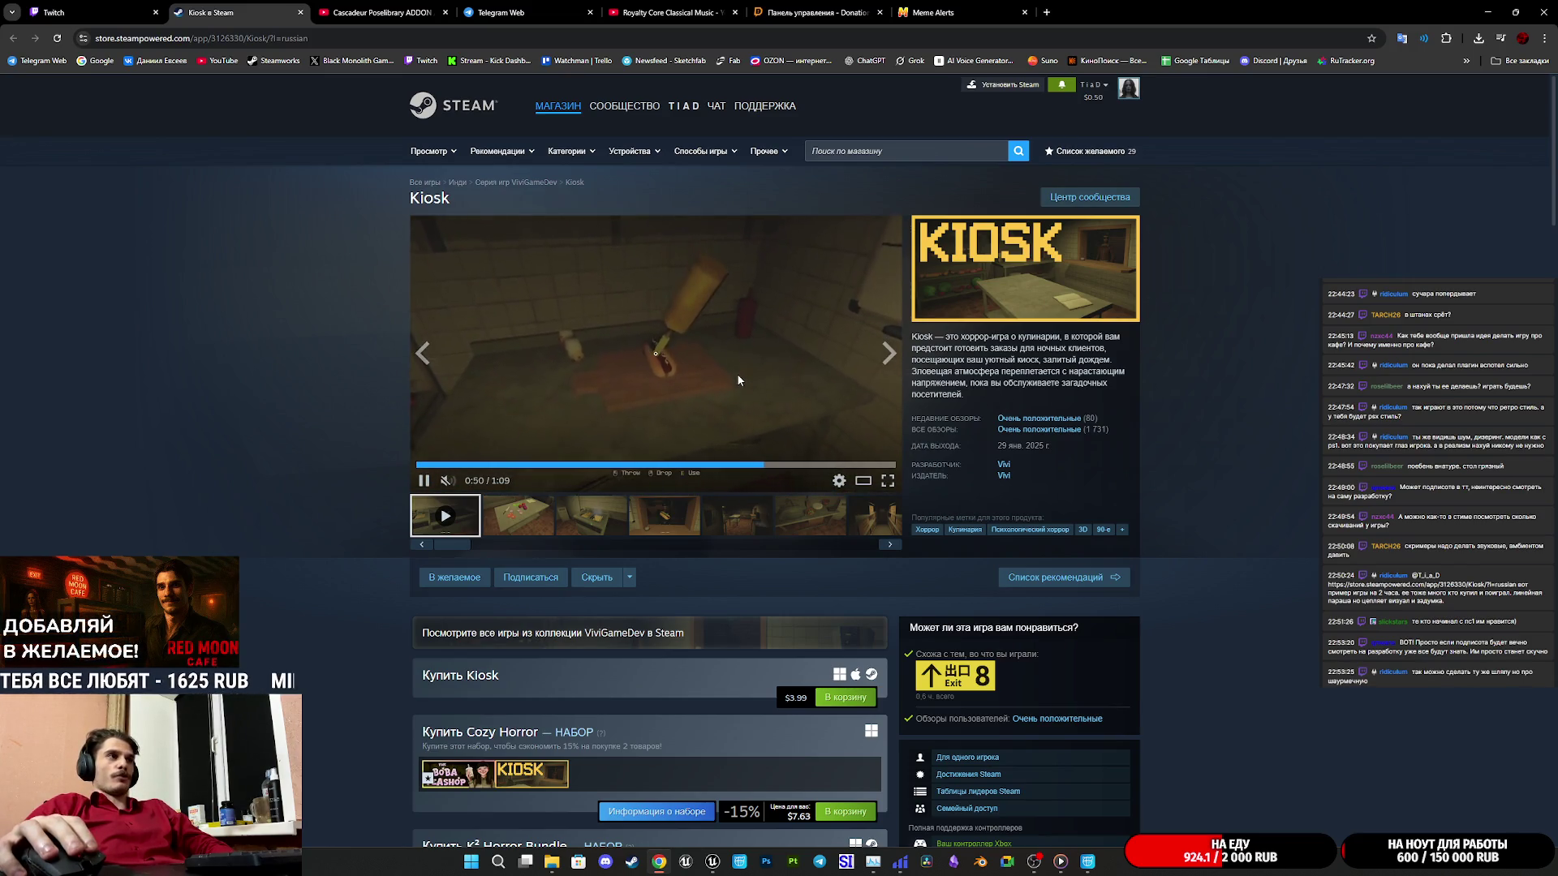
{"action": "left_click", "coordinate": [766, 304]}
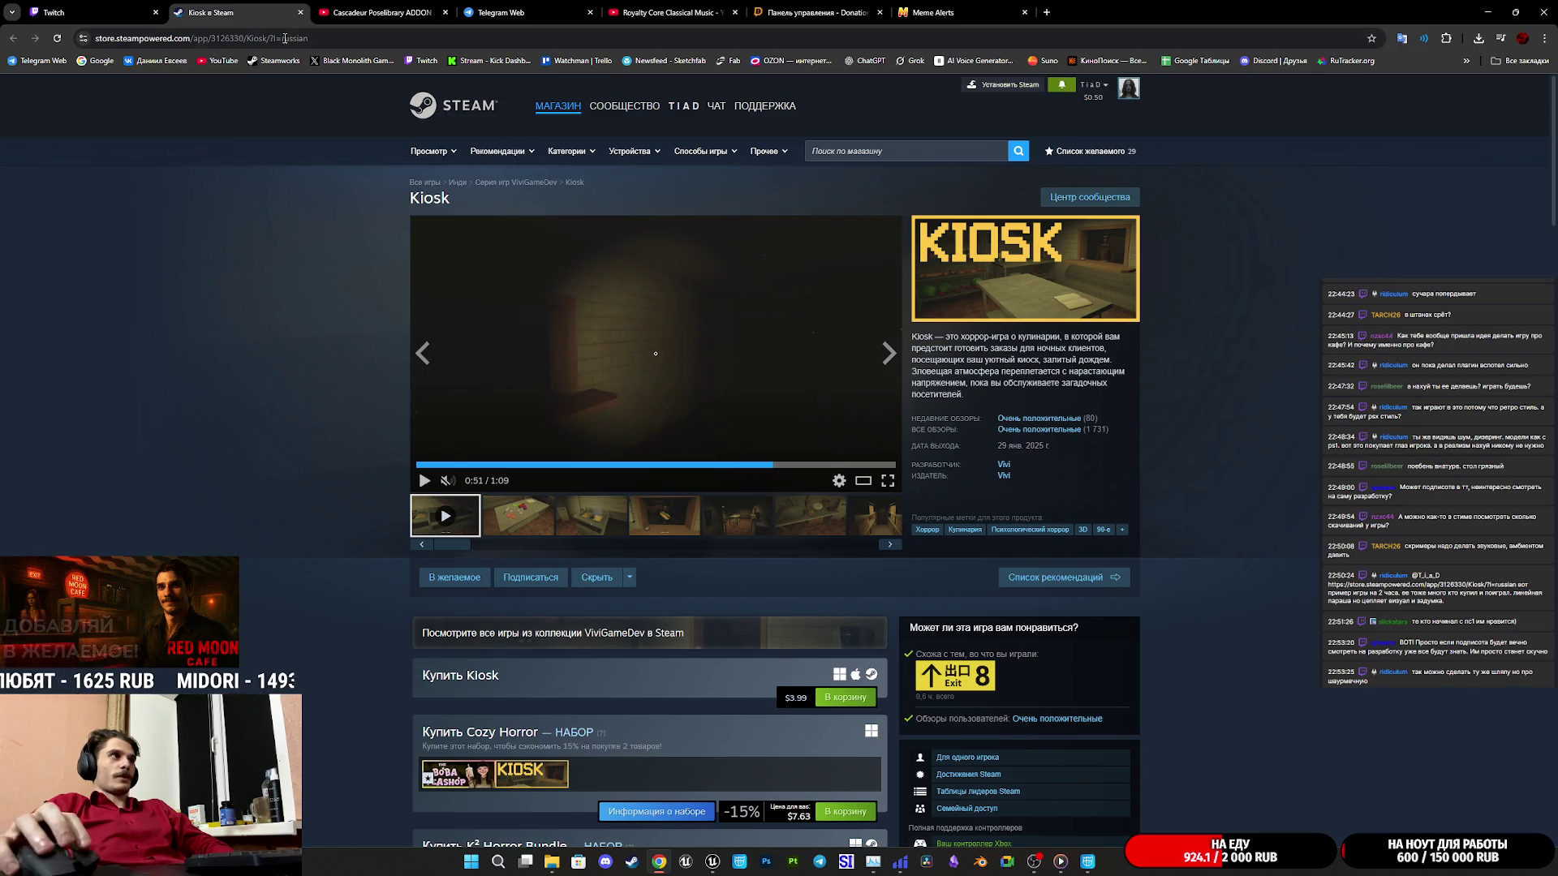
{"action": "middle_click", "coordinate": [246, 6]}
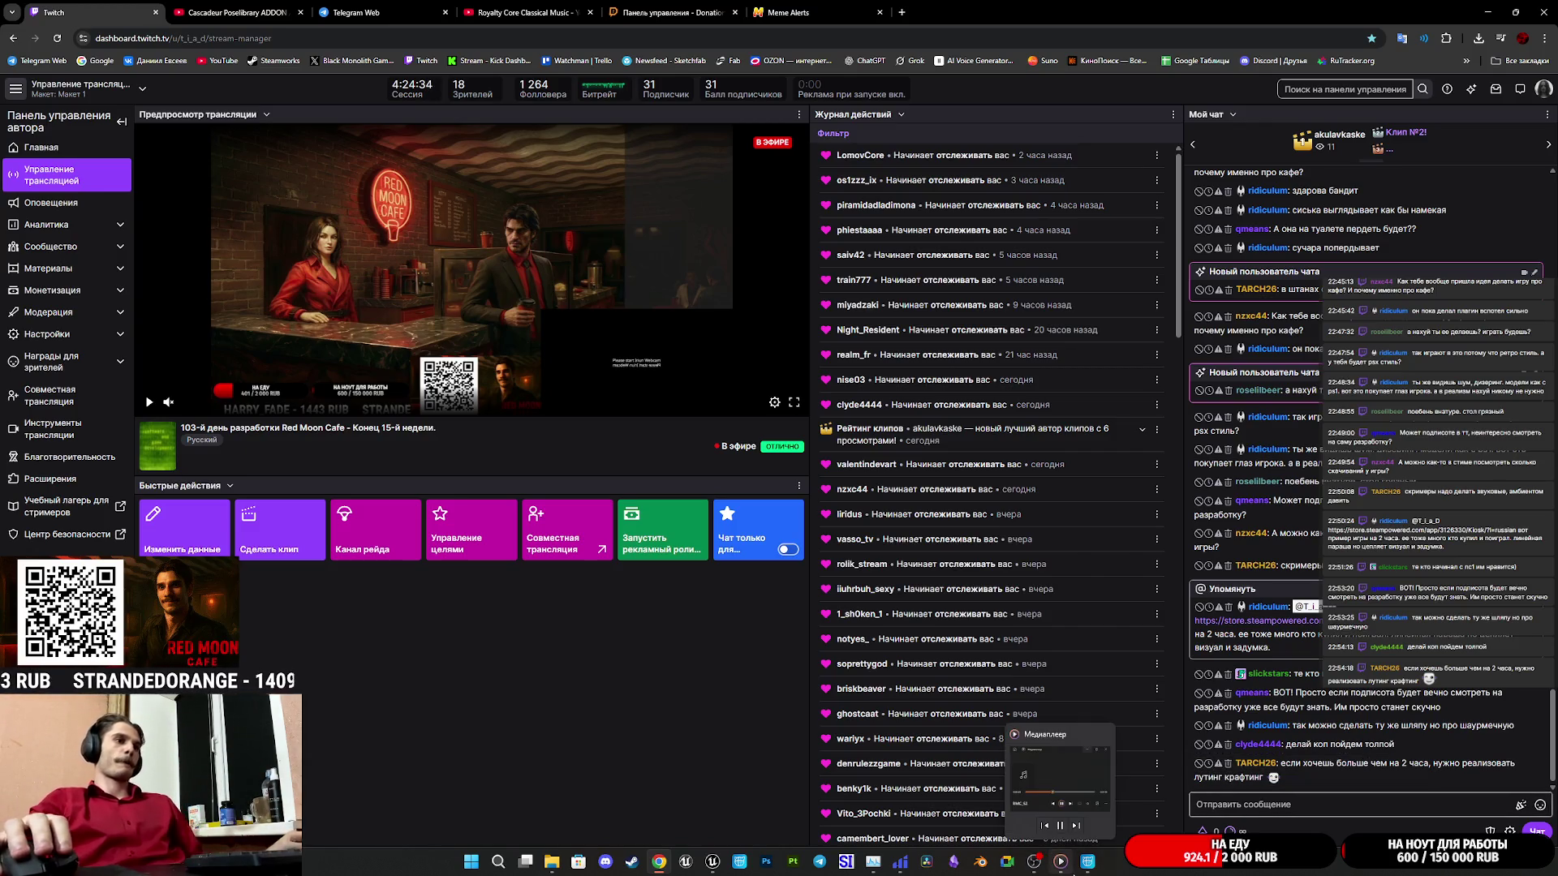
{"action": "mouse_move", "coordinate": [1080, 869]}
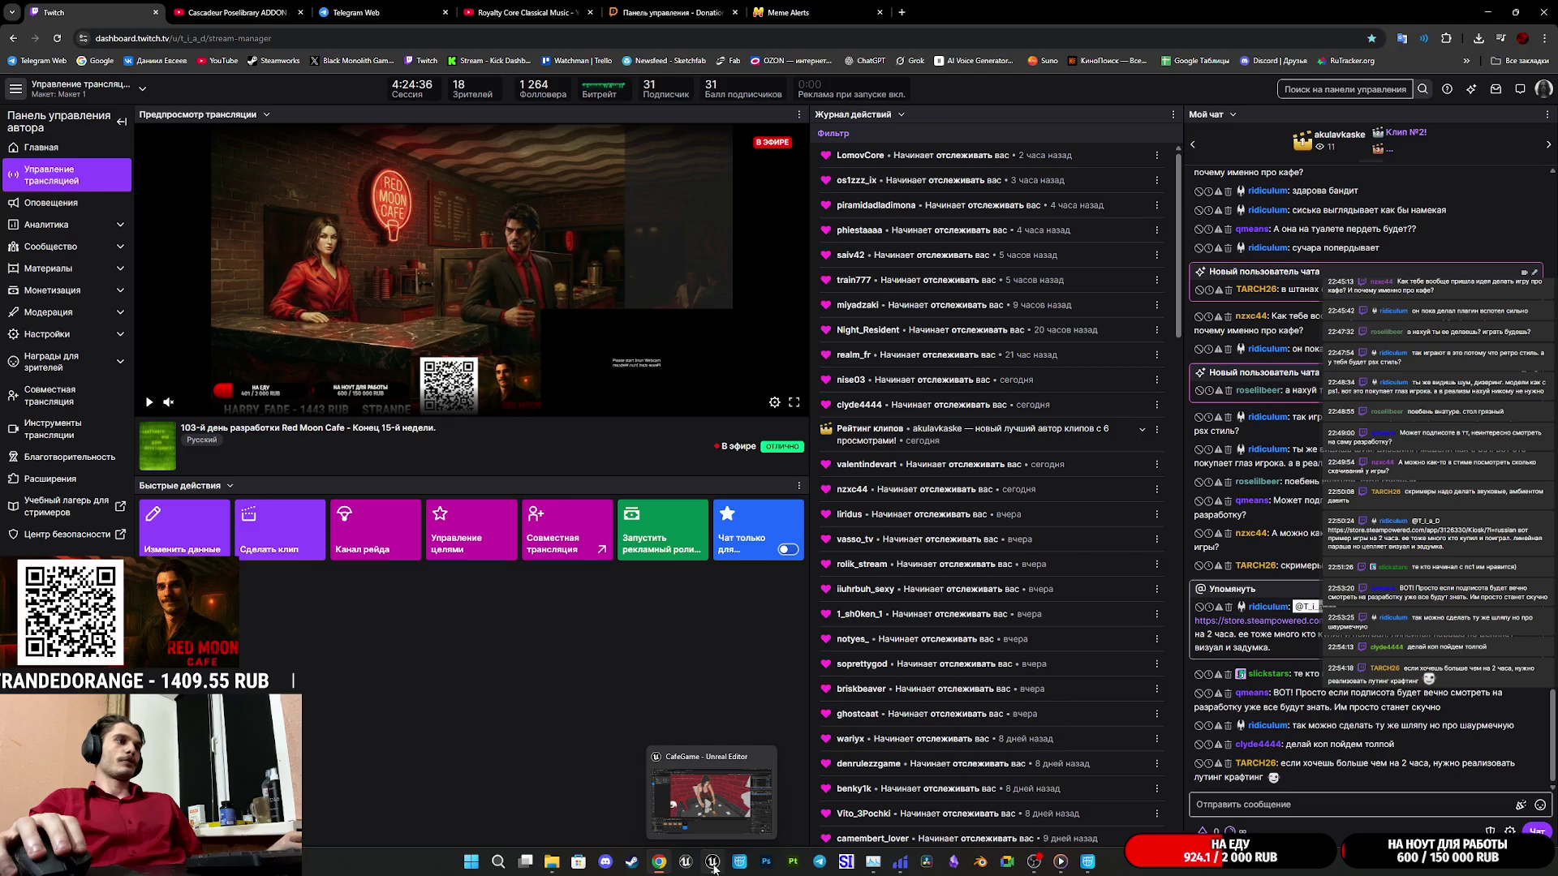
{"action": "left_click", "coordinate": [730, 787]}
Save ThirdPersonExampleMap and open the Siting folder in the Content Browser.
{"action": "key", "text": "ctrl+shift+s"}
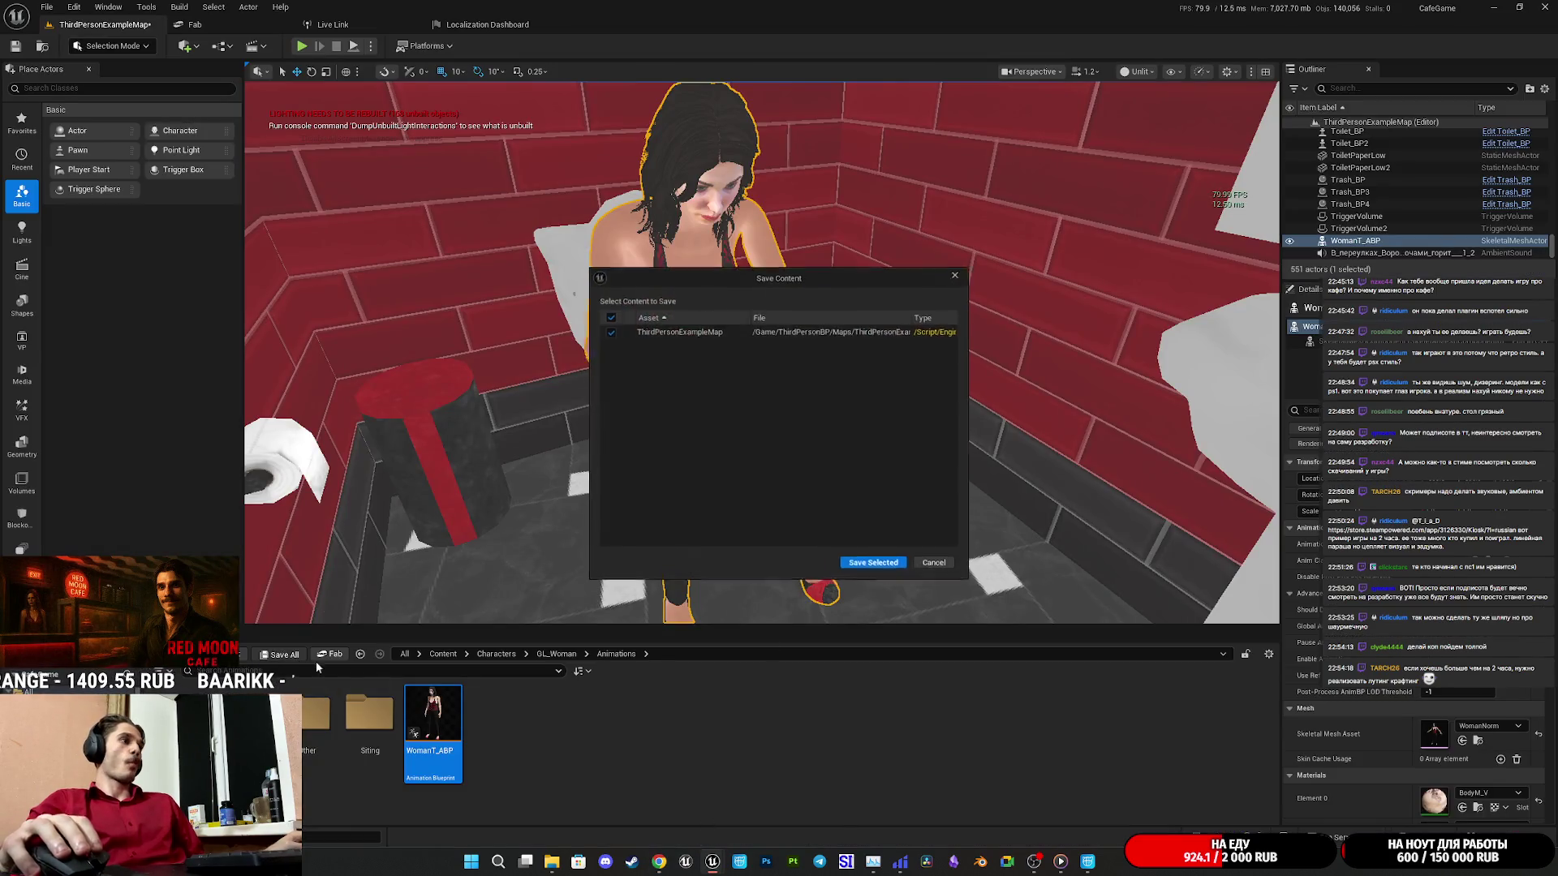
{"action": "left_click", "coordinate": [875, 568]}
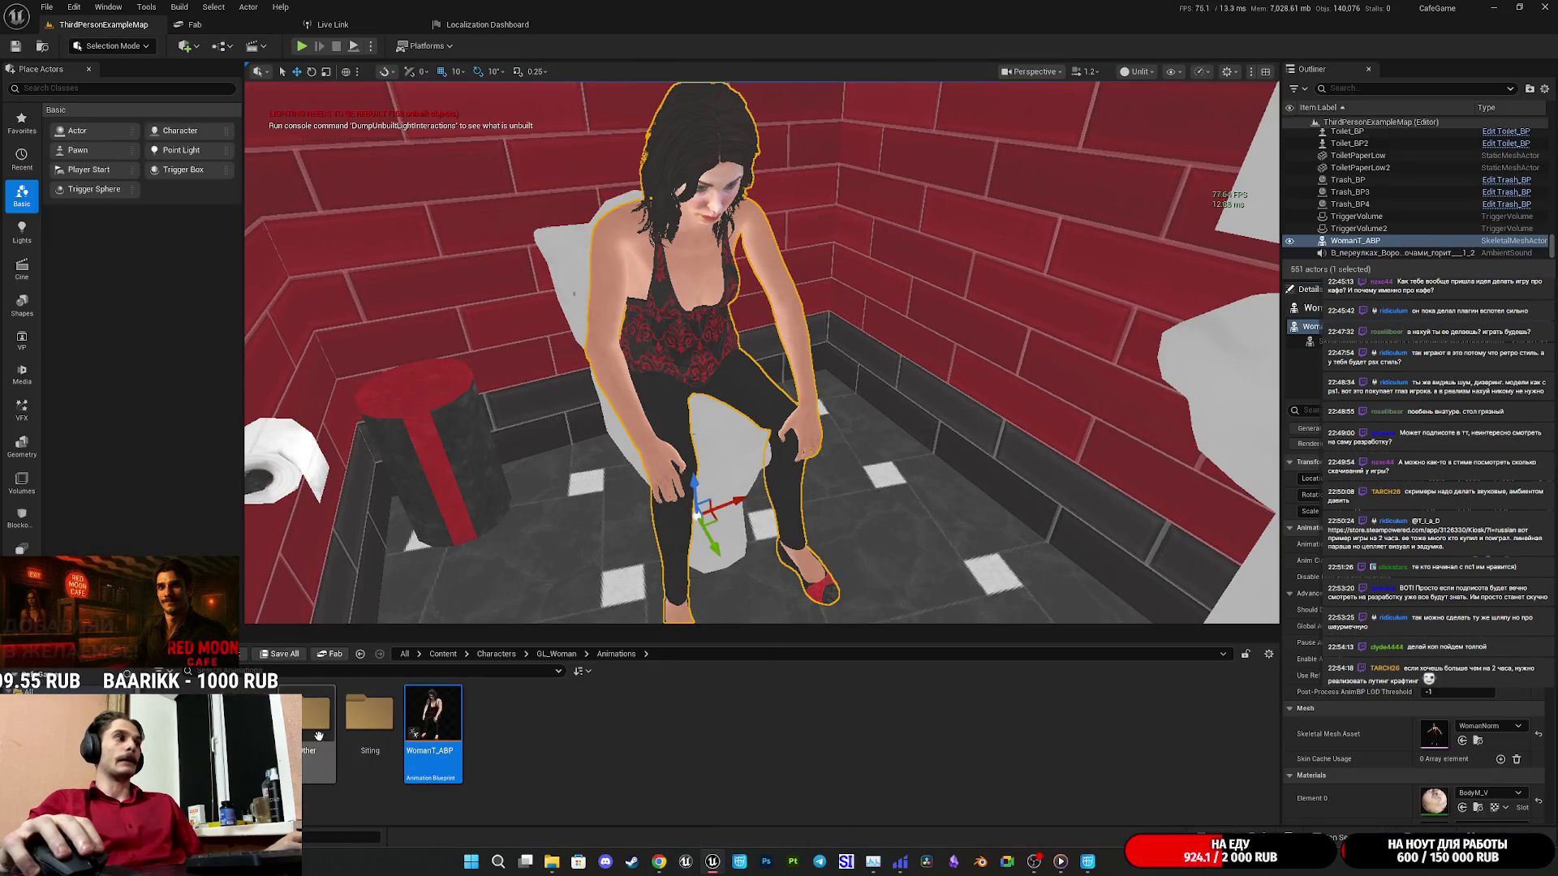
{"action": "left_click", "coordinate": [391, 731]}
{"action": "double_click", "coordinate": [391, 732]}
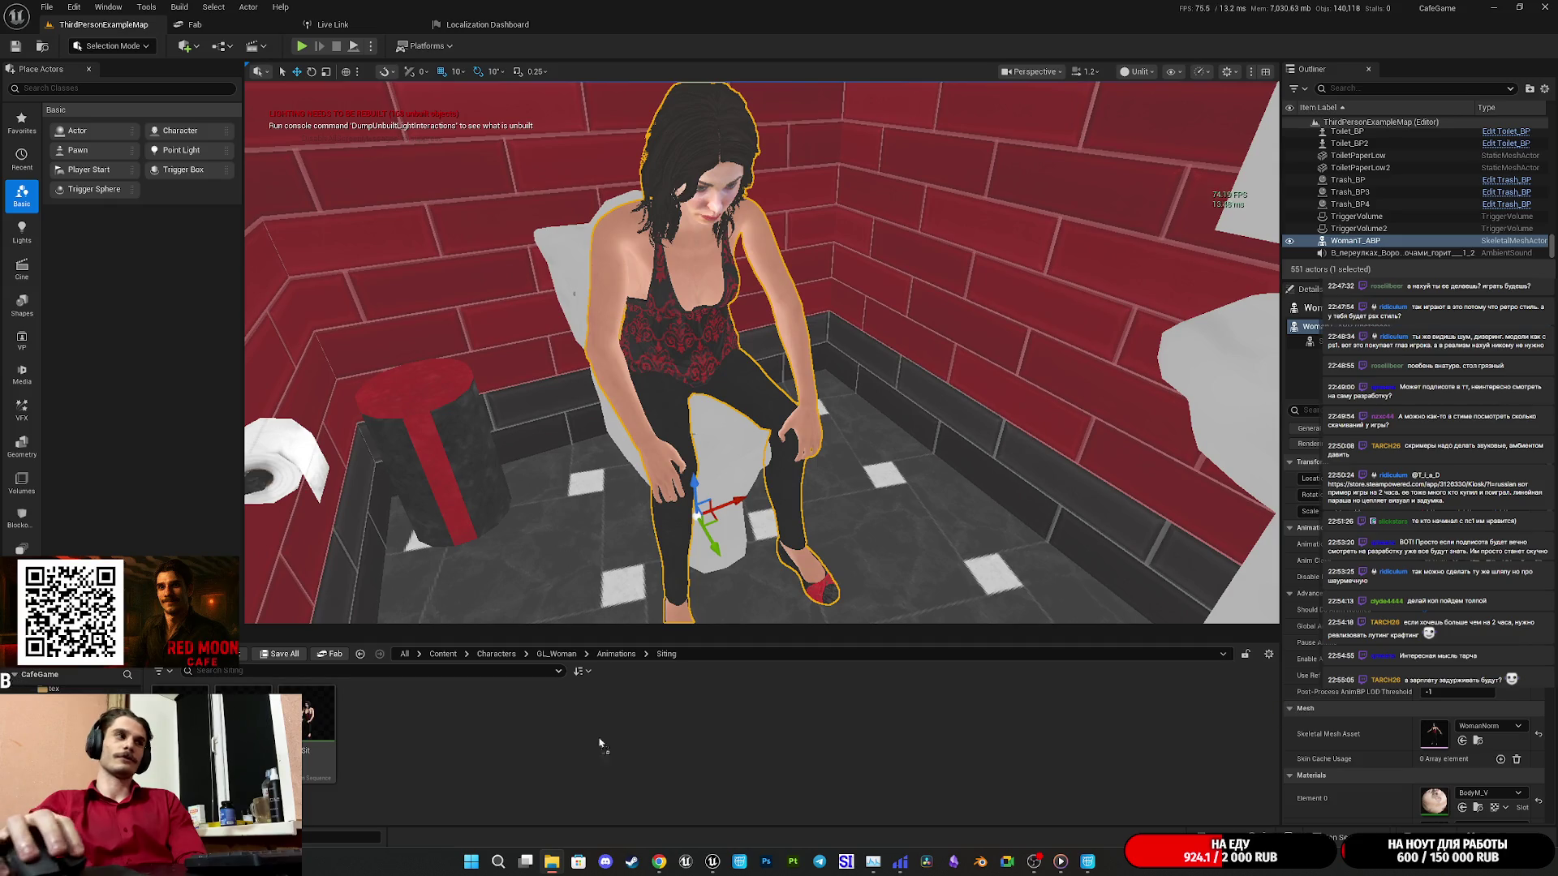
Import Toilet_SHit.fbx into the Siting folder as an animation on WomanNorm_Skeleton.
{"action": "left_click_drag", "start_coordinate": [613, 743], "coordinate": [568, 736]}
{"action": "scroll", "coordinate": [840, 576], "scroll_direction": "down", "scroll_amount": 2}
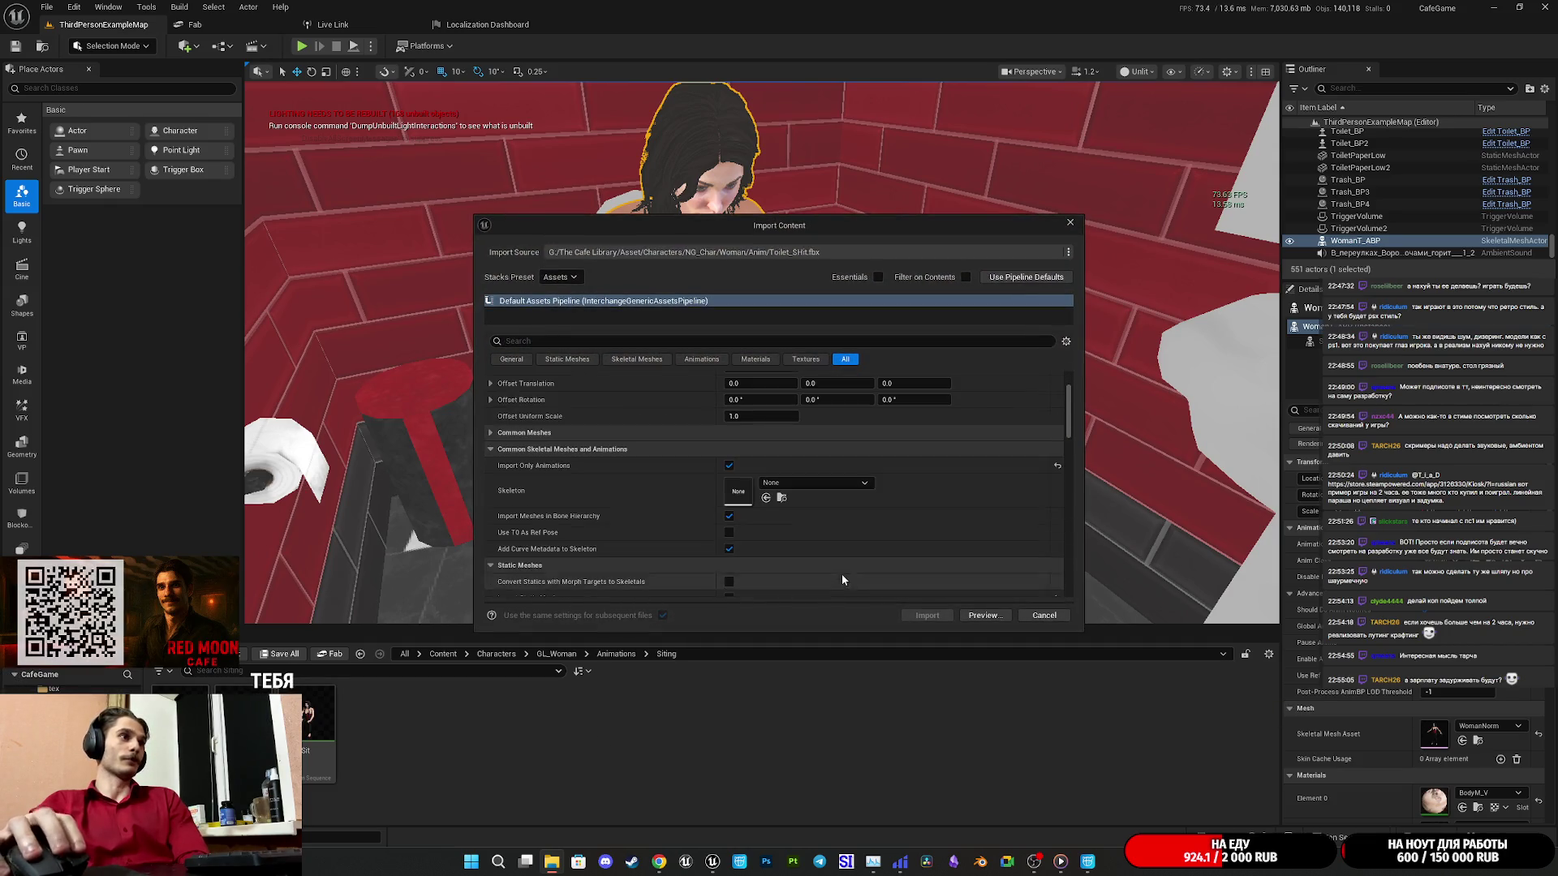
{"action": "left_click", "coordinate": [786, 484]}
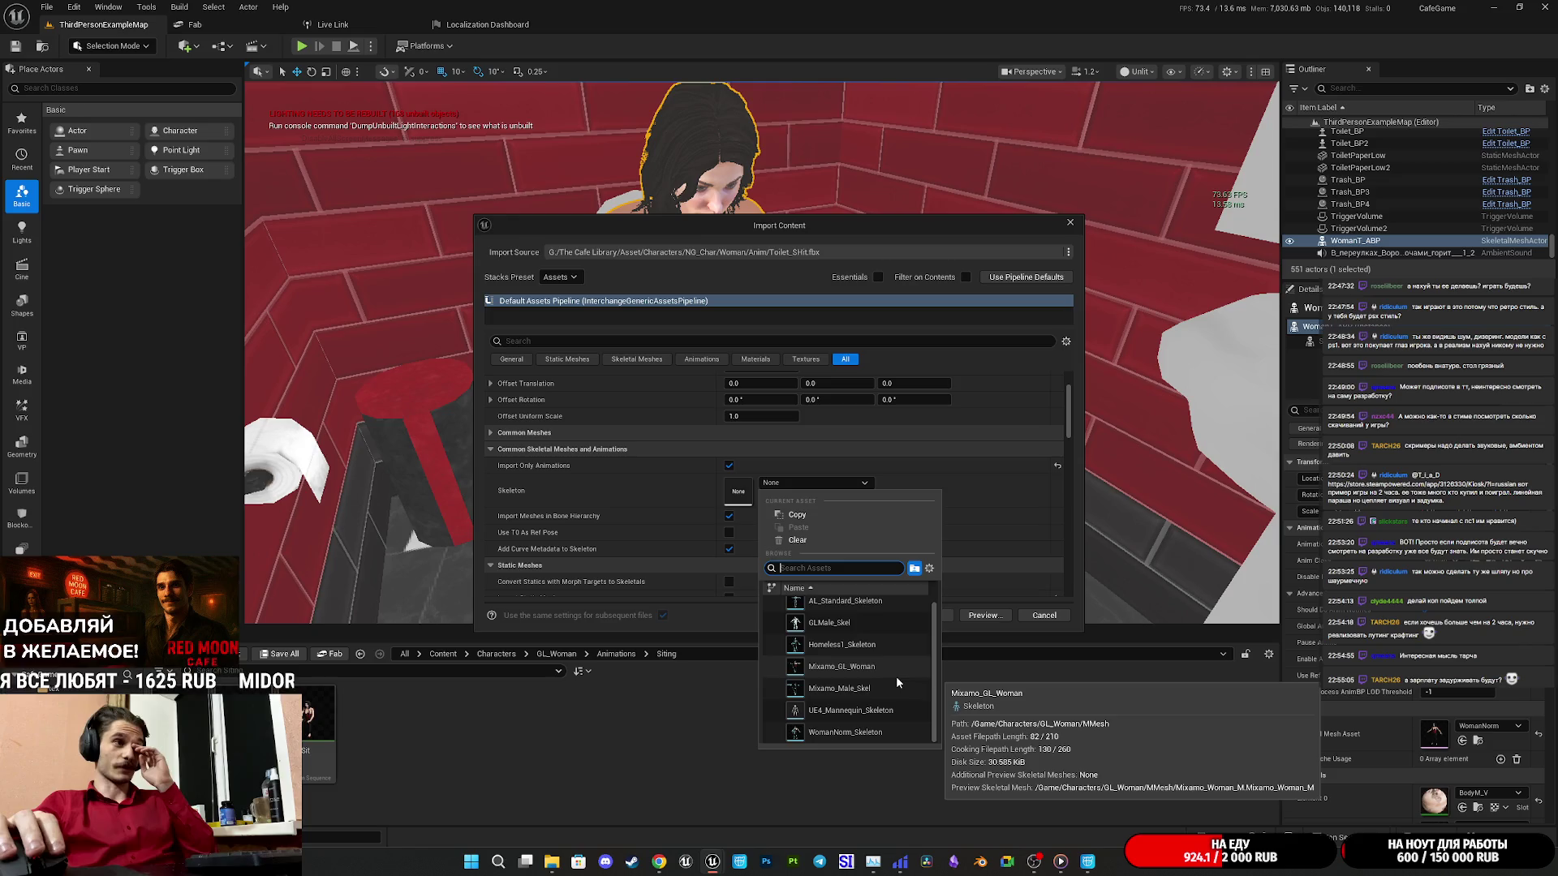
{"action": "left_click", "coordinate": [860, 733]}
{"action": "left_click", "coordinate": [929, 616]}
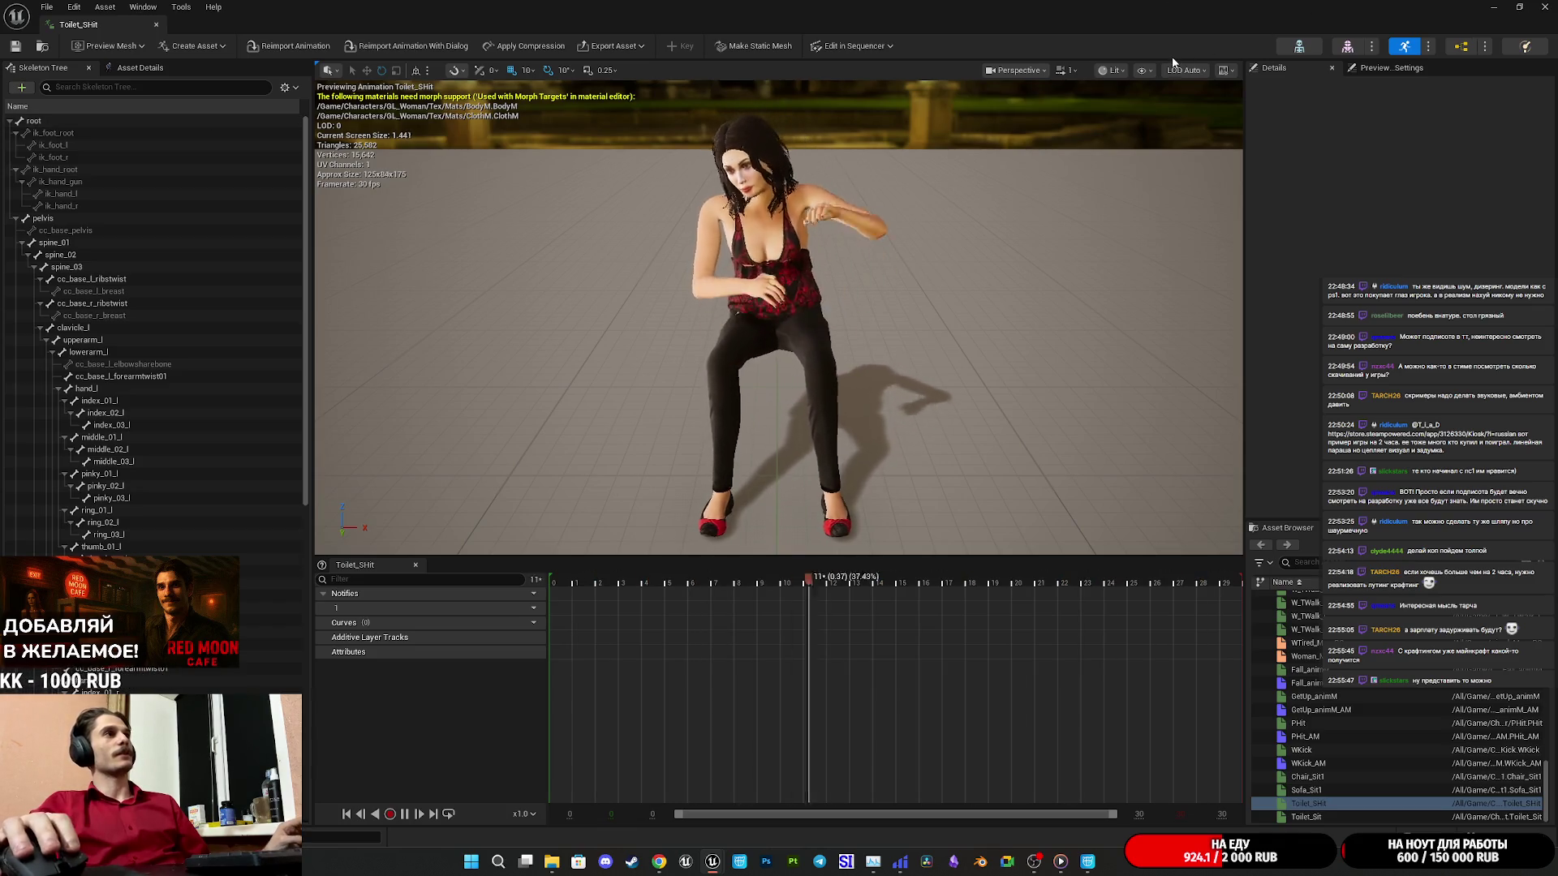
View the Toilet_SHit preview from below, close it, and turn the level camera away.
{"action": "mouse_move", "coordinate": [812, 341]}
{"action": "left_mouse_down"}
{"action": "mouse_move", "coordinate": [812, 130]}
{"action": "mouse_move", "coordinate": [811, 211]}
{"action": "left_mouse_up"}
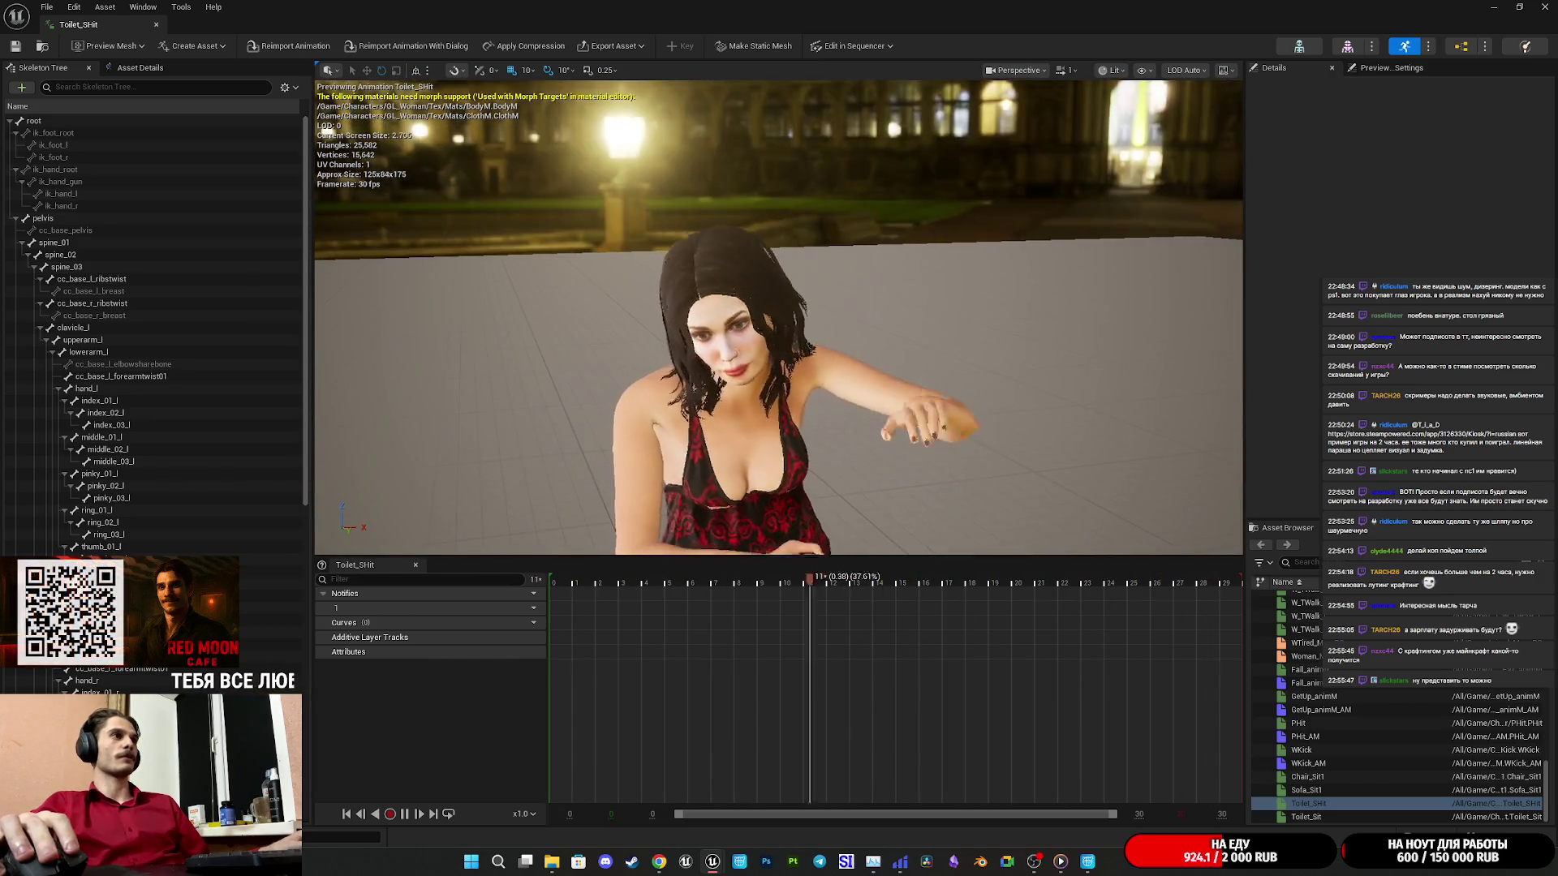
{"action": "key", "text": "alt+Tab"}
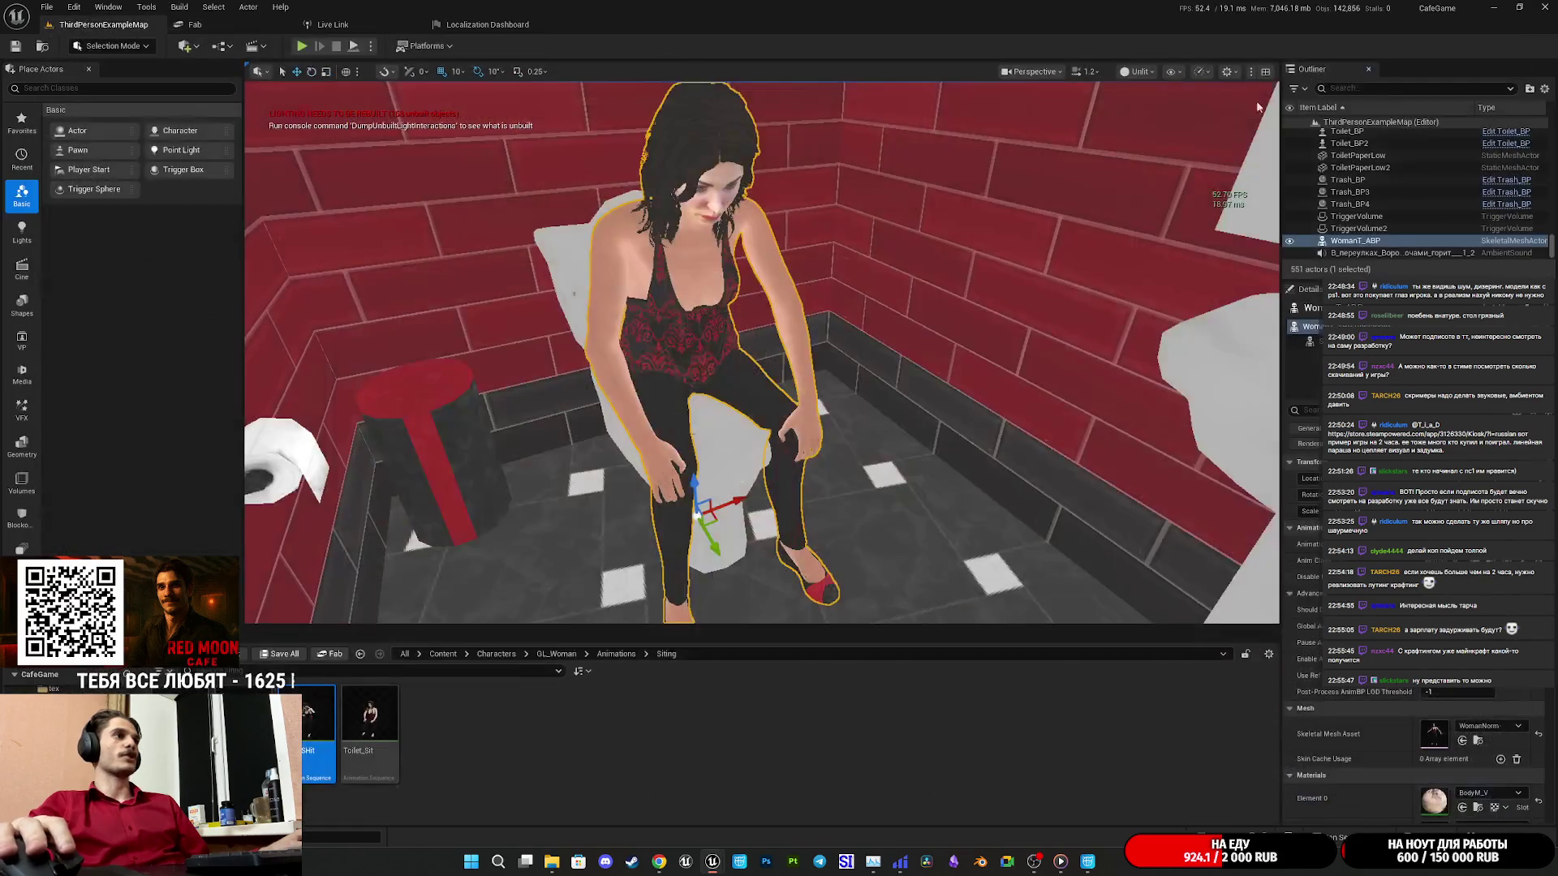
{"action": "mouse_move", "coordinate": [762, 349]}
{"action": "left_mouse_down"}
{"action": "mouse_move", "coordinate": [487, 356]}
{"action": "mouse_move", "coordinate": [536, 357]}
{"action": "left_mouse_up"}
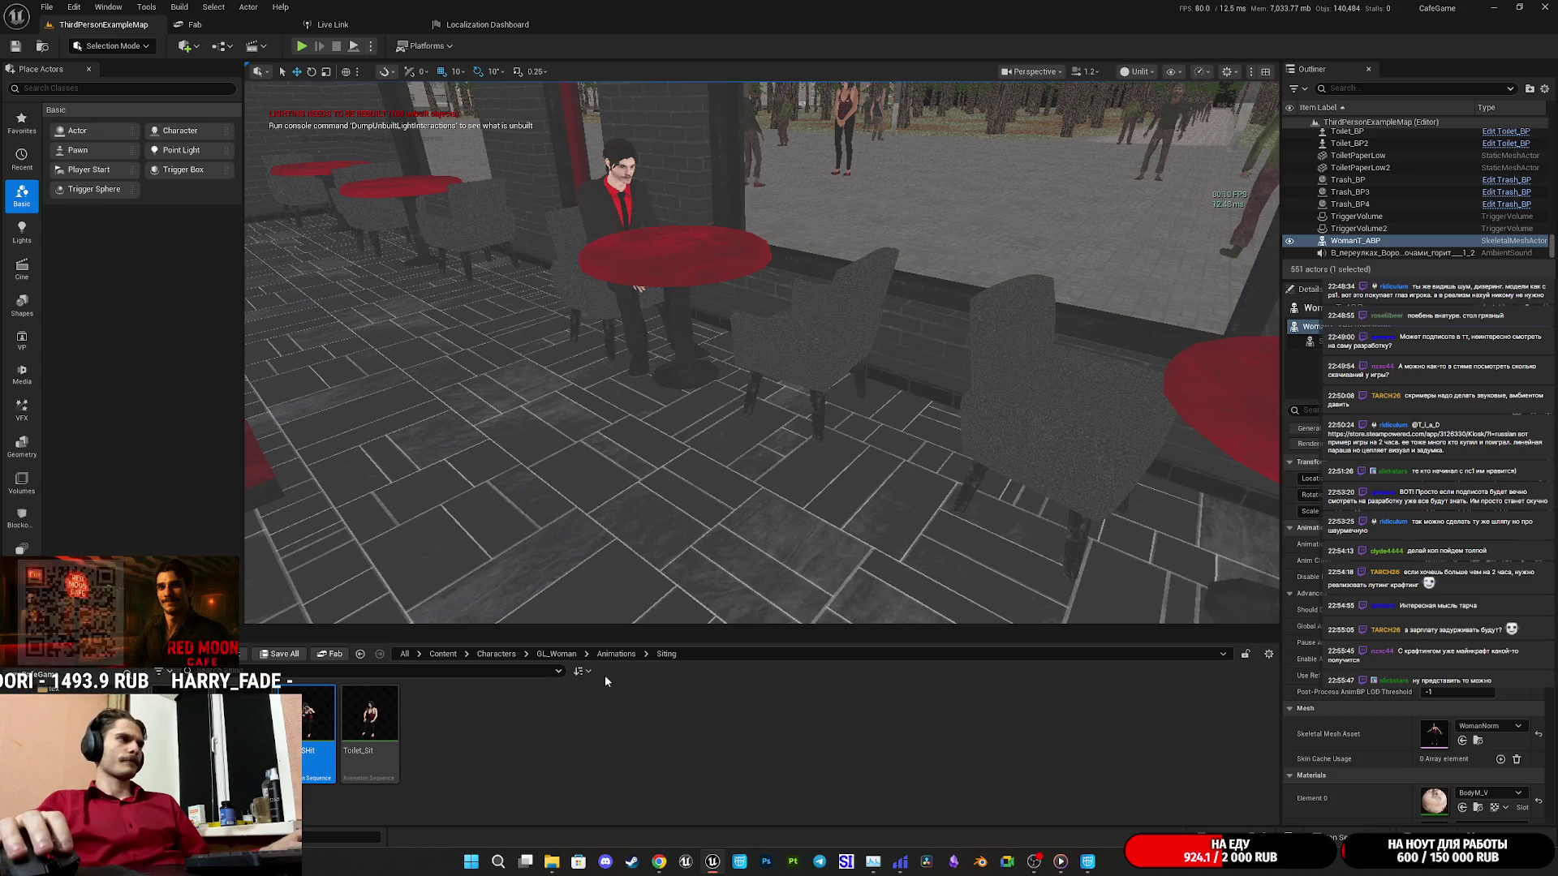
Bring up the Toilet_SHit asset's context menu showing Retarget Animations.
{"action": "right_click", "coordinate": [308, 710]}
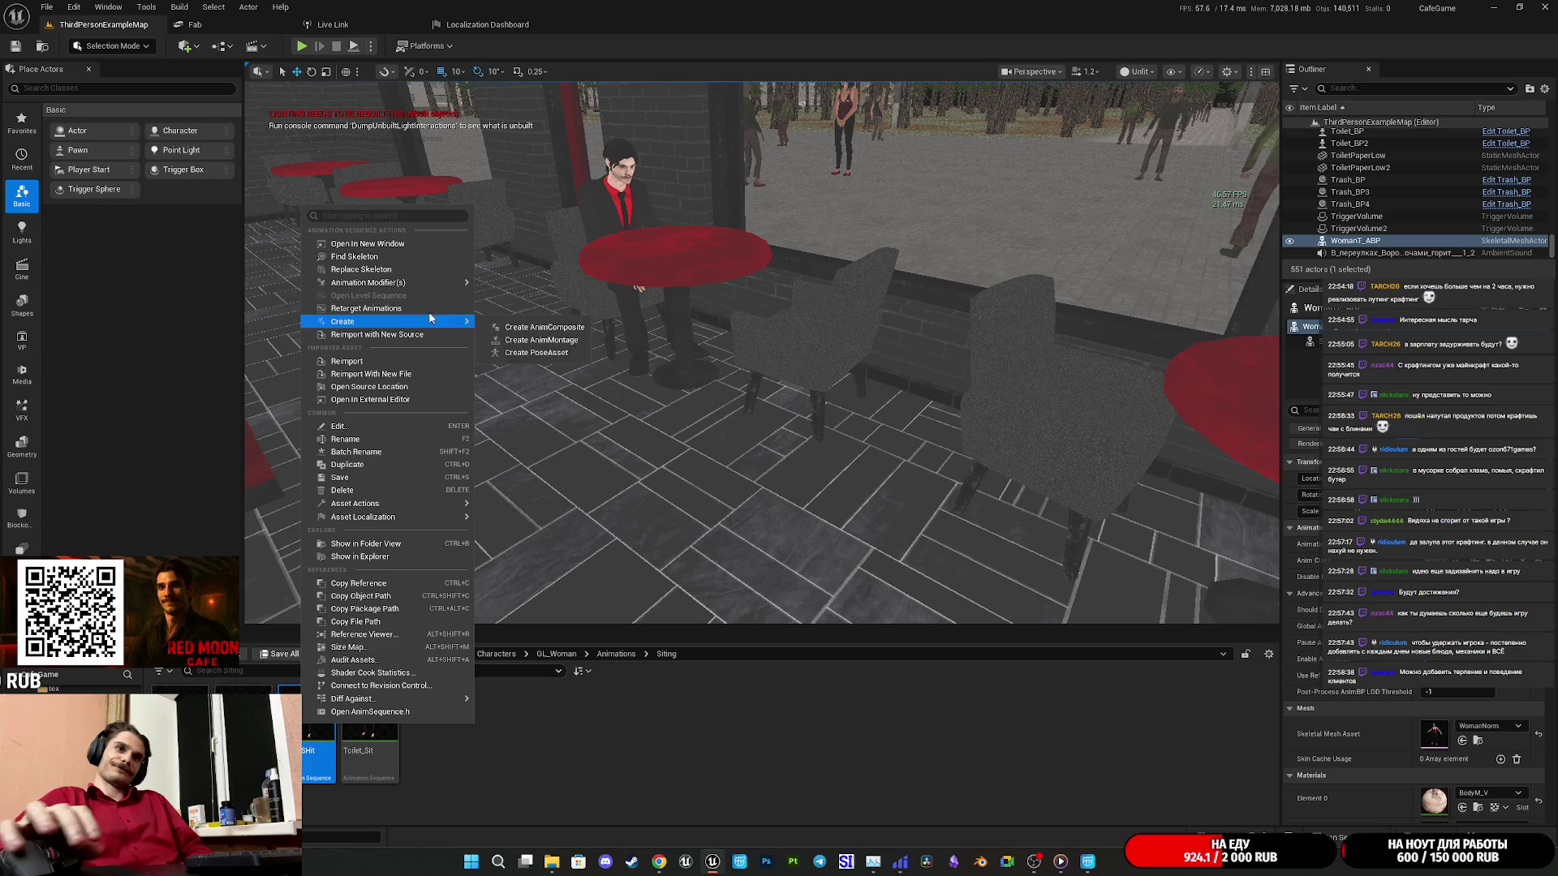
Reopen the Toilet_SHit context menu, browse its Animation Modifier(s) submenu, then dismiss it.
{"action": "left_click", "coordinate": [612, 742]}
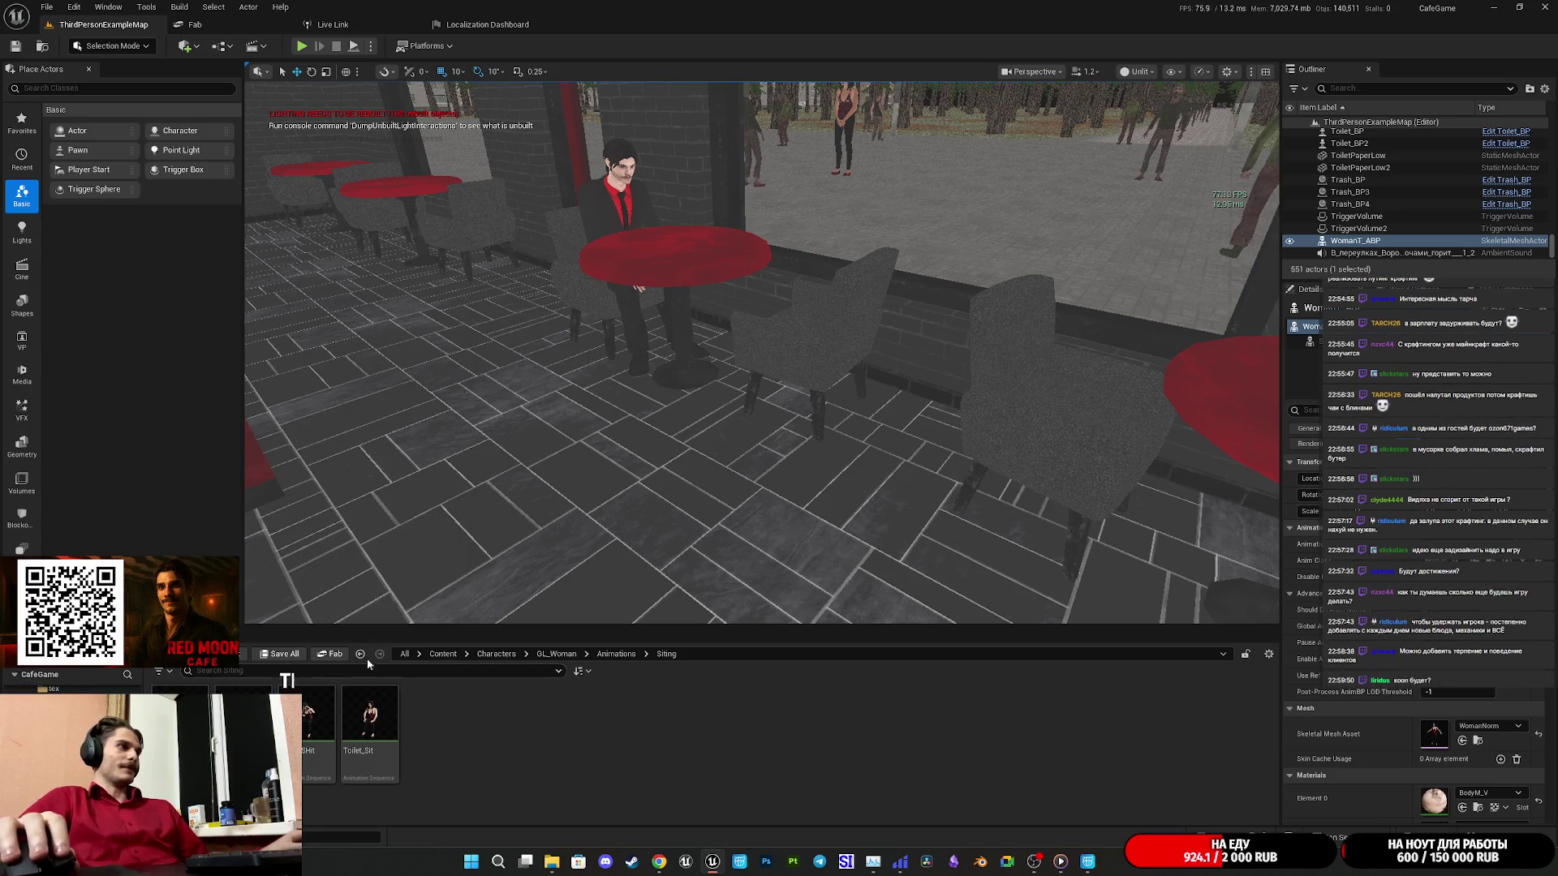
{"action": "mouse_move", "coordinate": [318, 721]}
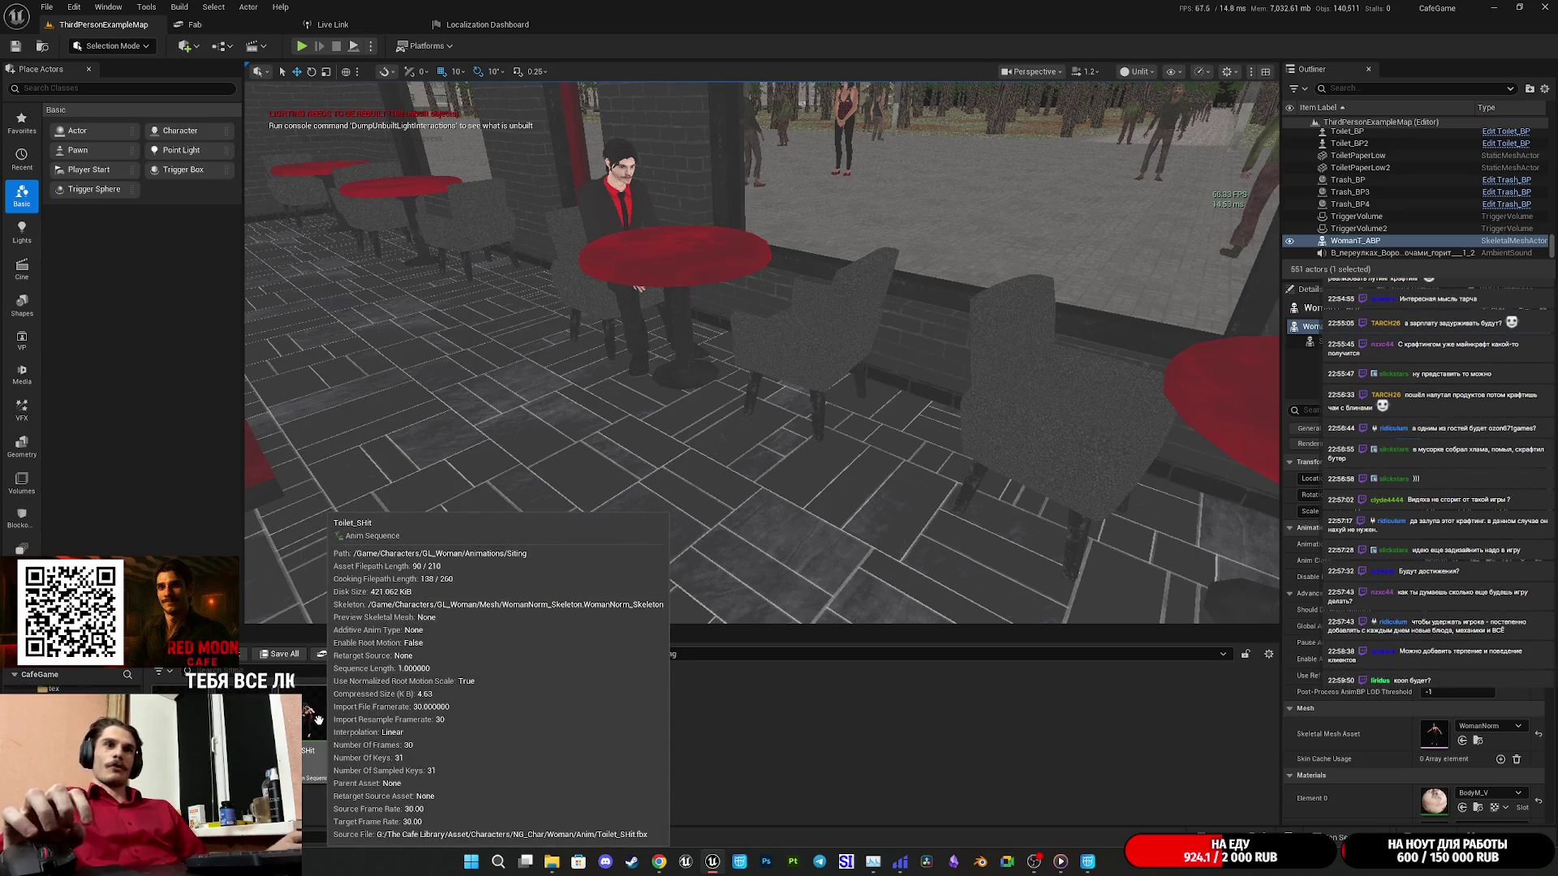
{"action": "right_click", "coordinate": [318, 720]}
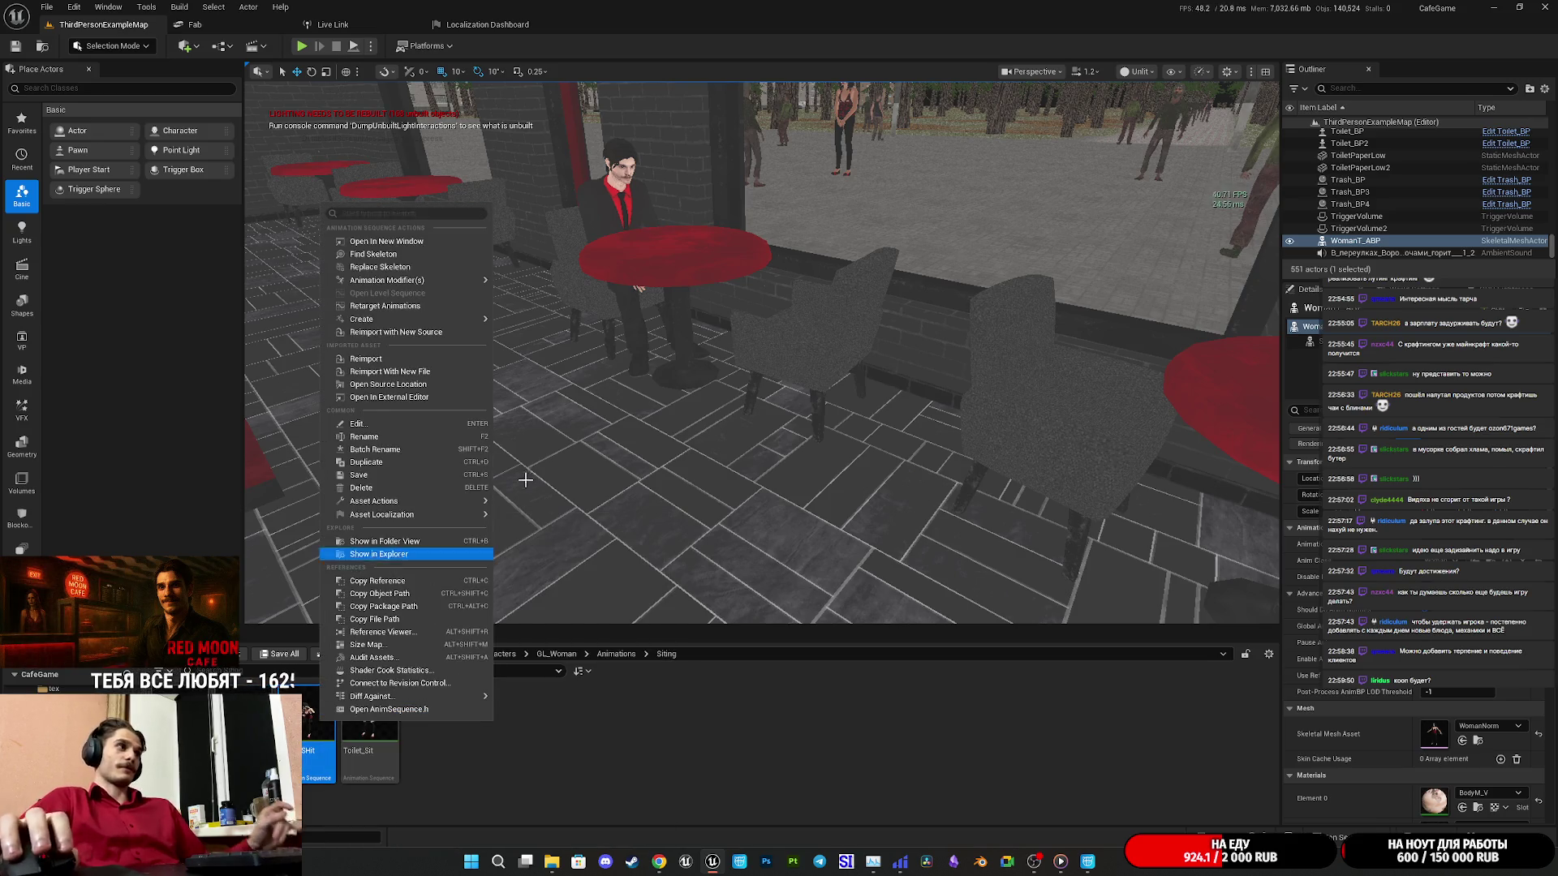
{"action": "mouse_move", "coordinate": [411, 319]}
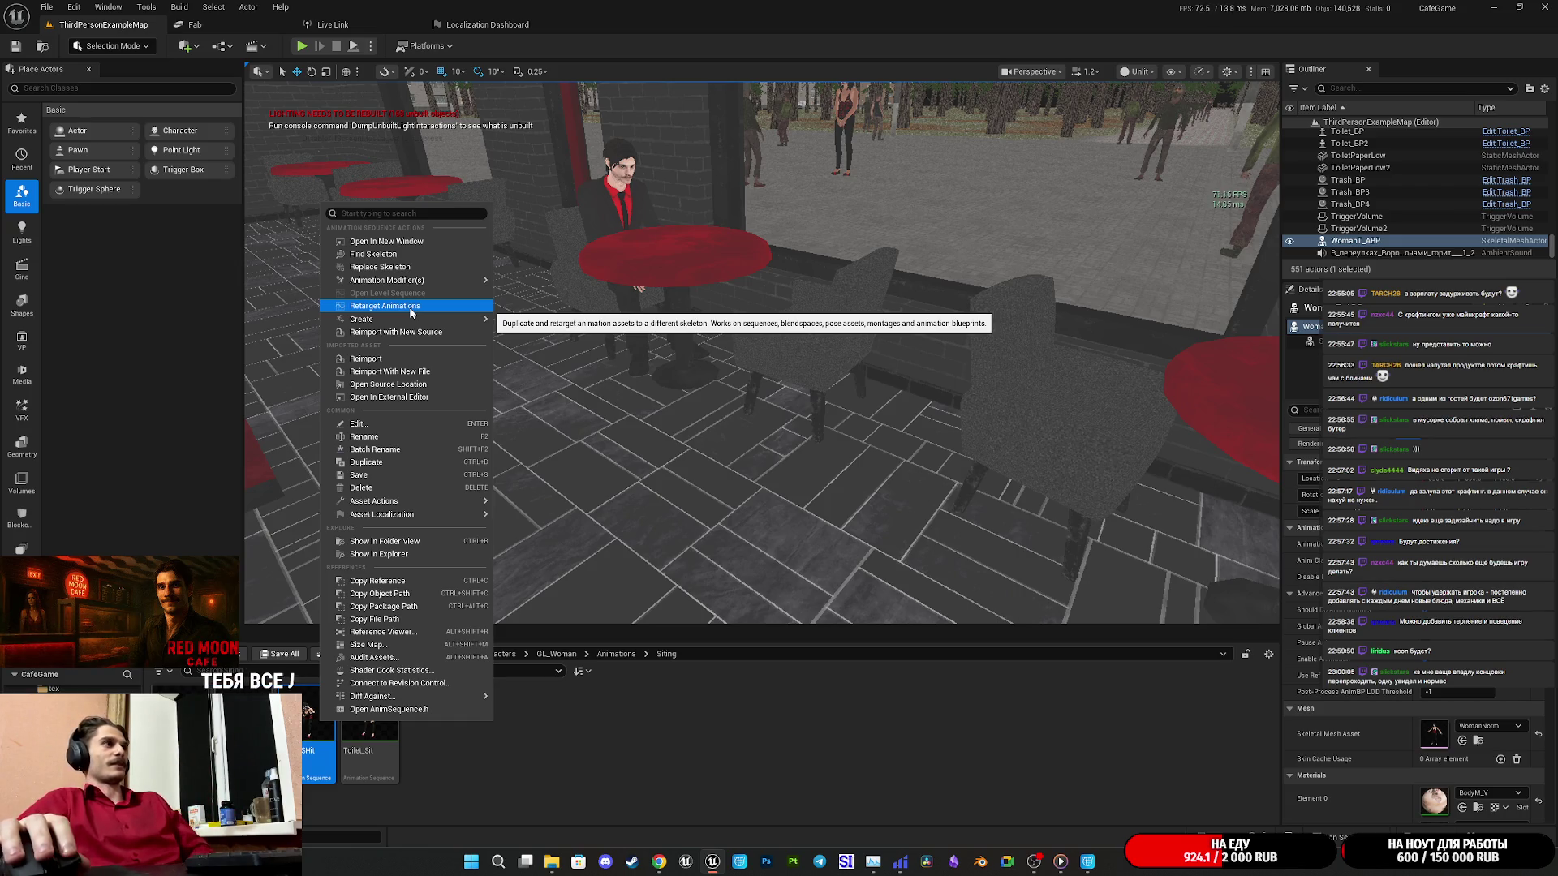
{"action": "mouse_move", "coordinate": [406, 280]}
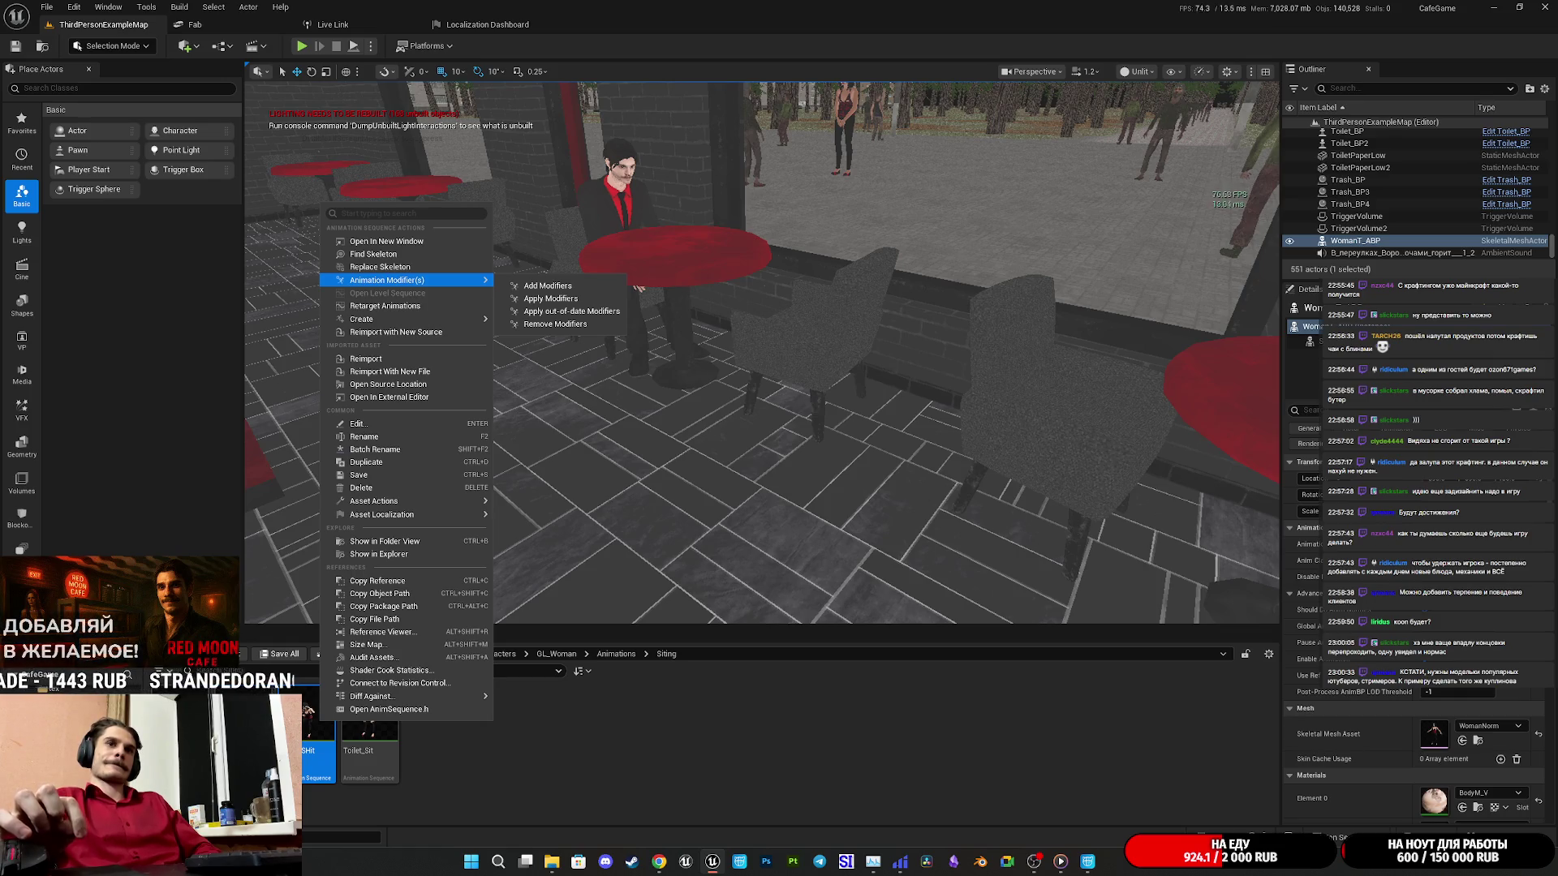
{"action": "key", "text": "Escape"}
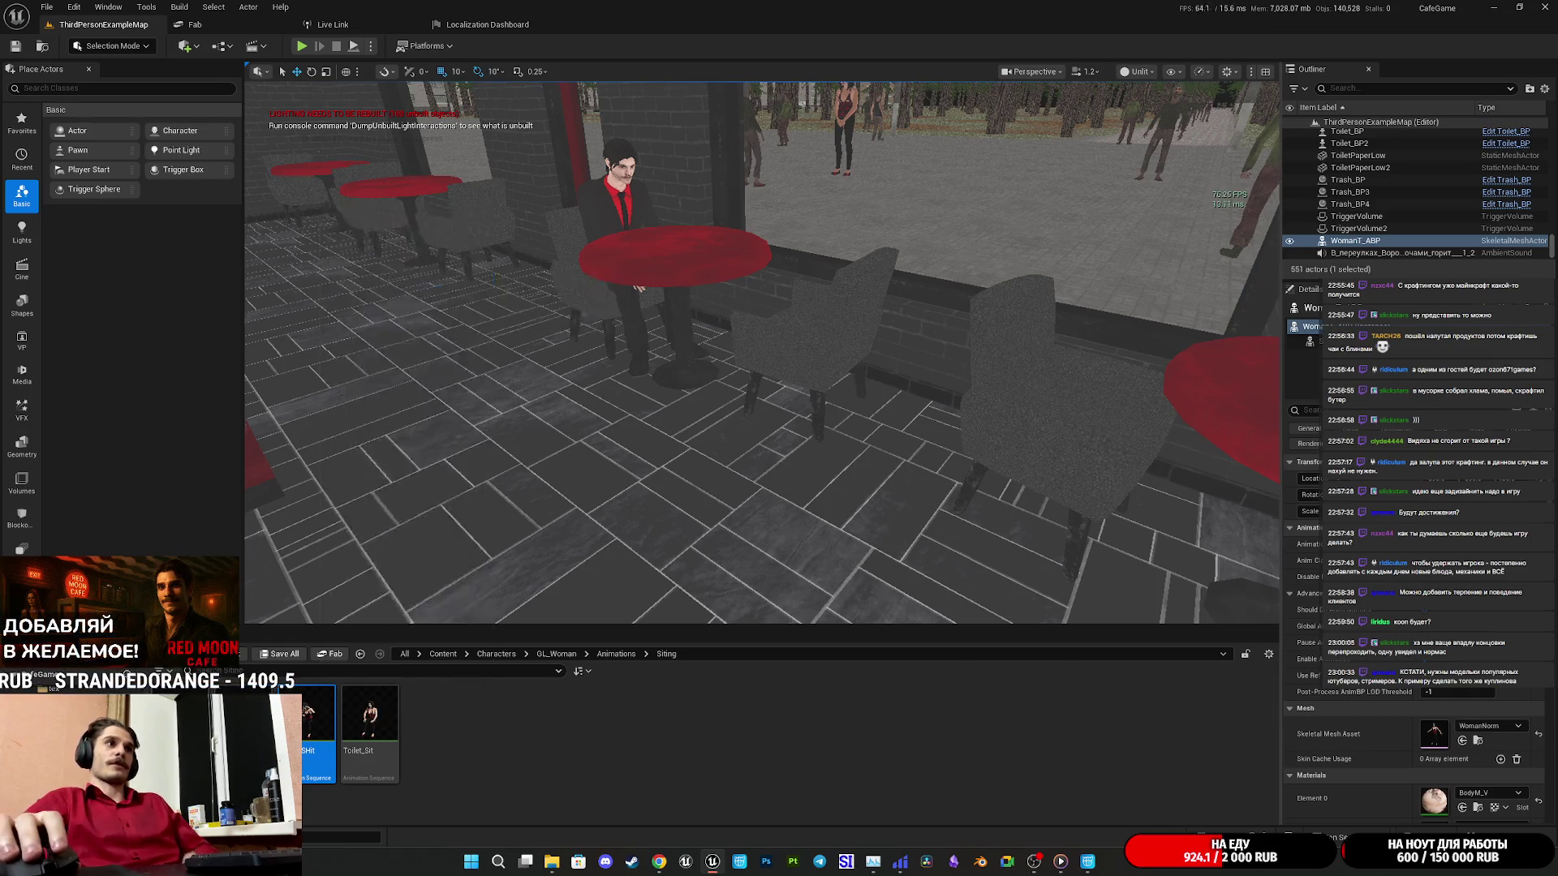
Fly the viewport camera out along the street, over the playground, and back to the cafe's front wall.
{"action": "key", "text": "w"}
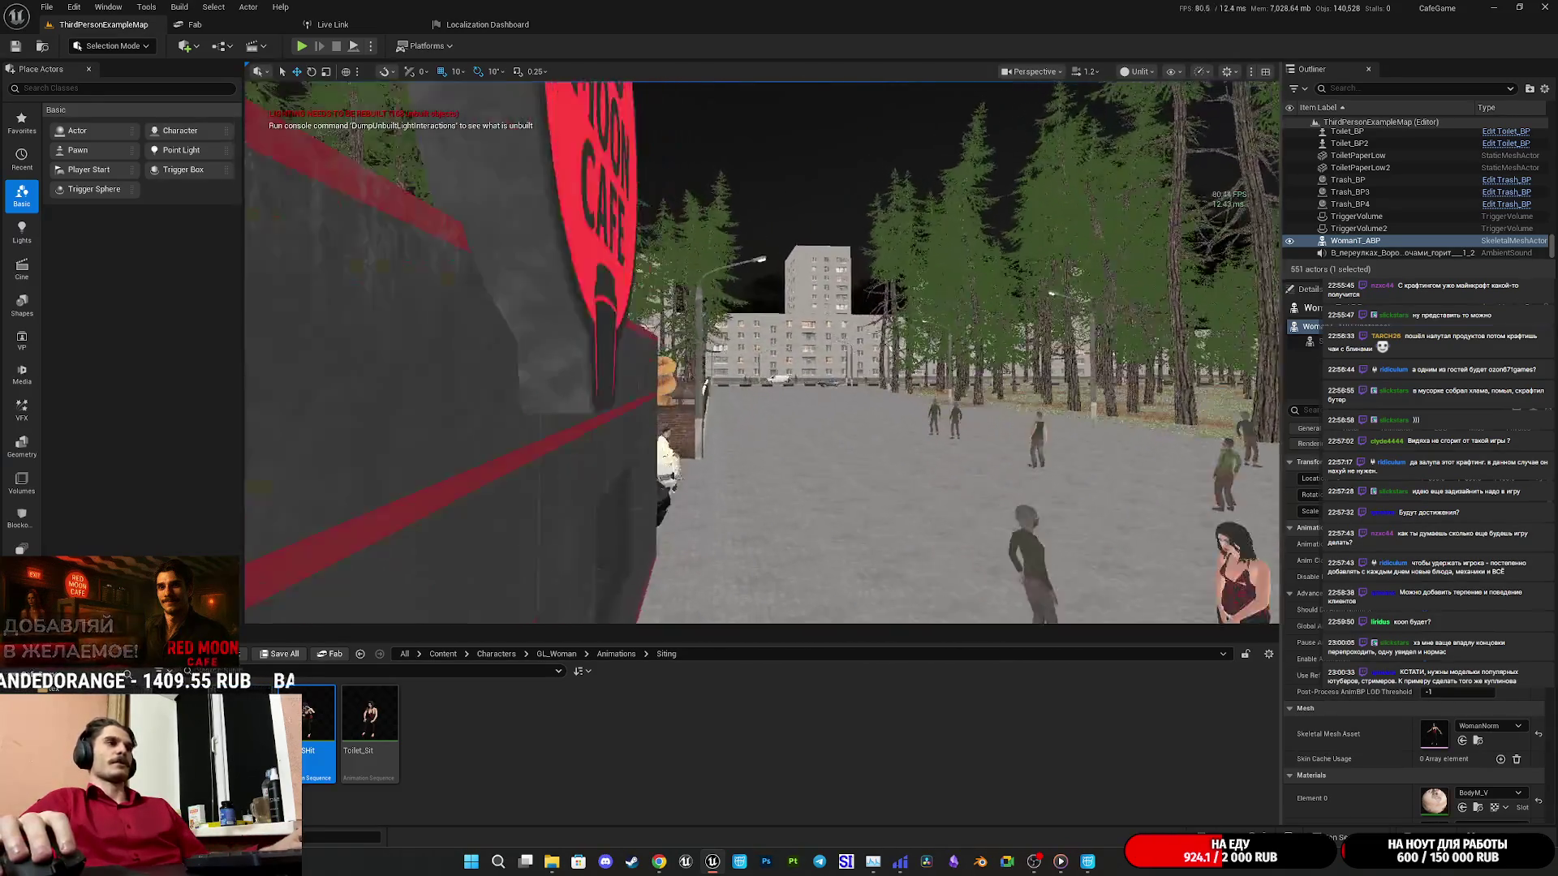
{"action": "key", "text": "w"}
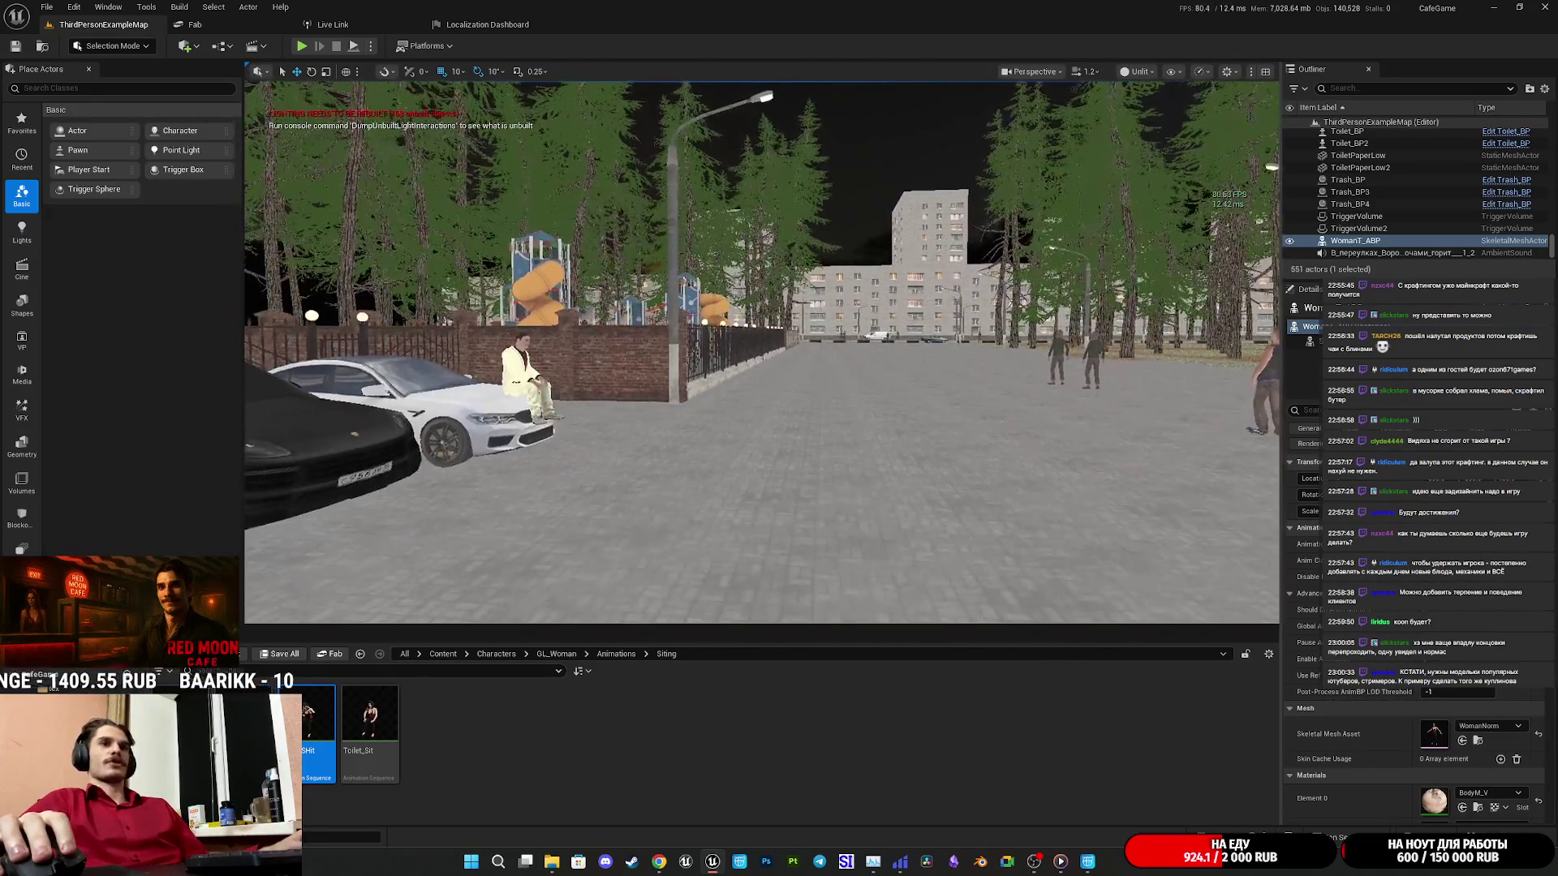
{"action": "key", "text": "f"}
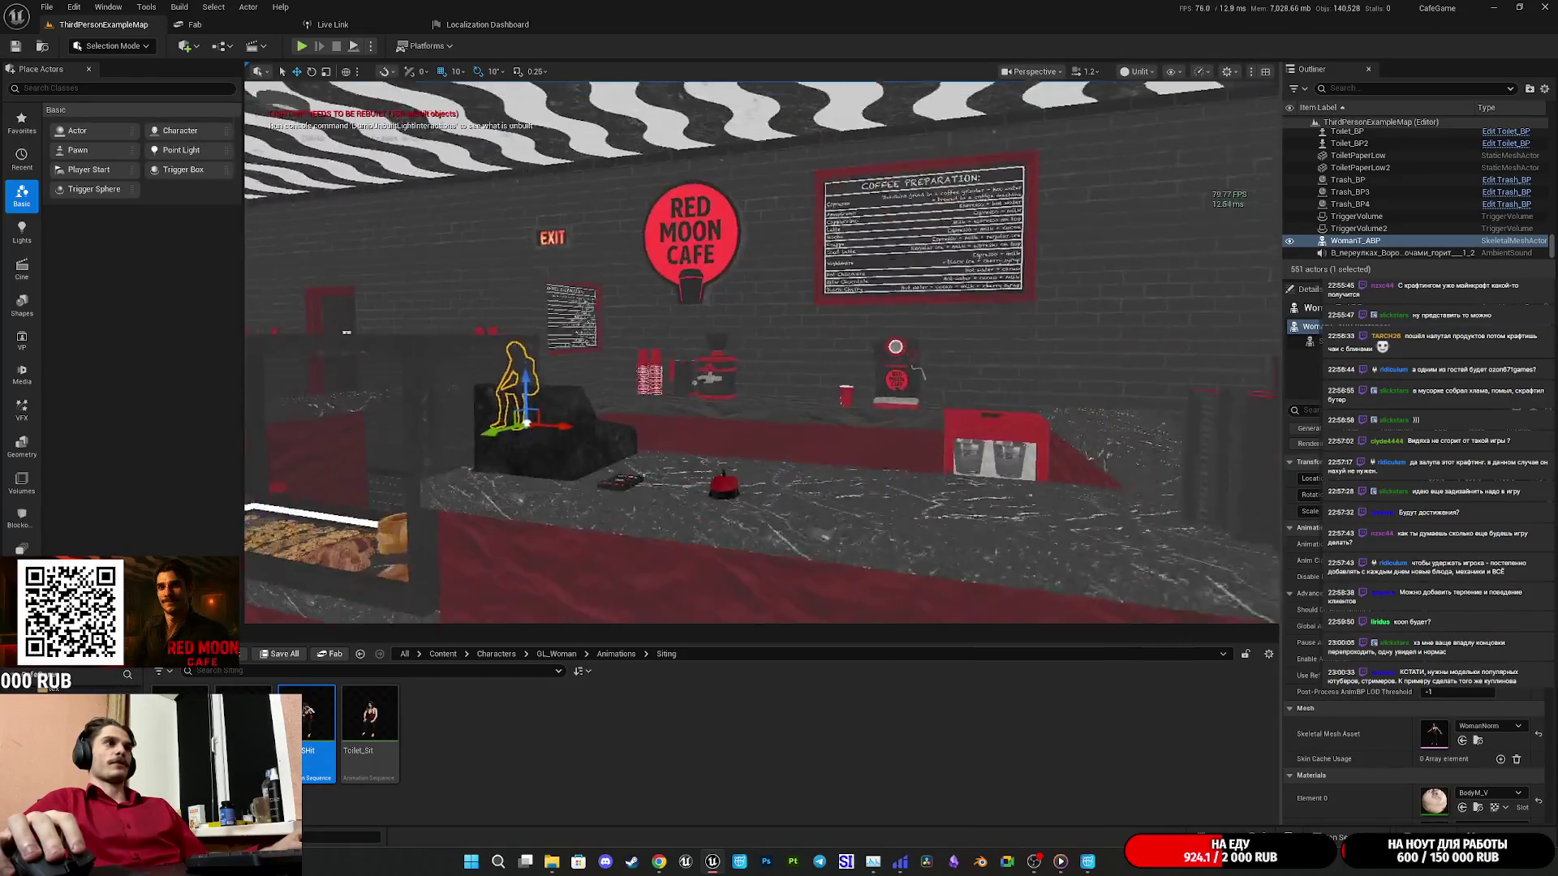
{"action": "key", "text": "a"}
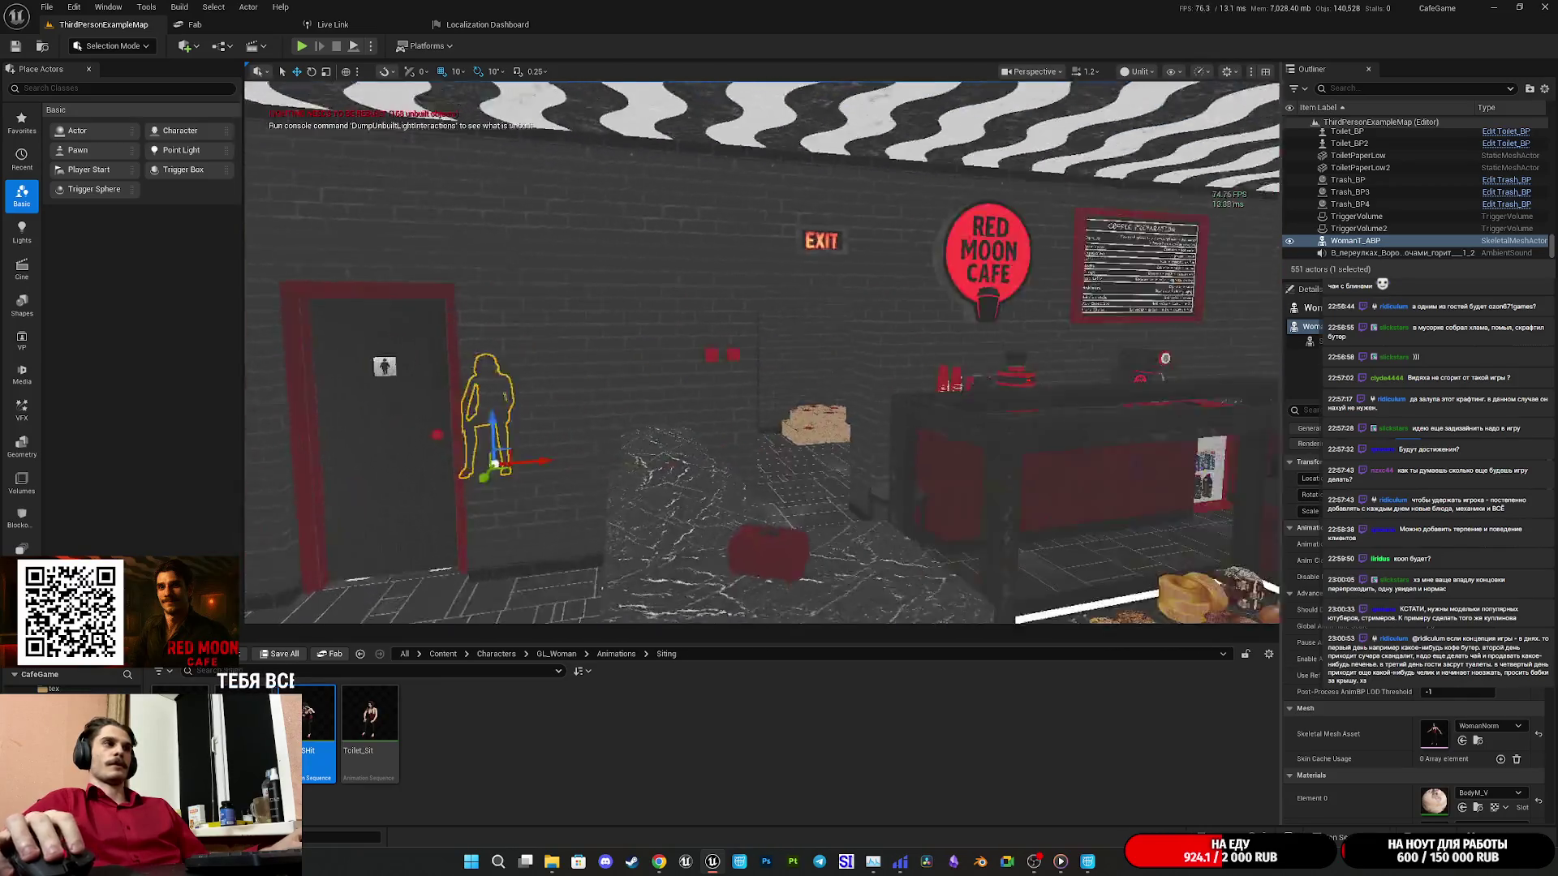
{"action": "key", "text": "w"}
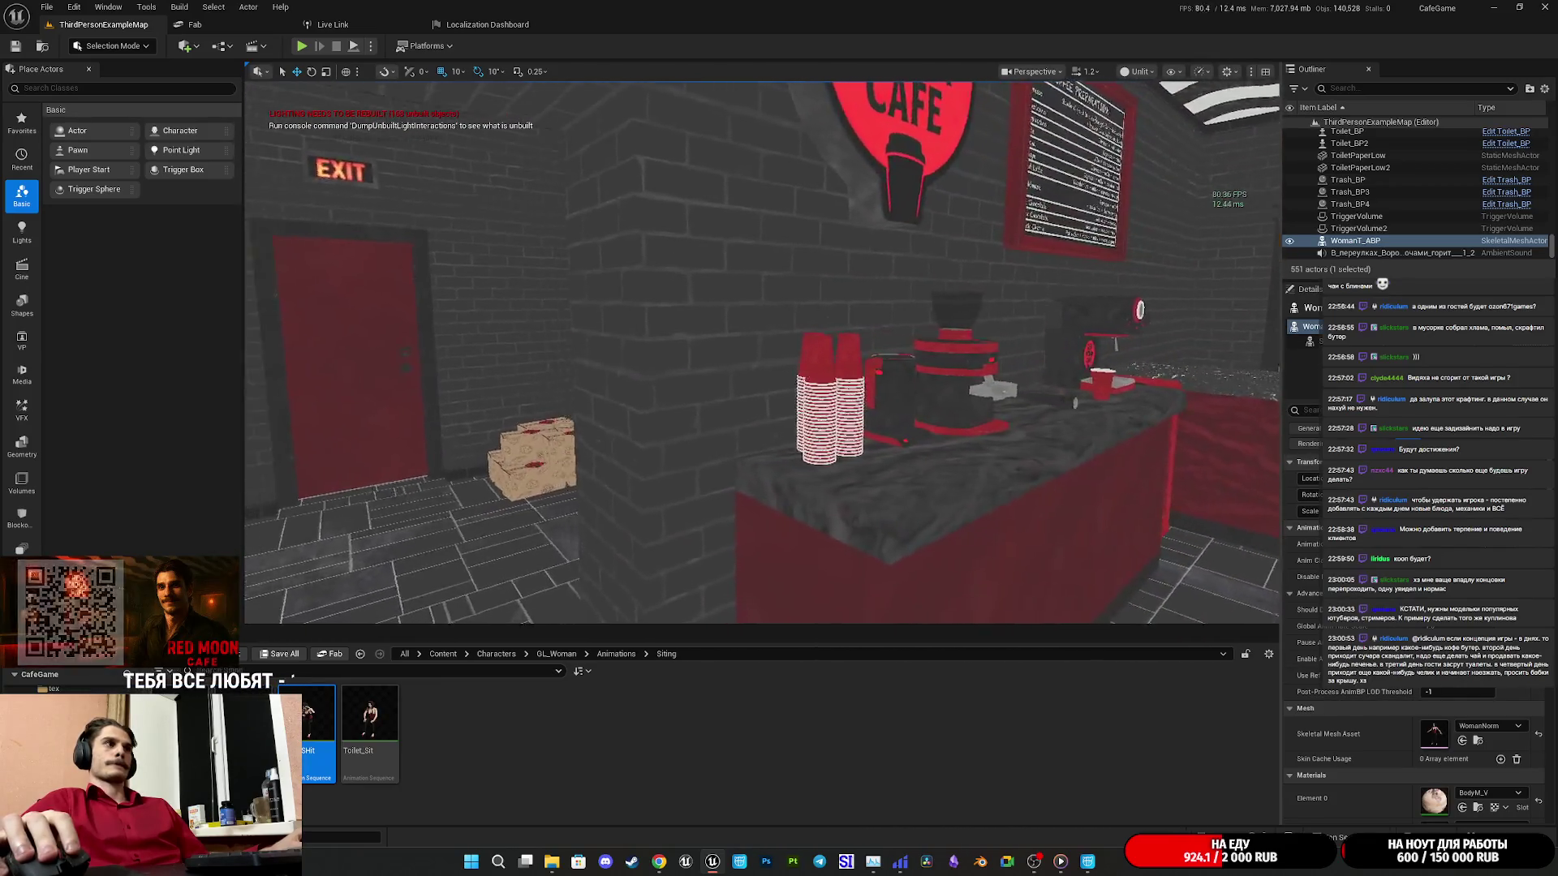
{"action": "key", "text": "w"}
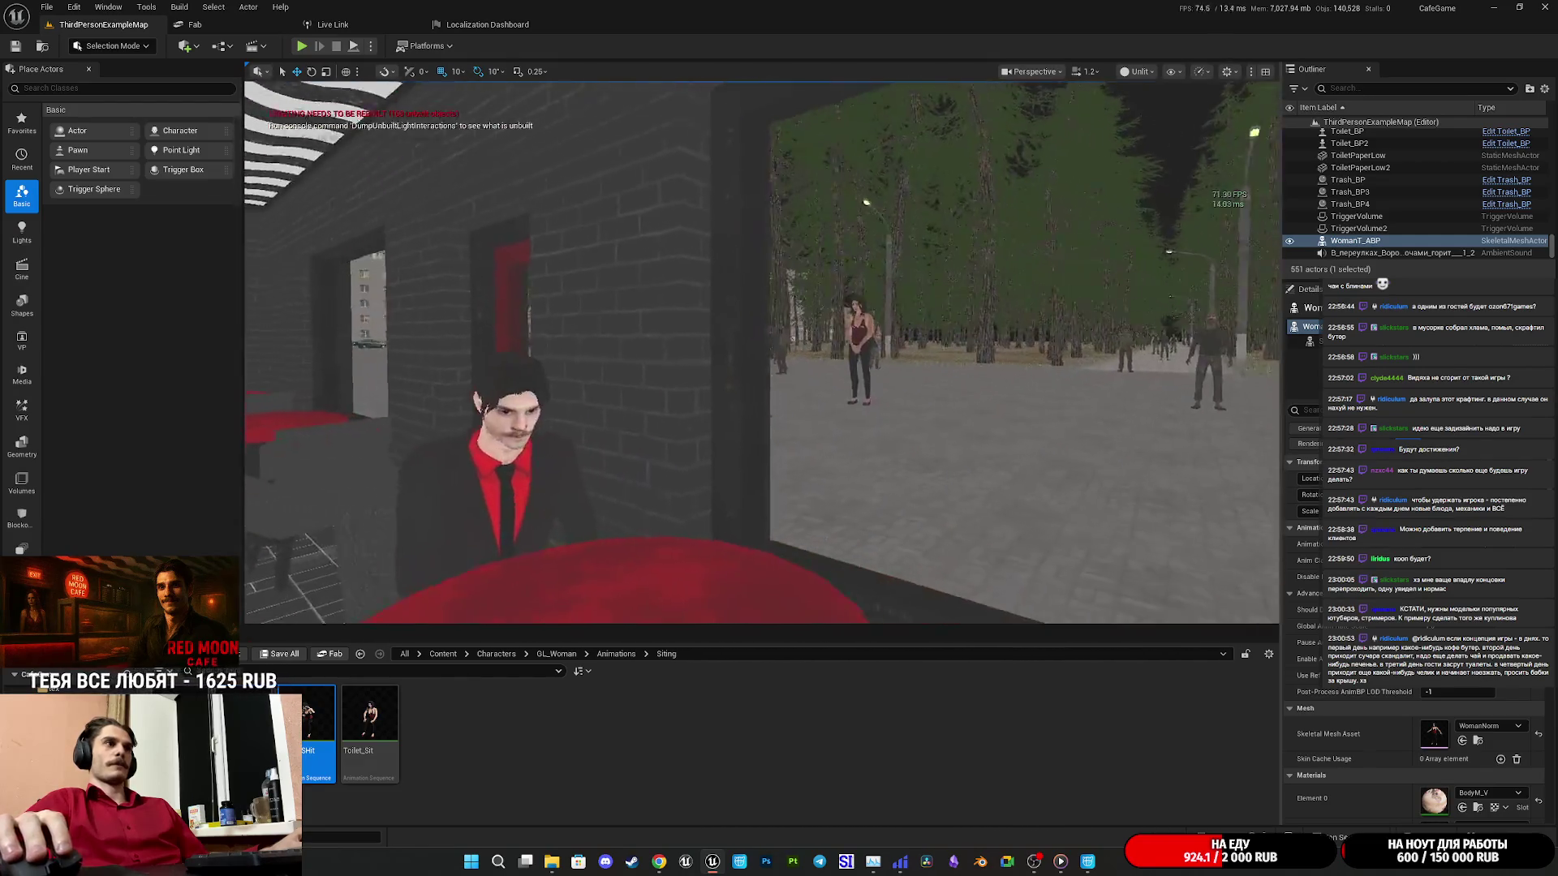
{"action": "key", "text": "a"}
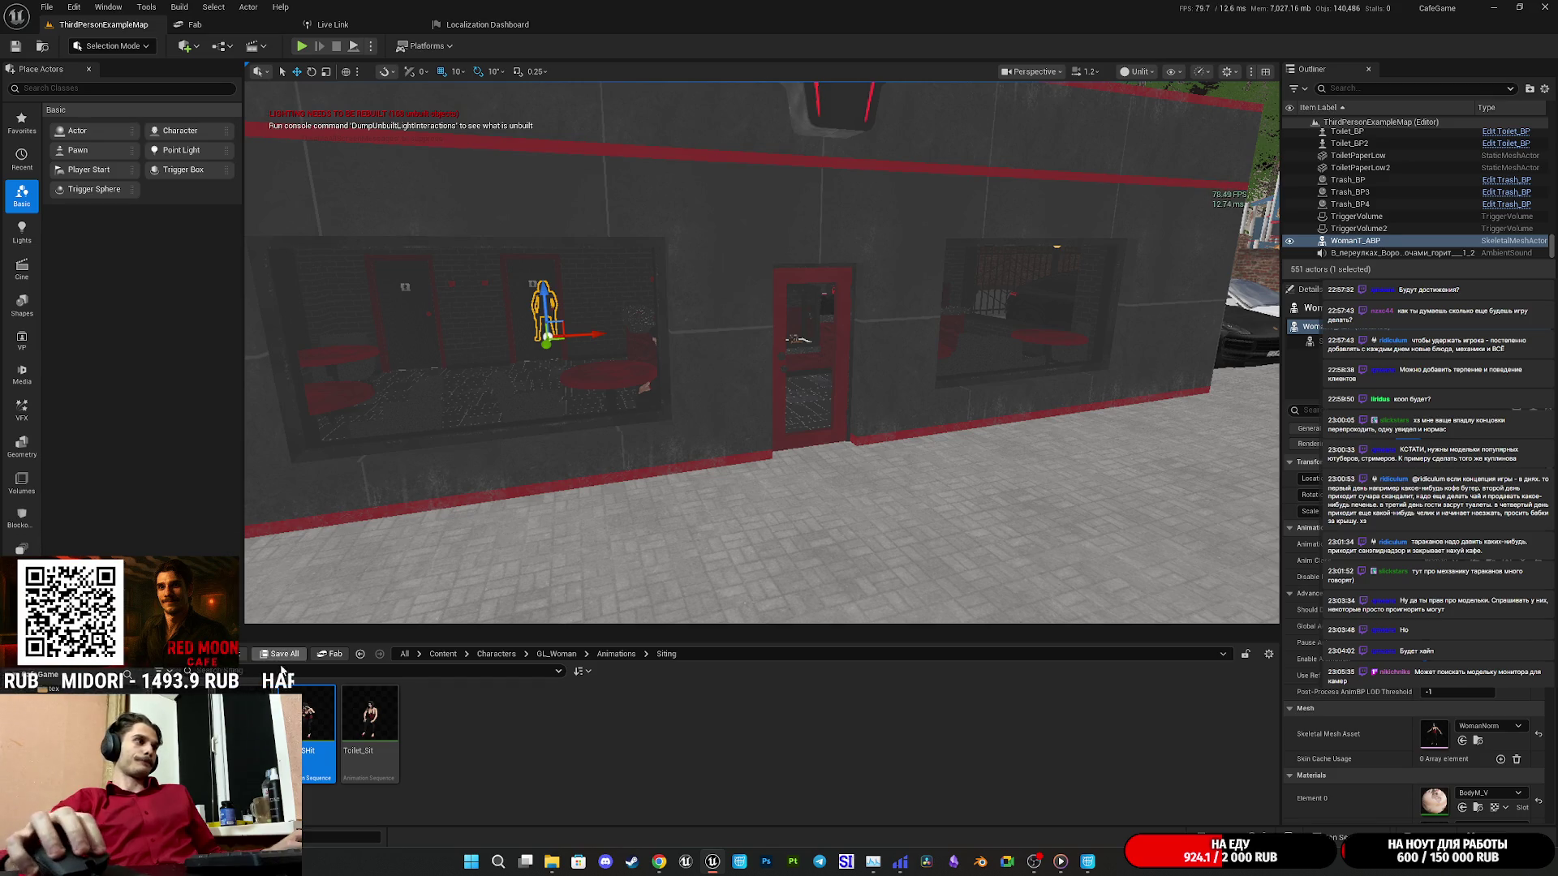
{"action": "key", "text": "Up"}
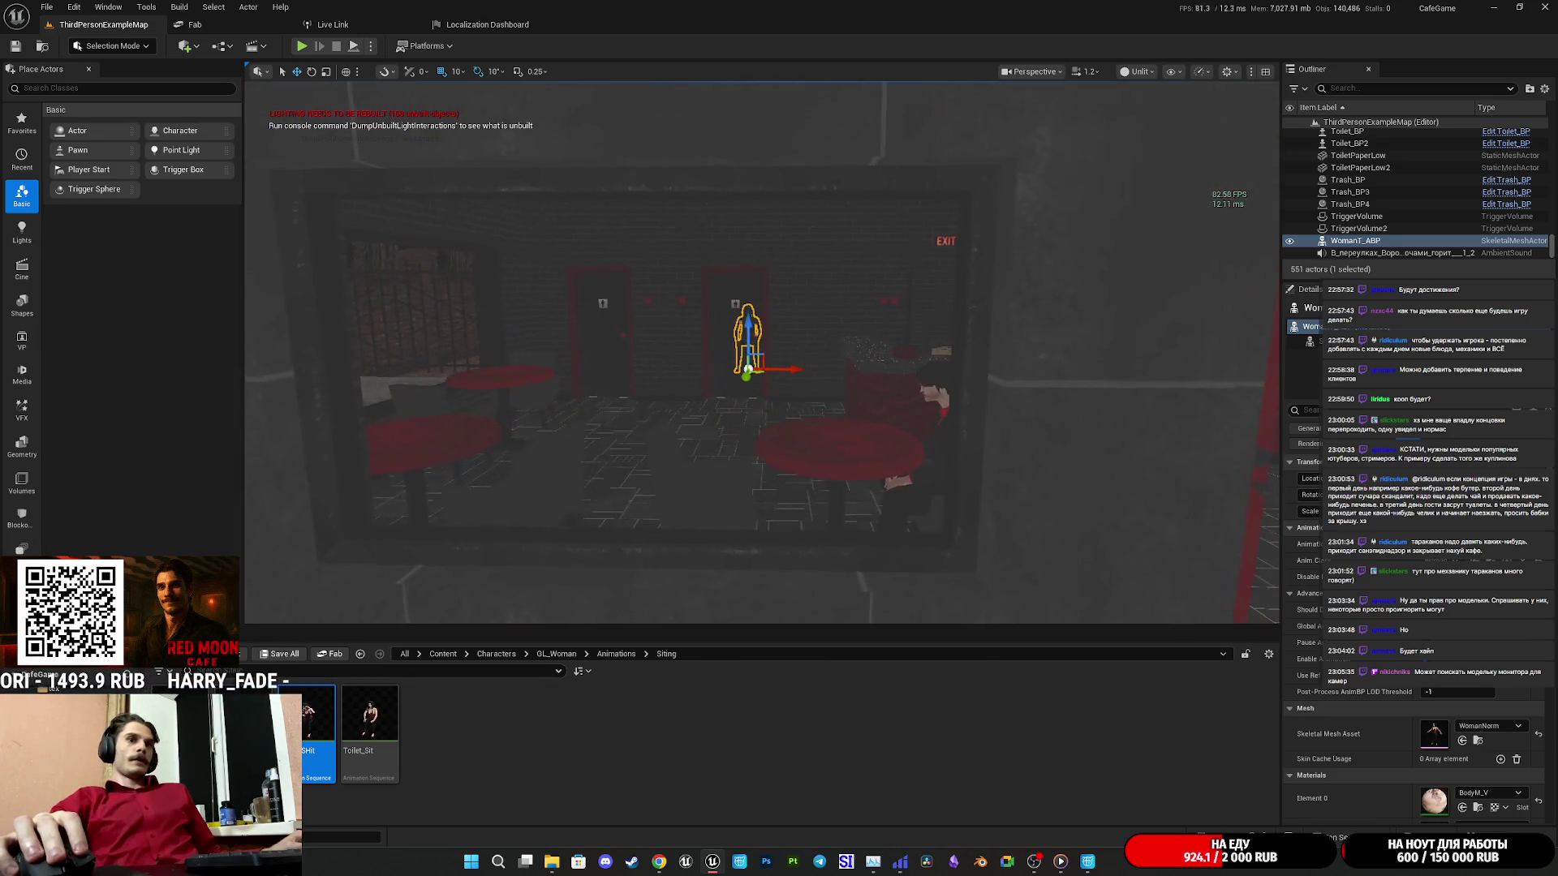
{"action": "key", "text": "Right"}
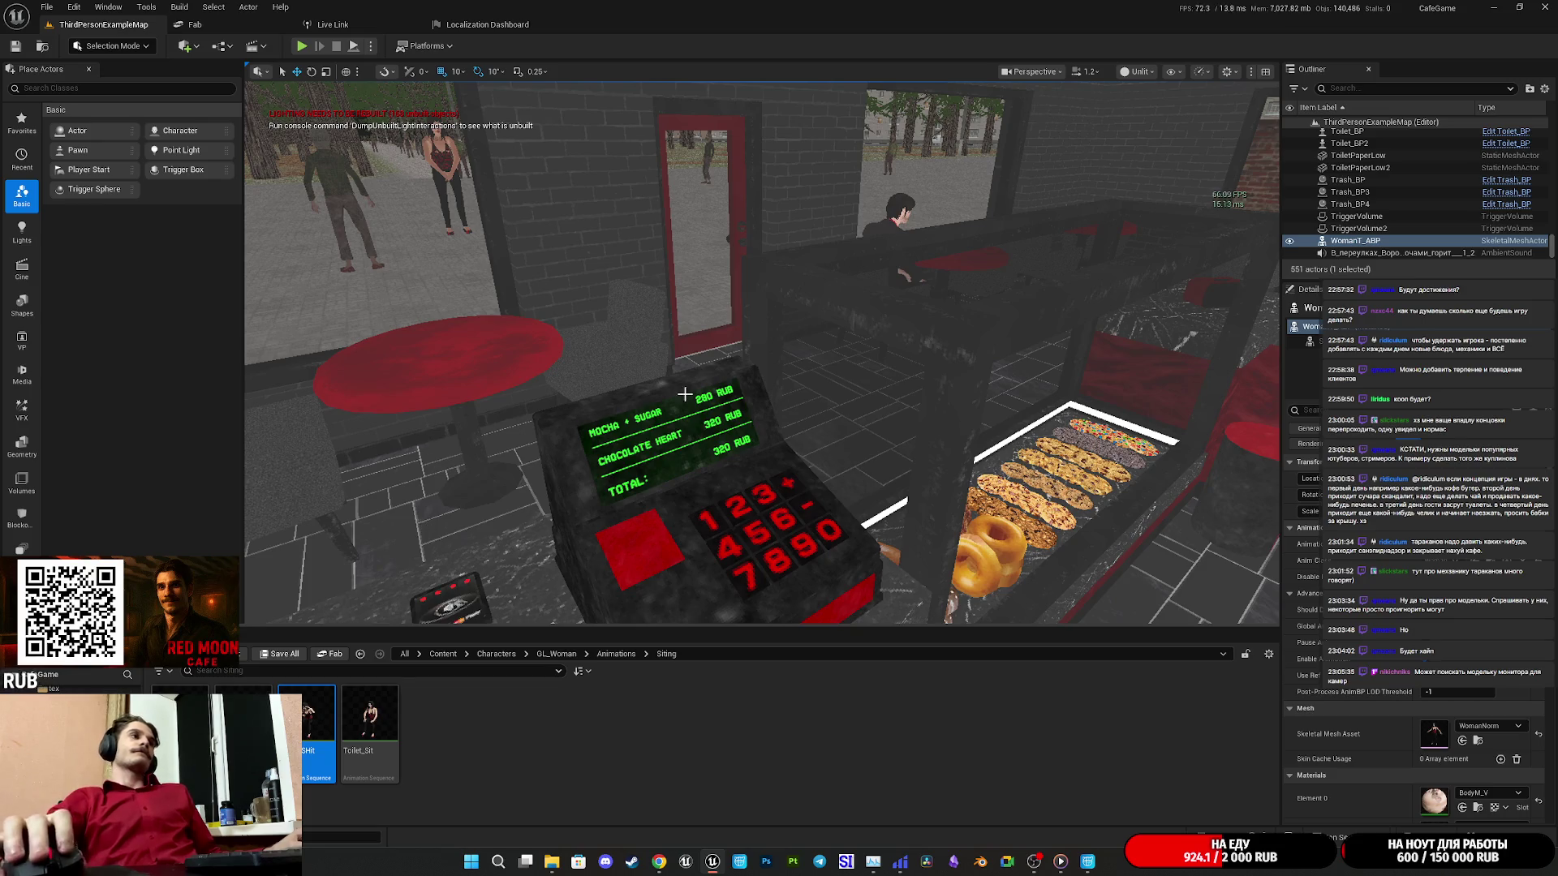
{"action": "key", "text": "f"}
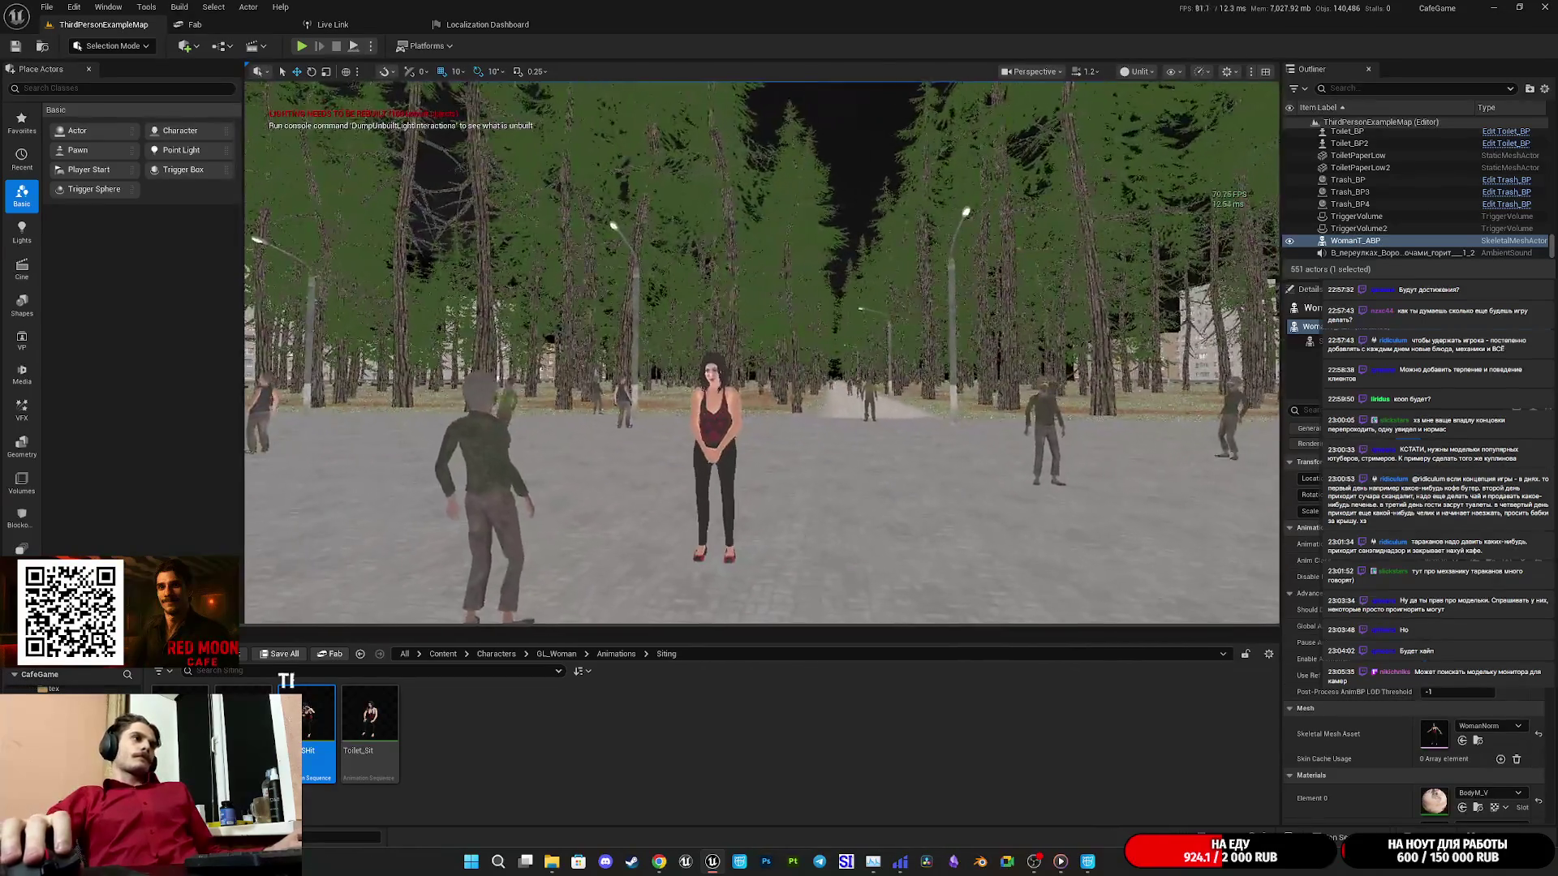
{"action": "scroll", "coordinate": [763, 353], "scroll_direction": "up", "scroll_amount": 10}
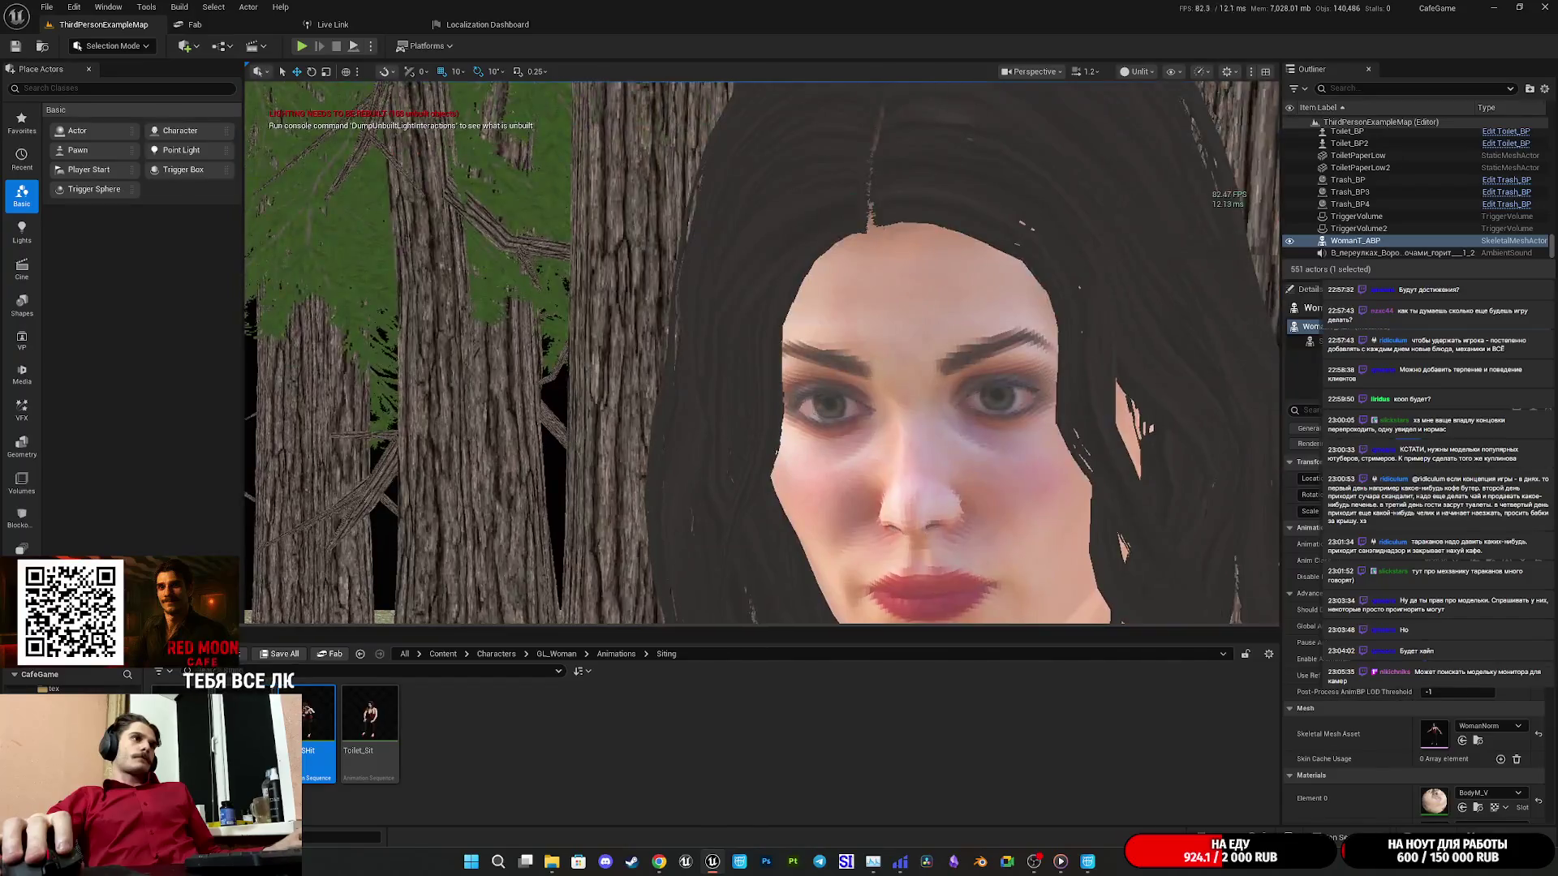
{"action": "scroll", "coordinate": [763, 353], "scroll_direction": "down", "scroll_amount": 10}
{"action": "left_click_drag", "start_coordinate": [762, 353], "coordinate": [665, 442]}
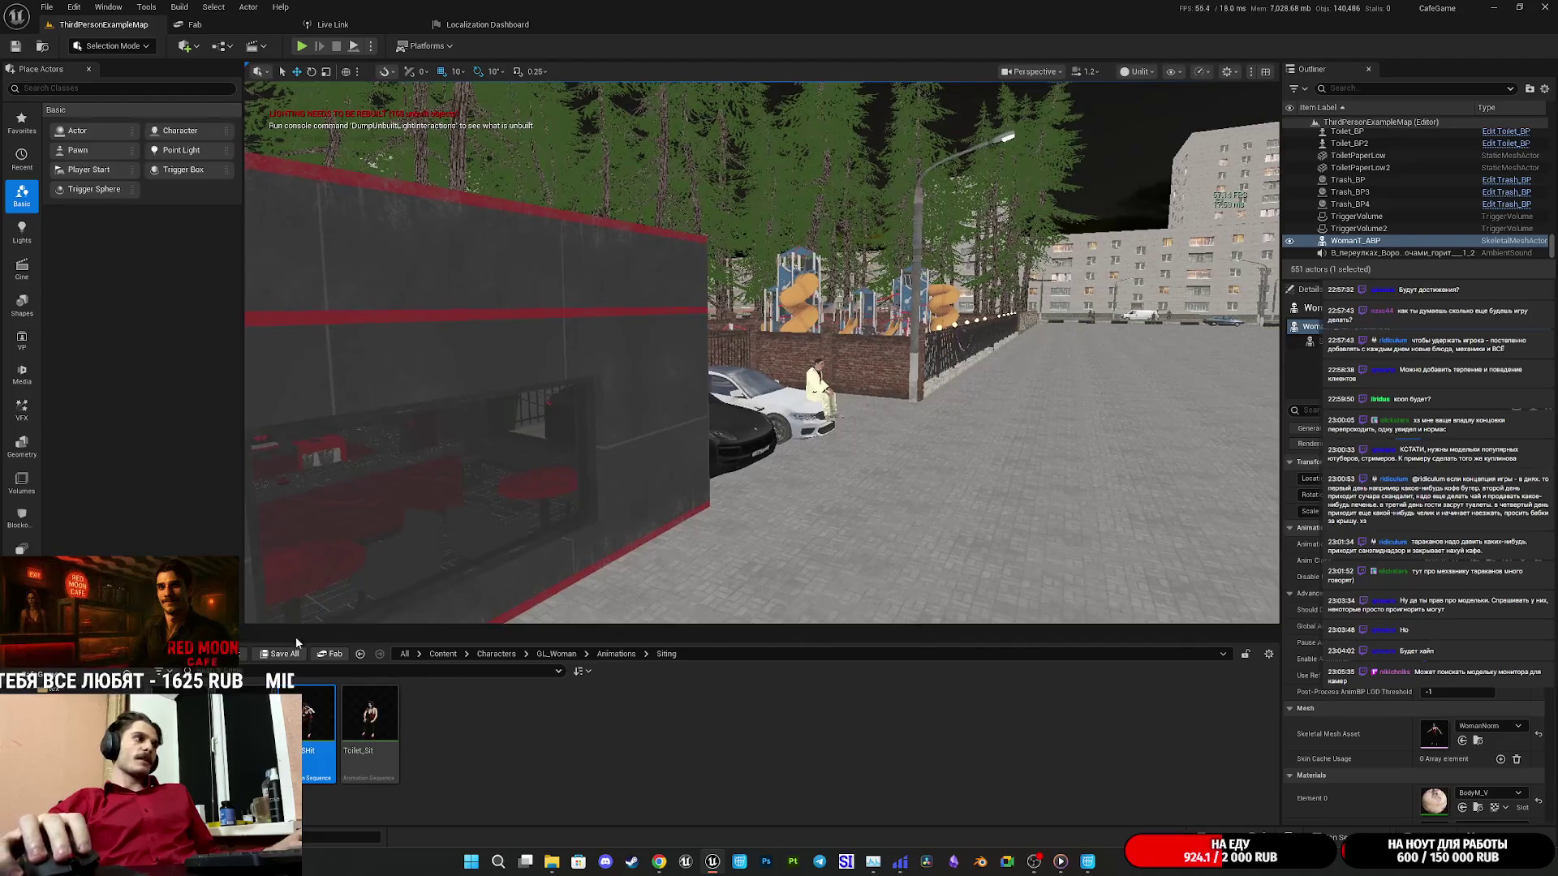
{"action": "mouse_move", "coordinate": [334, 627]}
{"action": "left_mouse_down"}
{"action": "mouse_move", "coordinate": [357, 520]}
{"action": "mouse_move", "coordinate": [397, 499]}
{"action": "left_mouse_up"}
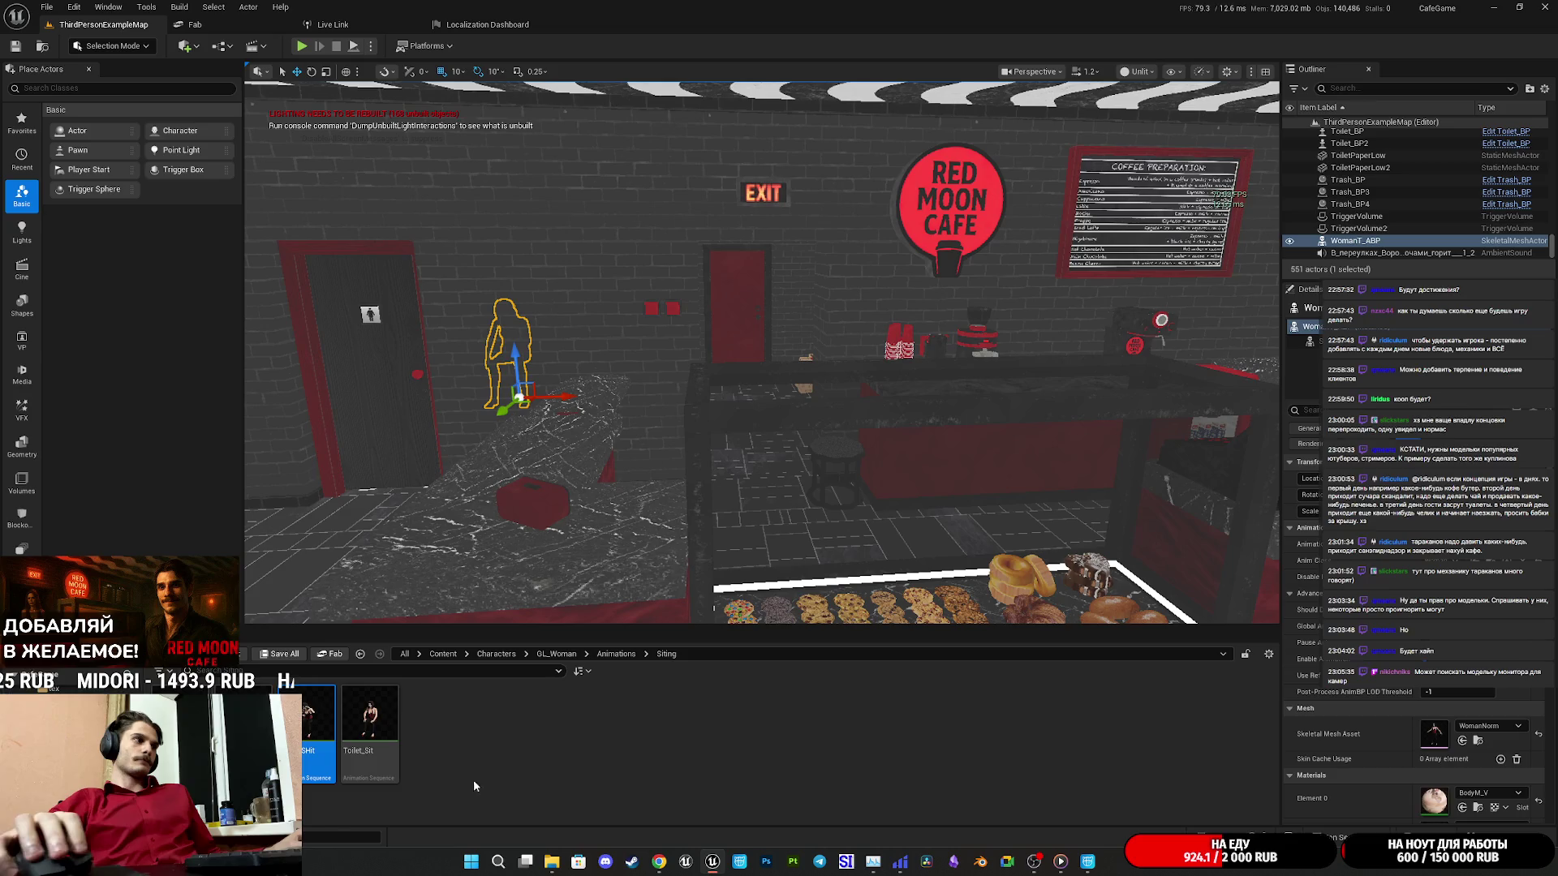
Create an AnimMontage from Toilet_SHit named Toilet_SHit_AM and open it.
{"action": "right_click", "coordinate": [326, 734]}
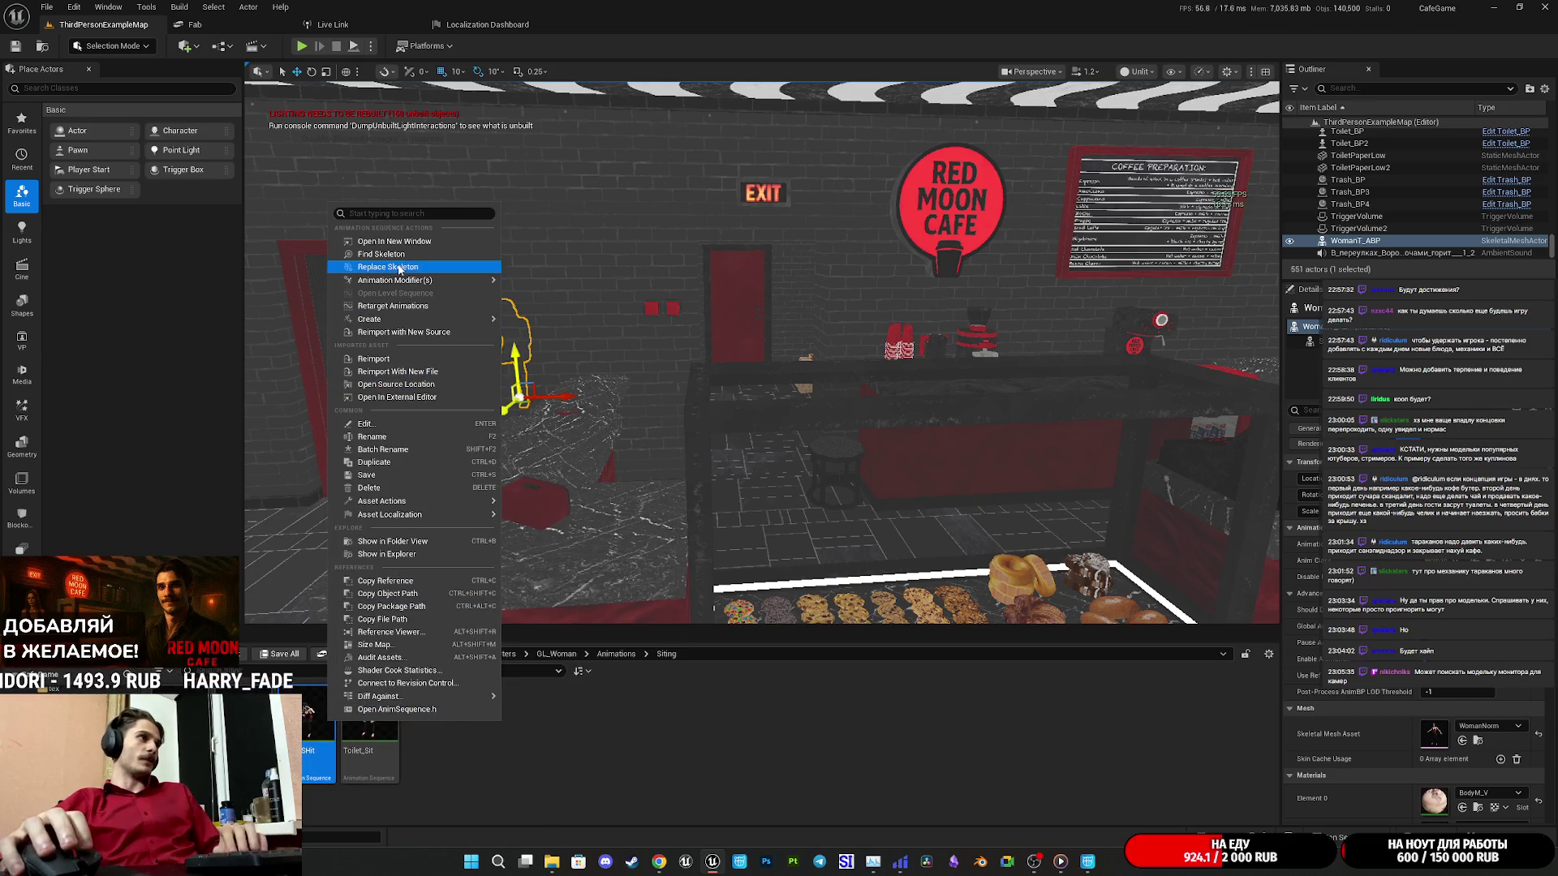
{"action": "mouse_move", "coordinate": [479, 318]}
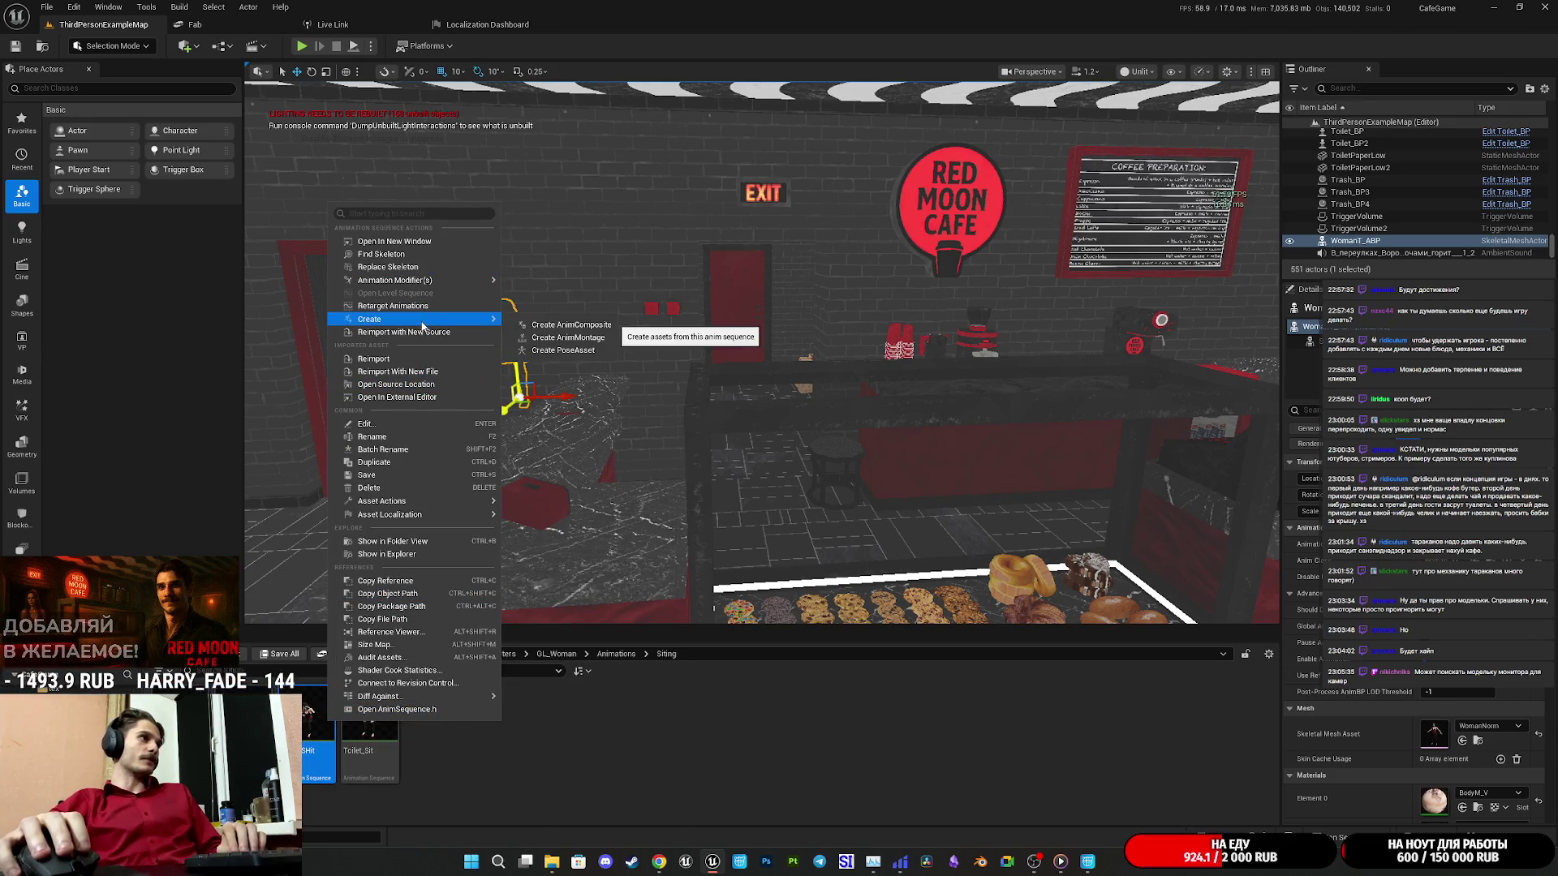
{"action": "left_click", "coordinate": [568, 337]}
{"action": "key", "text": "End"}
{"action": "key", "text": "BackSpace"}
{"action": "key", "text": "BackSpace"}
{"action": "key", "text": "BackSpace"}
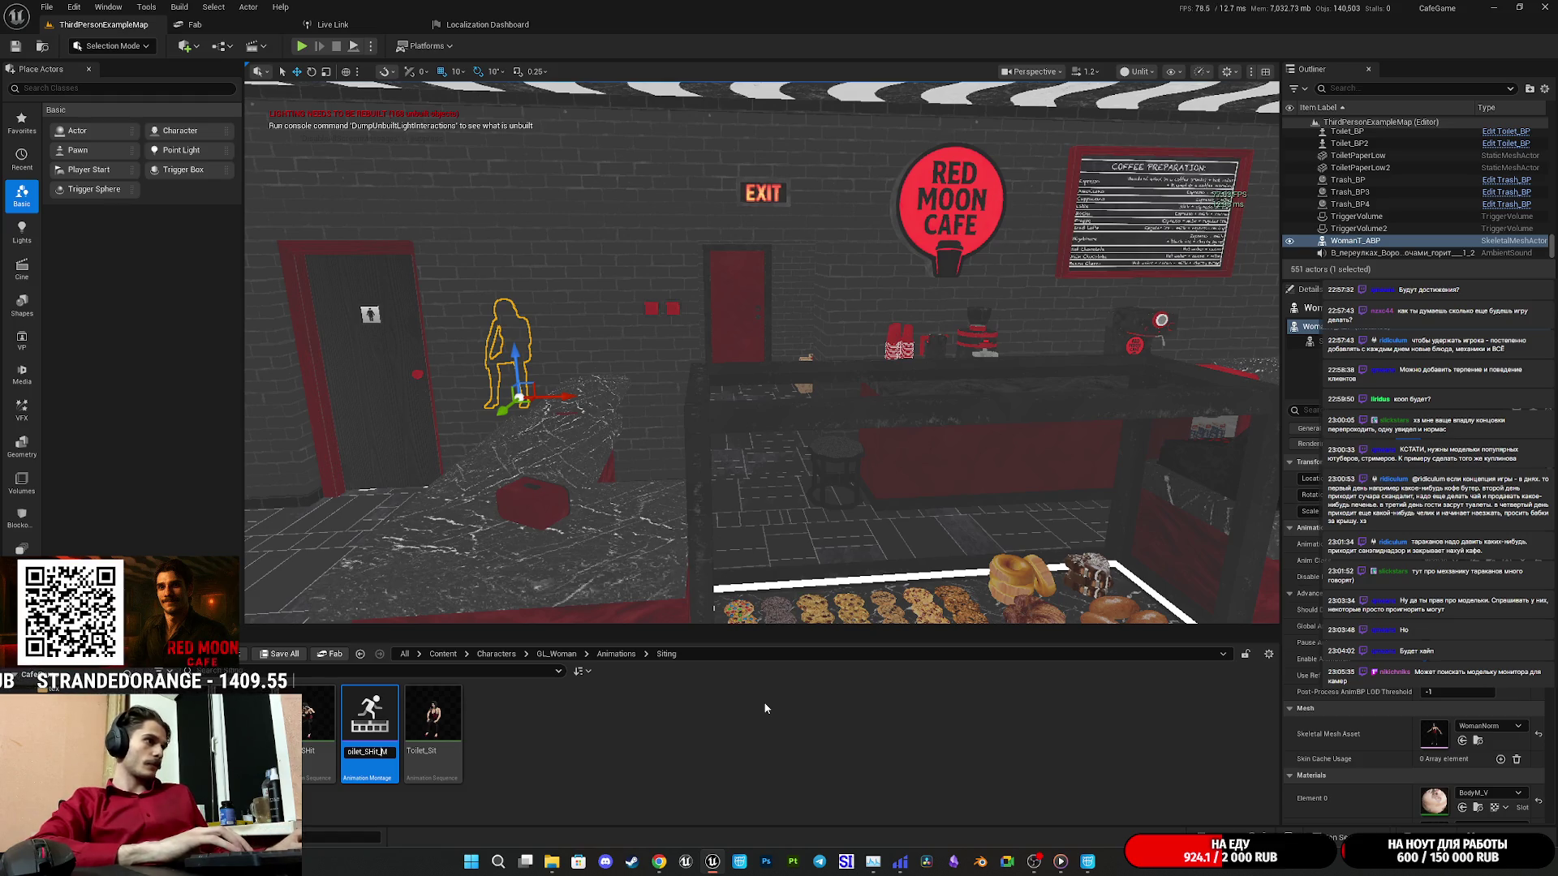
{"action": "type", "text": "A"}
{"action": "key", "text": "Return"}
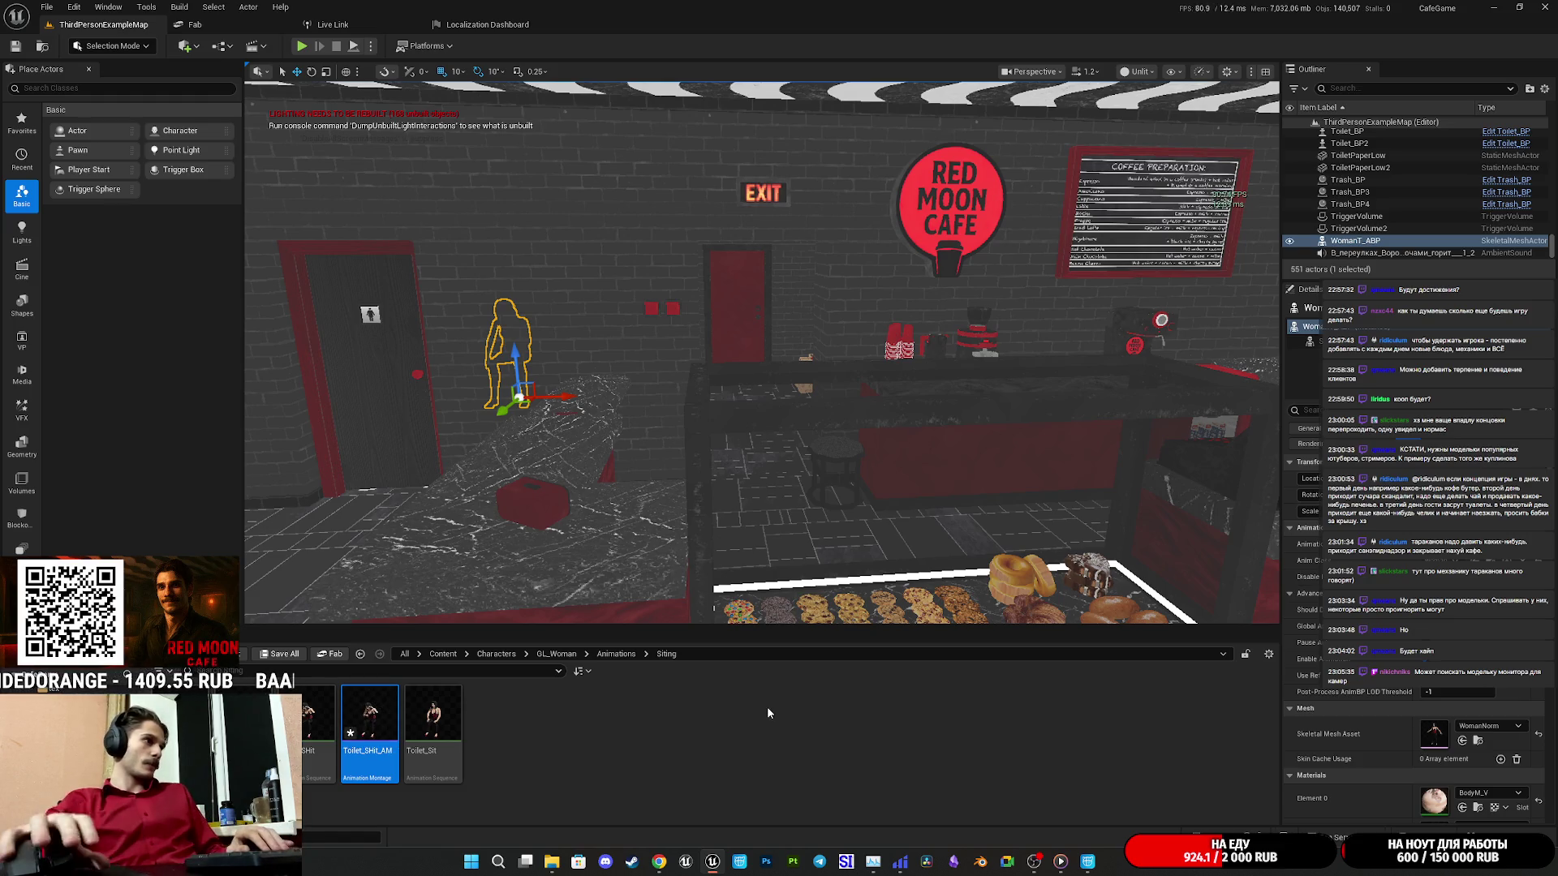
{"action": "double_click", "coordinate": [369, 718]}
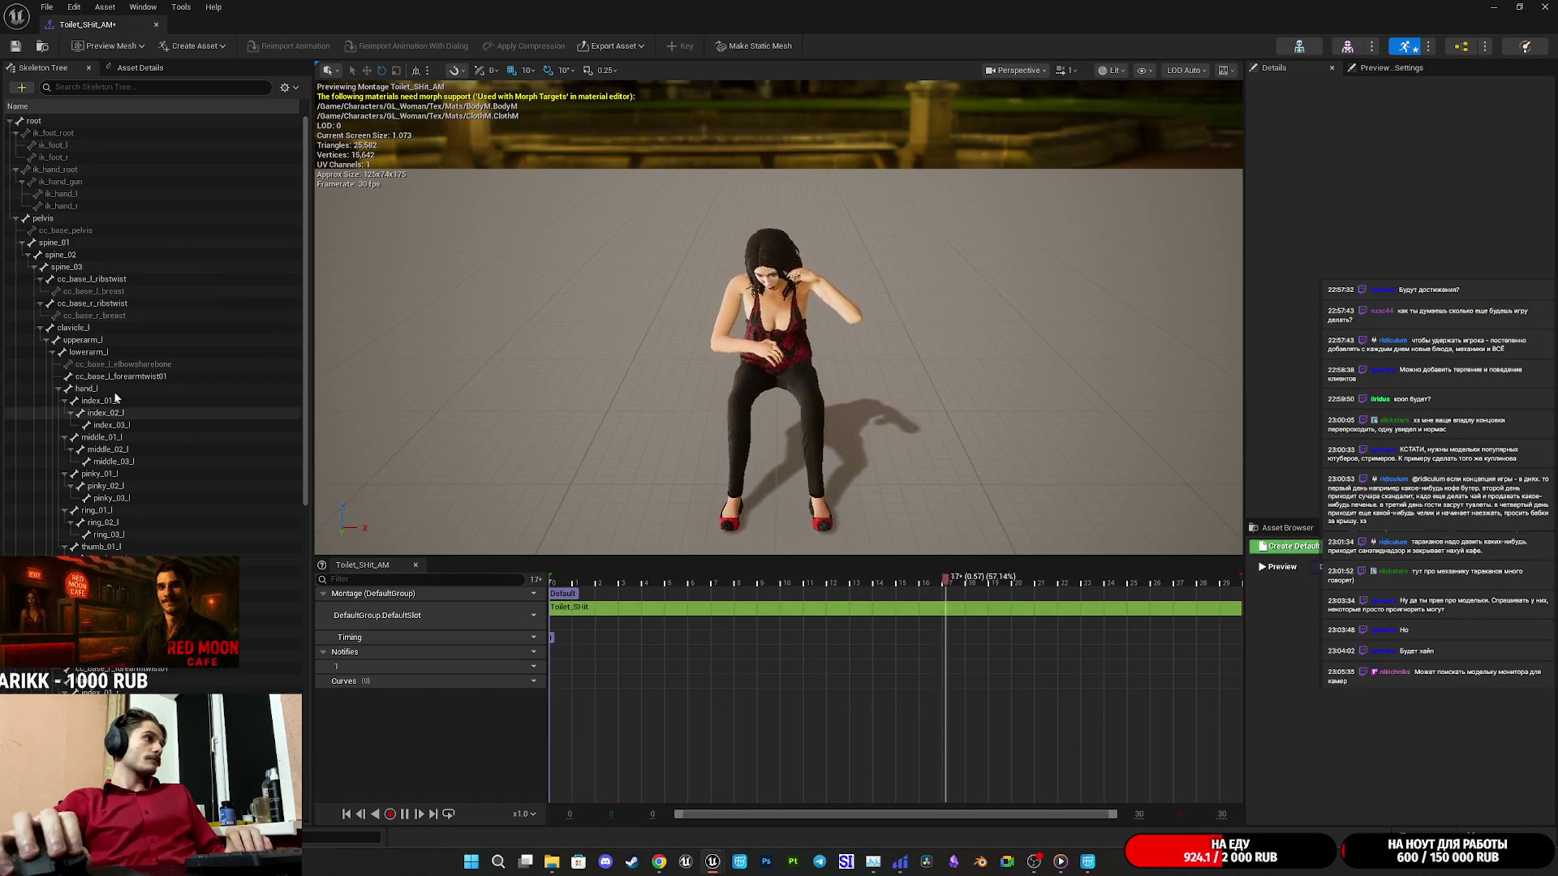
Set Toilet_SHit_AM's Blend In and Blend Out options to Cubic, save, and close the editor.
{"action": "left_click", "coordinate": [138, 68]}
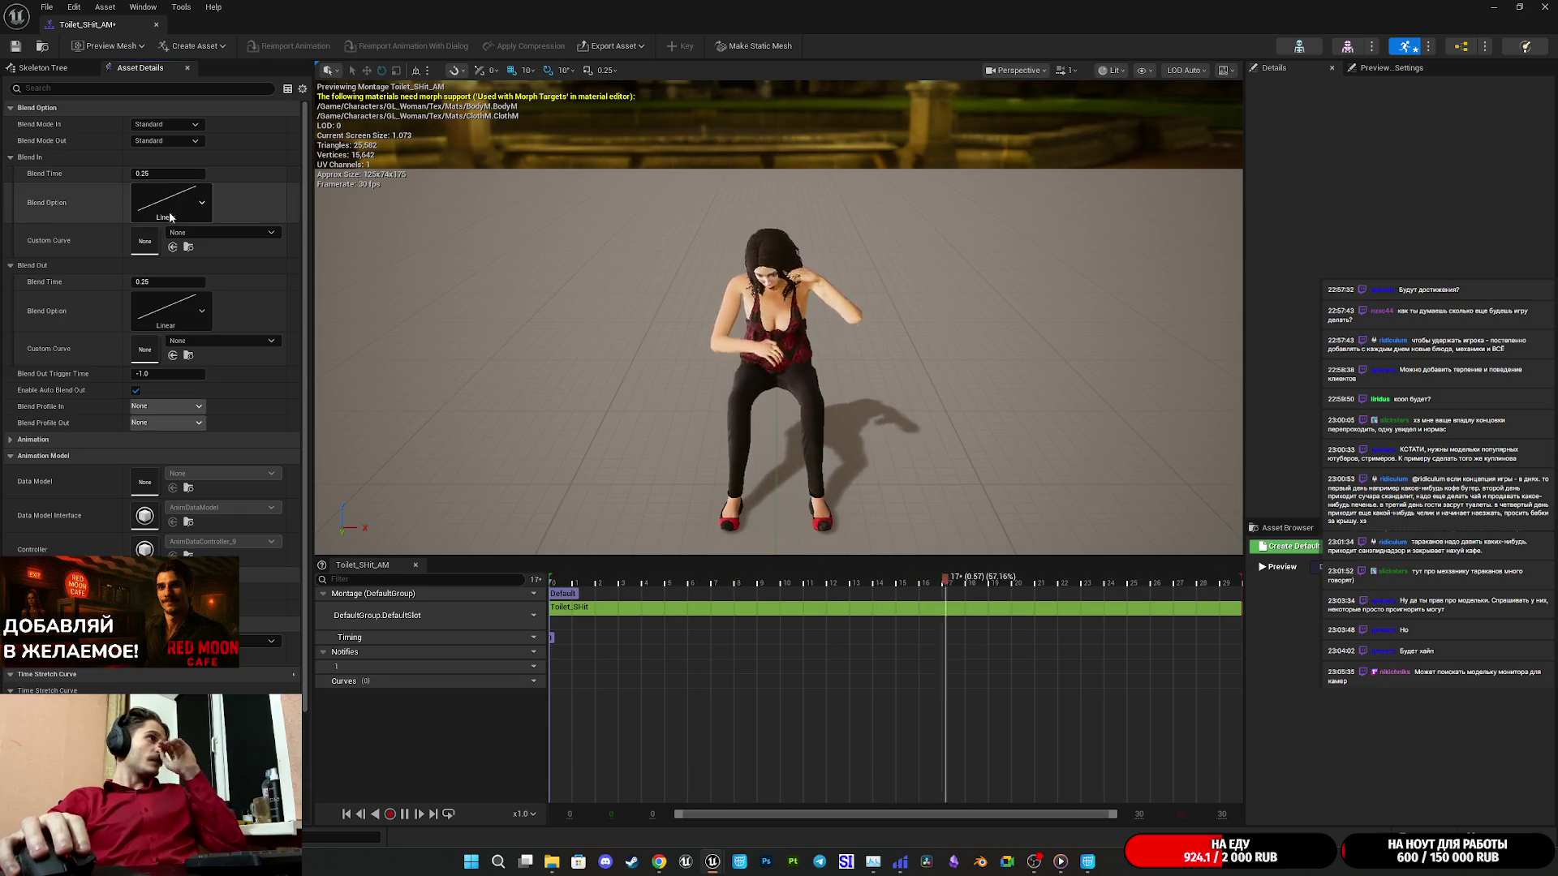
{"action": "left_click", "coordinate": [170, 213]}
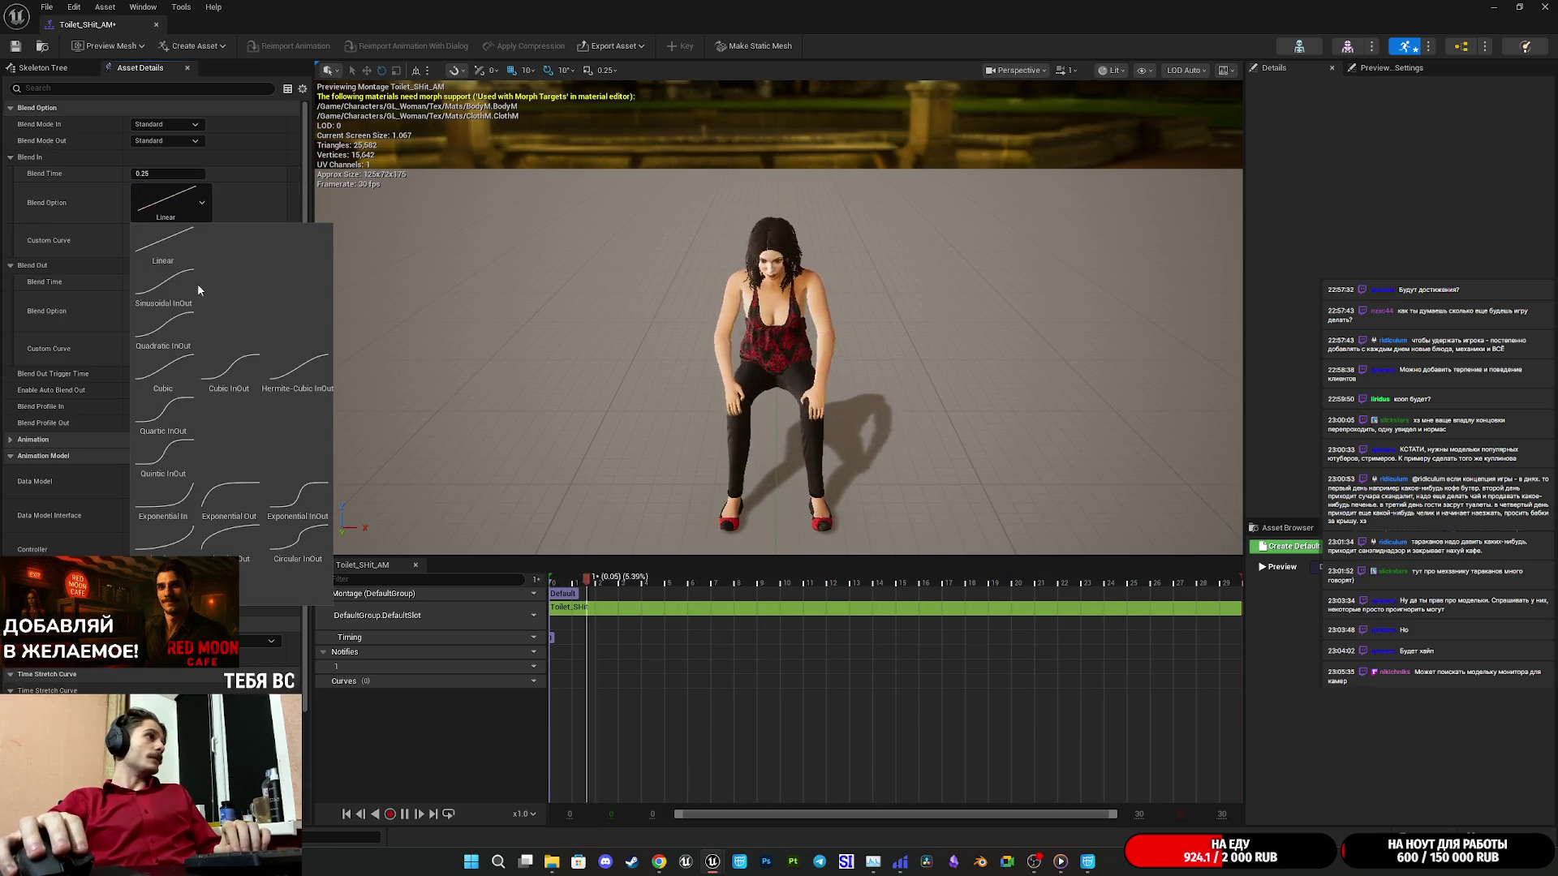
{"action": "left_click", "coordinate": [163, 371]}
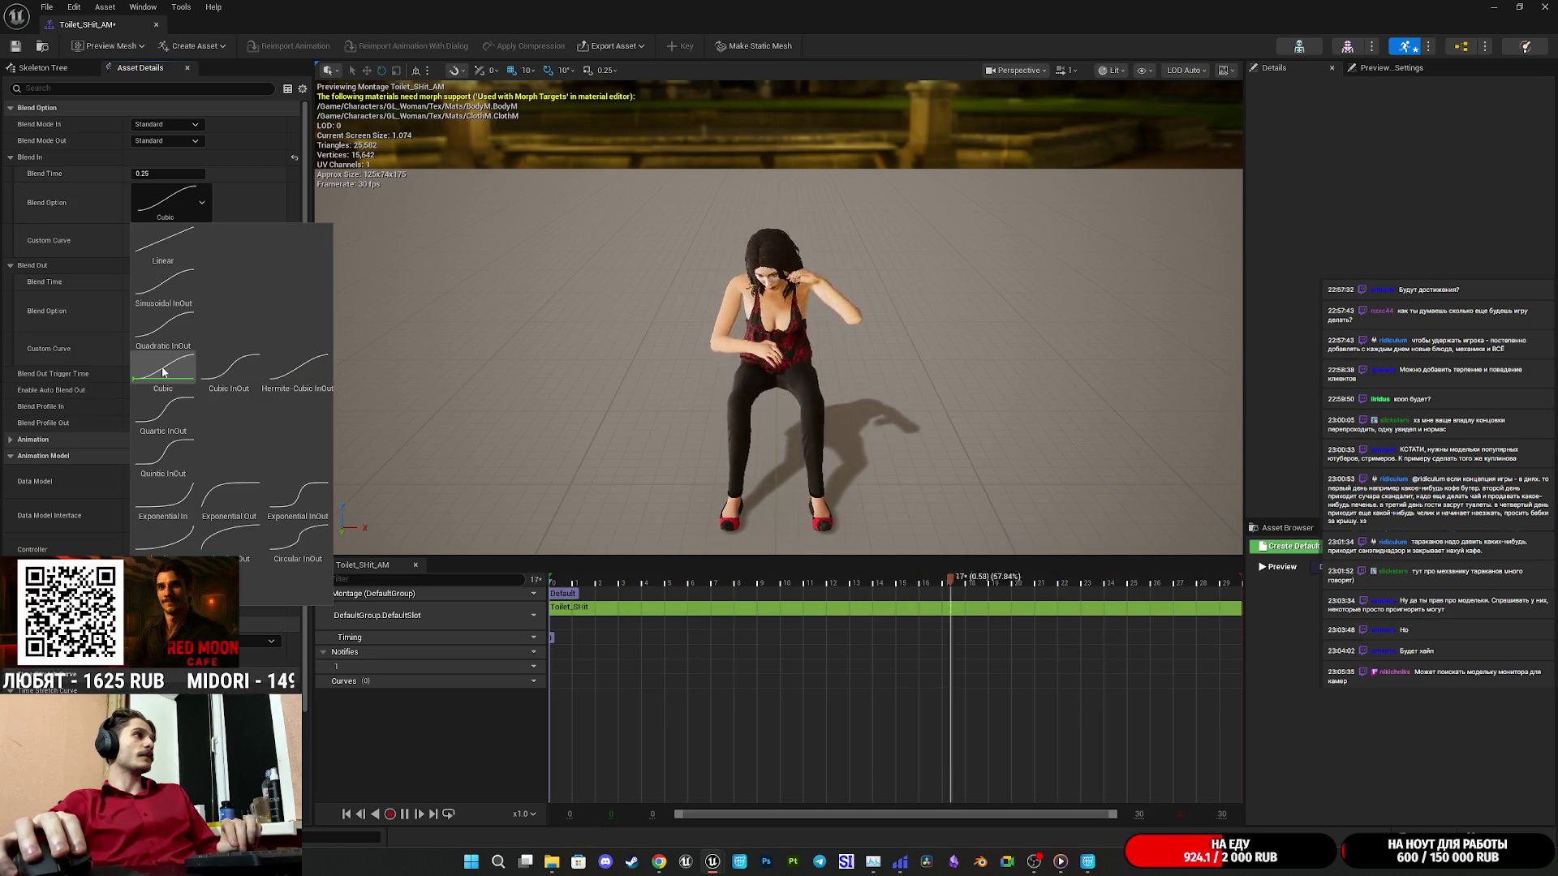
{"action": "left_click", "coordinate": [202, 313]}
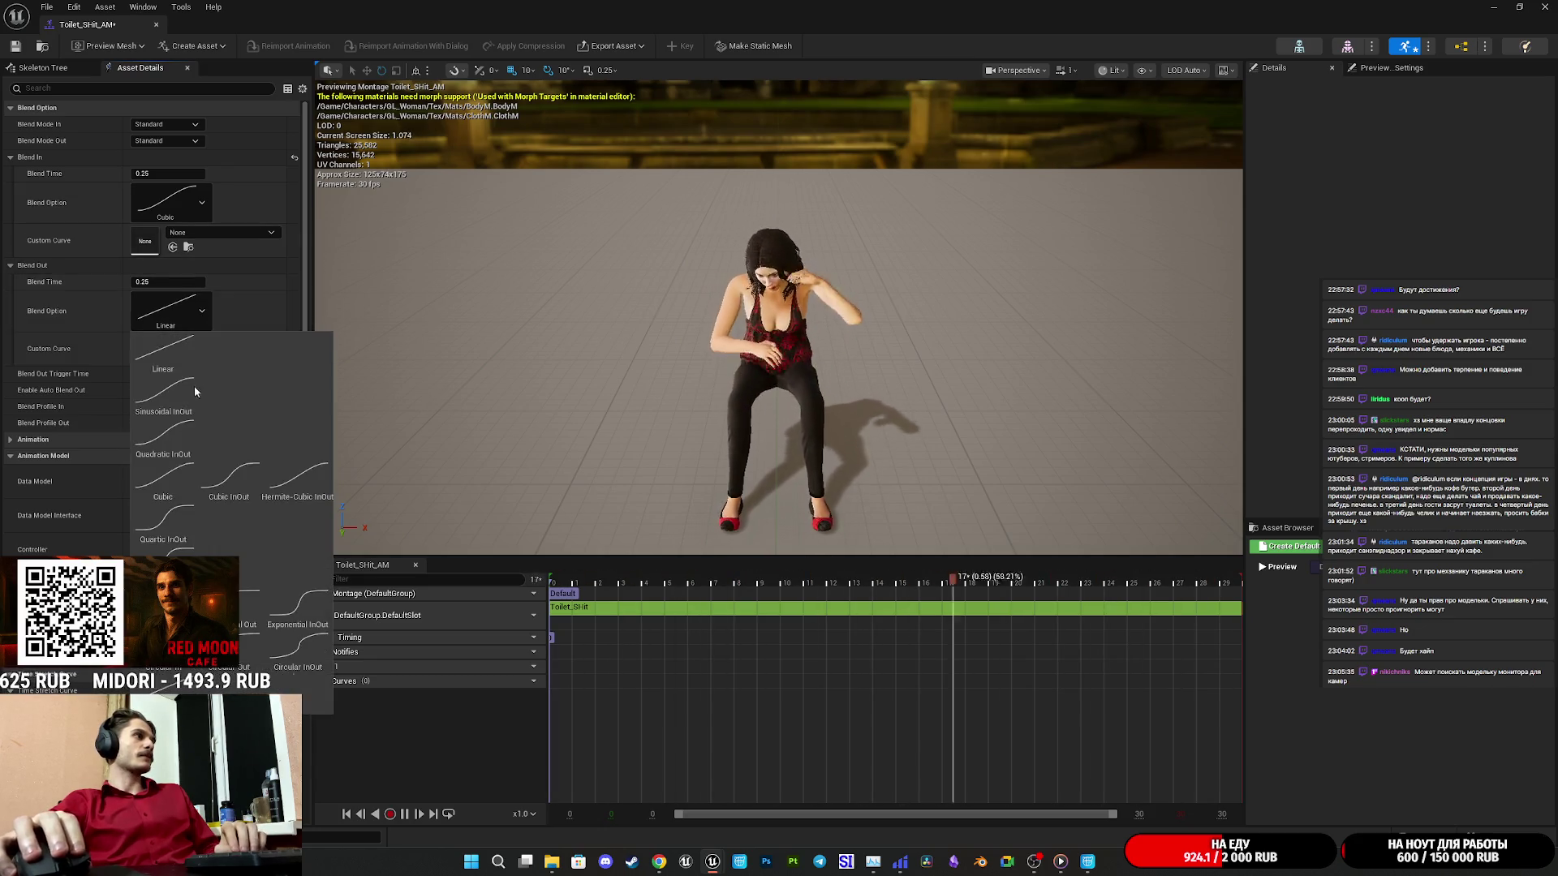
{"action": "left_click", "coordinate": [163, 477]}
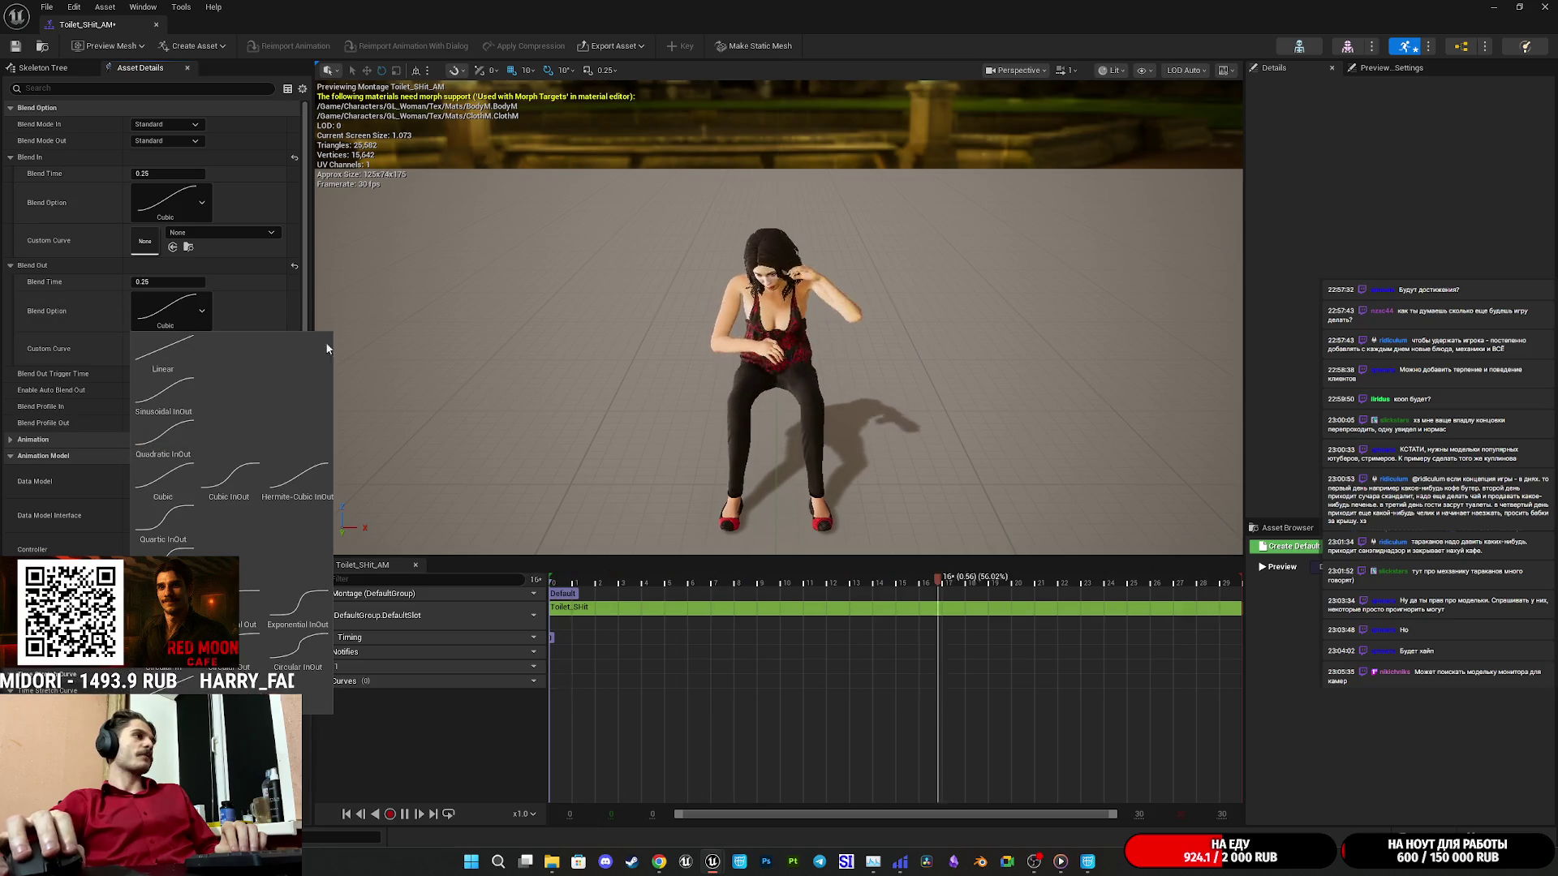
{"action": "left_click", "coordinate": [15, 46]}
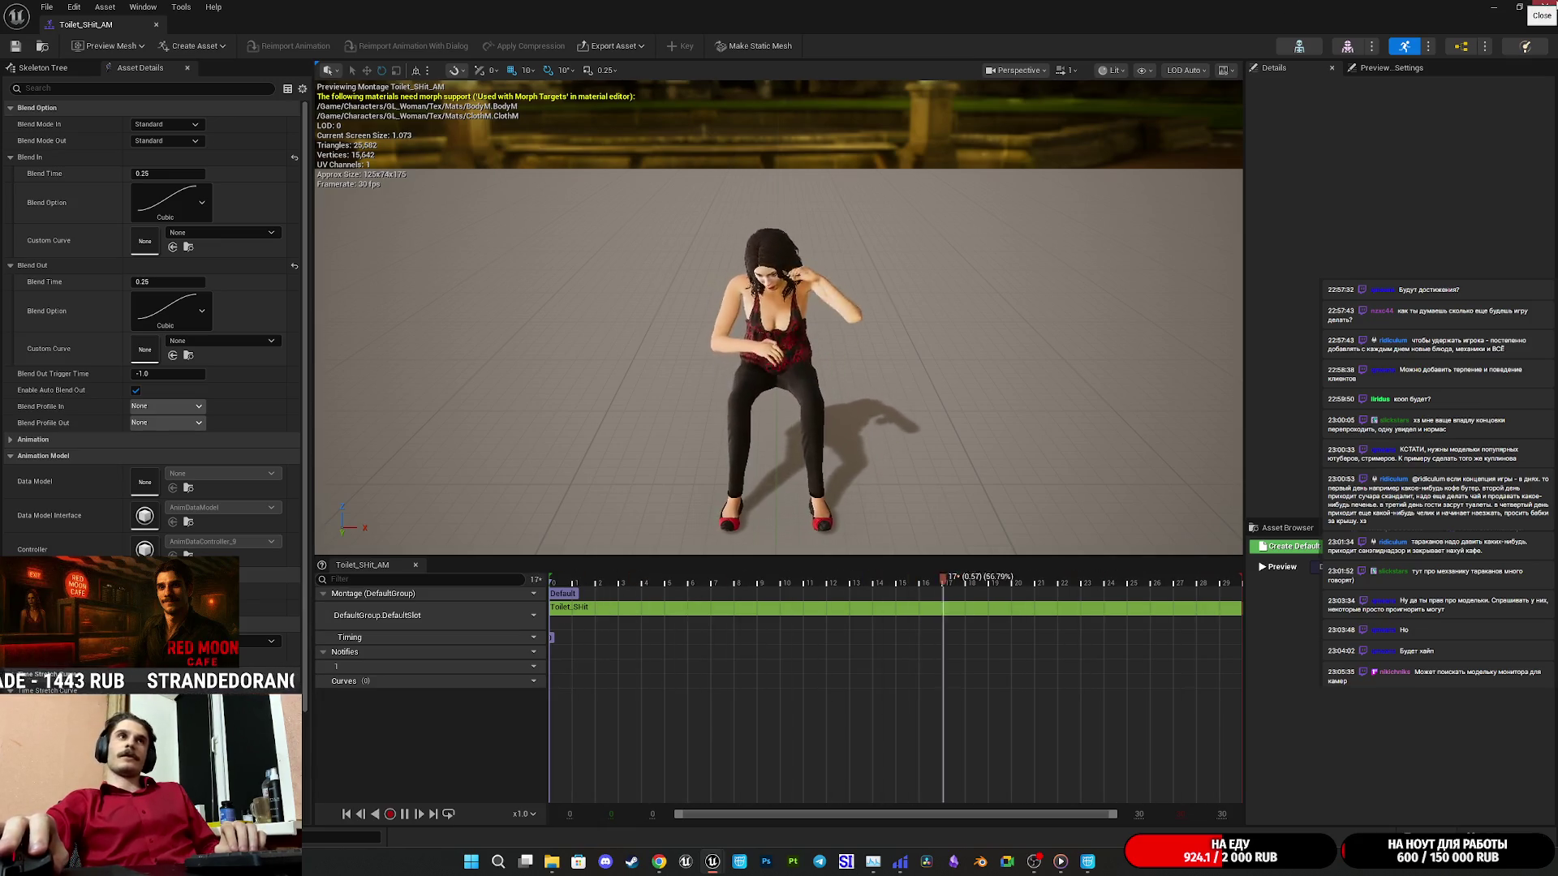
{"action": "left_click", "coordinate": [1544, 6]}
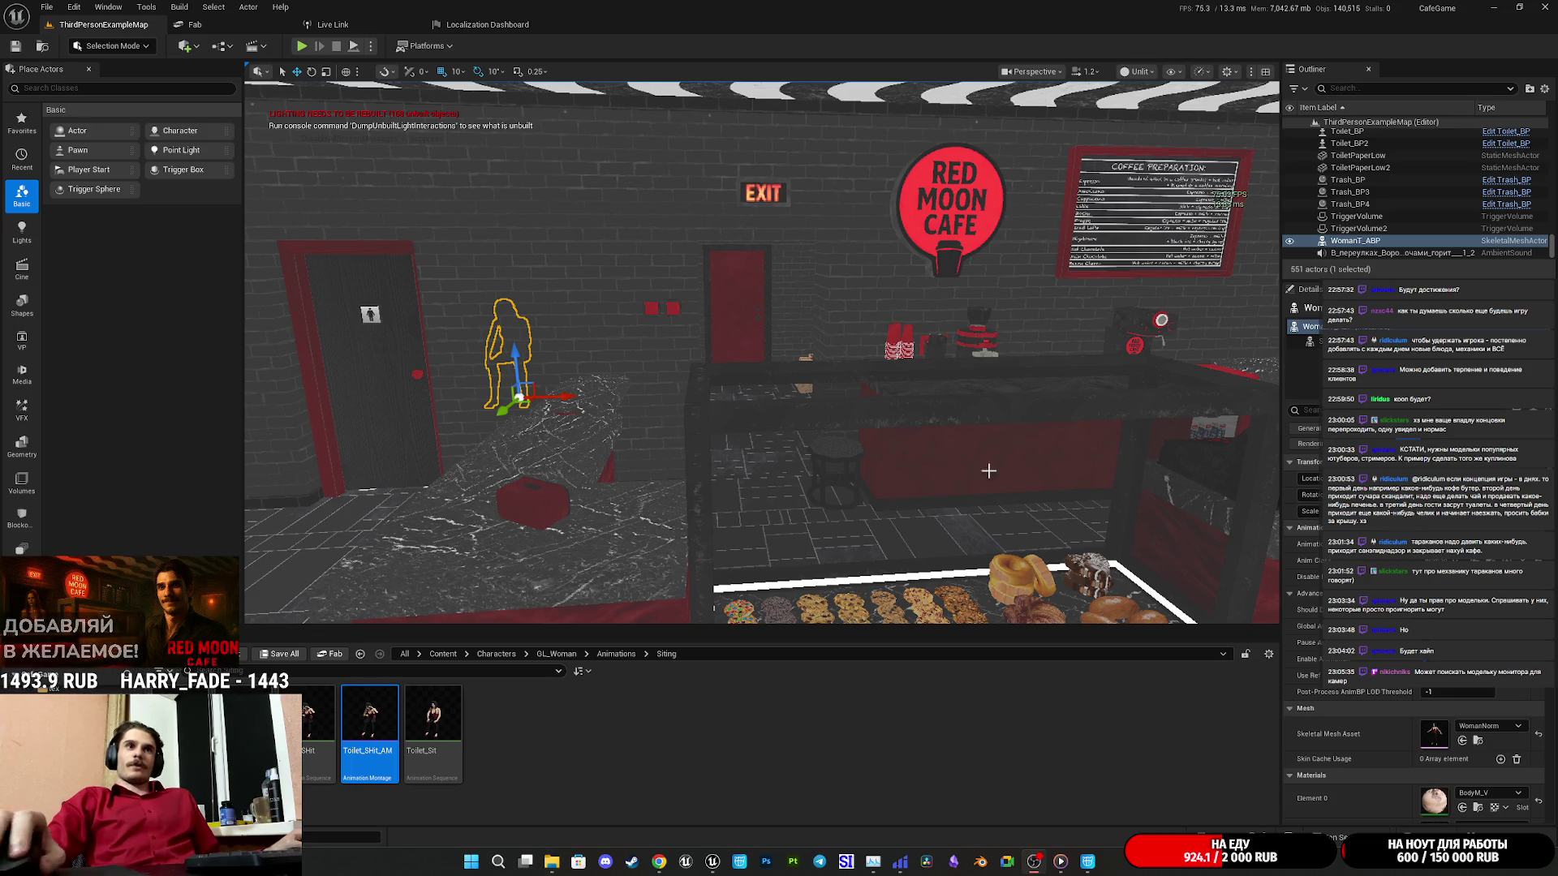
Frame the selected WomanT_ABP actor in the level viewport.
{"action": "key", "text": "f"}
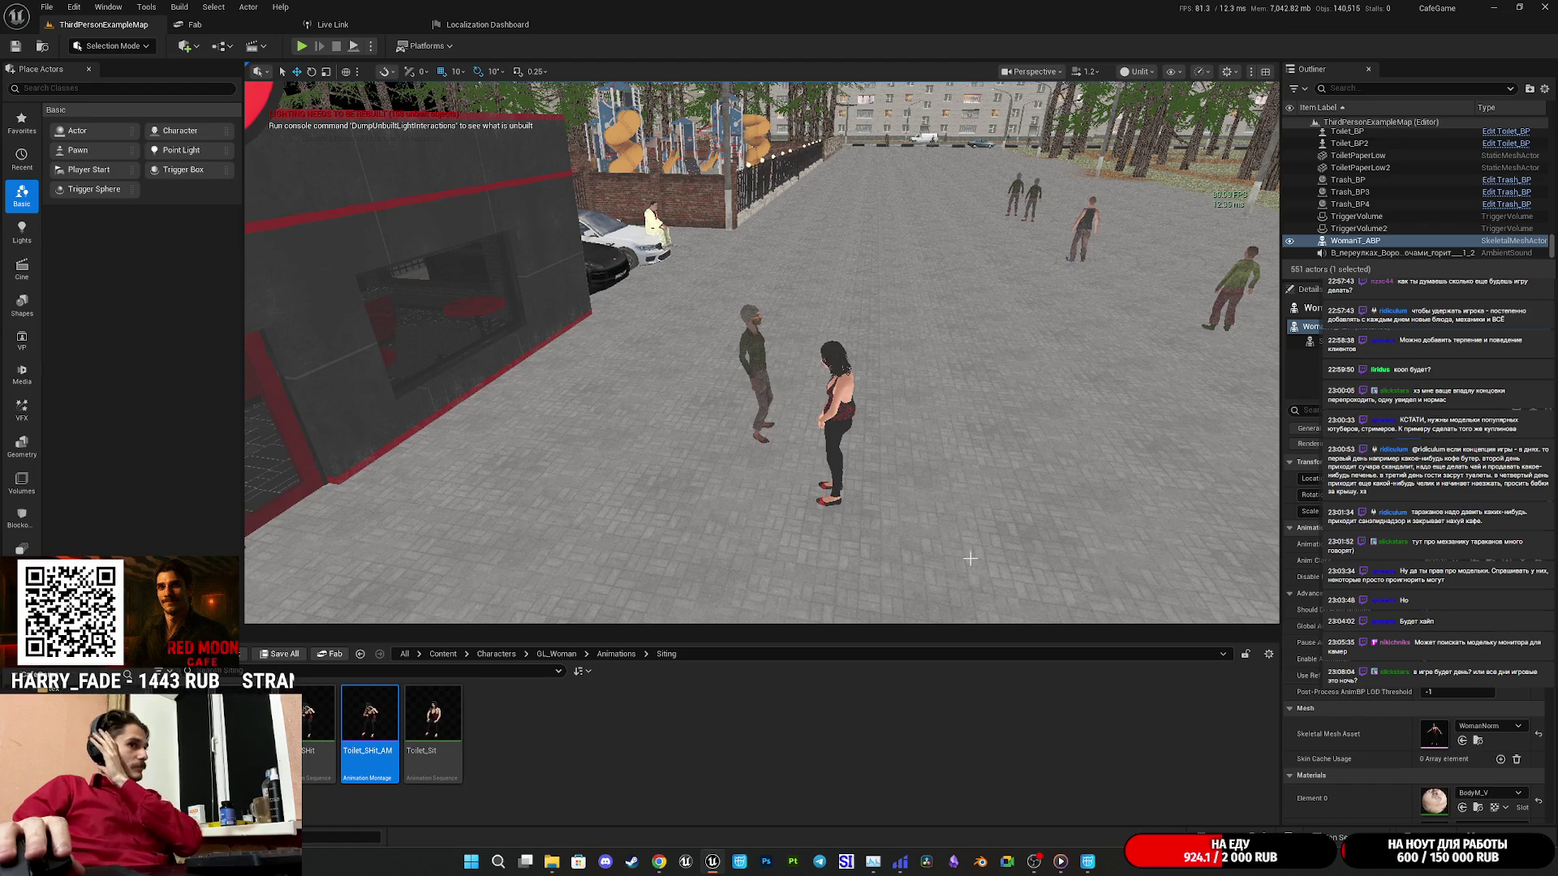
Fly the viewport into the cafe interior toward the counter.
{"action": "mouse_move", "coordinate": [1085, 863]}
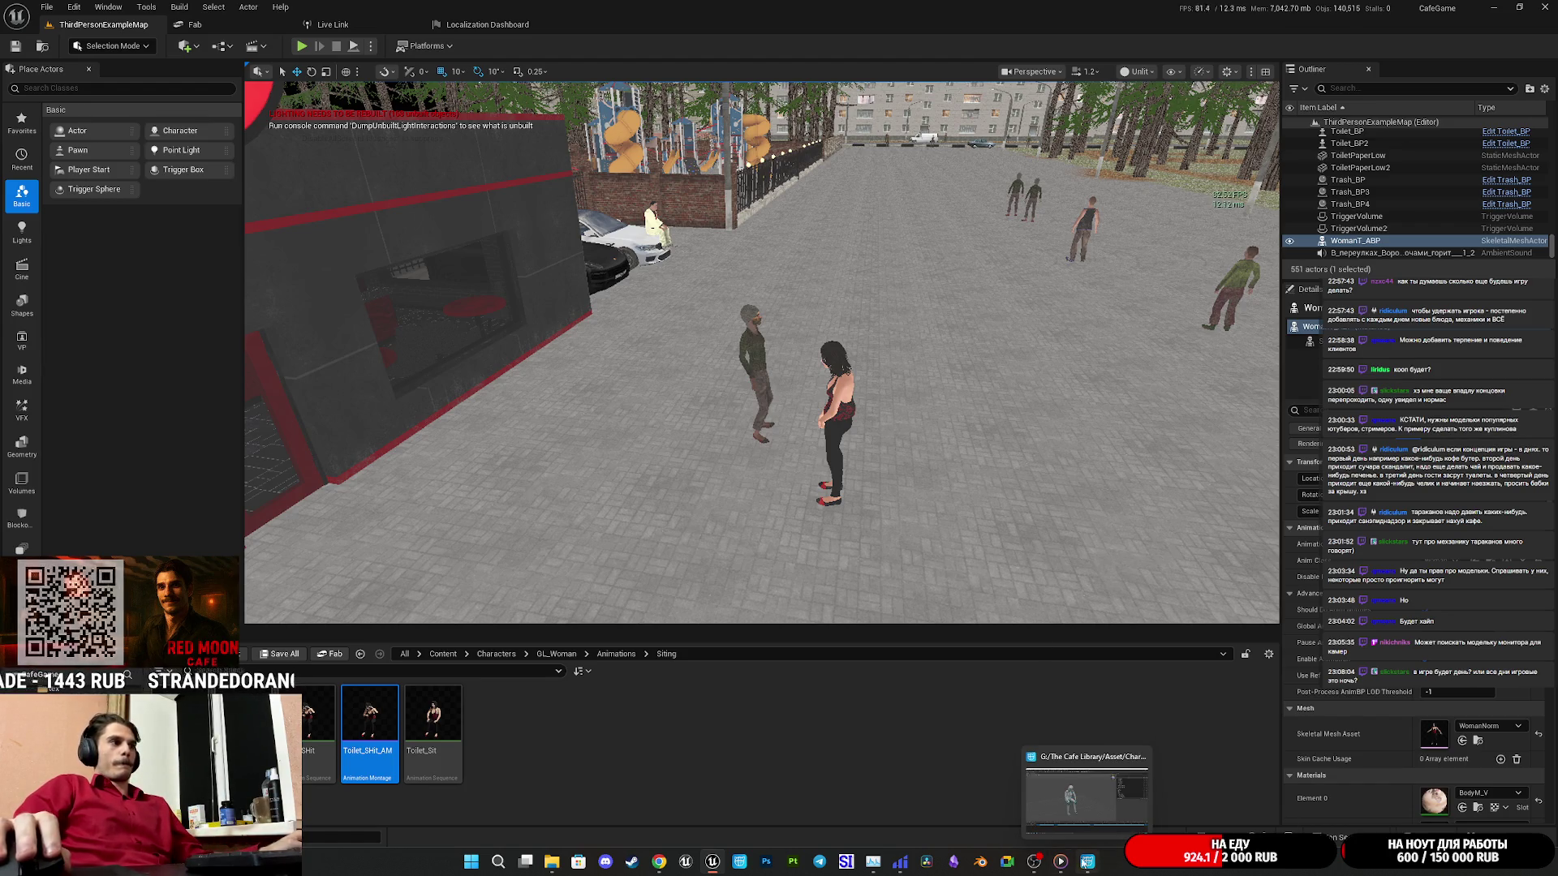
{"action": "left_click", "coordinate": [703, 756]}
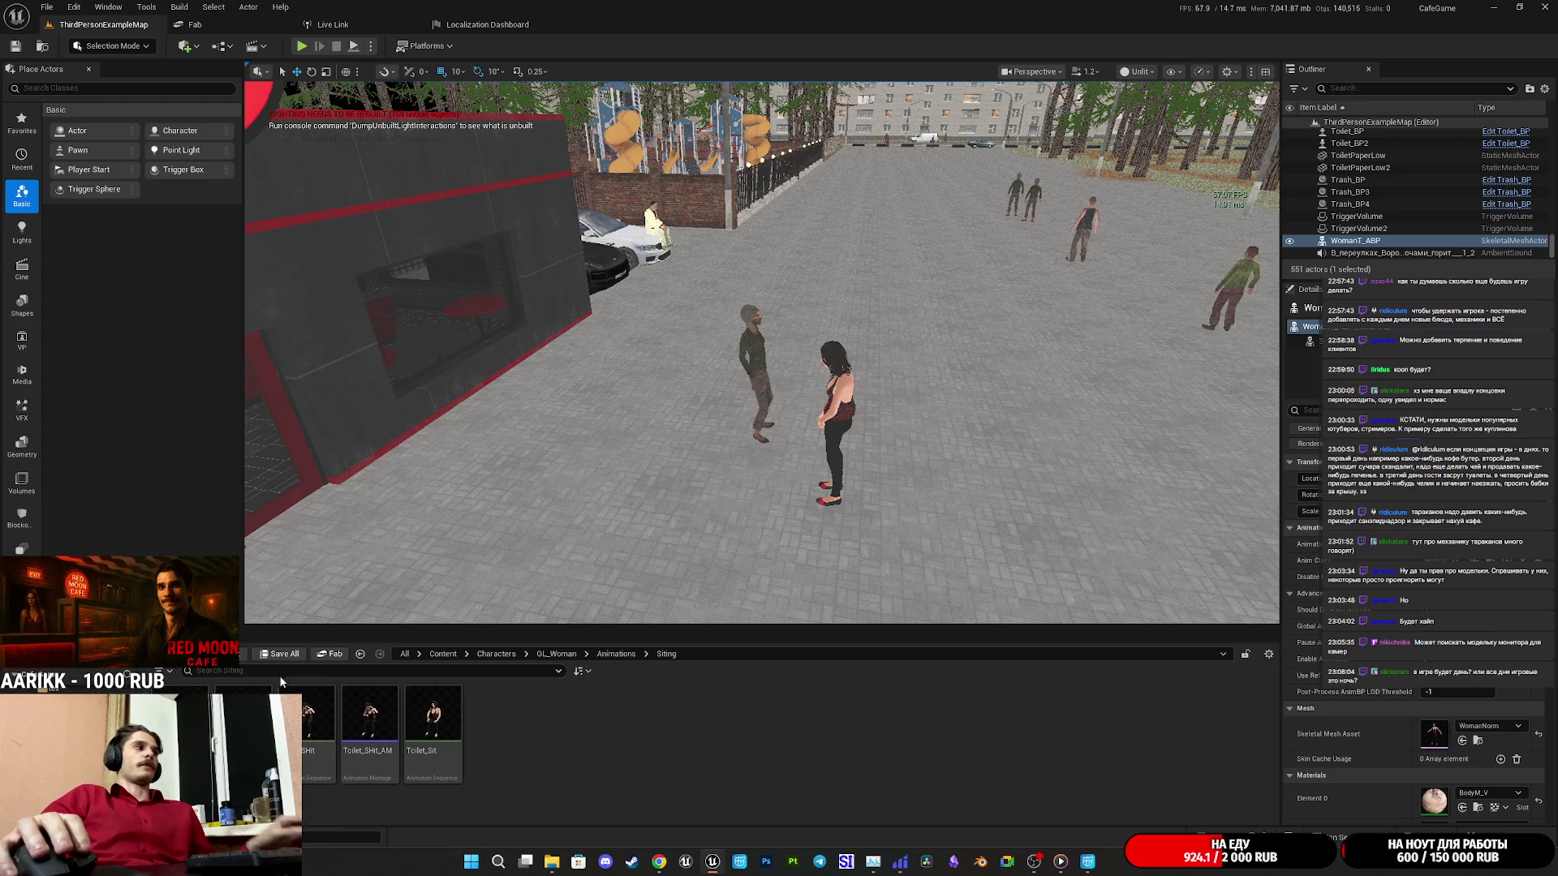
{"action": "key", "text": "w"}
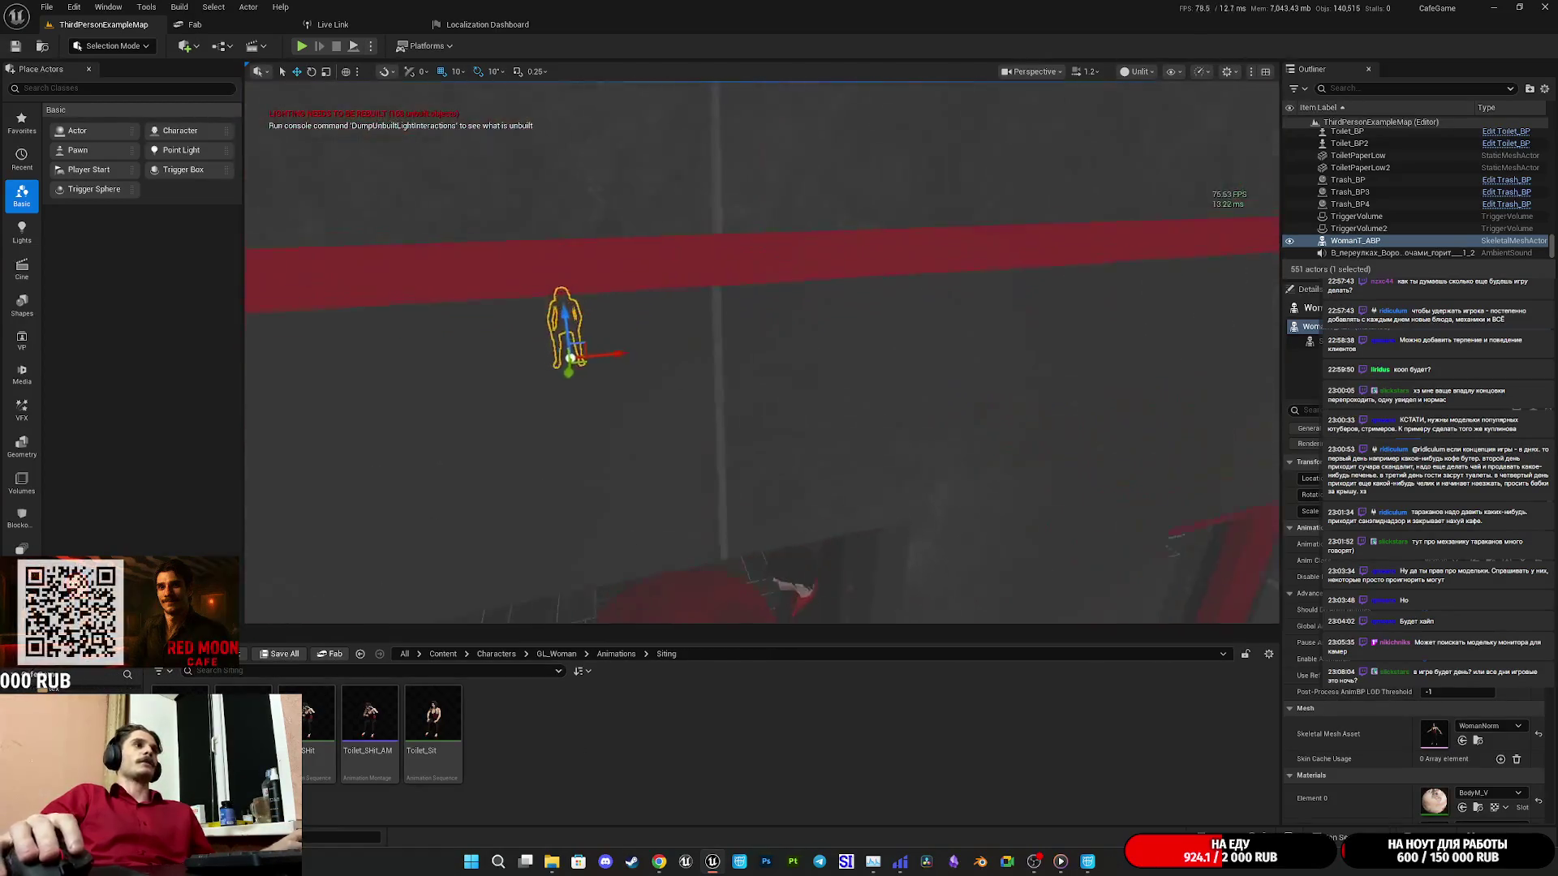
{"action": "key", "text": "d"}
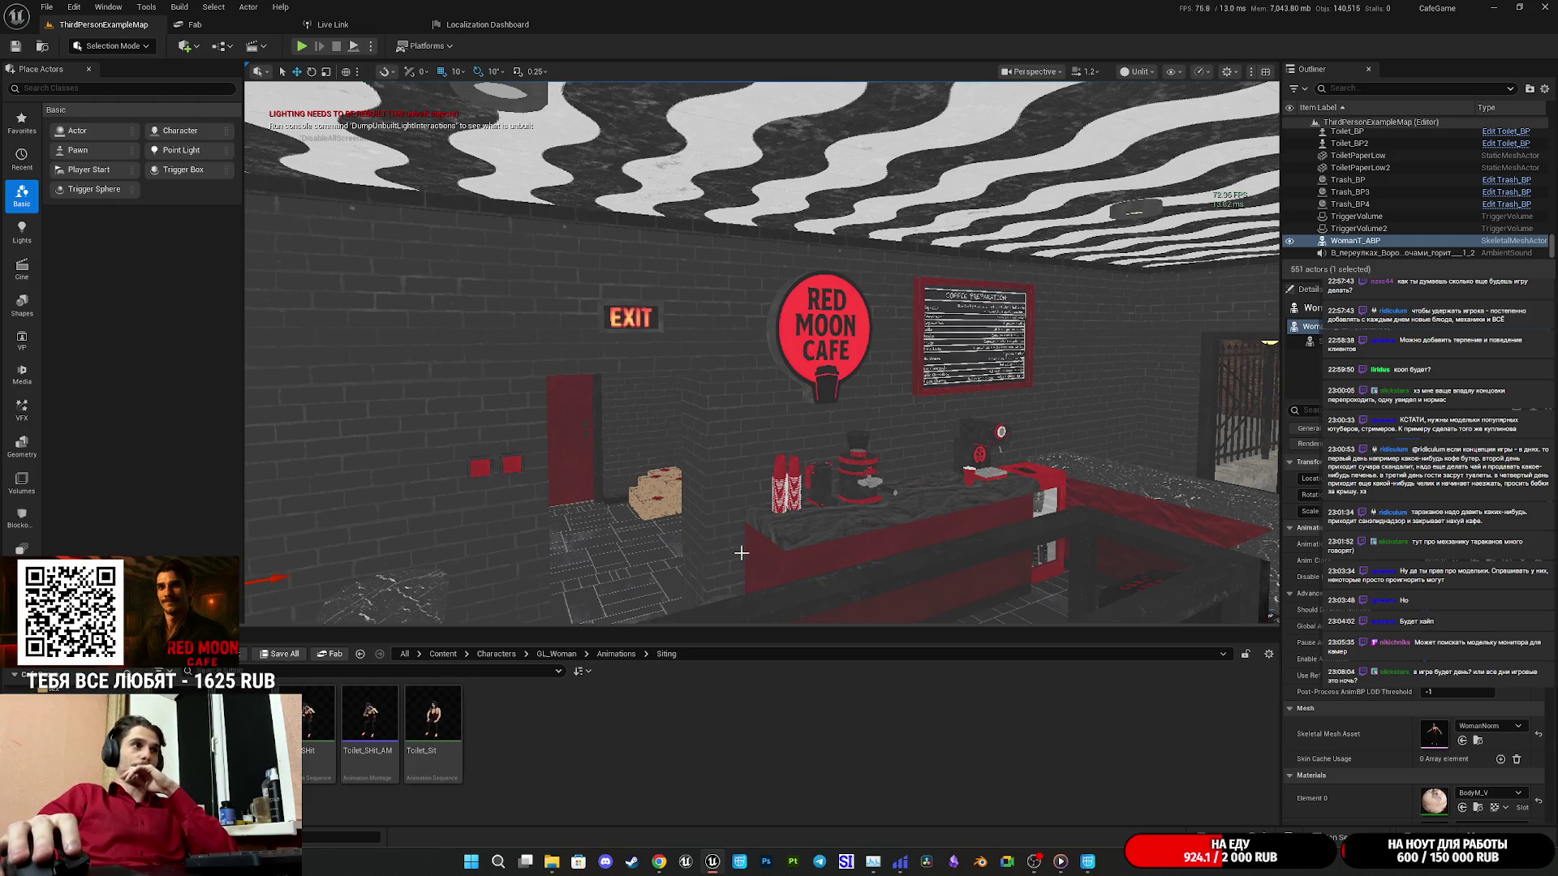
{"action": "mouse_move", "coordinate": [741, 552]}
{"action": "left_mouse_down"}
{"action": "mouse_move", "coordinate": [745, 405]}
{"action": "mouse_move", "coordinate": [778, 539]}
{"action": "left_mouse_up"}
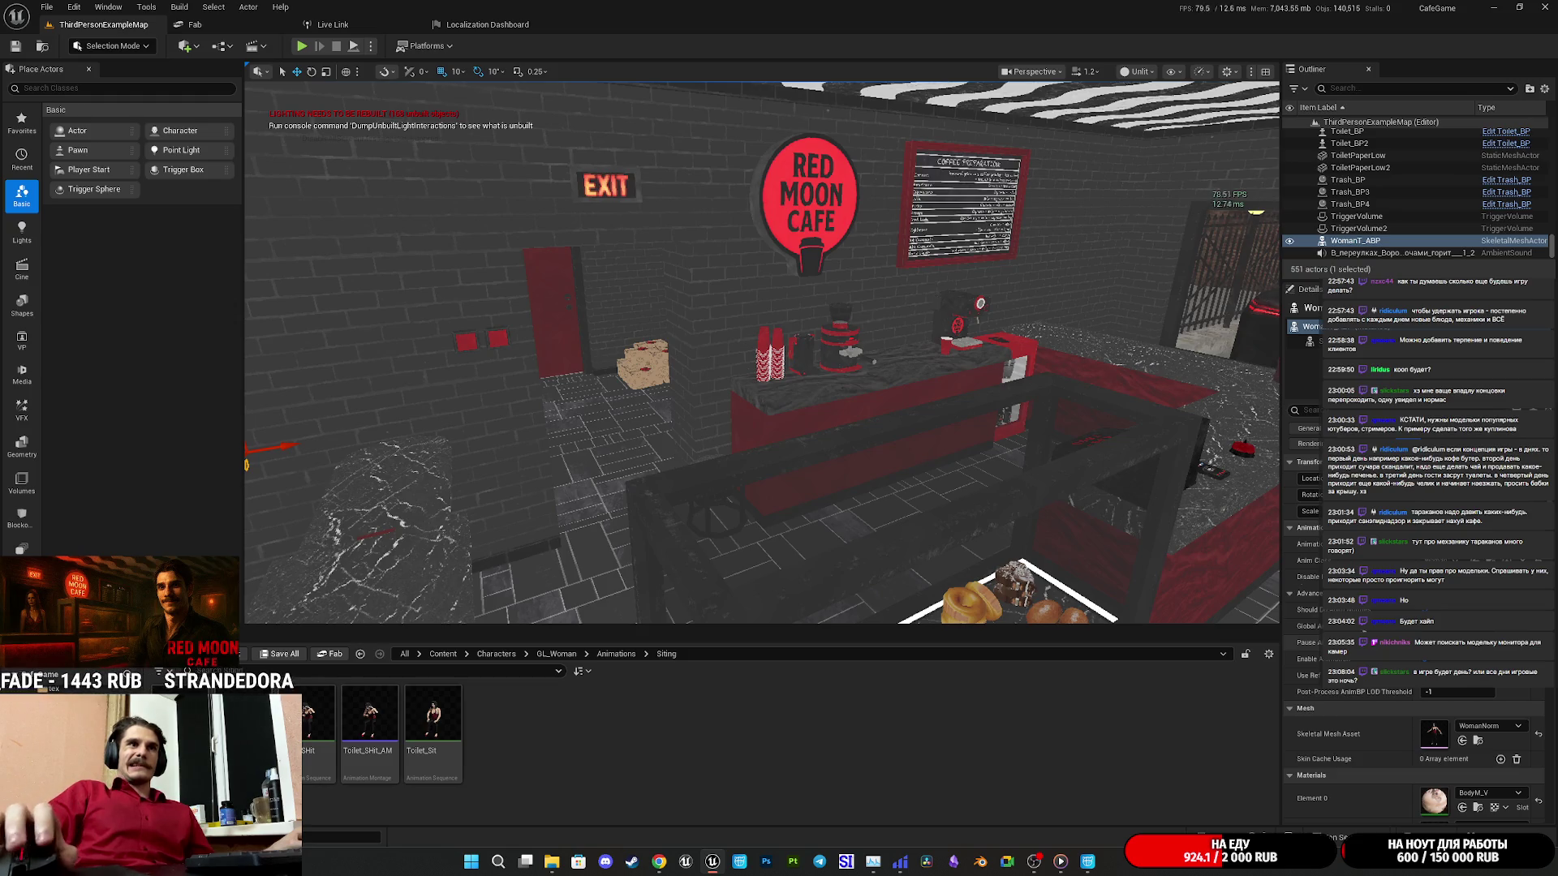
Fly out to the park and select the ThirdPersonCharacter woman facing the man.
{"action": "key", "text": "w"}
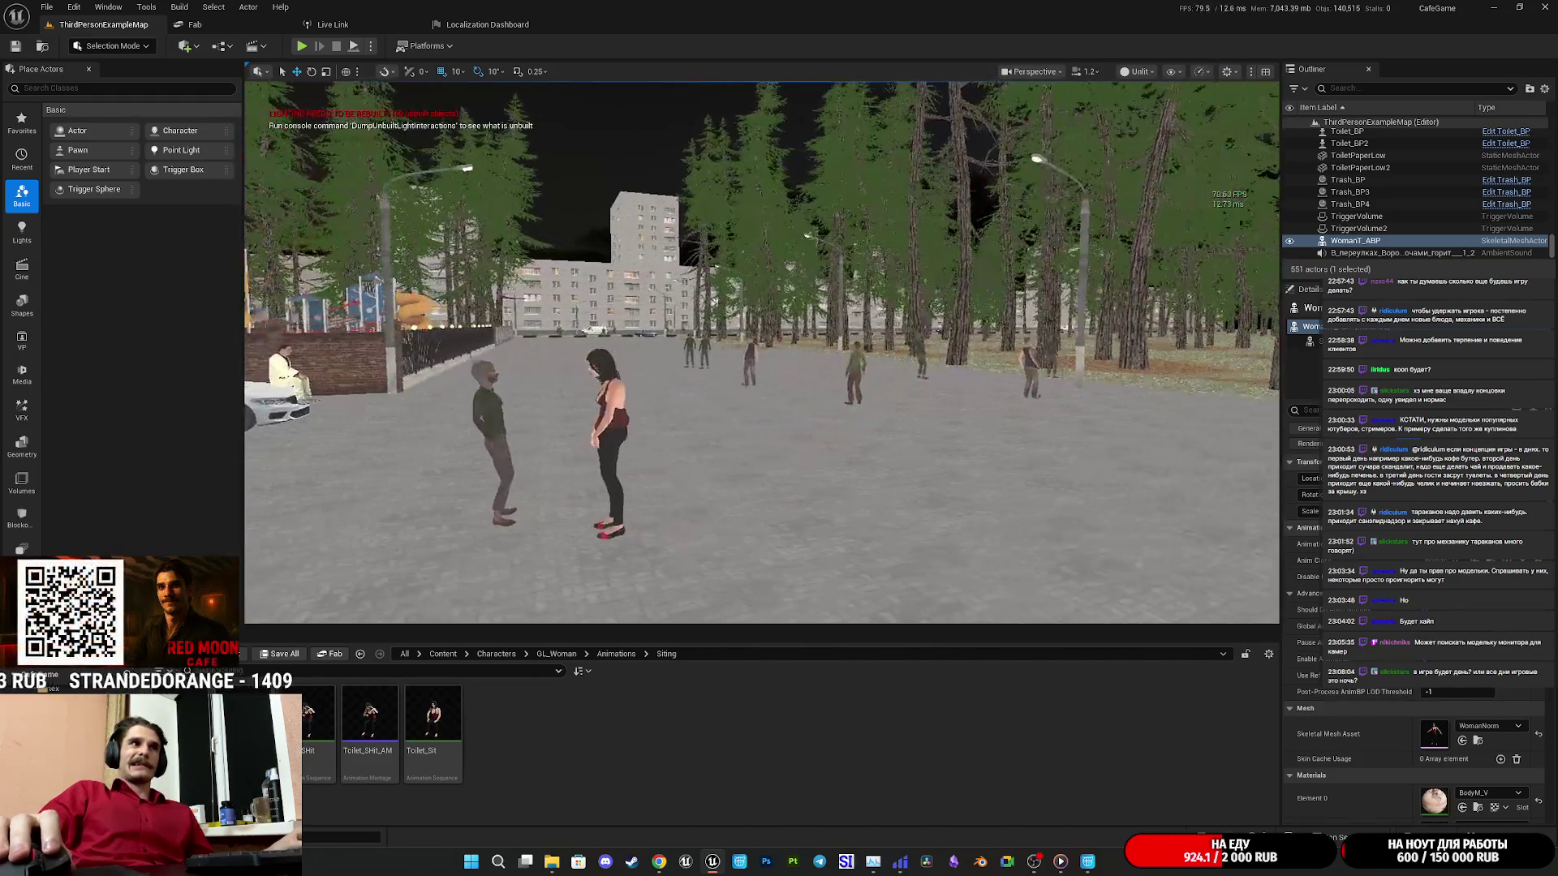
{"action": "key", "text": "w"}
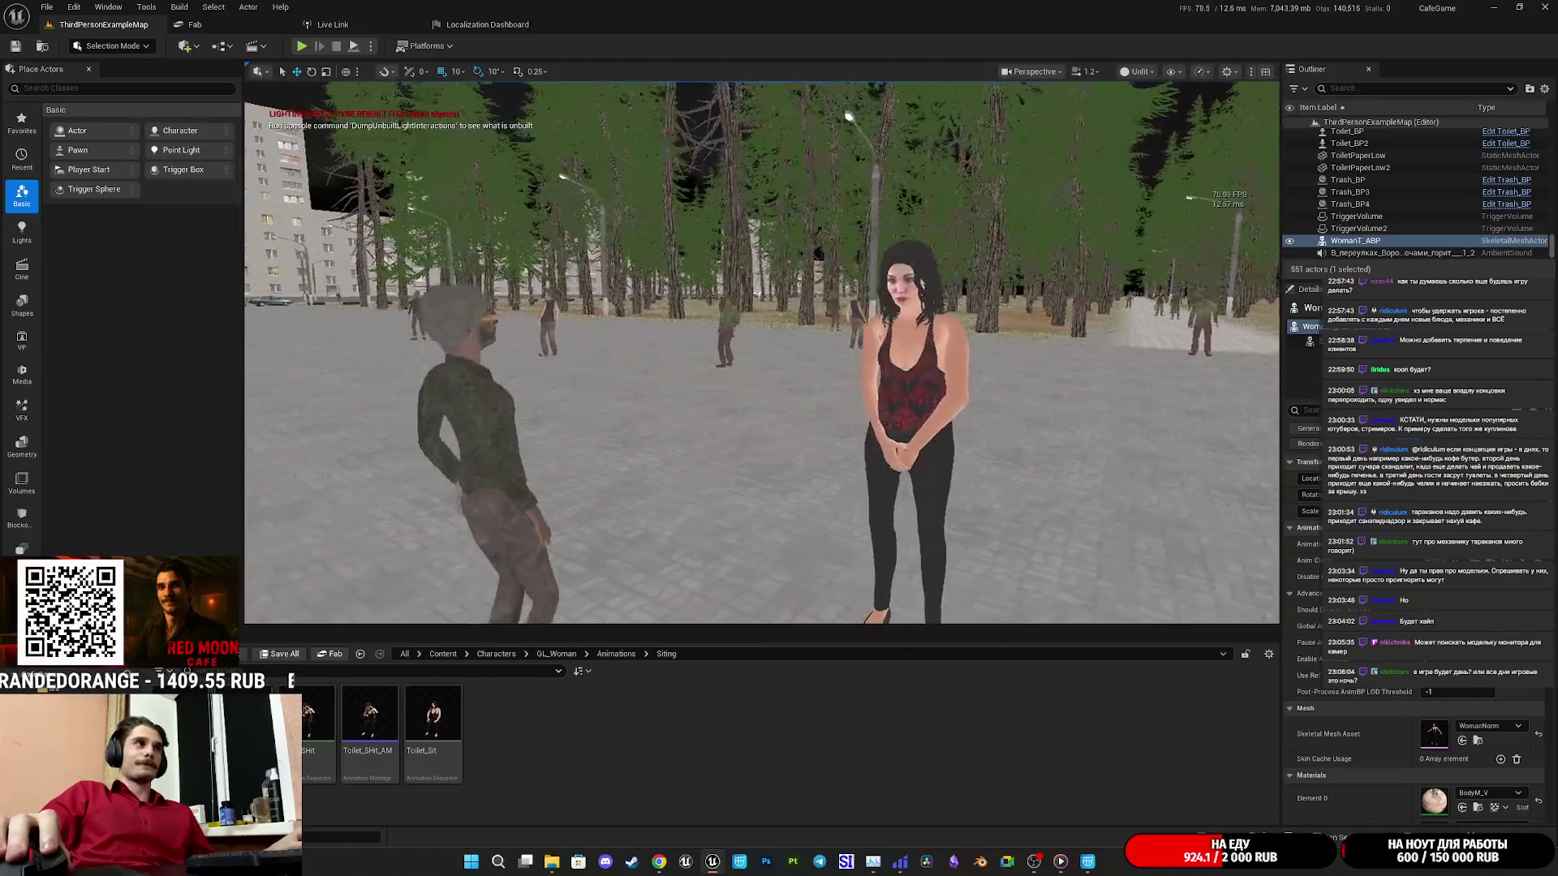
{"action": "key", "text": "d"}
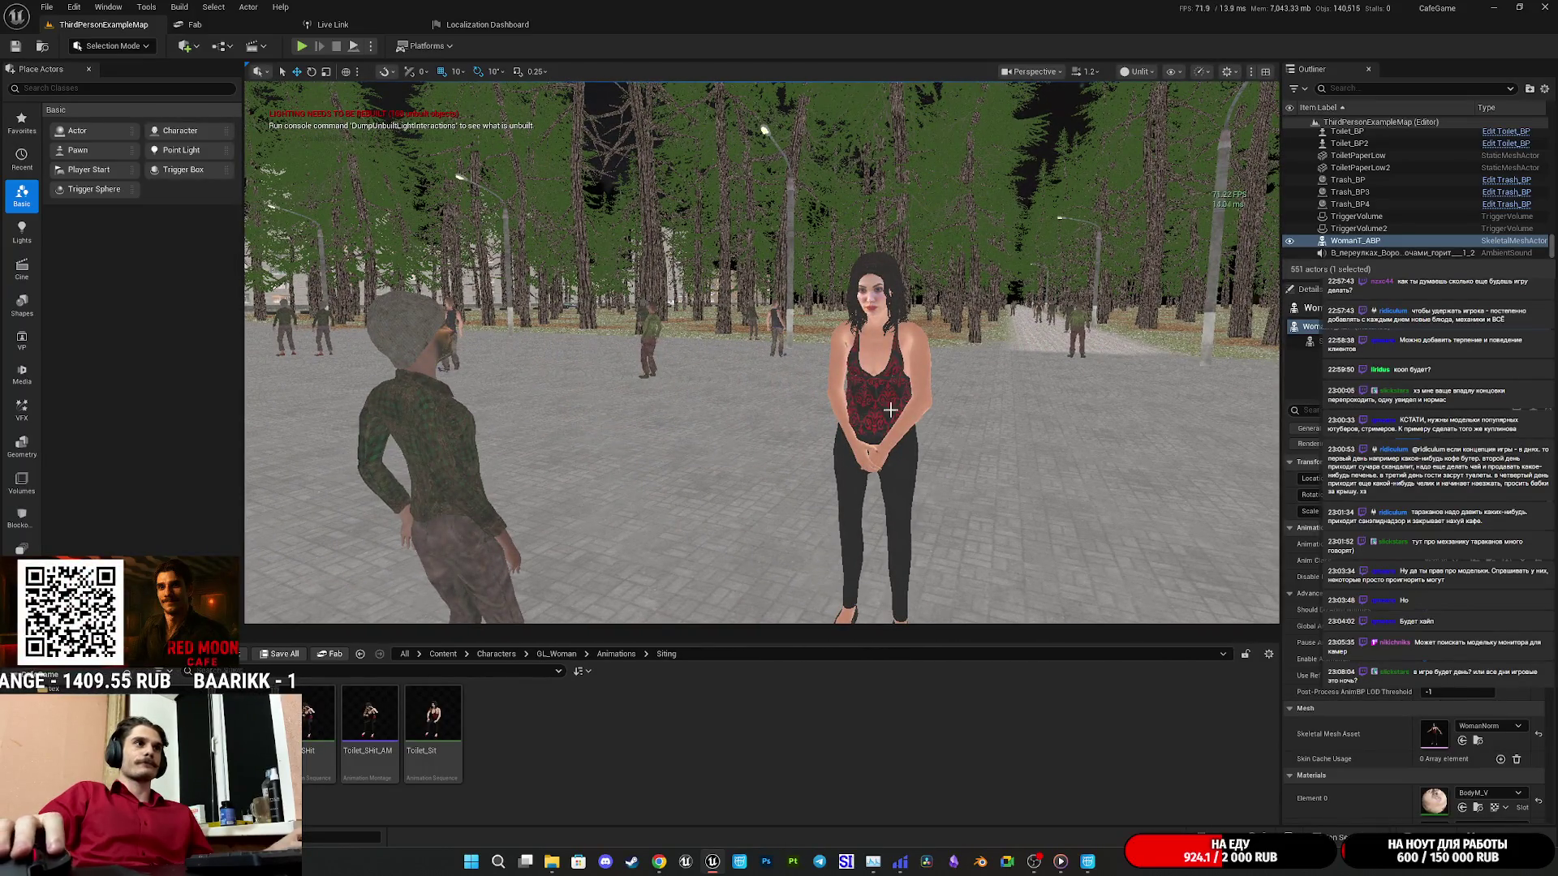
{"action": "left_click", "coordinate": [923, 422]}
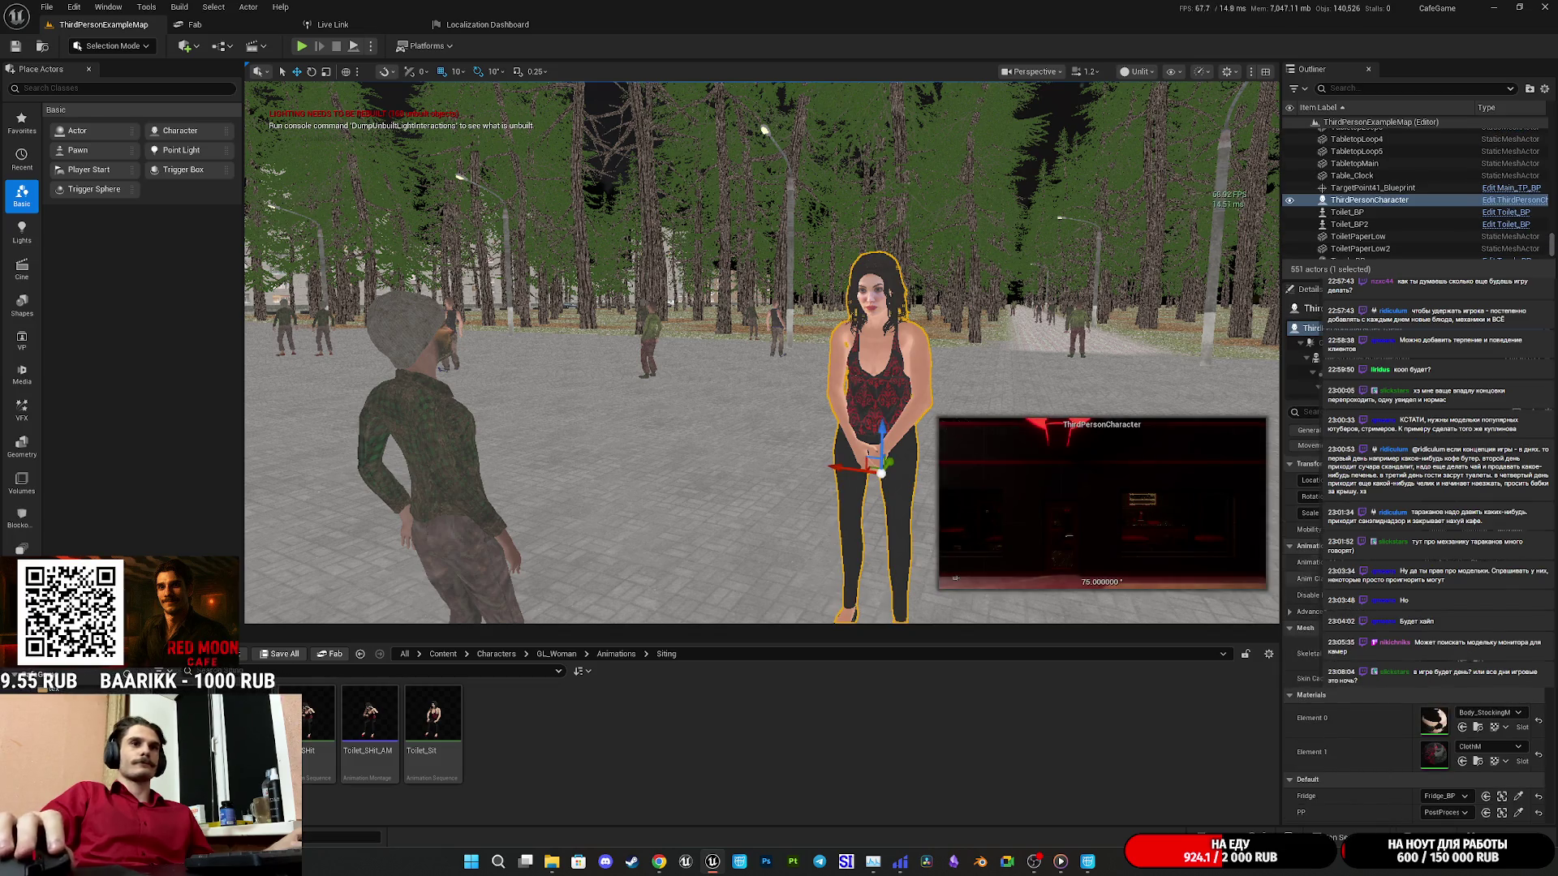
Open the ThirdPersonCharacter Blueprint and switch from the UnconsciousM graph to the EventGraph.
{"action": "key", "text": "ctrl+e"}
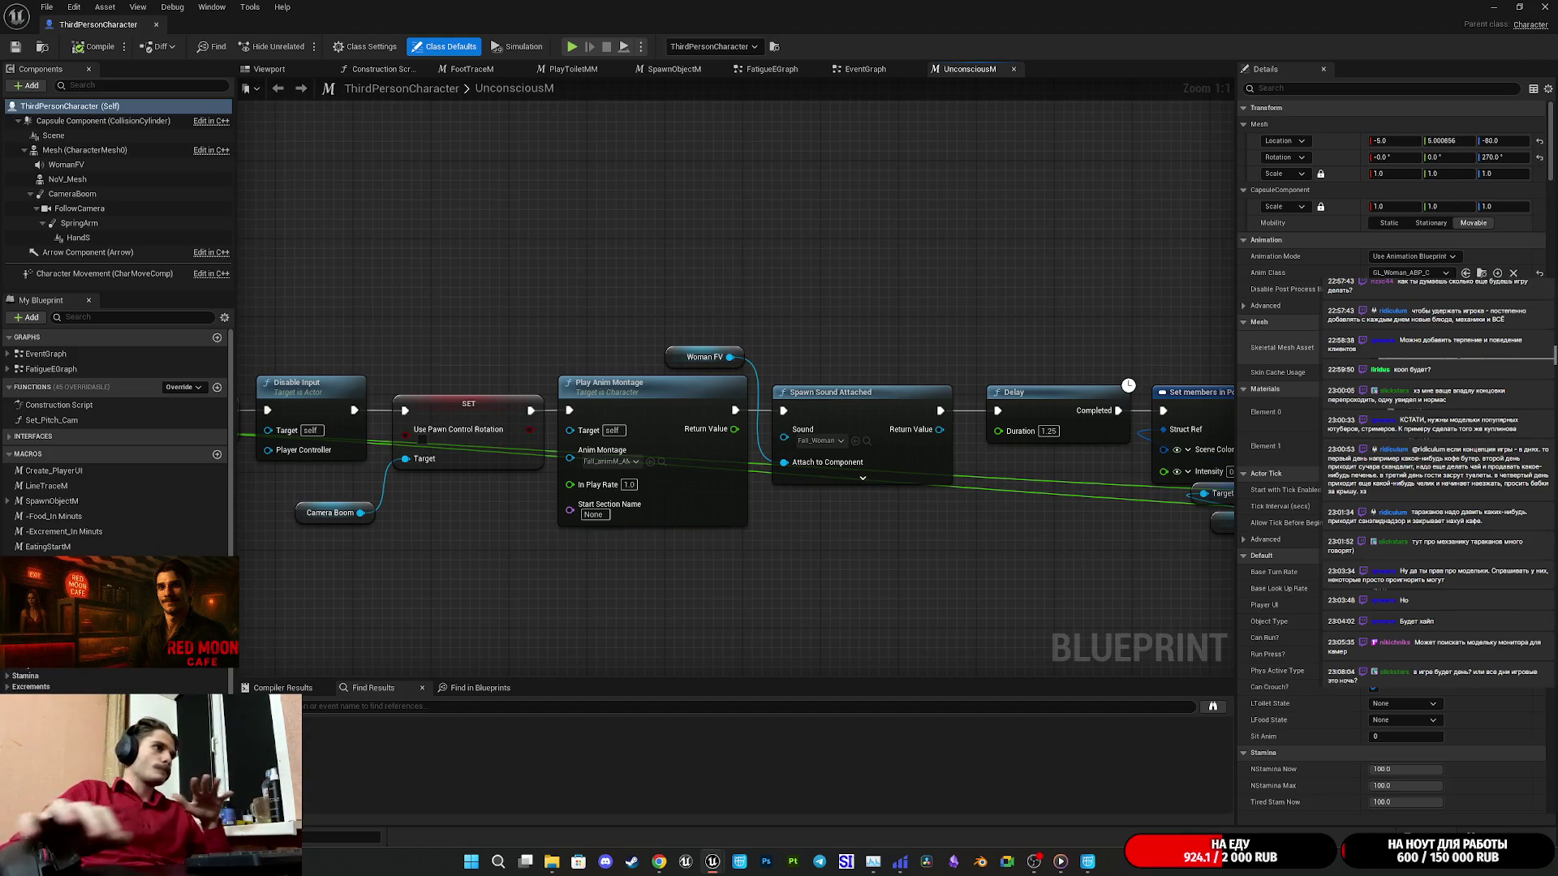
{"action": "mouse_move", "coordinate": [773, 291]}
{"action": "left_mouse_down"}
{"action": "mouse_move", "coordinate": [1492, 287]}
{"action": "mouse_move", "coordinate": [778, 300]}
{"action": "left_mouse_up"}
{"action": "left_click", "coordinate": [884, 72]}
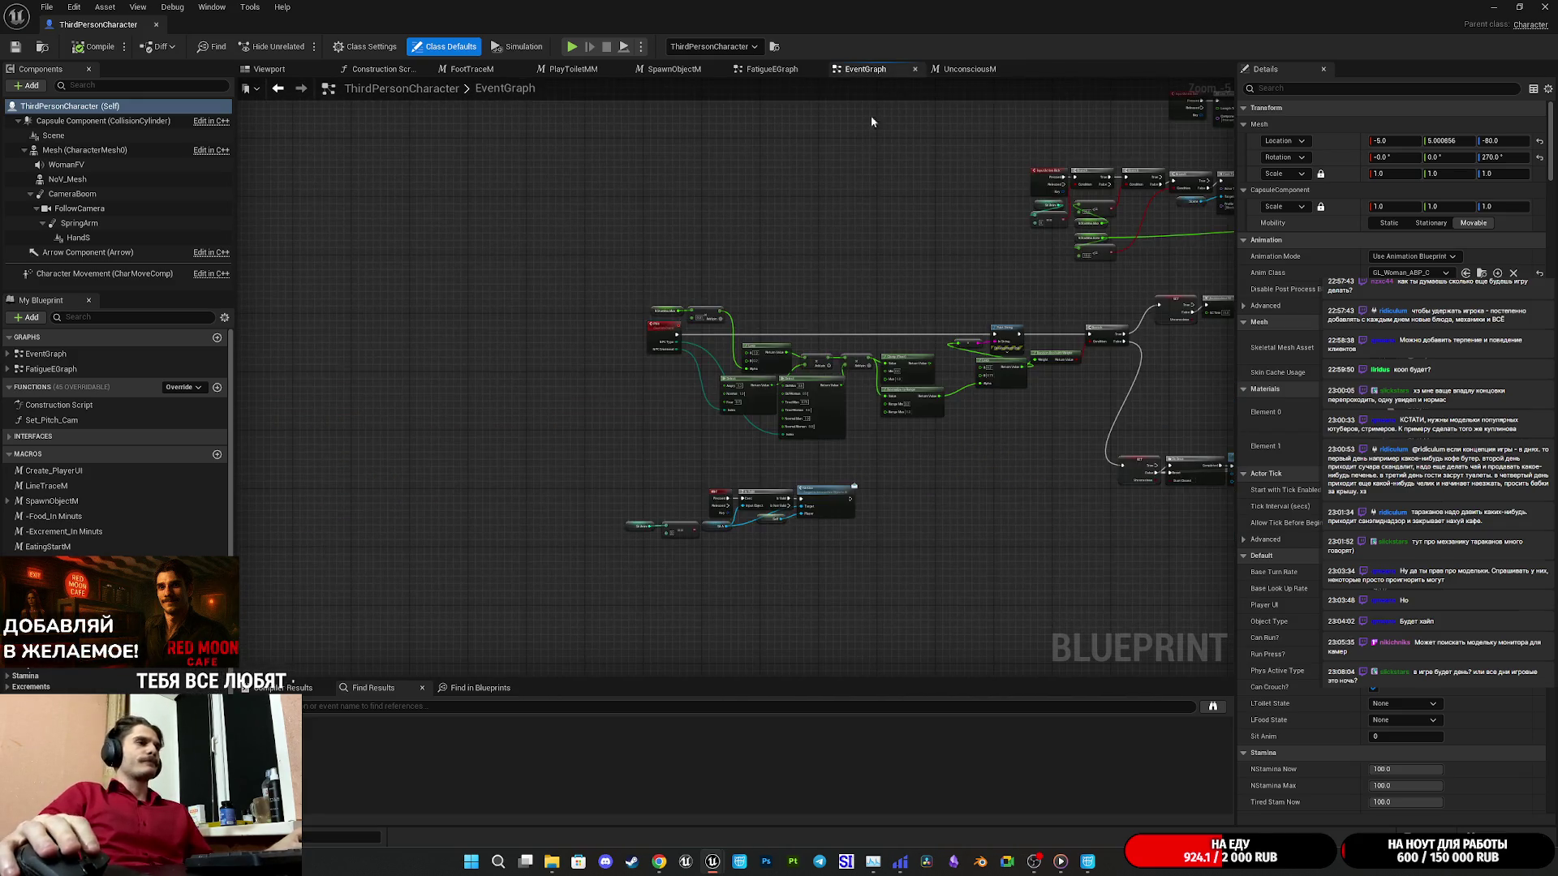
{"action": "left_click_drag", "start_coordinate": [855, 258], "coordinate": [736, 262]}
{"action": "scroll", "coordinate": [678, 500], "scroll_direction": "up", "scroll_amount": 4}
Pan to the PHit, Select, Lerp and Branch nodes and delete the Print String with its reroute.
{"action": "mouse_move", "coordinate": [775, 588]}
{"action": "left_mouse_down"}
{"action": "mouse_move", "coordinate": [557, 476]}
{"action": "mouse_move", "coordinate": [315, 391]}
{"action": "left_mouse_up"}
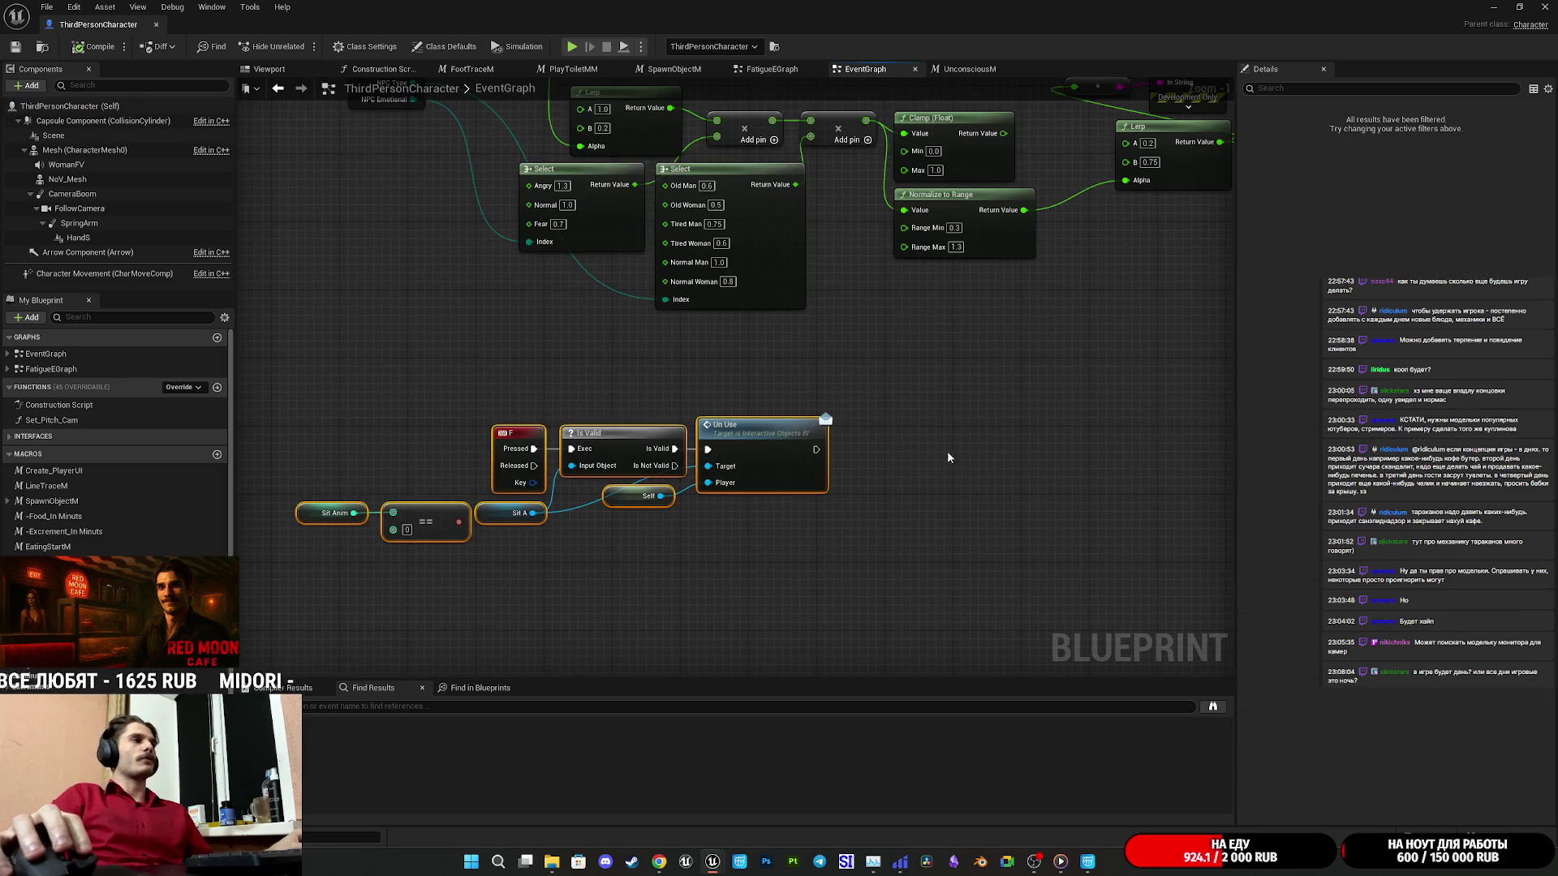
{"action": "scroll", "coordinate": [789, 441], "scroll_direction": "down", "scroll_amount": 5}
{"action": "scroll", "coordinate": [876, 605], "scroll_direction": "down", "scroll_amount": 2}
{"action": "scroll", "coordinate": [763, 523], "scroll_direction": "up", "scroll_amount": 2}
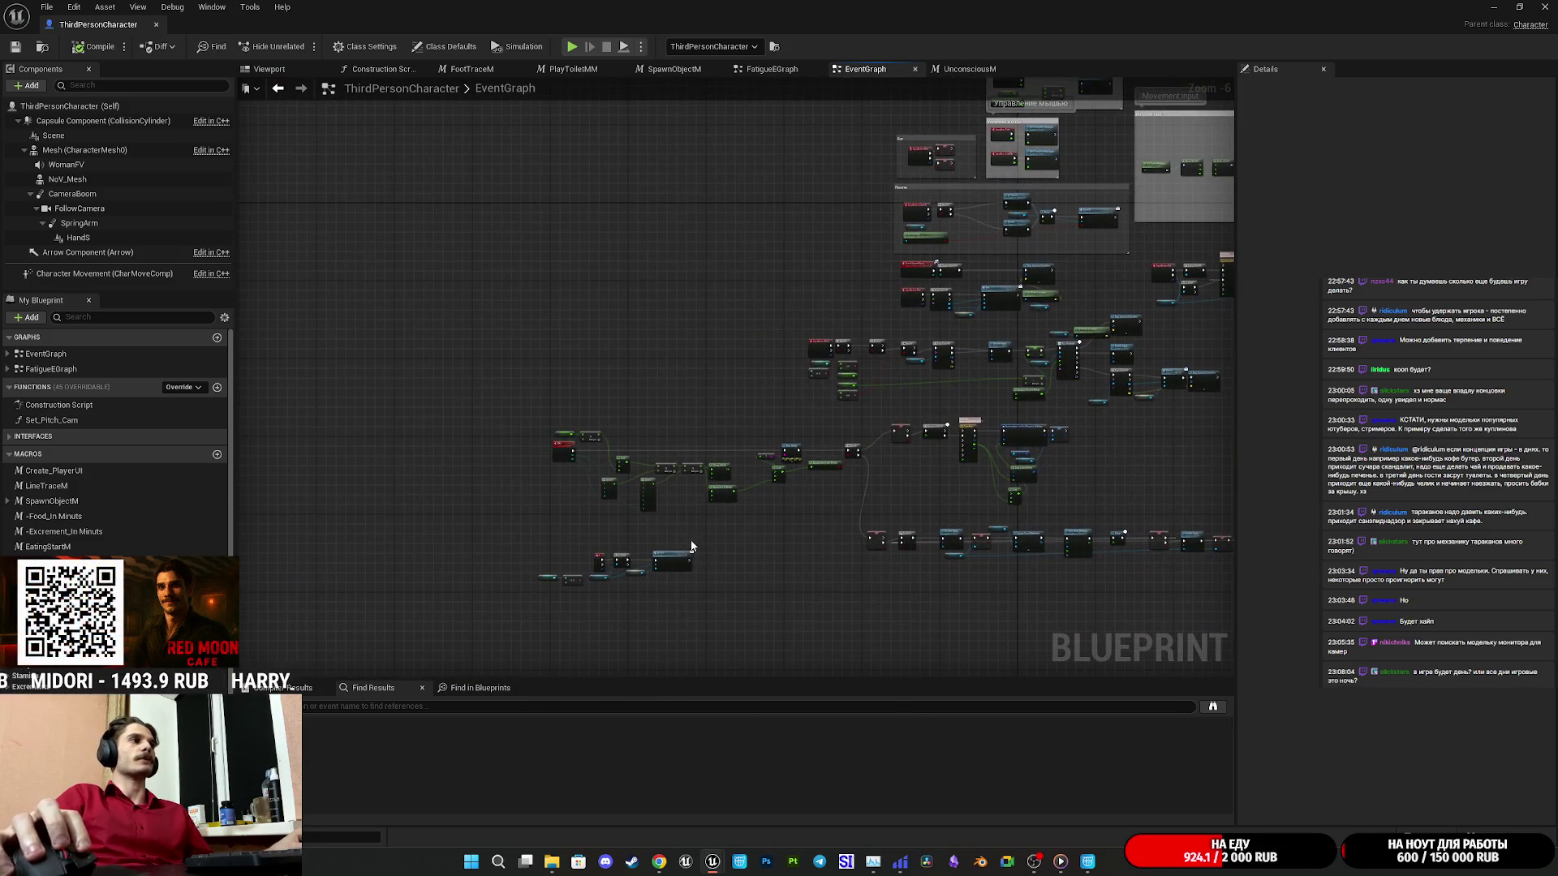
{"action": "scroll", "coordinate": [787, 446], "scroll_direction": "up", "scroll_amount": 7}
{"action": "mouse_move", "coordinate": [894, 501]}
{"action": "left_mouse_down"}
{"action": "mouse_move", "coordinate": [1077, 529]}
{"action": "mouse_move", "coordinate": [1331, 503]}
{"action": "mouse_move", "coordinate": [1509, 536]}
{"action": "mouse_move", "coordinate": [775, 555]}
{"action": "left_mouse_up"}
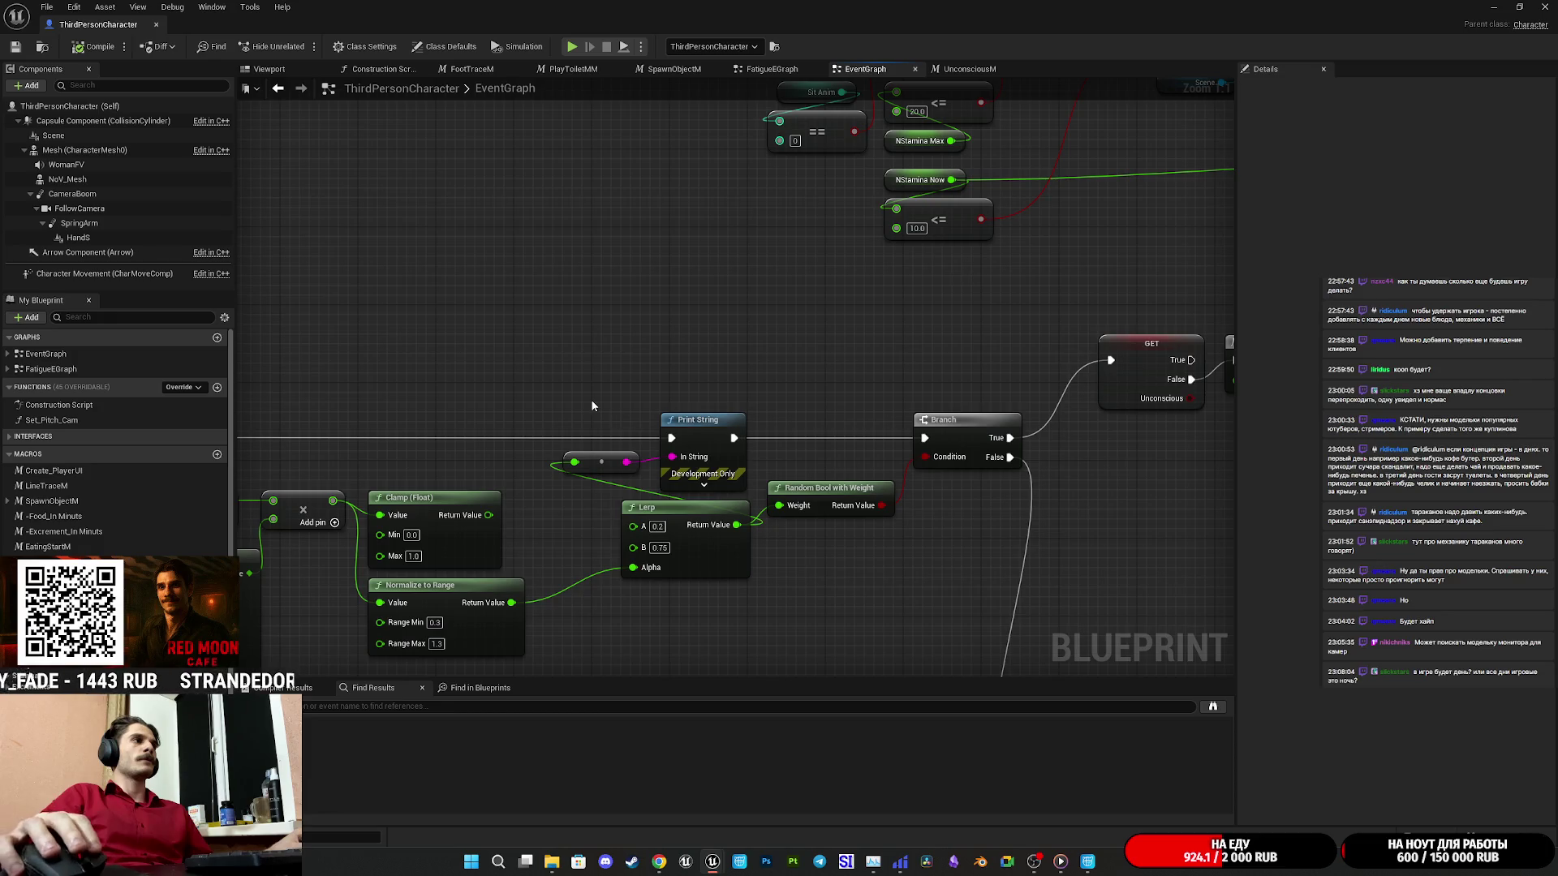
{"action": "mouse_move", "coordinate": [596, 365]}
{"action": "left_mouse_down"}
{"action": "mouse_move", "coordinate": [672, 401]}
{"action": "mouse_move", "coordinate": [645, 438]}
{"action": "left_mouse_up"}
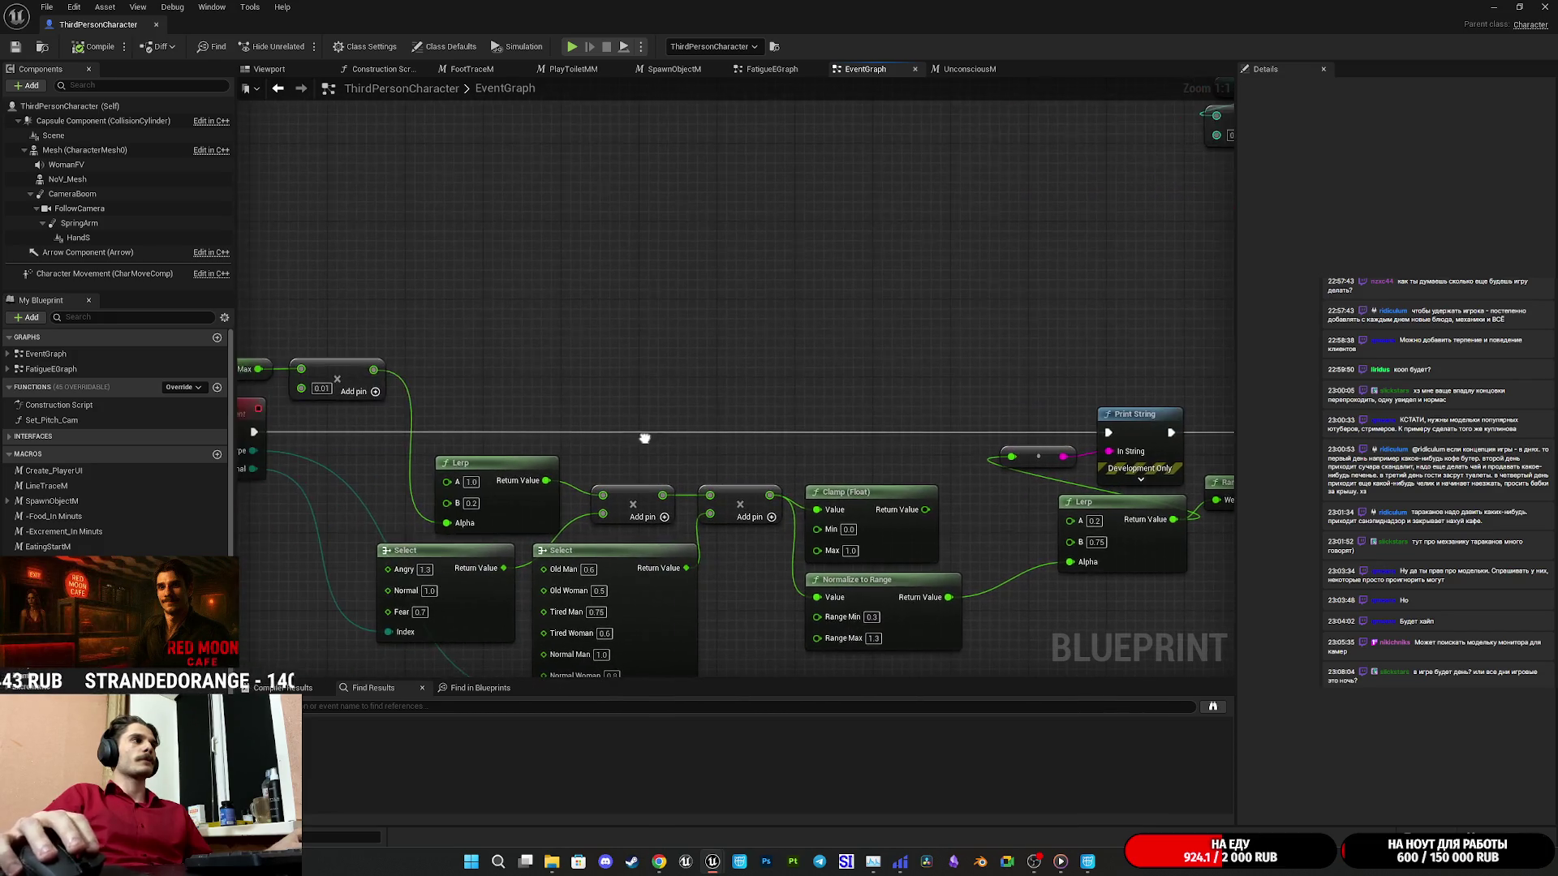
{"action": "left_click_drag", "start_coordinate": [1311, 451], "coordinate": [1134, 438]}
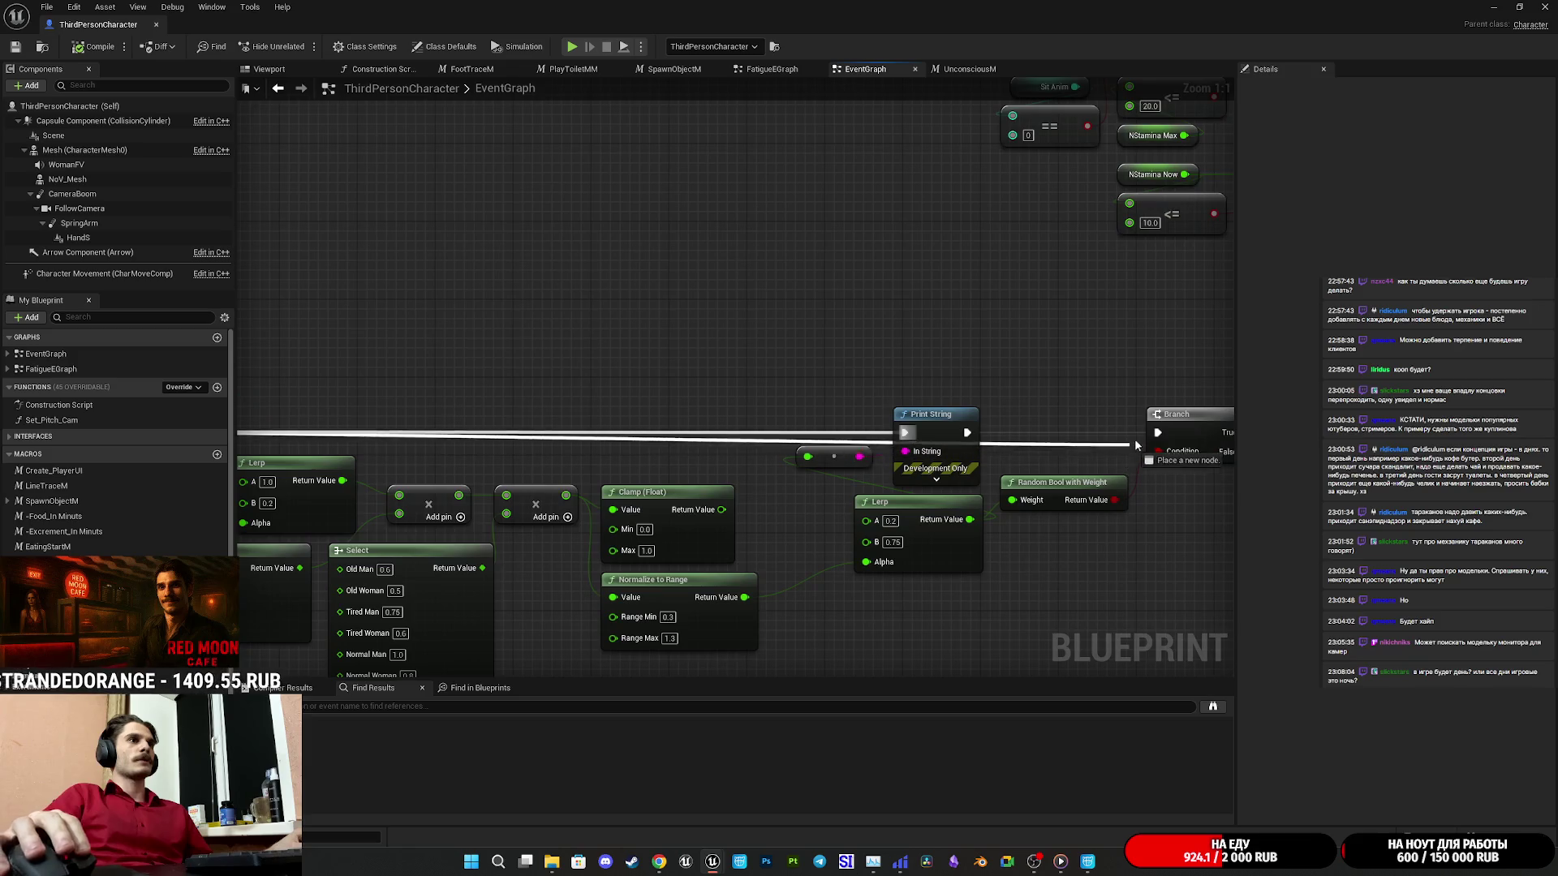
{"action": "left_click_drag", "start_coordinate": [827, 418], "coordinate": [939, 476]}
{"action": "key", "text": "Delete"}
Add a Select node feeding Play Anim Montage's Anim Montage input.
{"action": "mouse_move", "coordinate": [1033, 459]}
{"action": "left_mouse_down"}
{"action": "mouse_move", "coordinate": [536, 446]}
{"action": "mouse_move", "coordinate": [412, 460]}
{"action": "mouse_move", "coordinate": [630, 459]}
{"action": "mouse_move", "coordinate": [451, 445]}
{"action": "mouse_move", "coordinate": [625, 441]}
{"action": "mouse_move", "coordinate": [818, 284]}
{"action": "mouse_move", "coordinate": [780, 144]}
{"action": "left_mouse_up"}
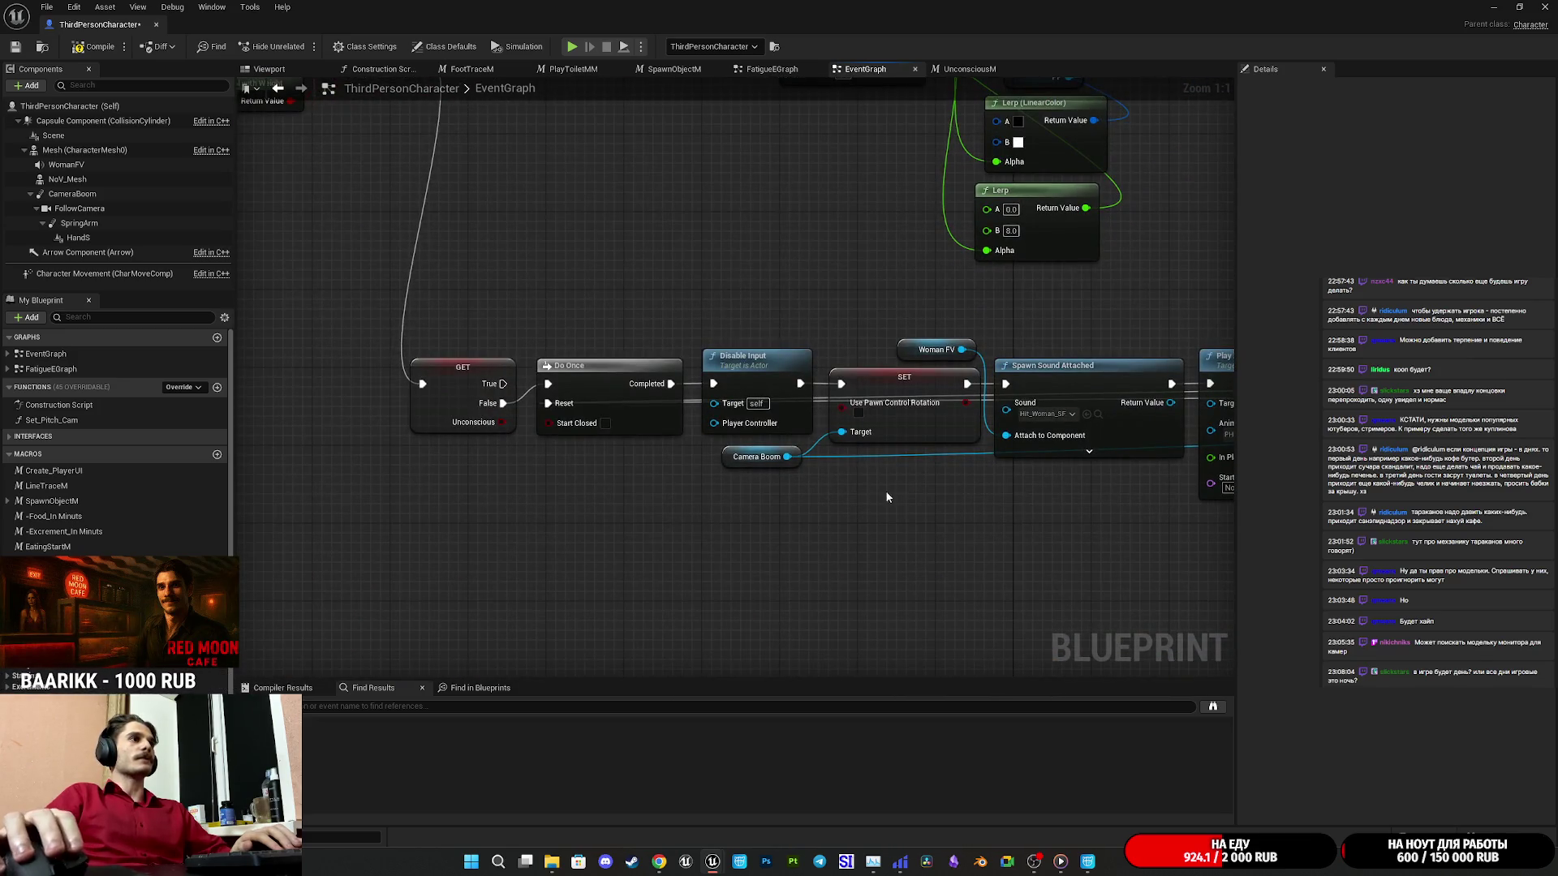
{"action": "left_click_drag", "start_coordinate": [887, 497], "coordinate": [578, 491]}
{"action": "left_click_drag", "start_coordinate": [785, 507], "coordinate": [630, 500]}
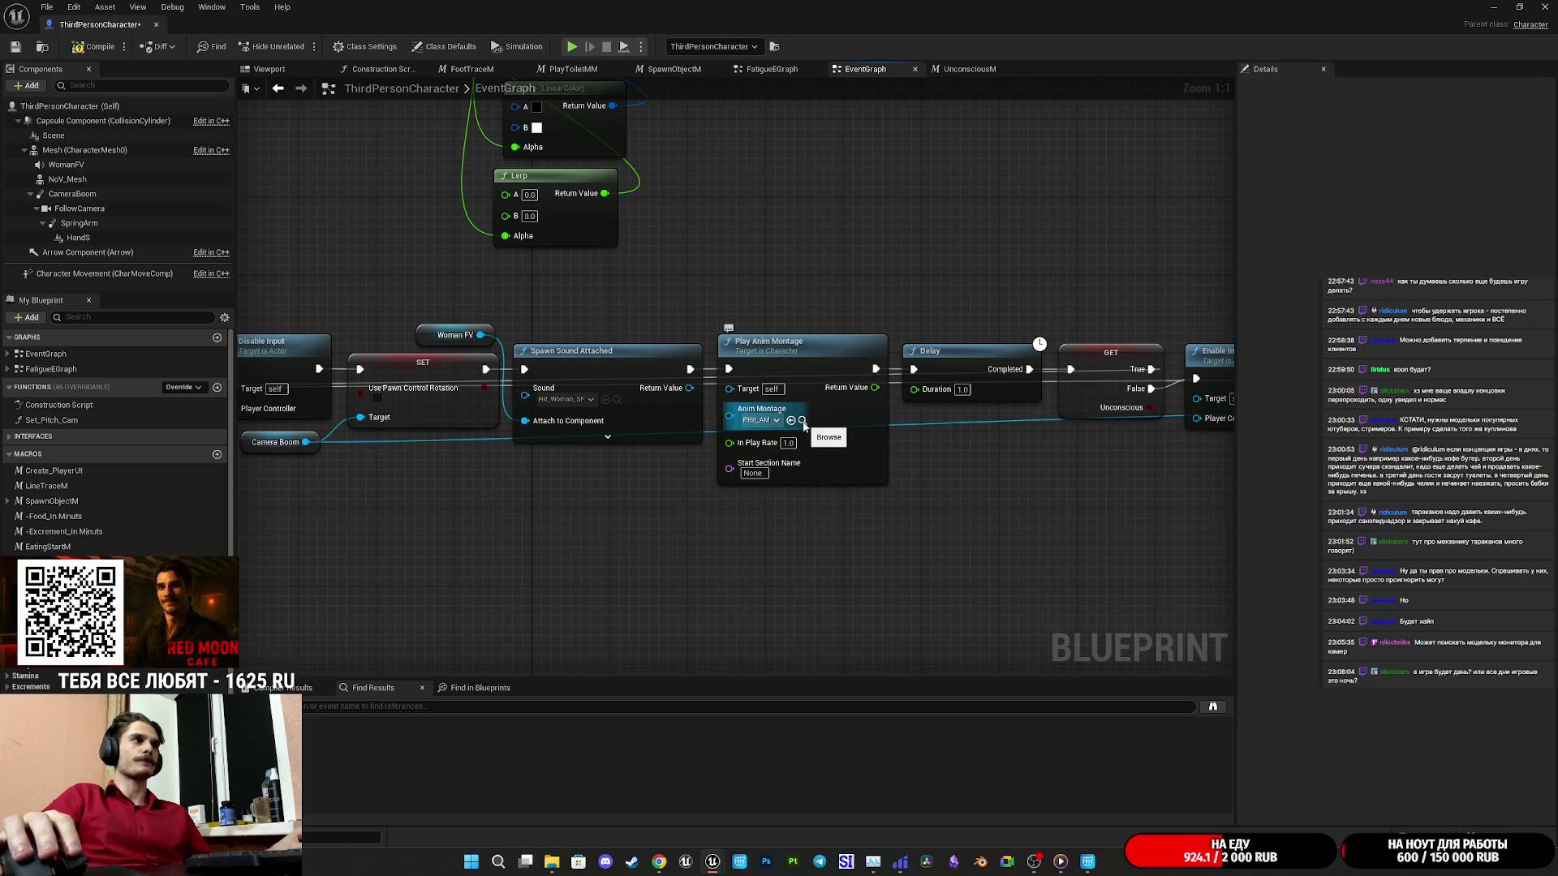
{"action": "left_click_drag", "start_coordinate": [731, 419], "coordinate": [657, 496]}
{"action": "type", "text": "sel"}
{"action": "left_click", "coordinate": [689, 588]}
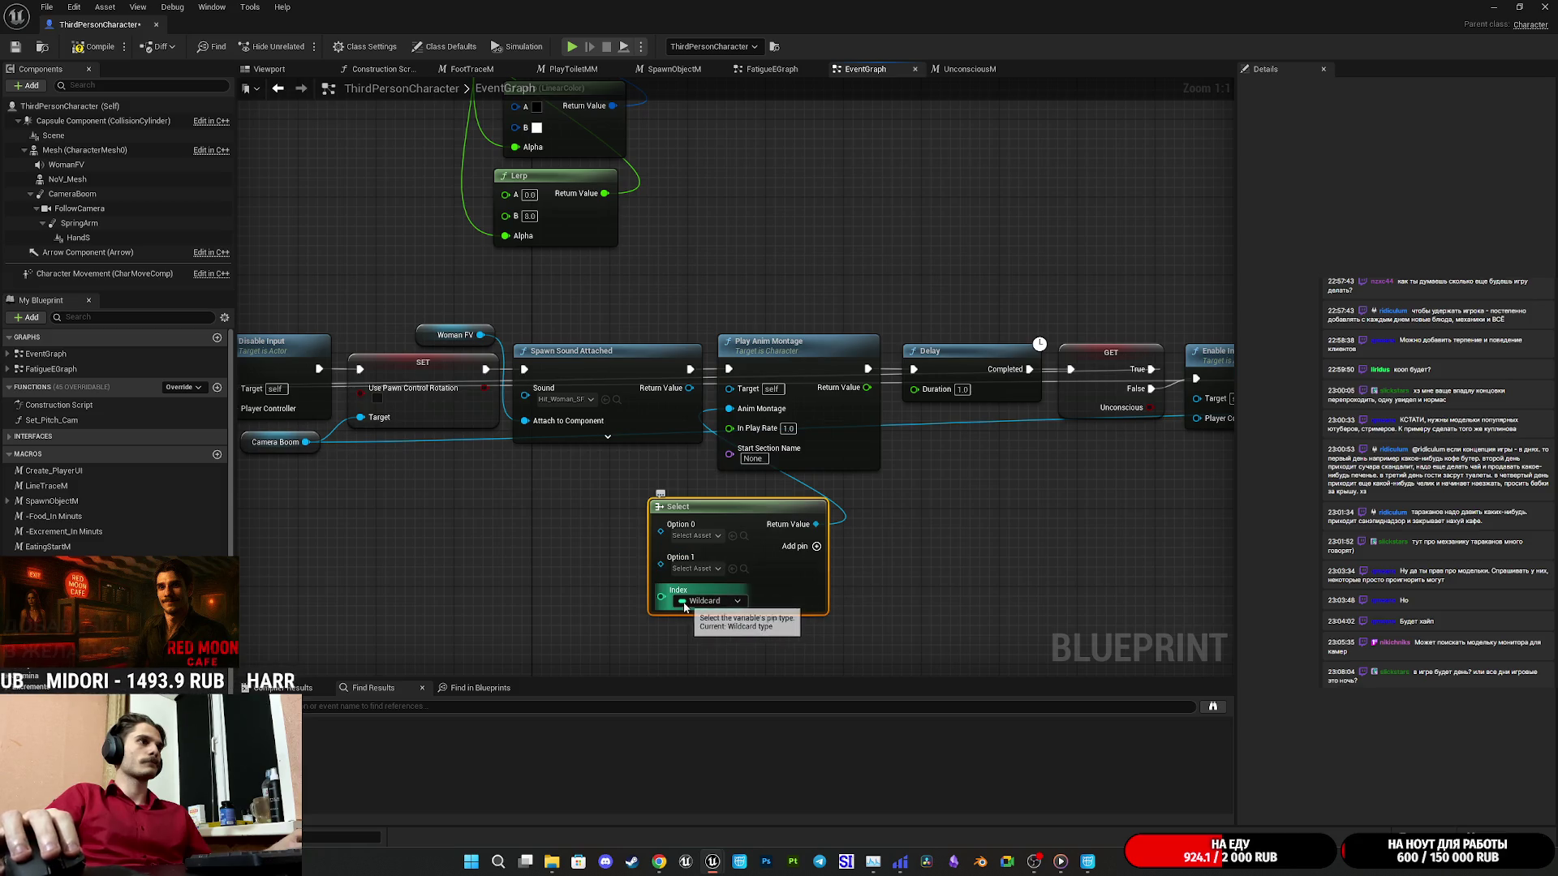
Place a Sit Anim getter and an == node comparing it to 0.
{"action": "mouse_move", "coordinate": [367, 581]}
{"action": "left_mouse_down"}
{"action": "mouse_move", "coordinate": [744, 542]}
{"action": "mouse_move", "coordinate": [720, 534]}
{"action": "left_mouse_up"}
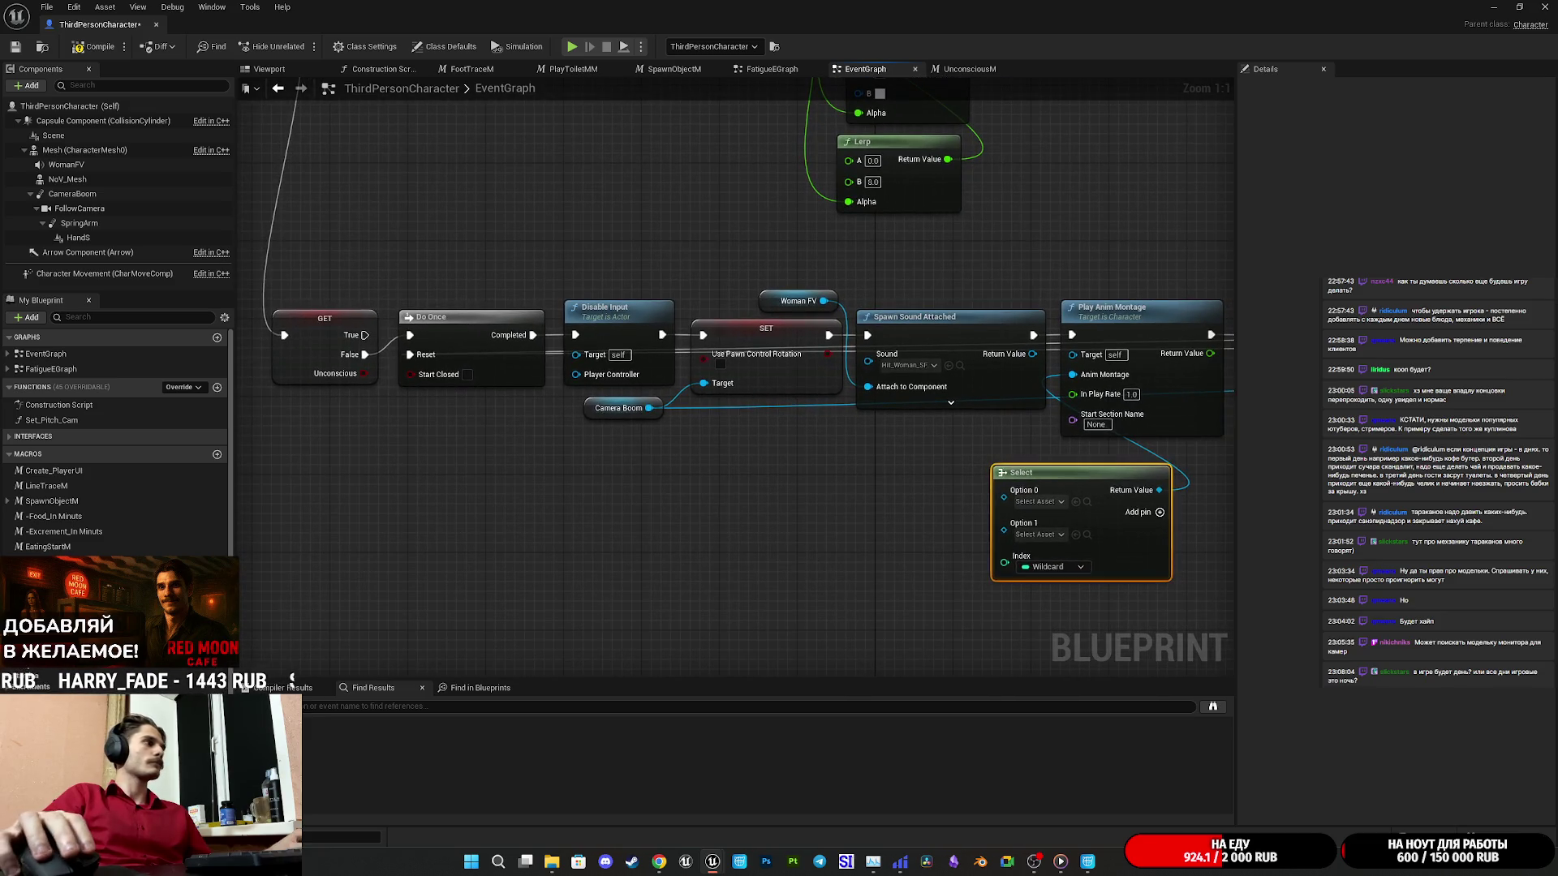
{"action": "scroll", "coordinate": [118, 438], "scroll_direction": "down", "scroll_amount": 4}
{"action": "mouse_move", "coordinate": [45, 561]}
{"action": "left_mouse_down"}
{"action": "mouse_move", "coordinate": [588, 592]}
{"action": "mouse_move", "coordinate": [1034, 566]}
{"action": "left_mouse_up"}
{"action": "type", "text": "=="}
{"action": "left_click", "coordinate": [746, 628]}
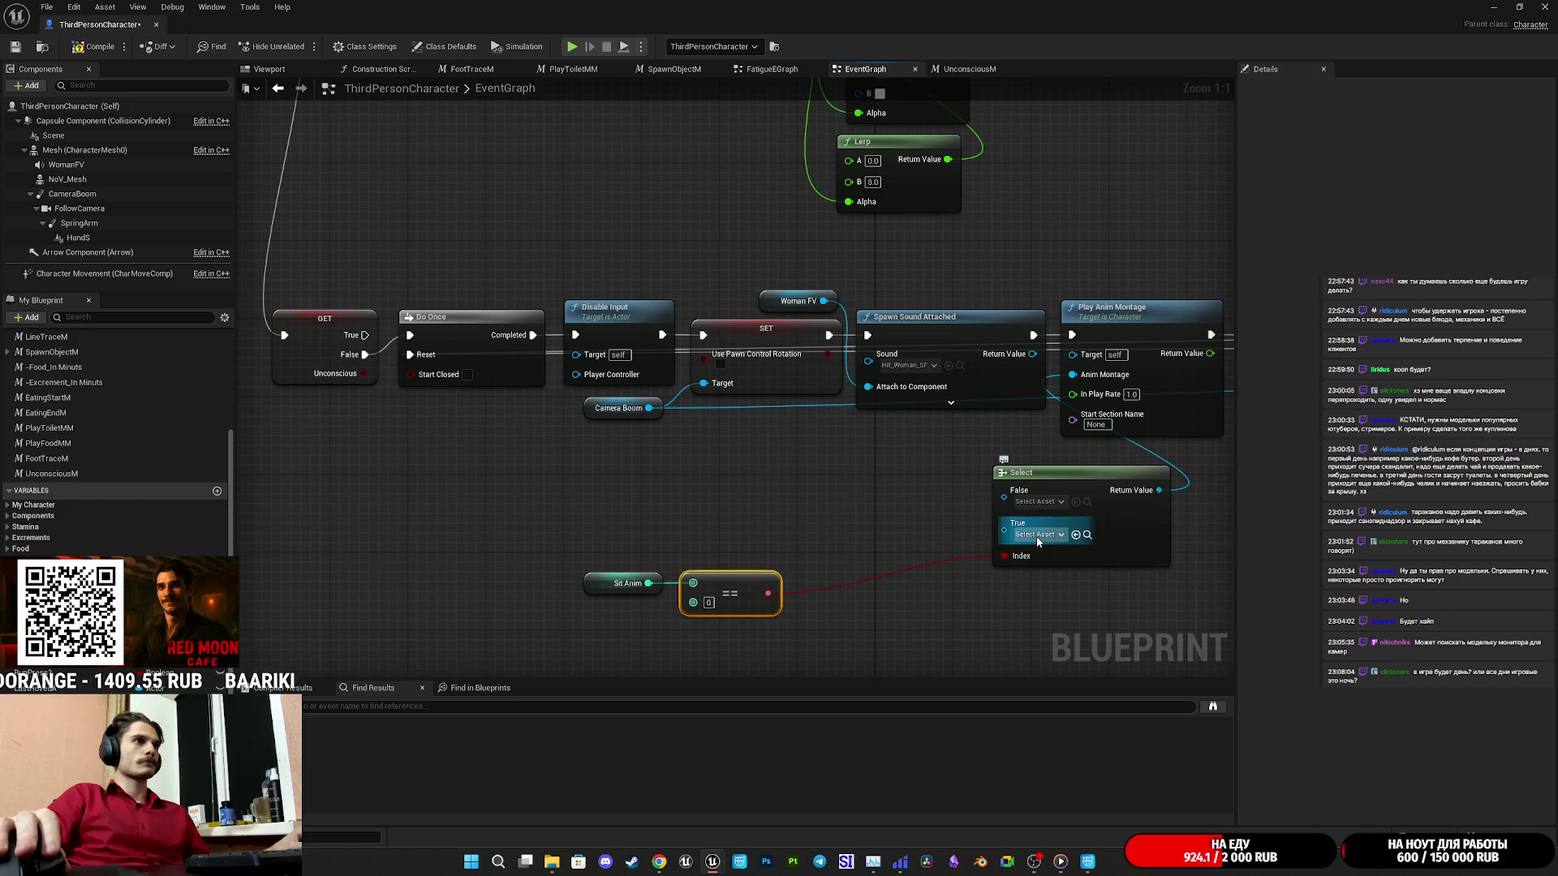
Assign a montage to the Select's True option and move the comparison nodes beside it.
{"action": "left_click", "coordinate": [1036, 535]}
{"action": "left_click", "coordinate": [931, 536]}
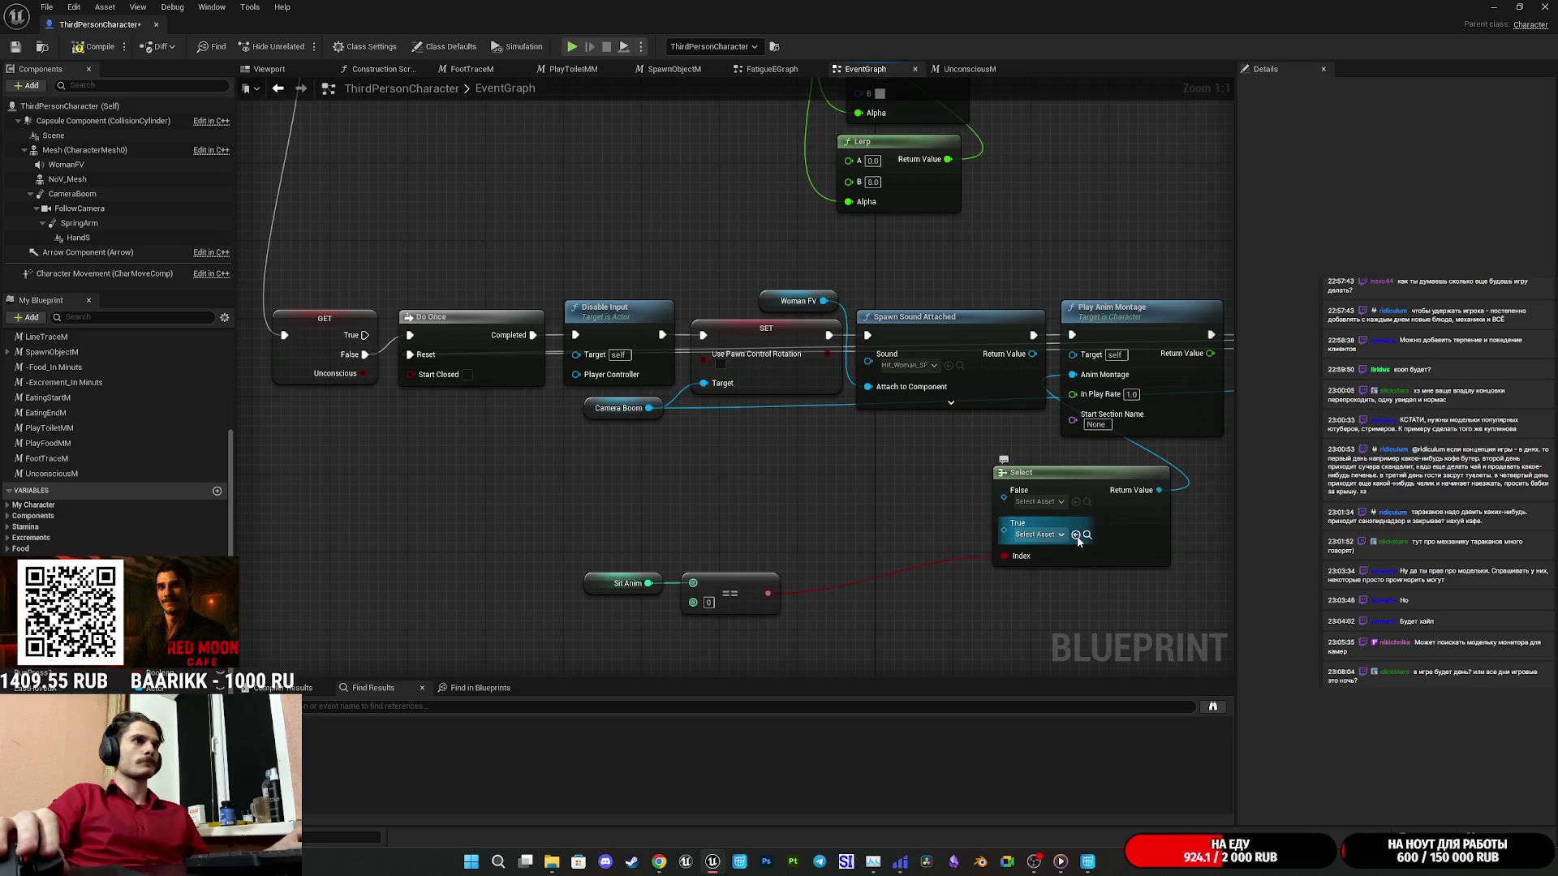
{"action": "left_click", "coordinate": [1076, 535]}
{"action": "left_click_drag", "start_coordinate": [805, 610], "coordinate": [572, 560]}
{"action": "mouse_move", "coordinate": [734, 591]}
{"action": "left_mouse_down"}
{"action": "mouse_move", "coordinate": [925, 552]}
{"action": "mouse_move", "coordinate": [924, 533]}
{"action": "left_mouse_up"}
{"action": "left_click", "coordinate": [995, 586]}
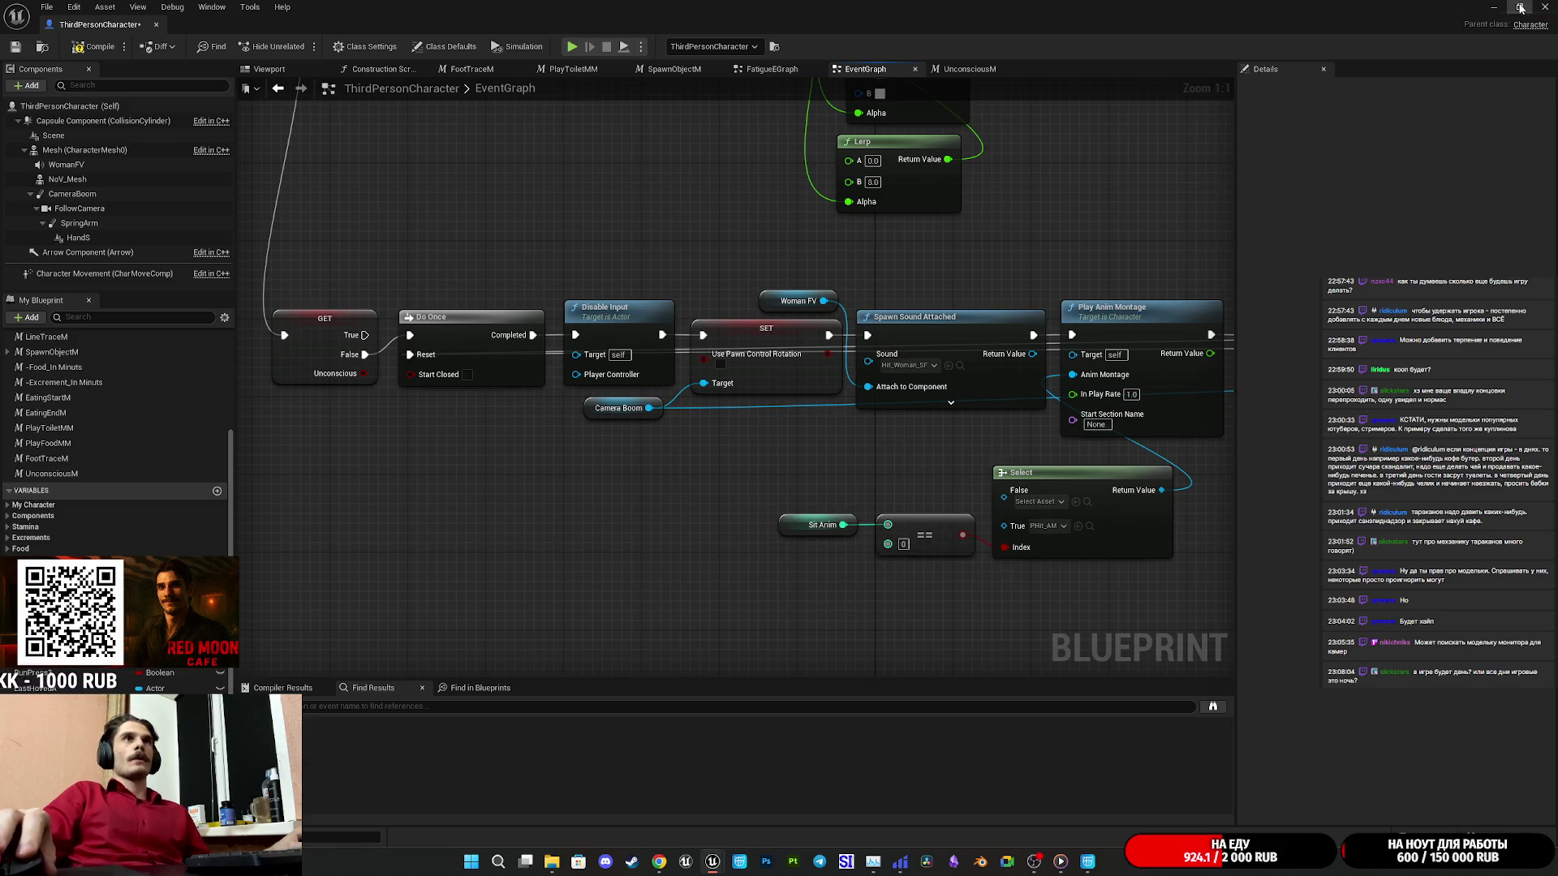
Set the Select node's False option to Toilet_SHit_AM from the Siting folder and save the blueprint.
{"action": "left_click", "coordinate": [1519, 8]}
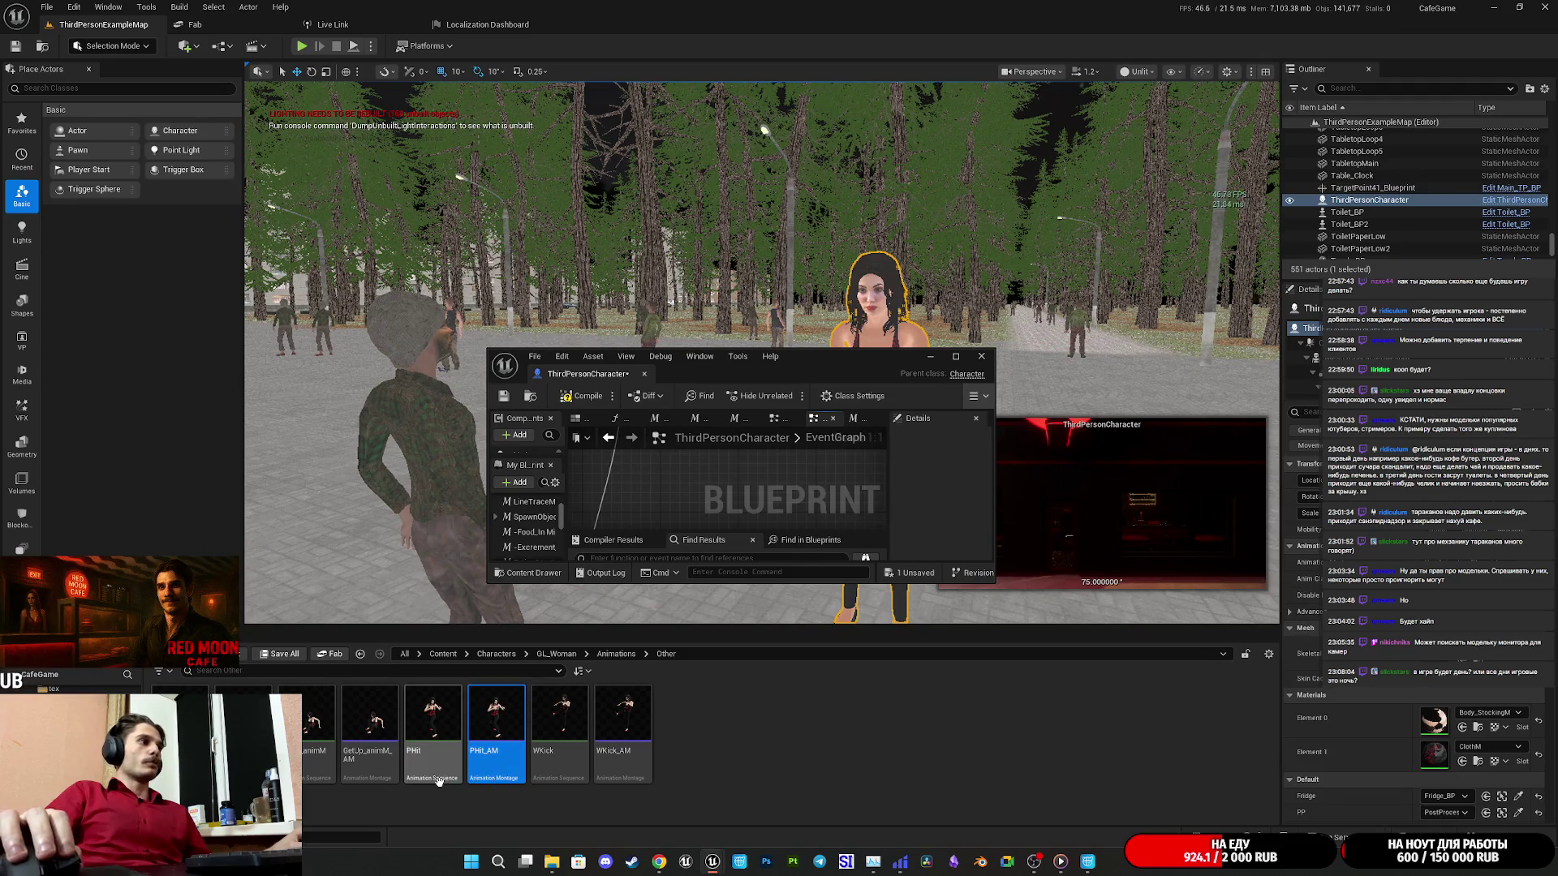
{"action": "left_click", "coordinate": [630, 657]}
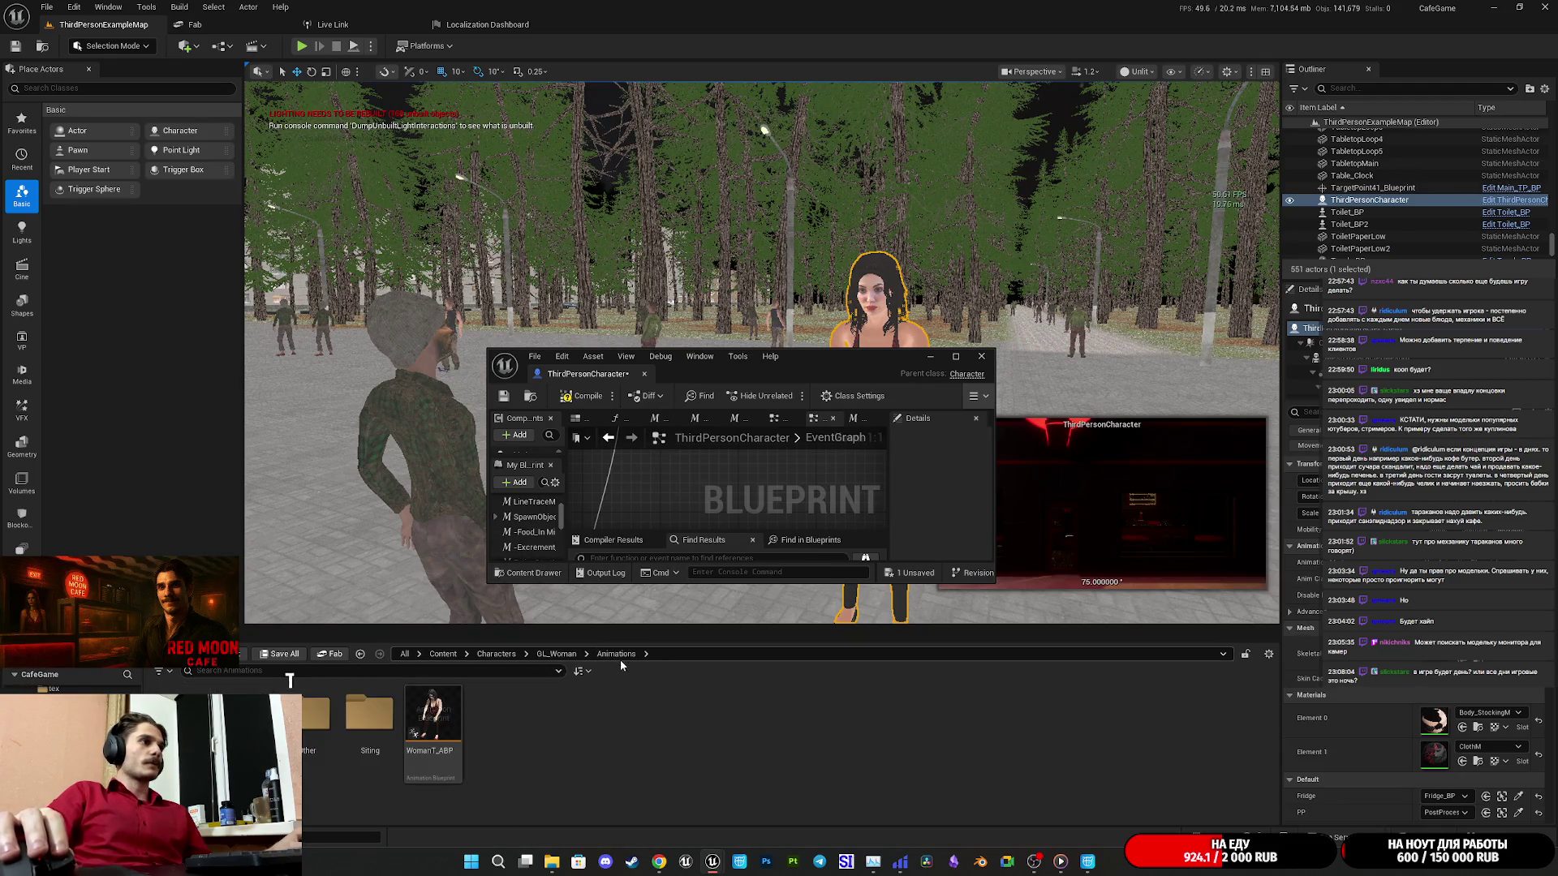
{"action": "double_click", "coordinate": [396, 737]}
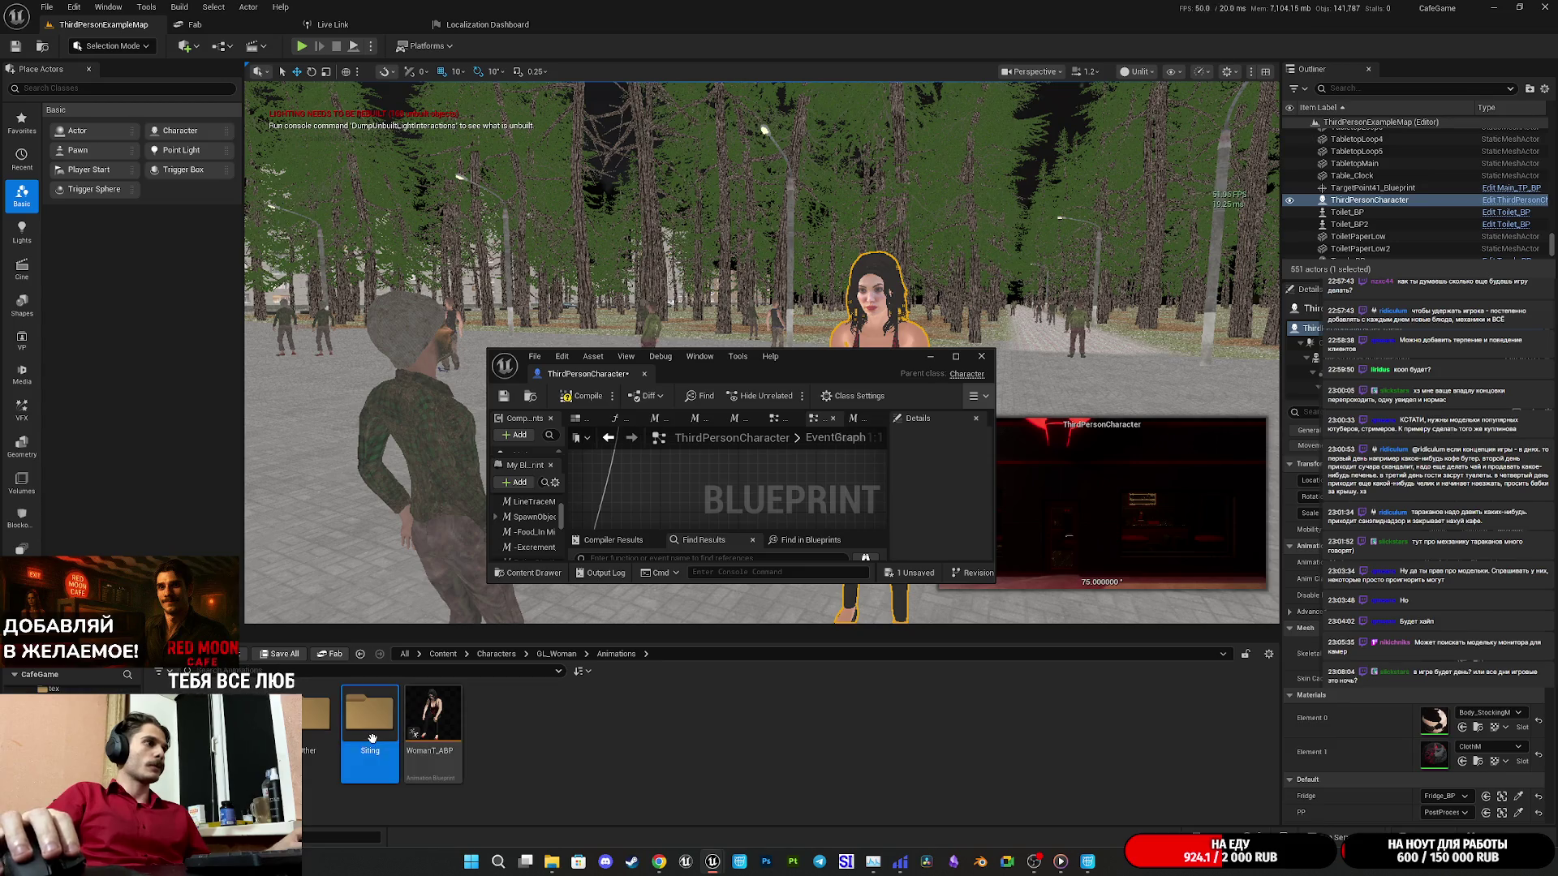
{"action": "double_click", "coordinate": [863, 367]}
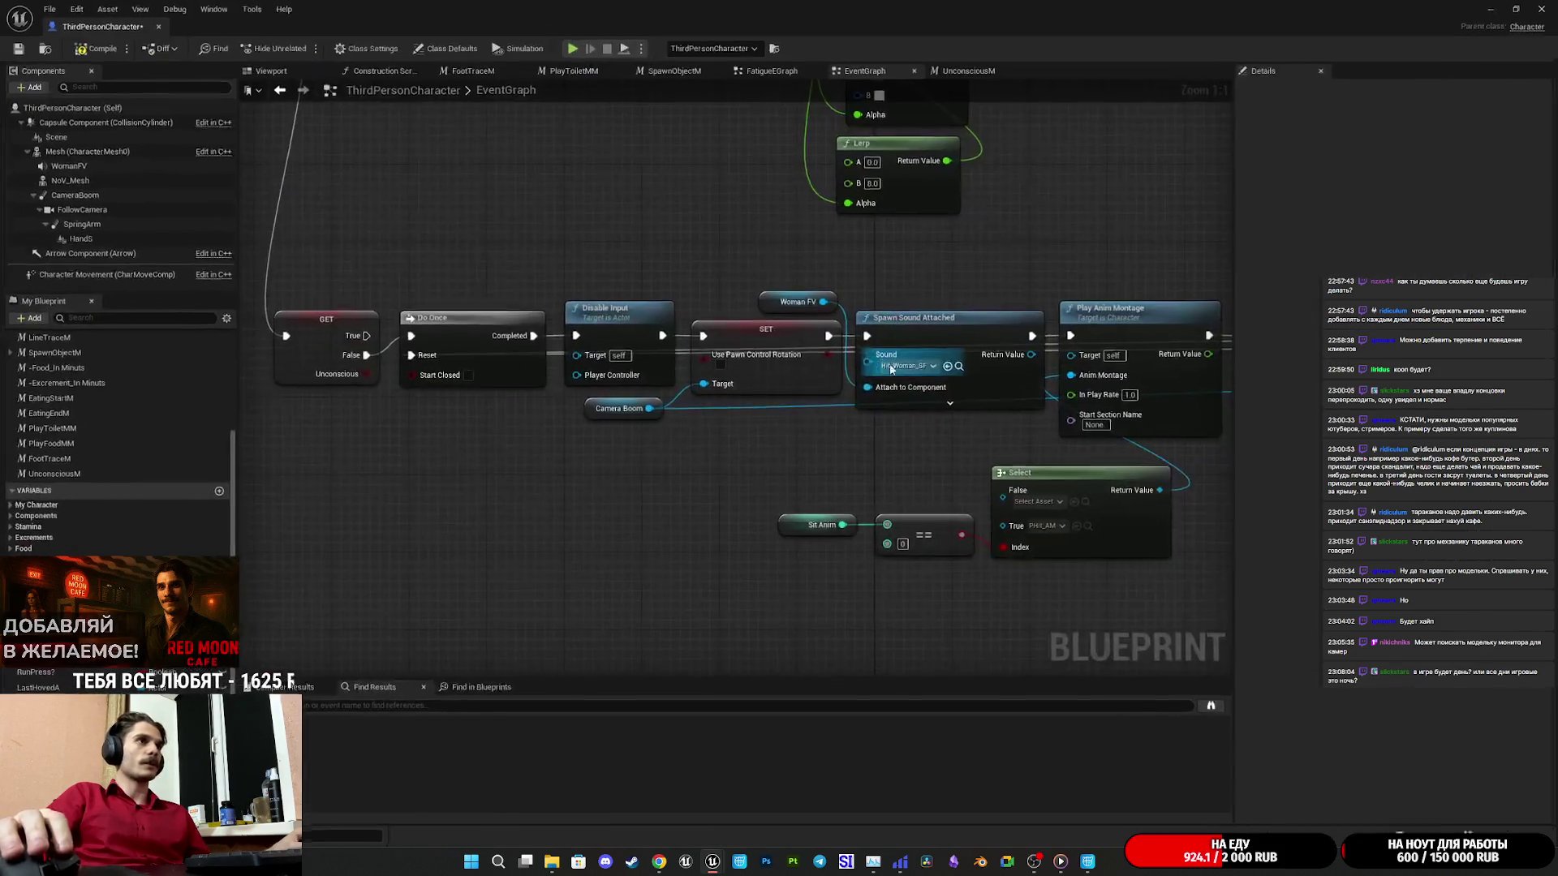
{"action": "left_click", "coordinate": [1076, 502]}
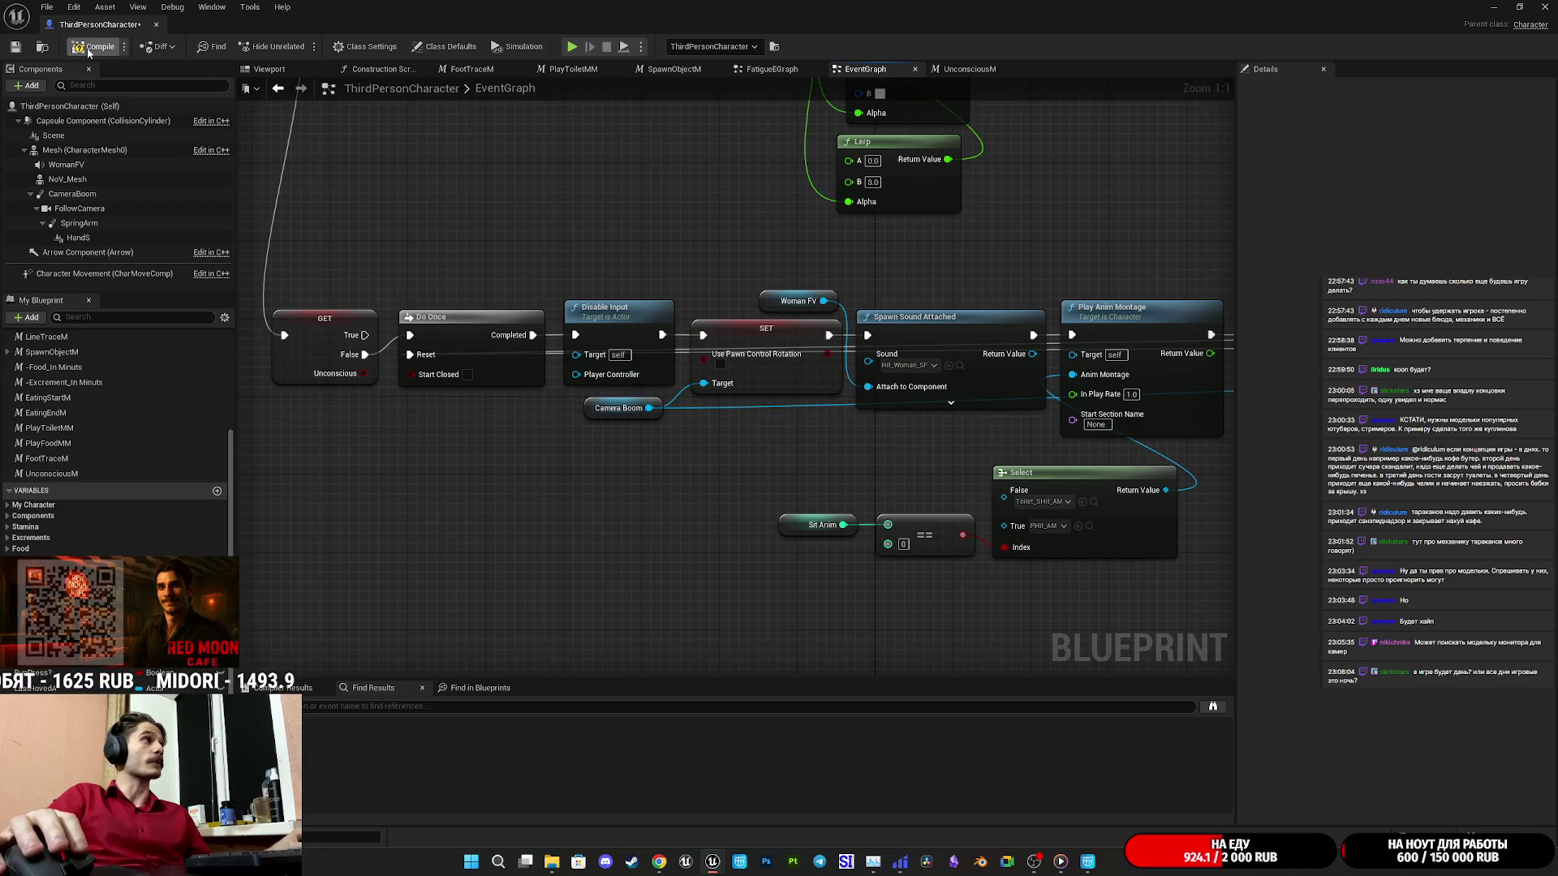
{"action": "left_click", "coordinate": [17, 47]}
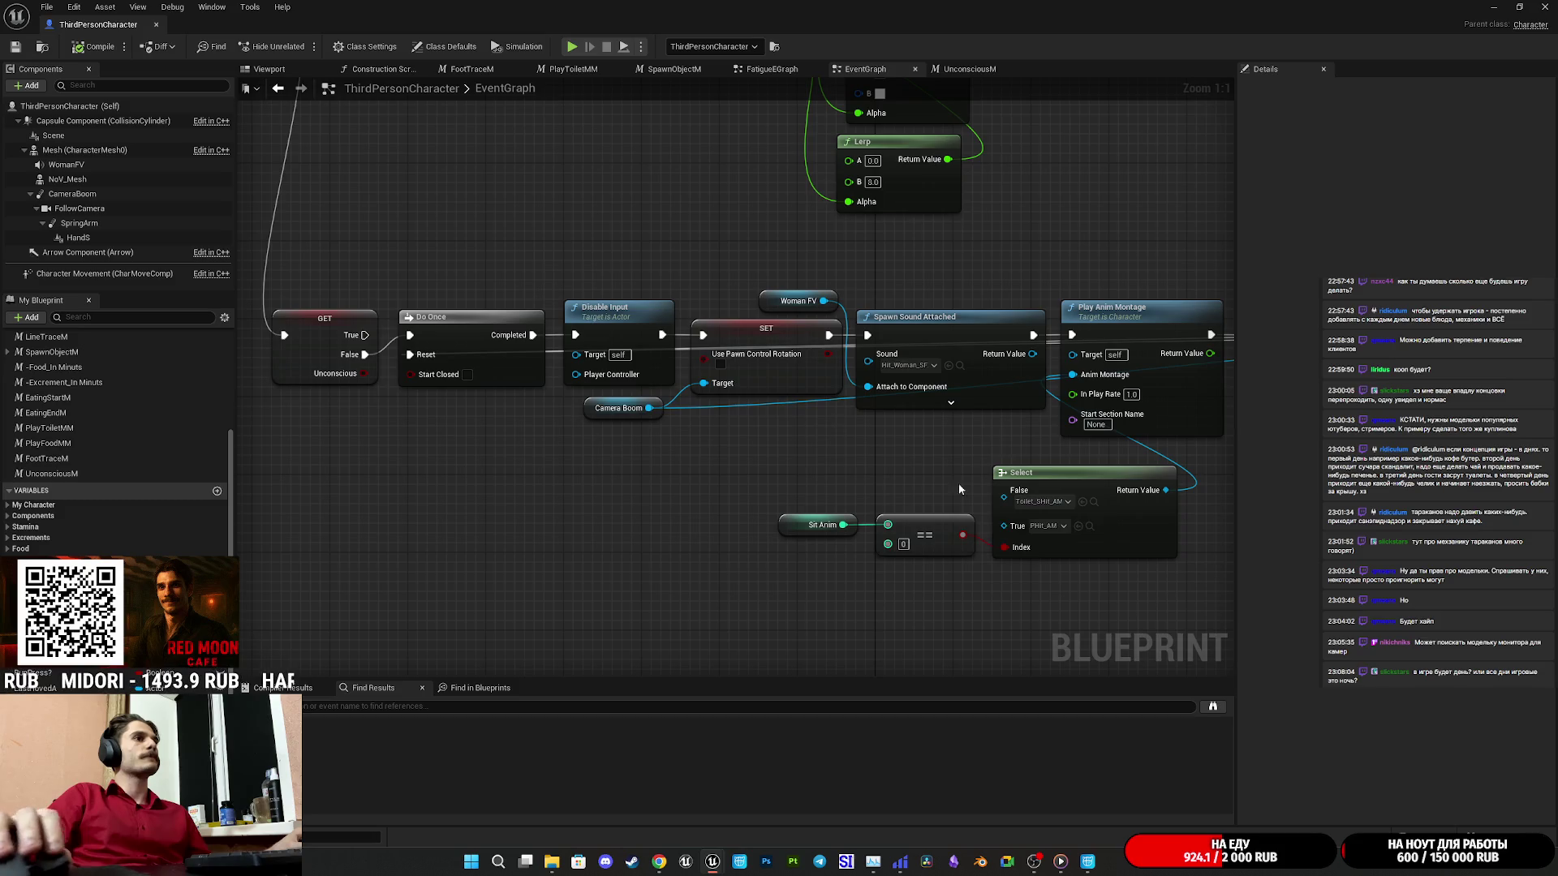
Rearrange the Sit Anim, == and Select nodes near Enable Input.
{"action": "left_click_drag", "start_coordinate": [954, 487], "coordinate": [661, 486]}
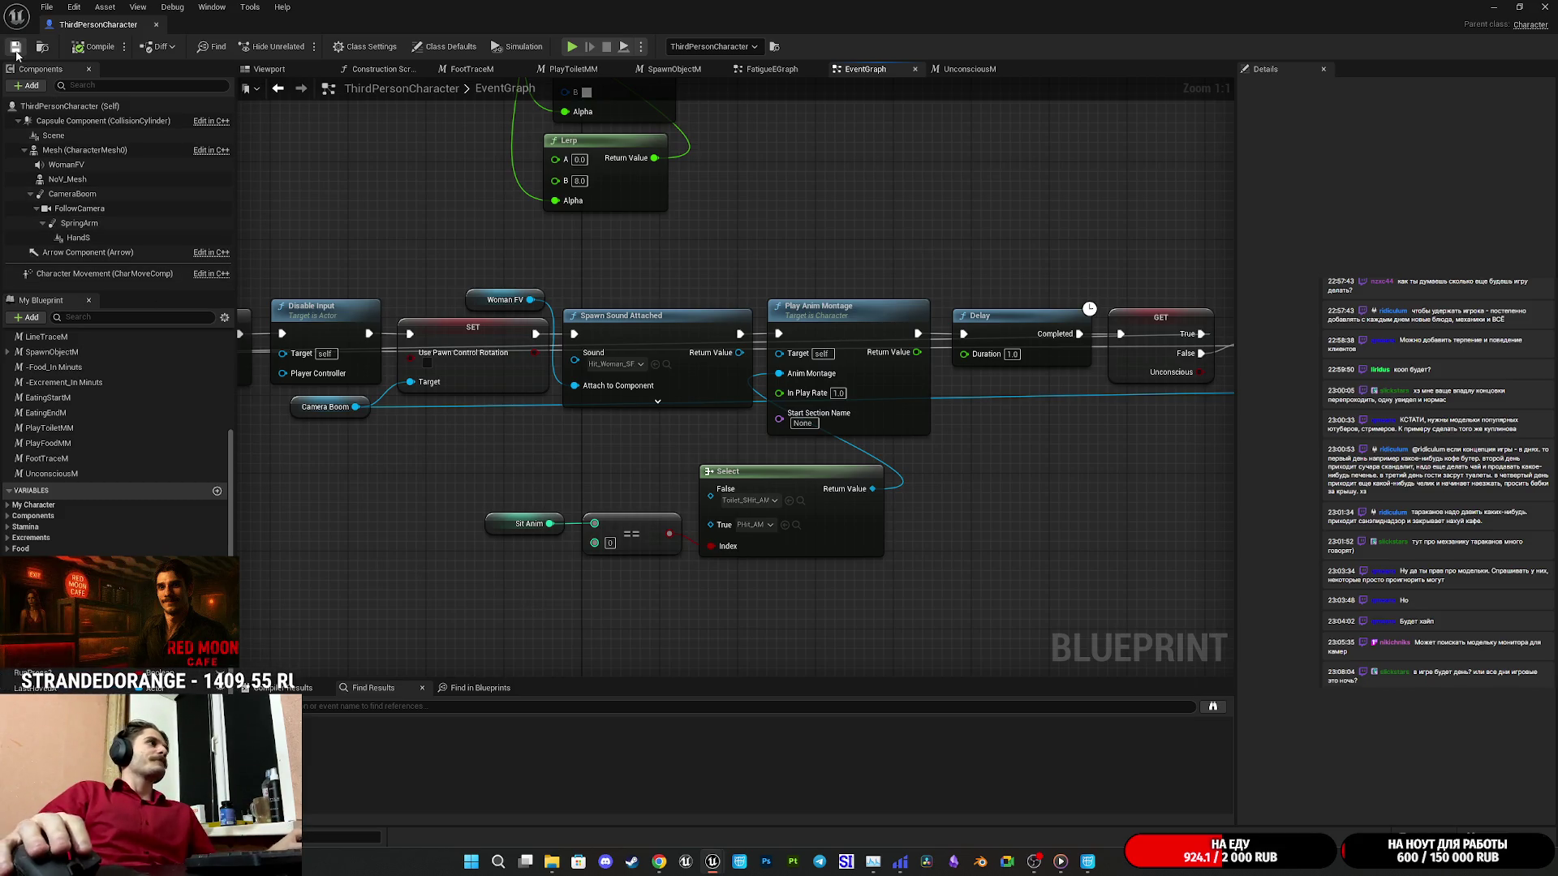
{"action": "left_click_drag", "start_coordinate": [685, 270], "coordinate": [548, 277]}
{"action": "left_click_drag", "start_coordinate": [754, 580], "coordinate": [323, 514]}
{"action": "left_click_drag", "start_coordinate": [735, 547], "coordinate": [783, 528]}
{"action": "left_click", "coordinate": [928, 551]}
{"action": "mouse_move", "coordinate": [740, 600]}
{"action": "left_mouse_down"}
{"action": "mouse_move", "coordinate": [416, 511]}
{"action": "mouse_move", "coordinate": [468, 523]}
{"action": "left_mouse_up"}
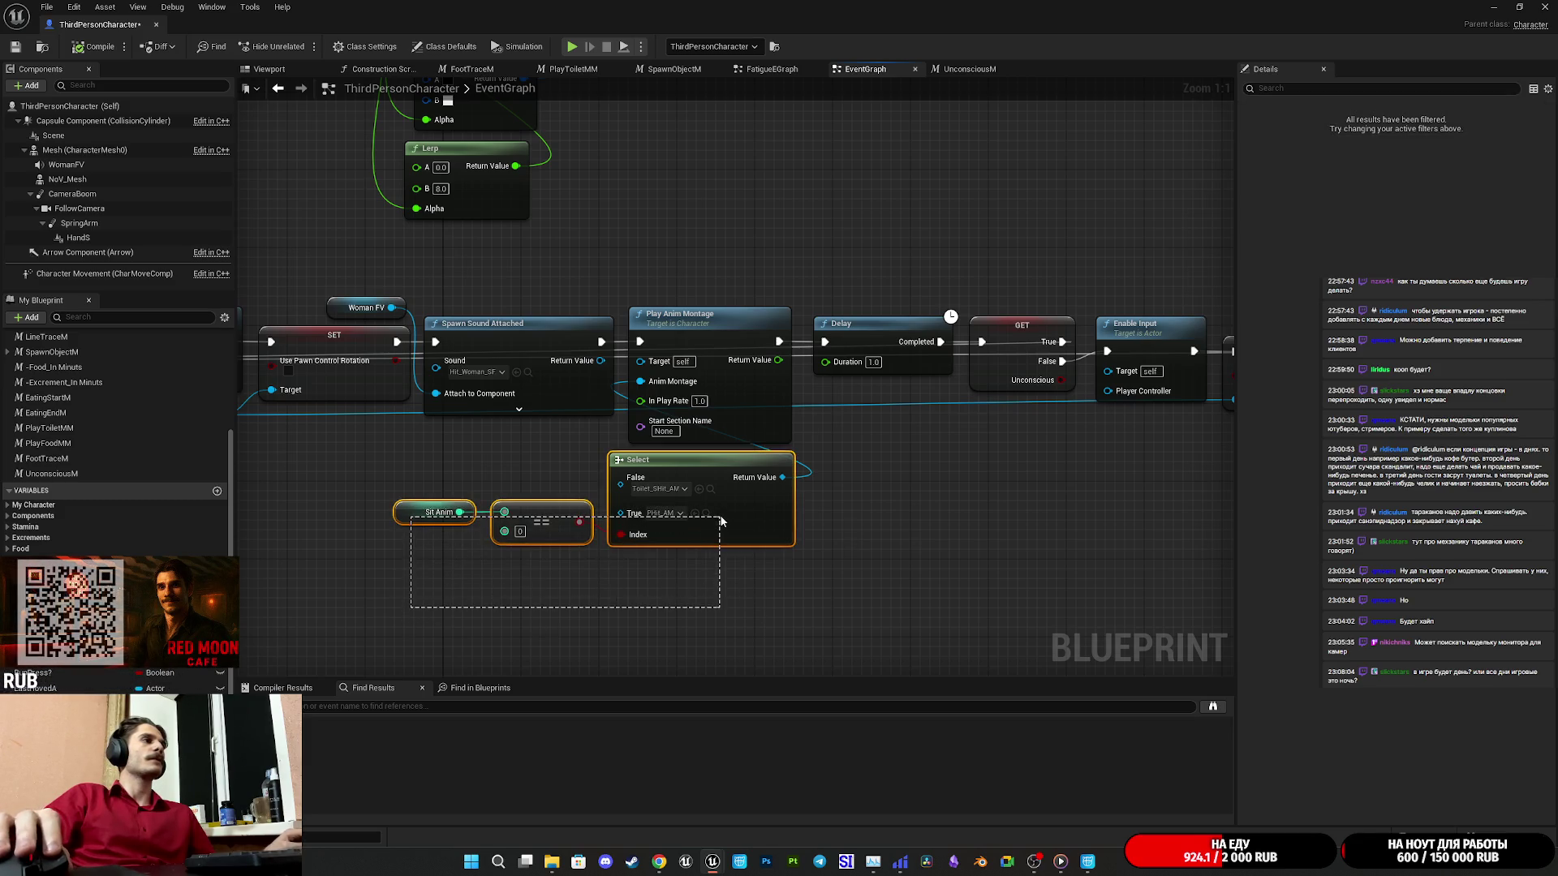
In the UnconsciousM macro graph, set the Select node's True option to the fall montage.
{"action": "left_click_drag", "start_coordinate": [631, 229], "coordinate": [1145, 676]}
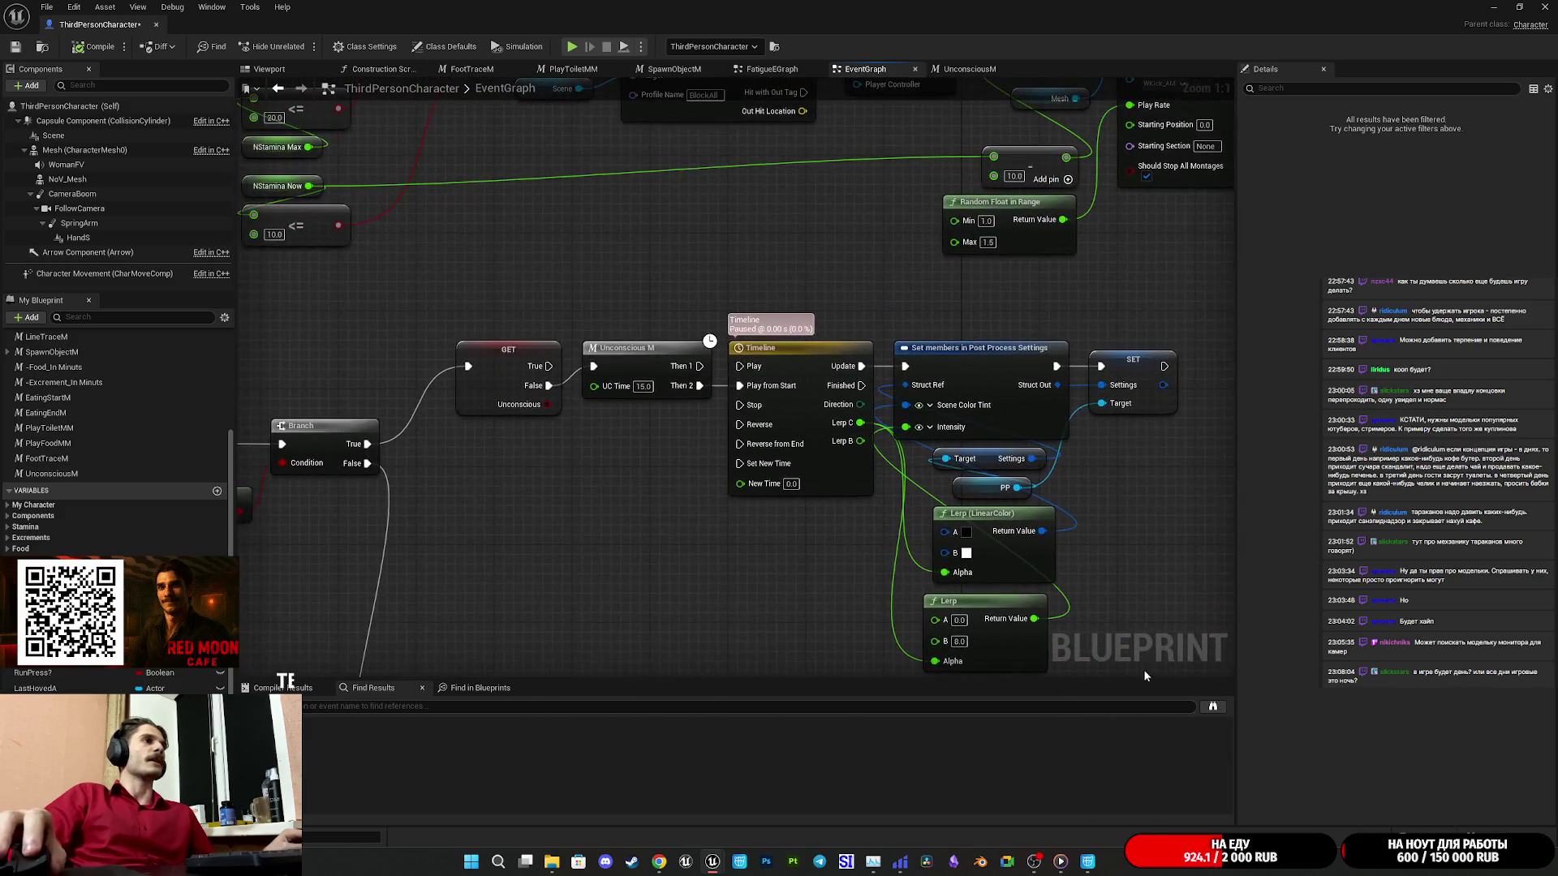
{"action": "double_click", "coordinate": [646, 369]}
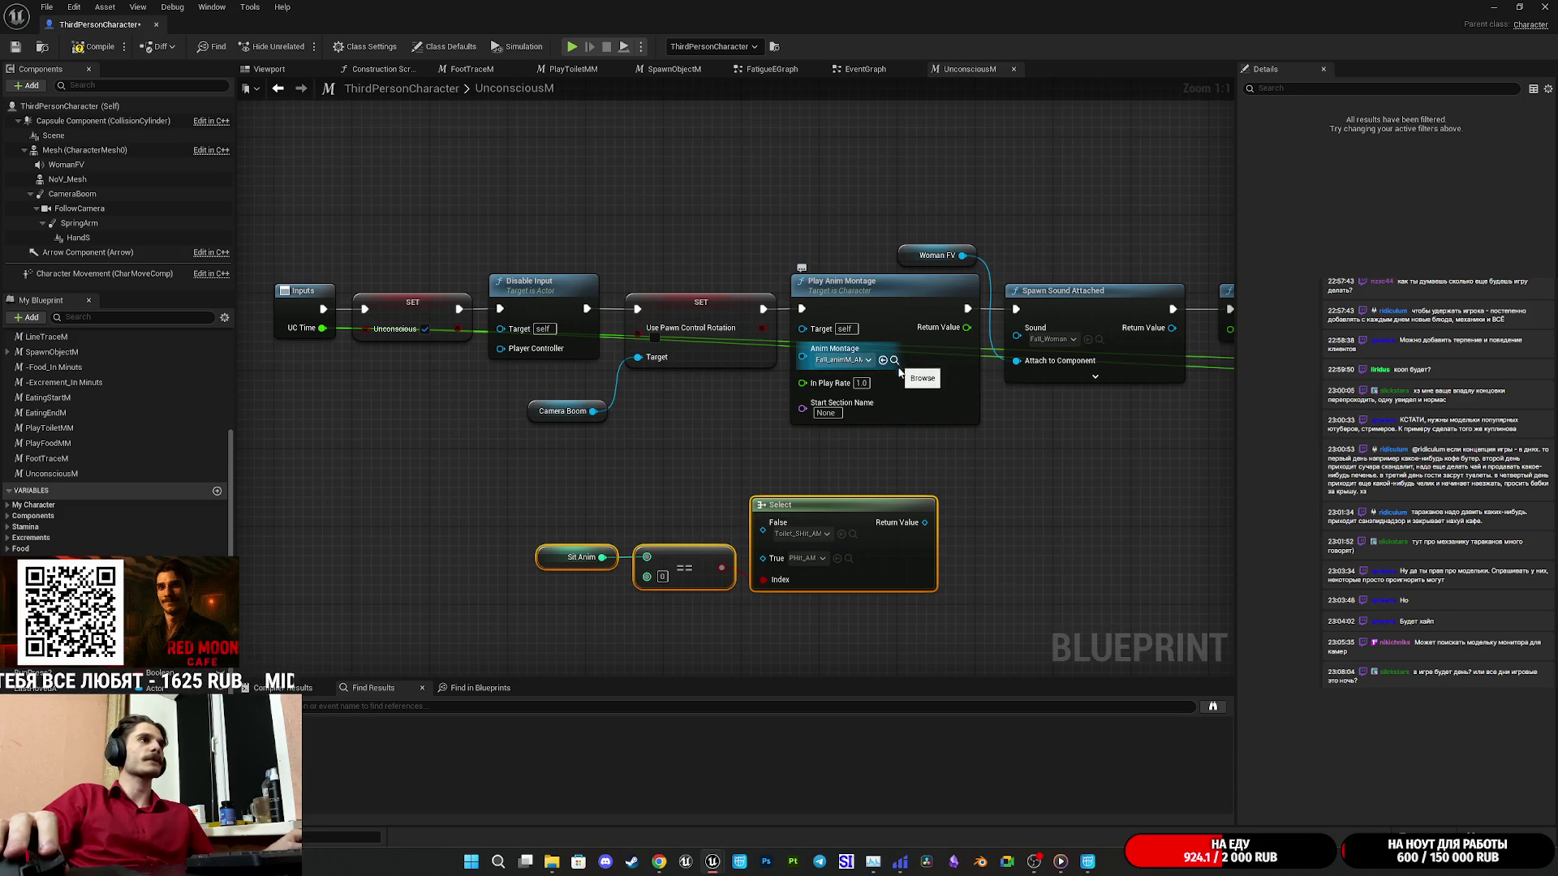
{"action": "left_click", "coordinate": [868, 466]}
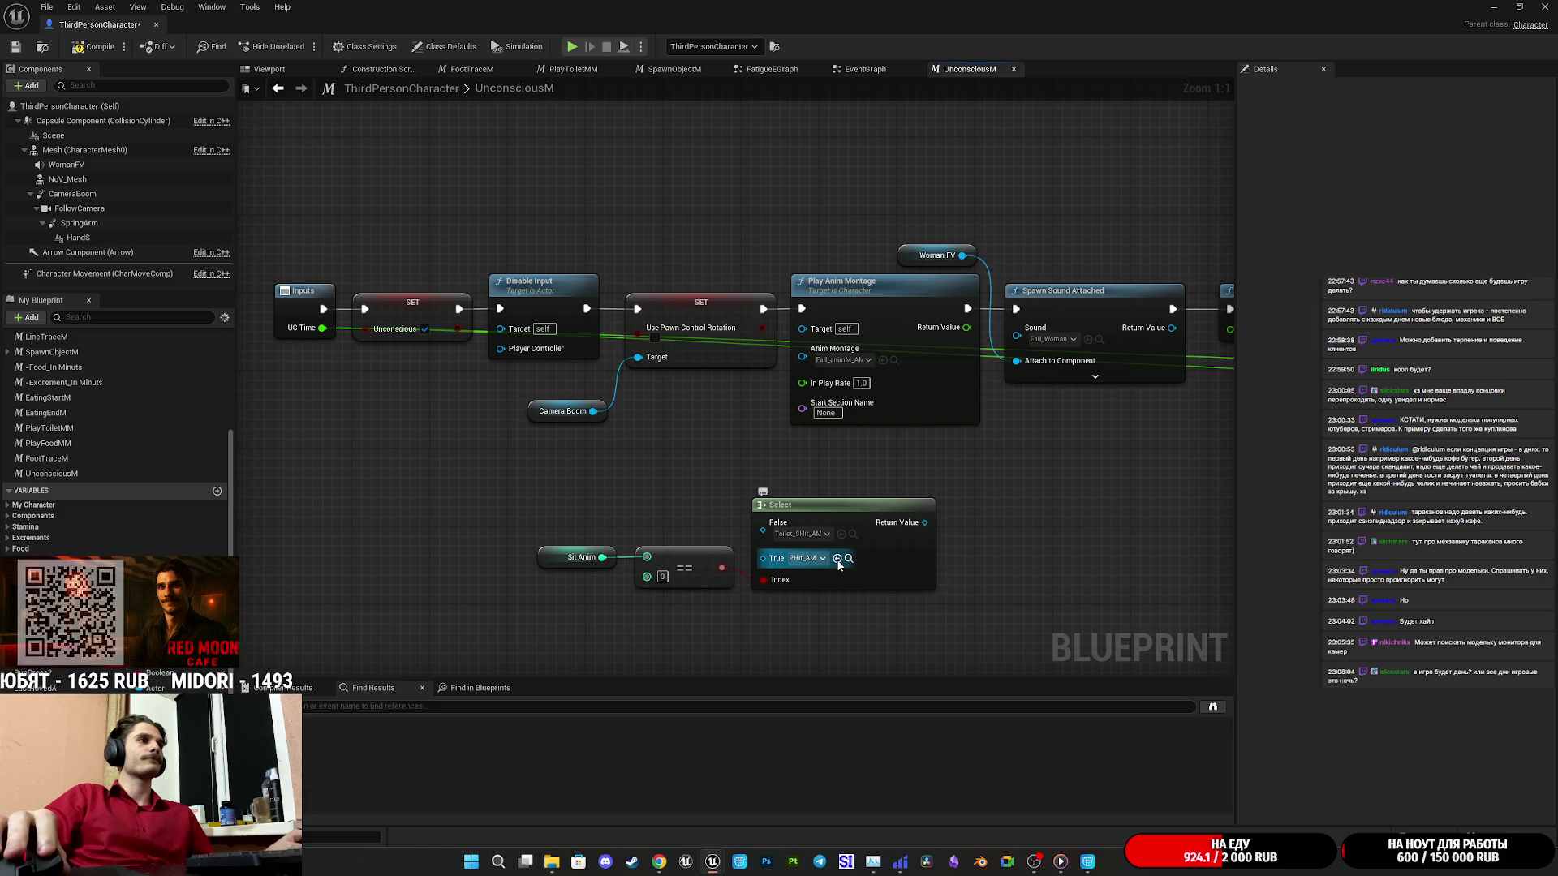
{"action": "left_click", "coordinate": [837, 559]}
Wire Select's Return Value into Play Anim Montage, tidy the nodes and save the blueprint.
{"action": "left_click_drag", "start_coordinate": [818, 642], "coordinate": [504, 511]}
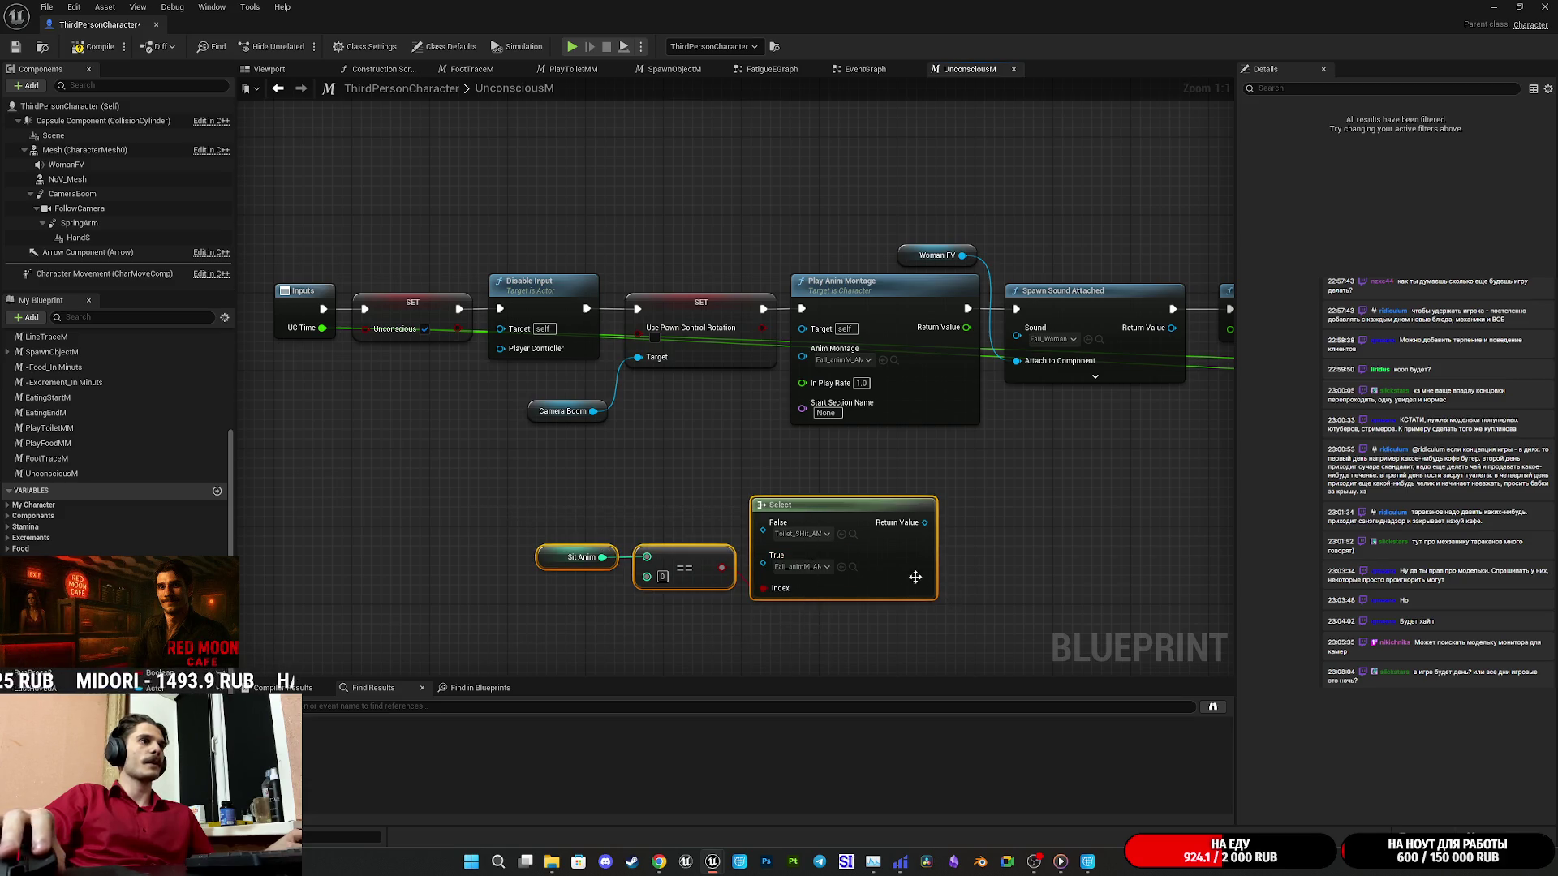
{"action": "left_click_drag", "start_coordinate": [915, 577], "coordinate": [740, 538]}
{"action": "mouse_move", "coordinate": [749, 483]}
{"action": "left_mouse_down"}
{"action": "mouse_move", "coordinate": [778, 503]}
{"action": "mouse_move", "coordinate": [809, 372]}
{"action": "mouse_move", "coordinate": [841, 357]}
{"action": "left_mouse_up"}
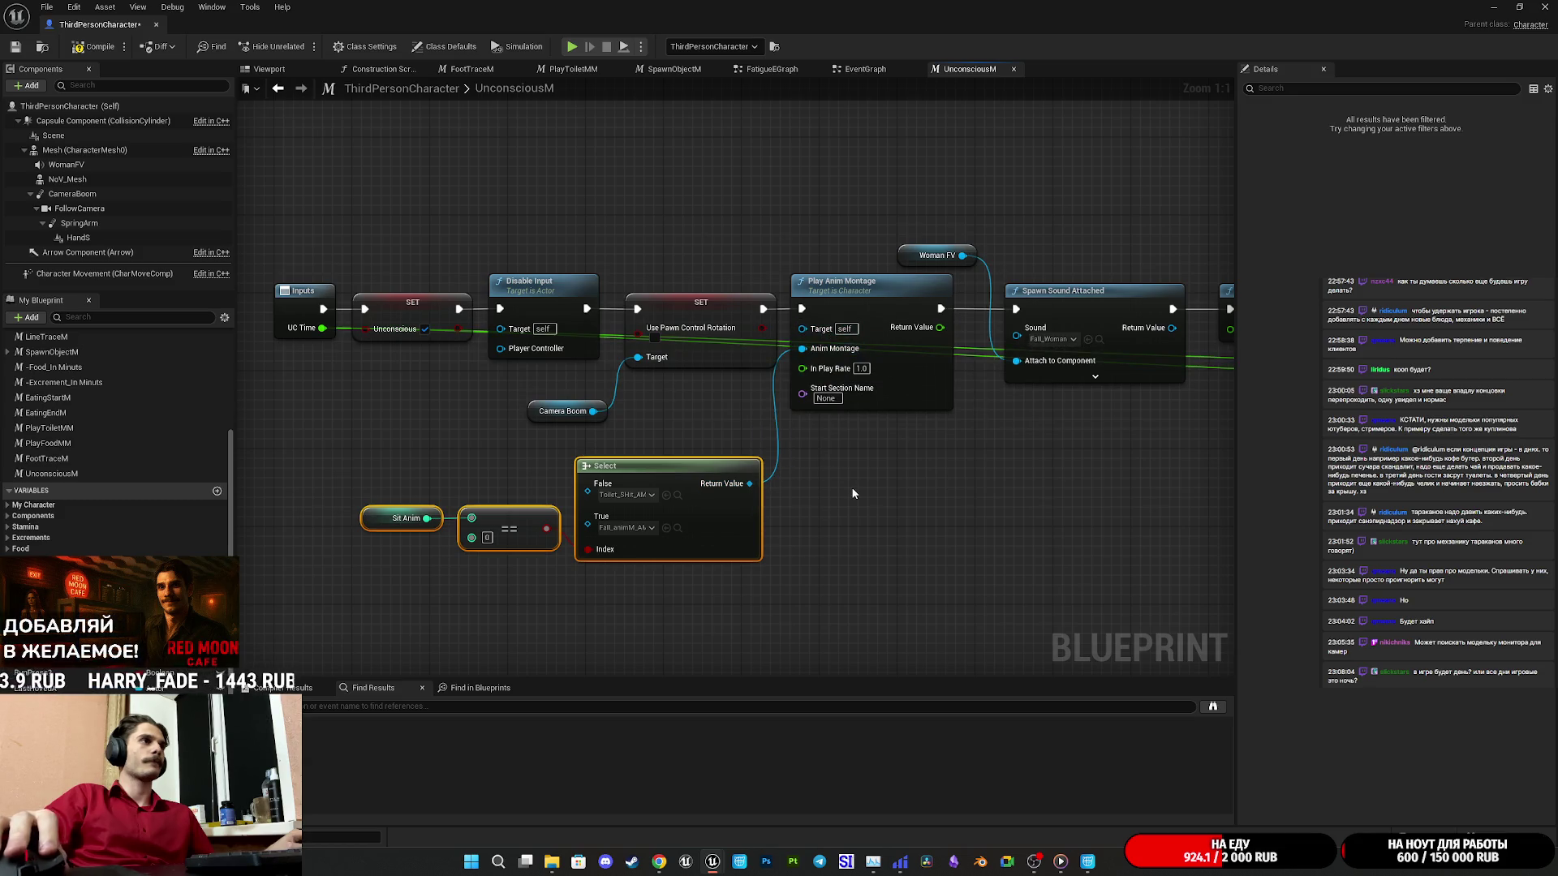
{"action": "left_click_drag", "start_coordinate": [724, 530], "coordinate": [920, 503]}
{"action": "left_click", "coordinate": [876, 568]}
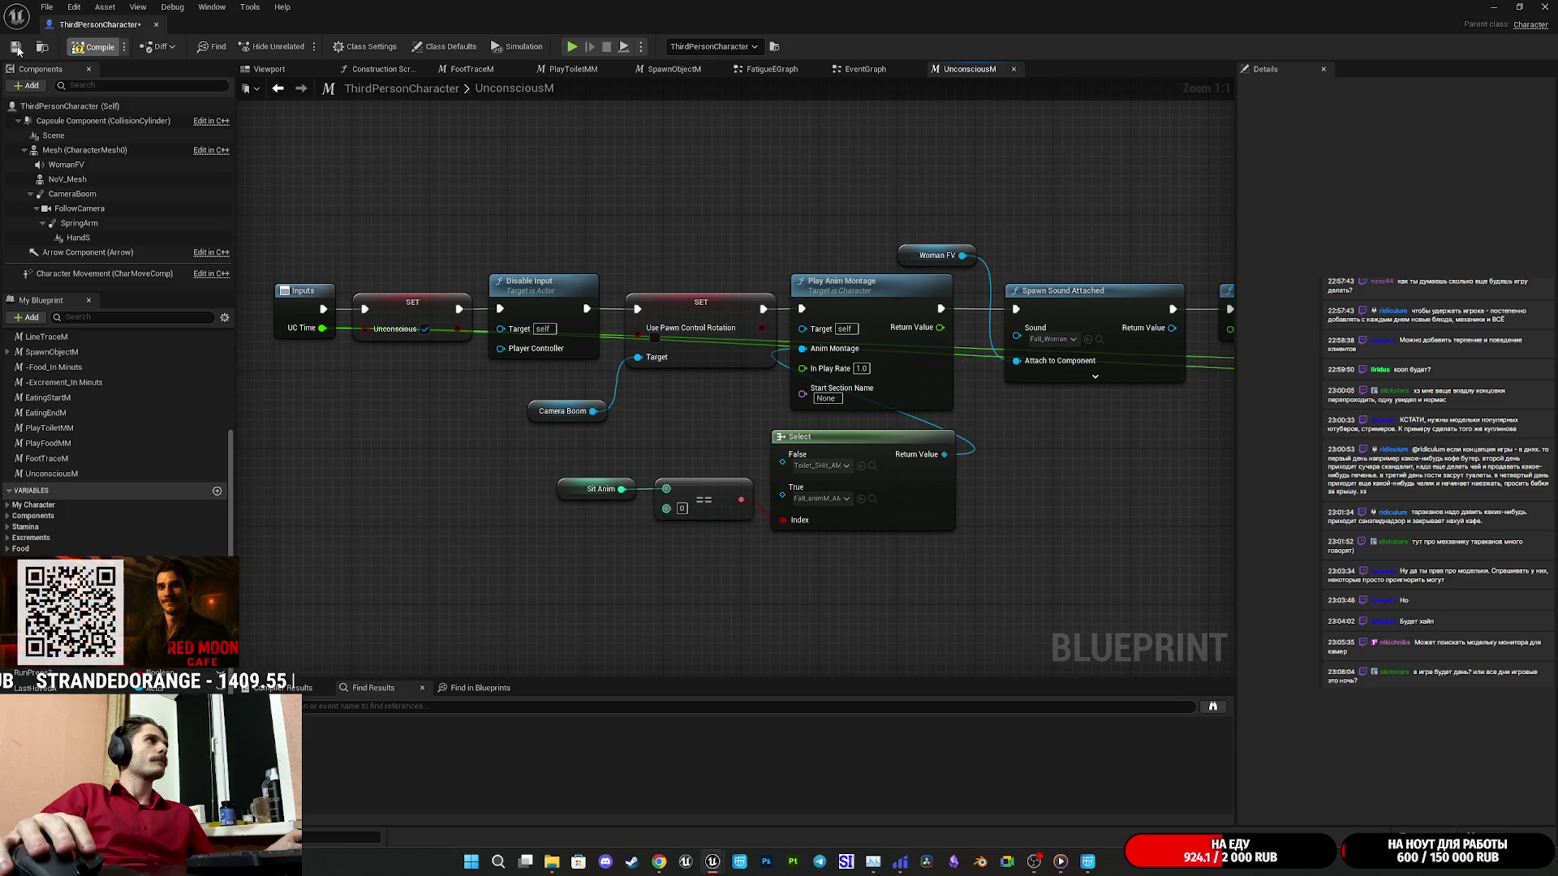
{"action": "key", "text": "ctrl+s"}
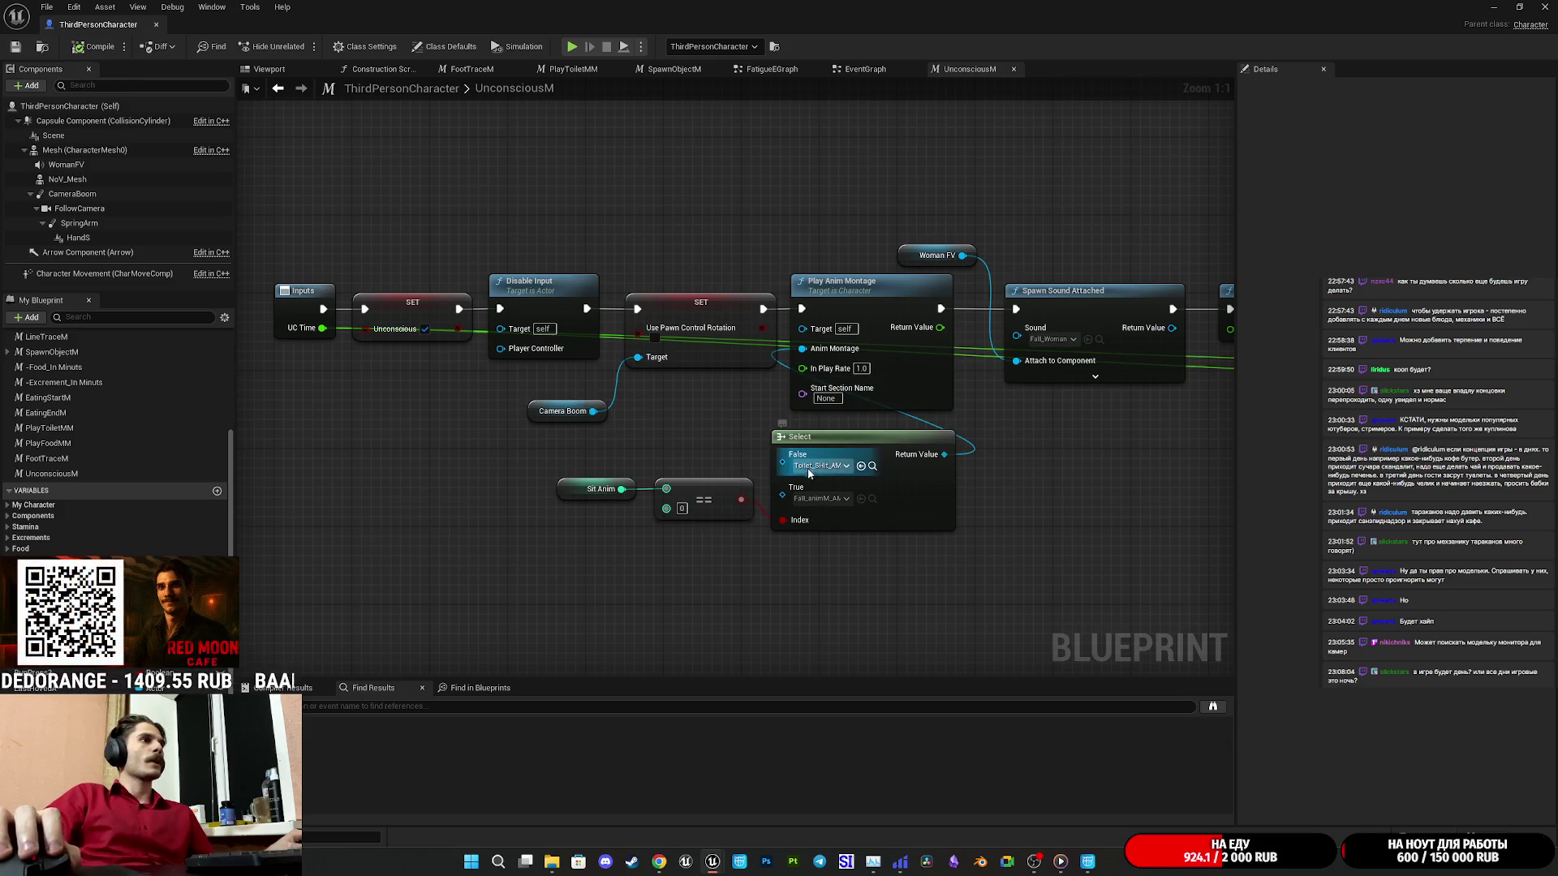
{"action": "left_click", "coordinate": [1499, 9]}
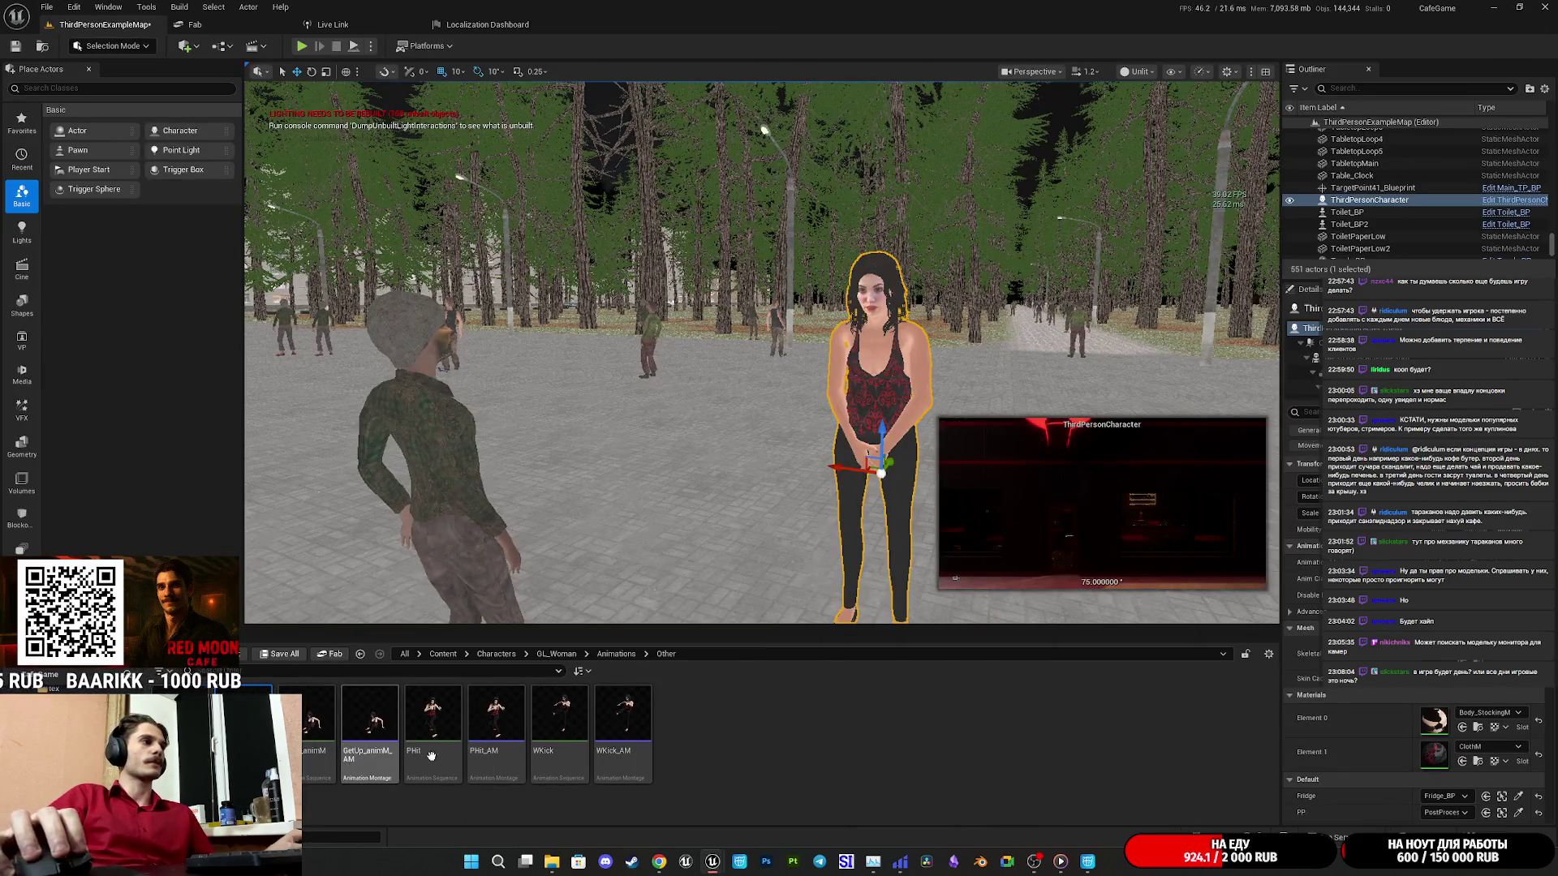
Open the Siting folder and rename the leftmost sit animation.
{"action": "left_click", "coordinate": [615, 654]}
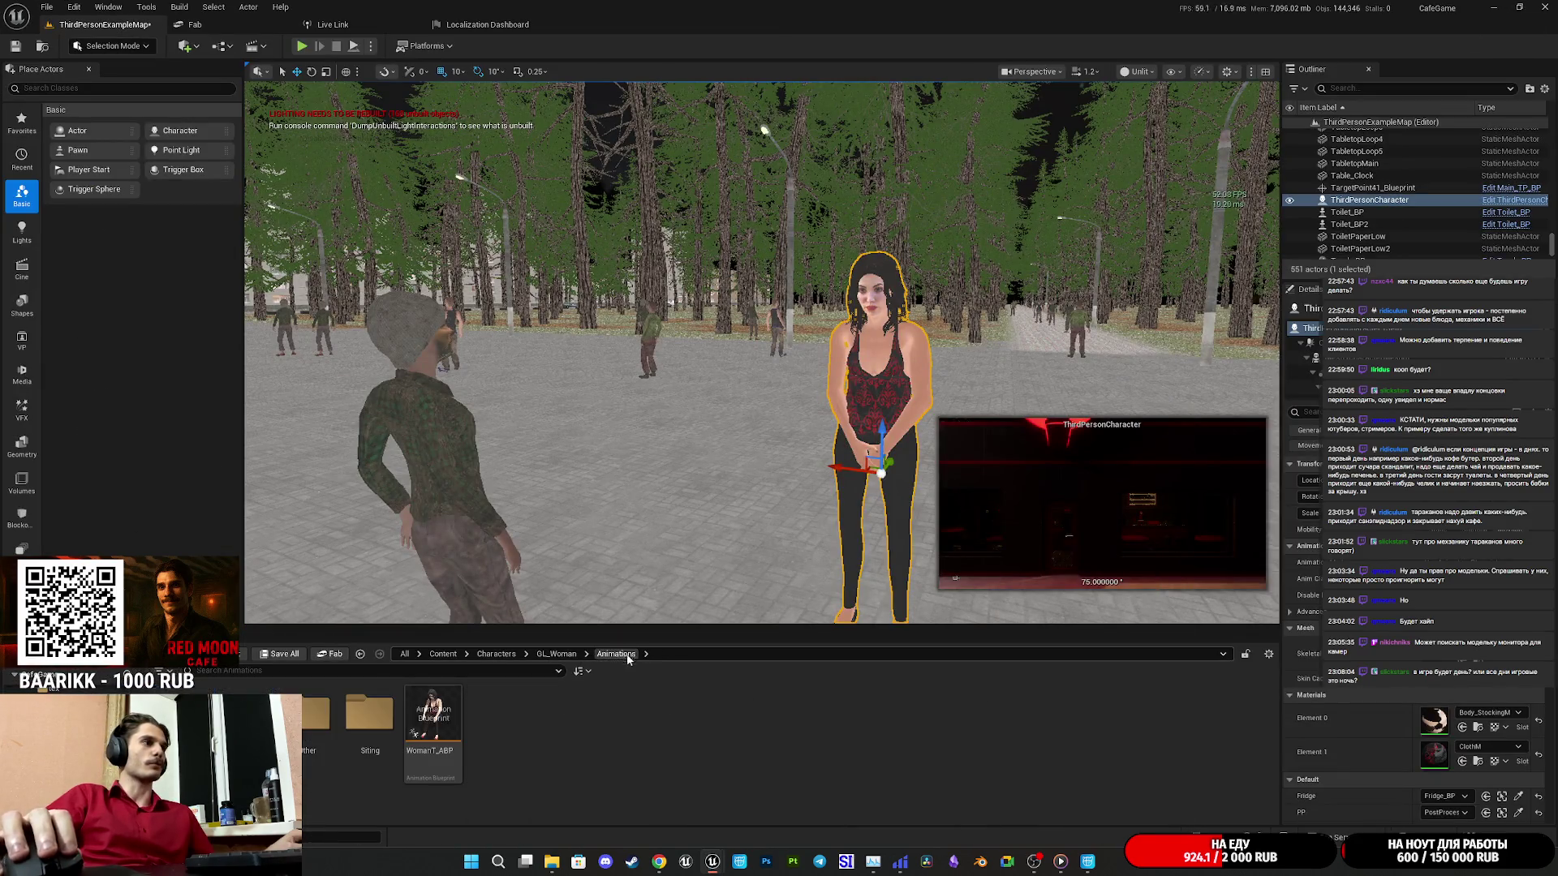
{"action": "double_click", "coordinate": [381, 739]}
{"action": "left_click", "coordinate": [454, 751]}
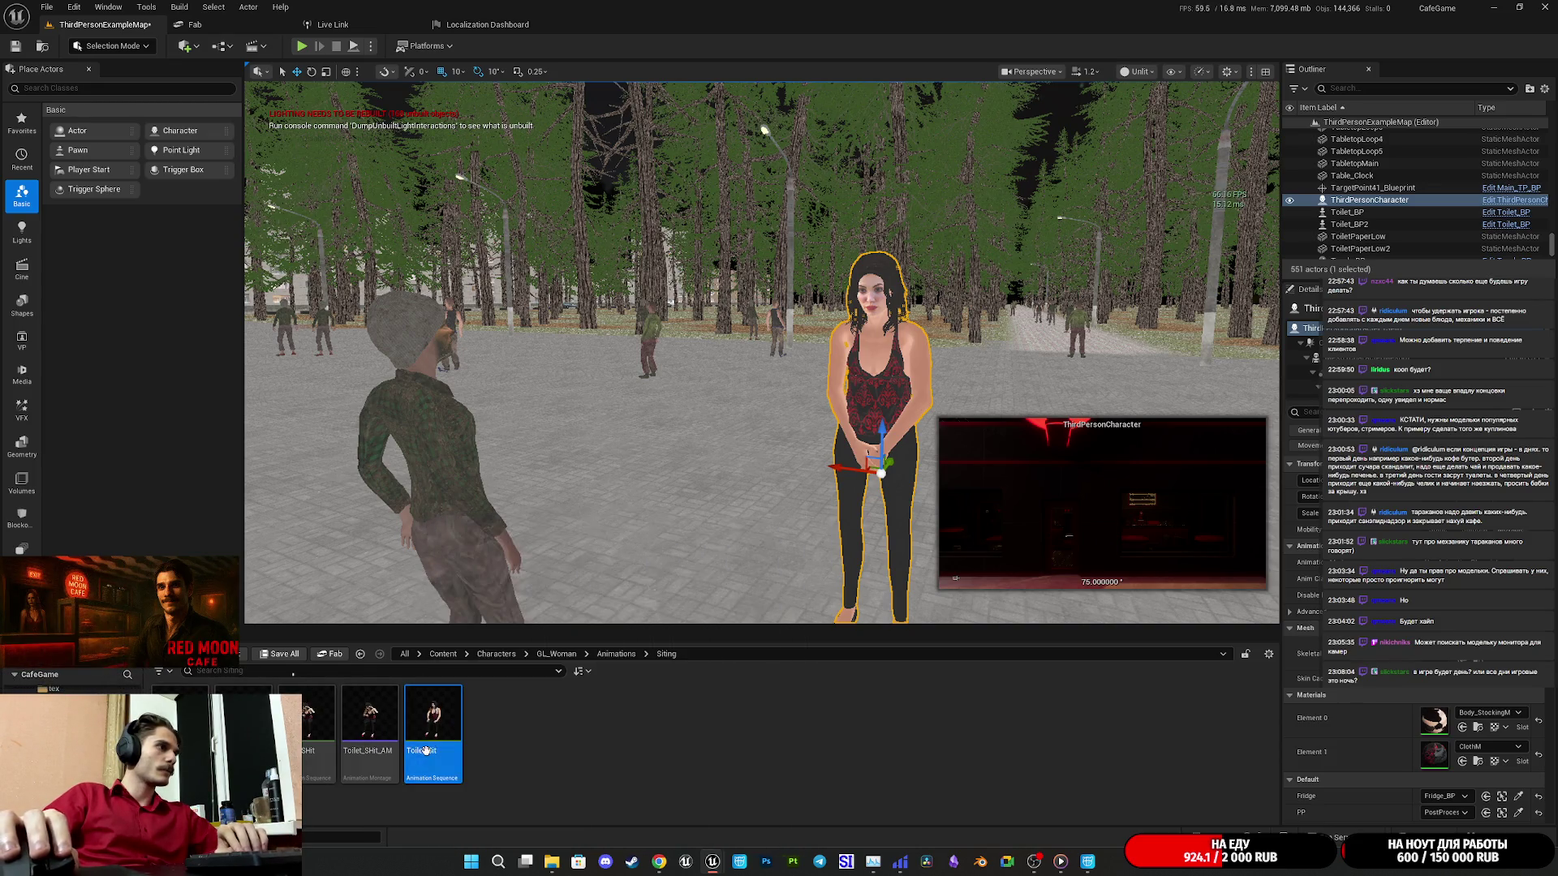
{"action": "left_click", "coordinate": [323, 754]}
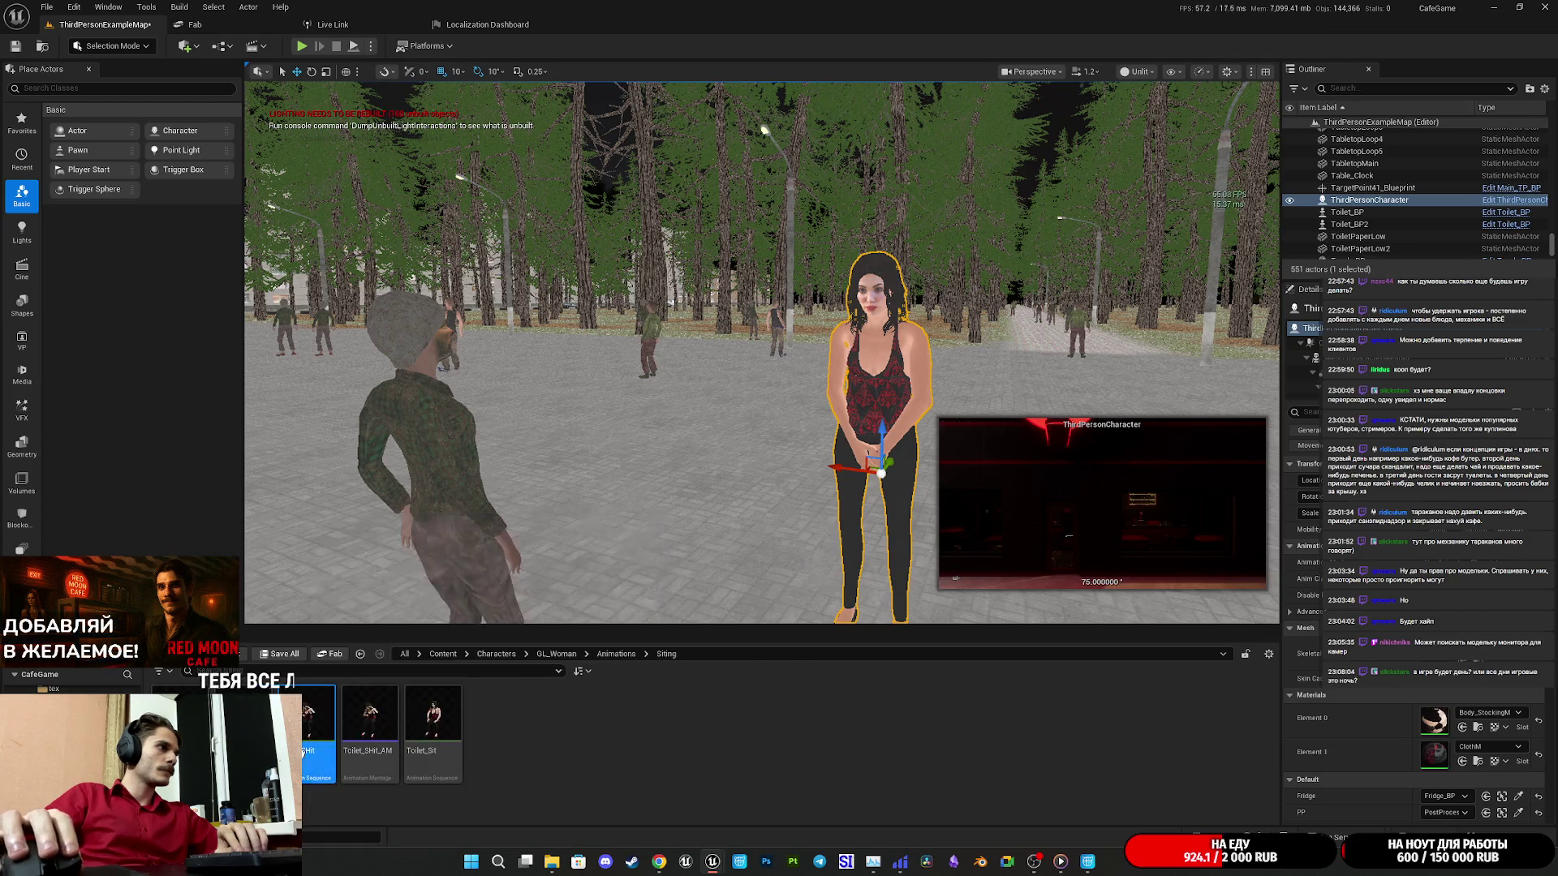
{"action": "key", "text": "F2"}
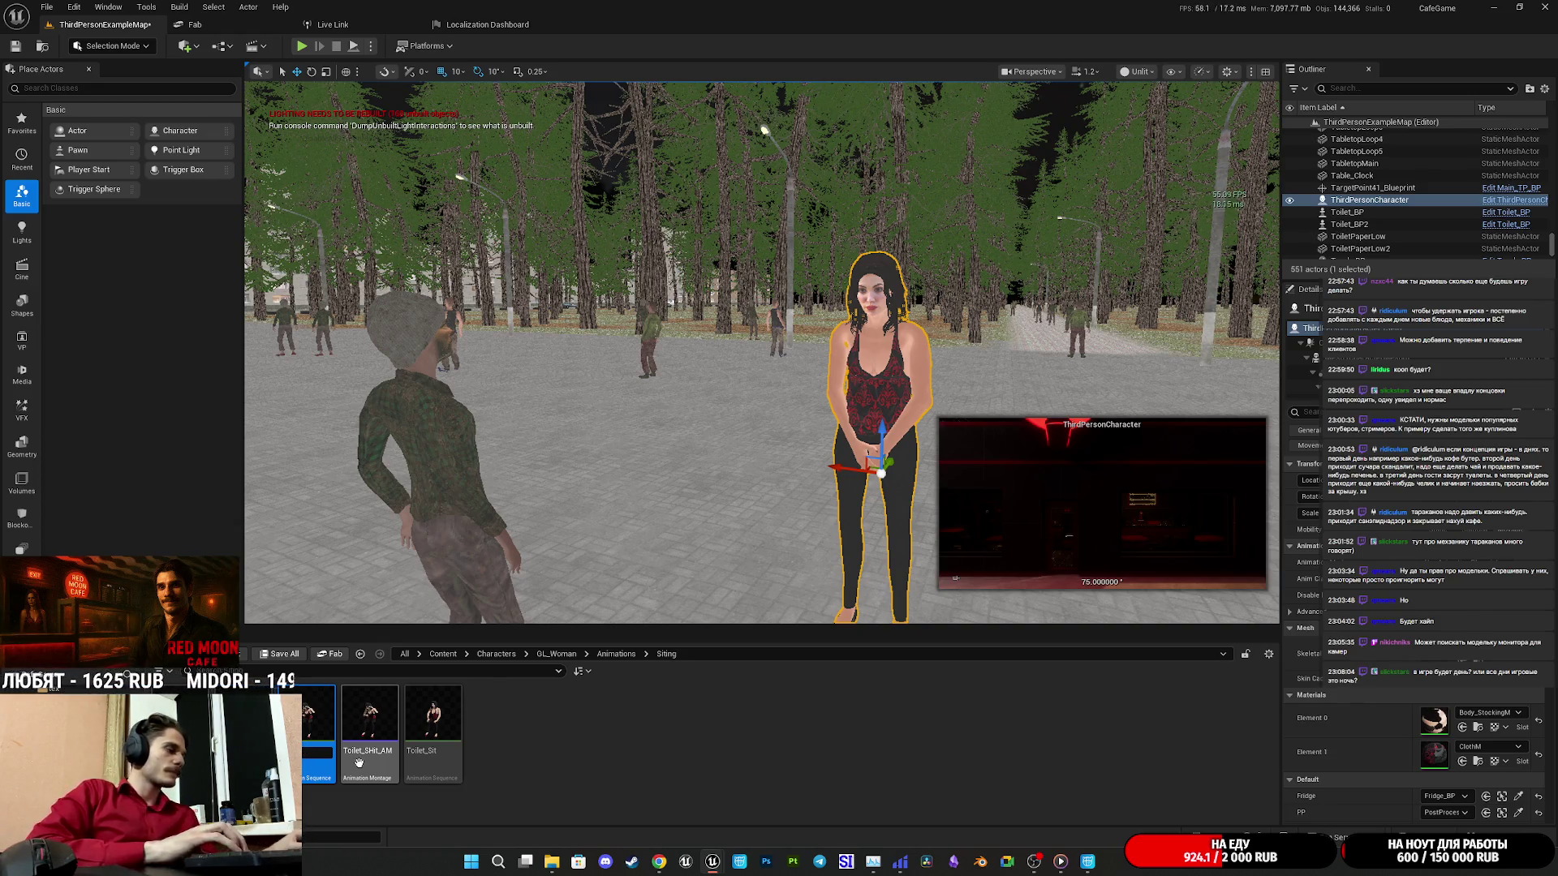
{"action": "key", "text": "Return"}
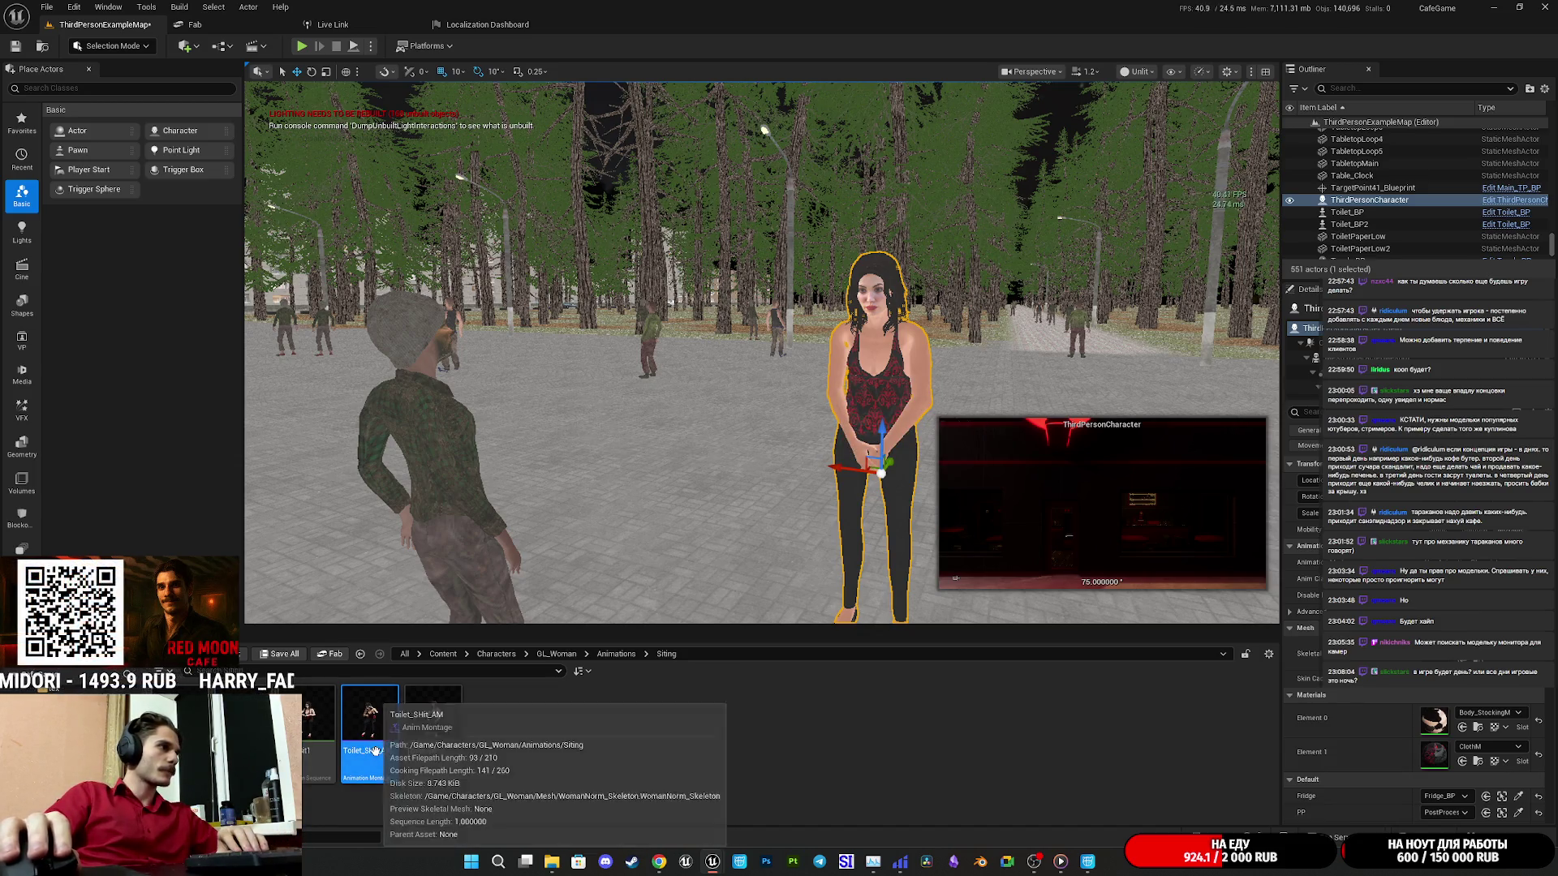
Rename Toilet_SHit_AM to Sit_Hit_AM and save all unsaved content.
{"action": "left_click", "coordinate": [376, 753]}
{"action": "key", "text": "F2"}
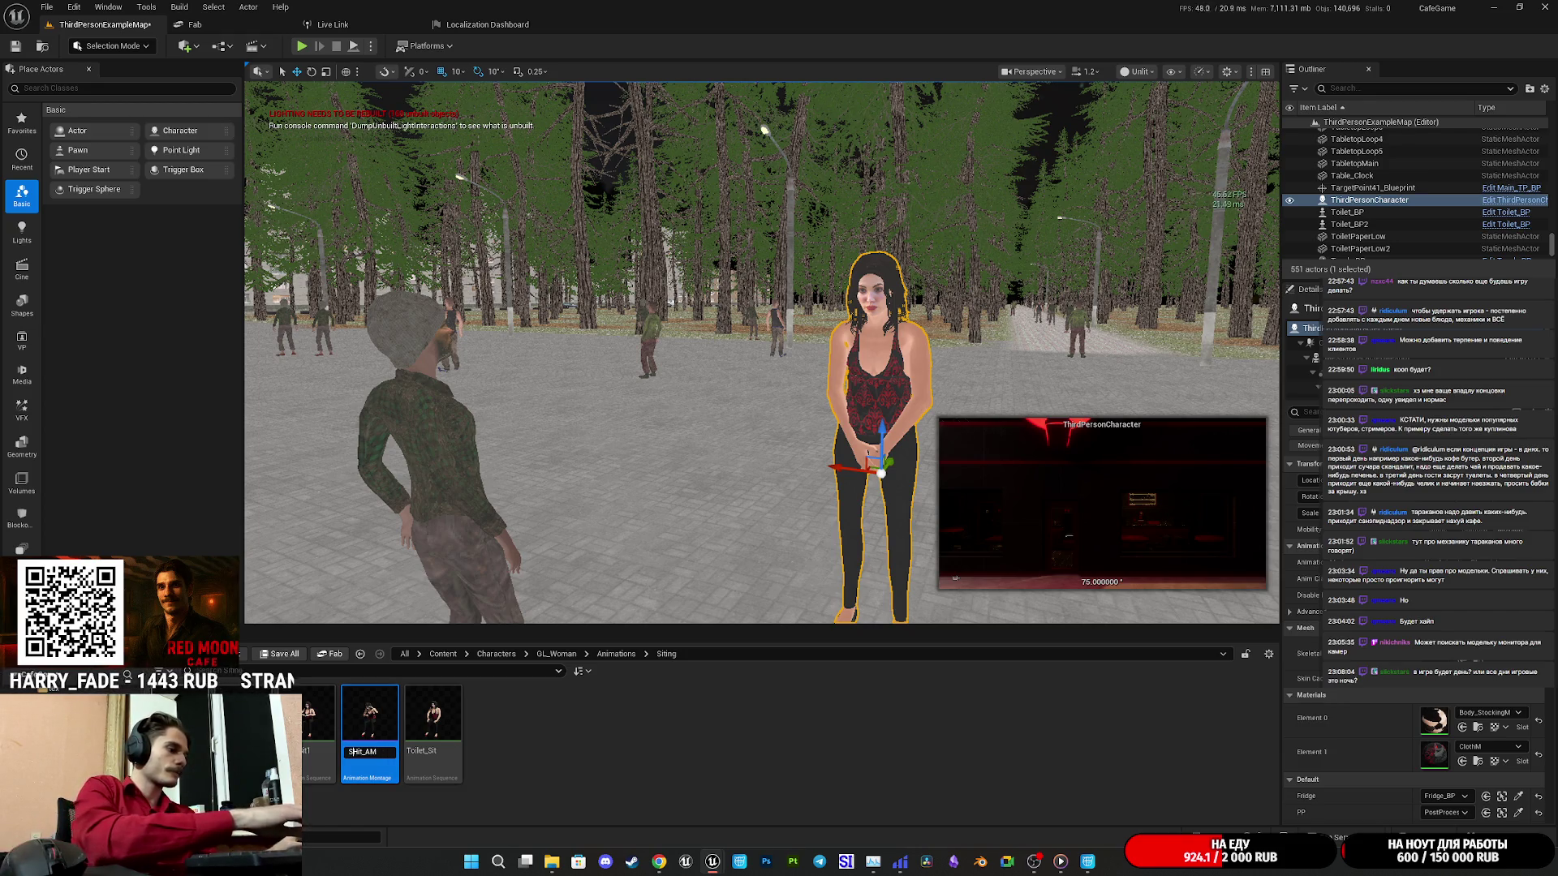
{"action": "key", "text": "Return"}
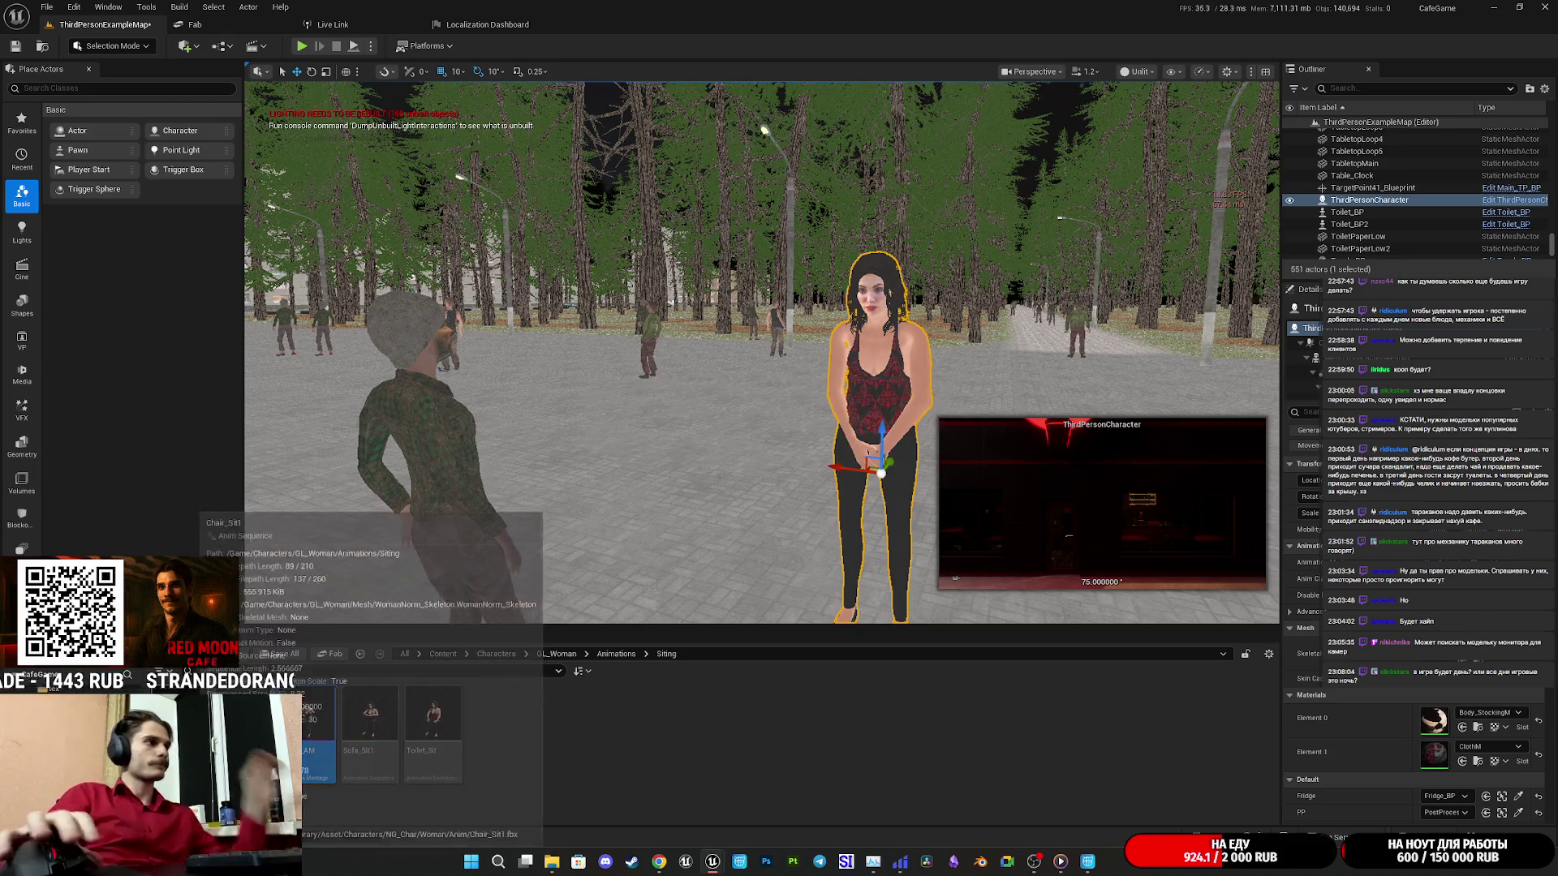
{"action": "left_click", "coordinate": [269, 657]}
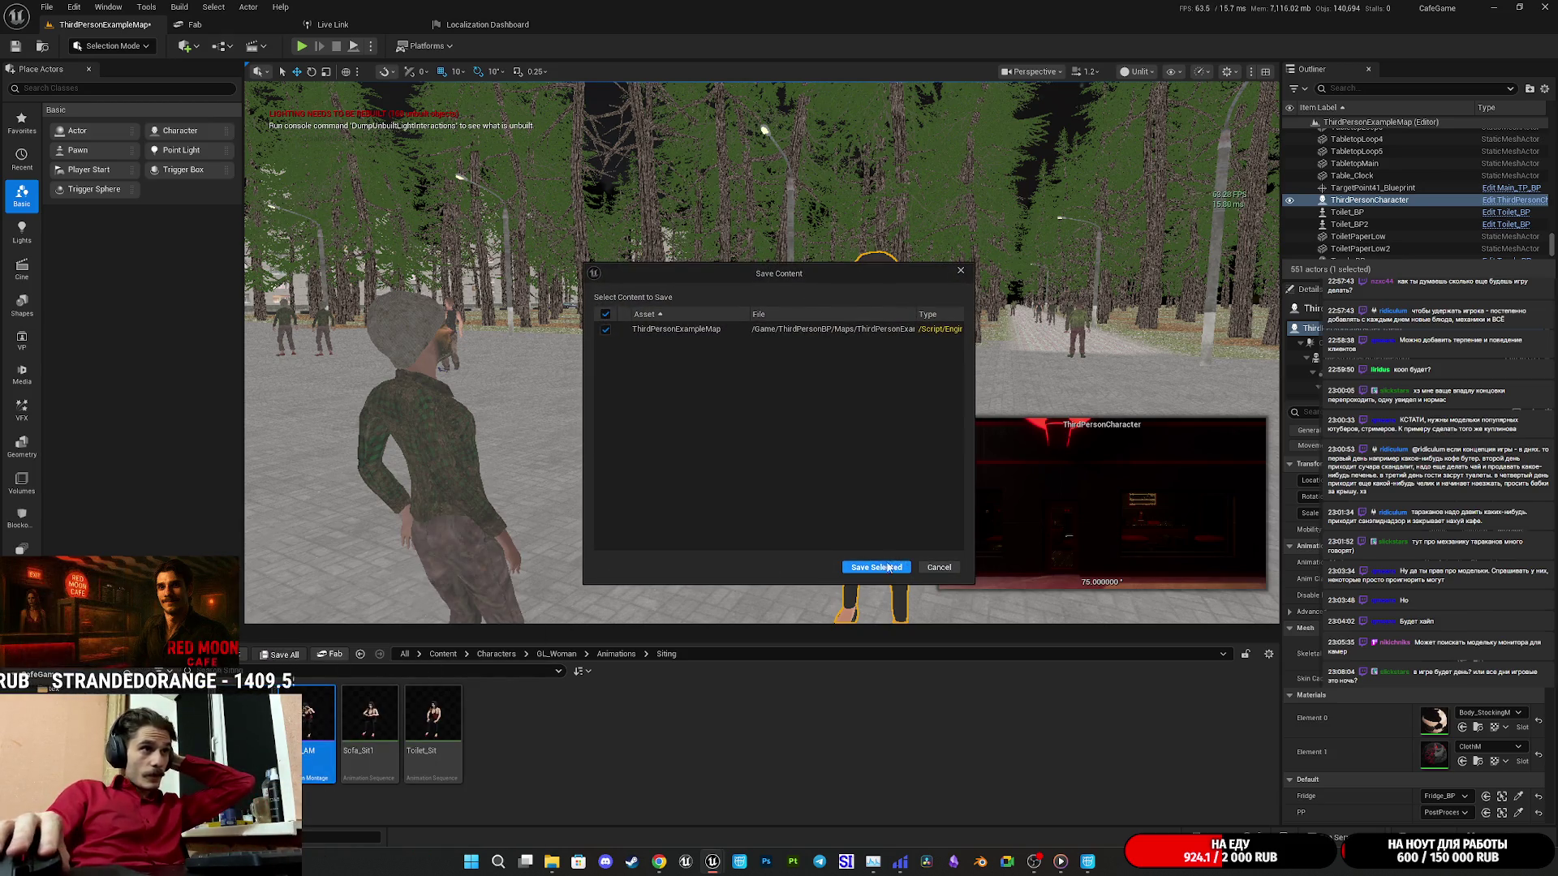
Save ThirdPersonExampleMap and all project changes, then centre the view on the woman.
{"action": "left_click", "coordinate": [889, 572]}
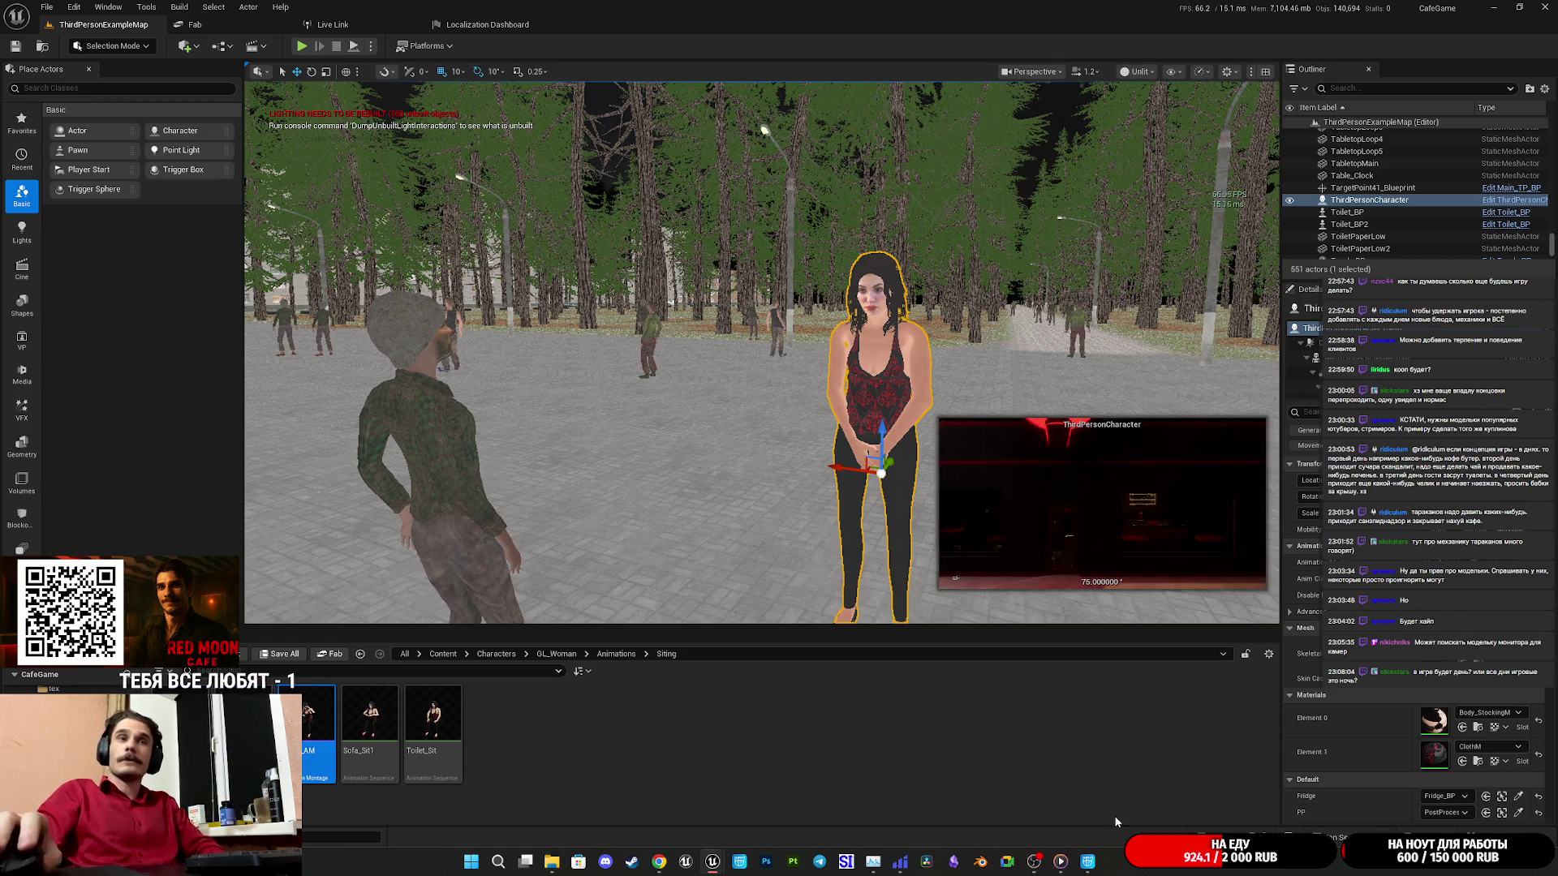
{"action": "mouse_move", "coordinate": [659, 866]}
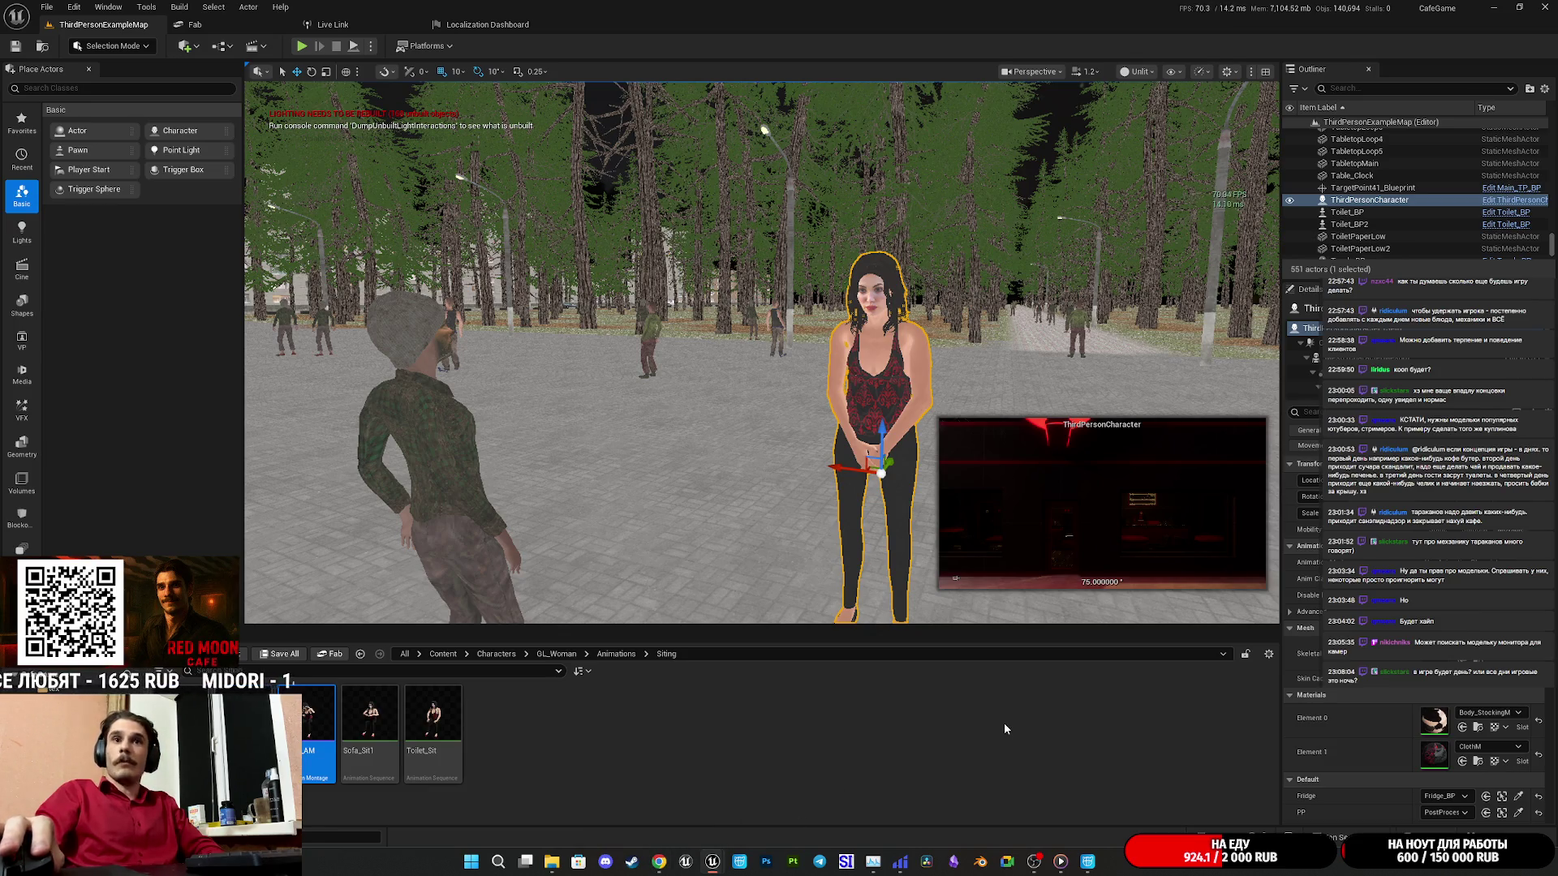
{"action": "left_click", "coordinate": [812, 708]}
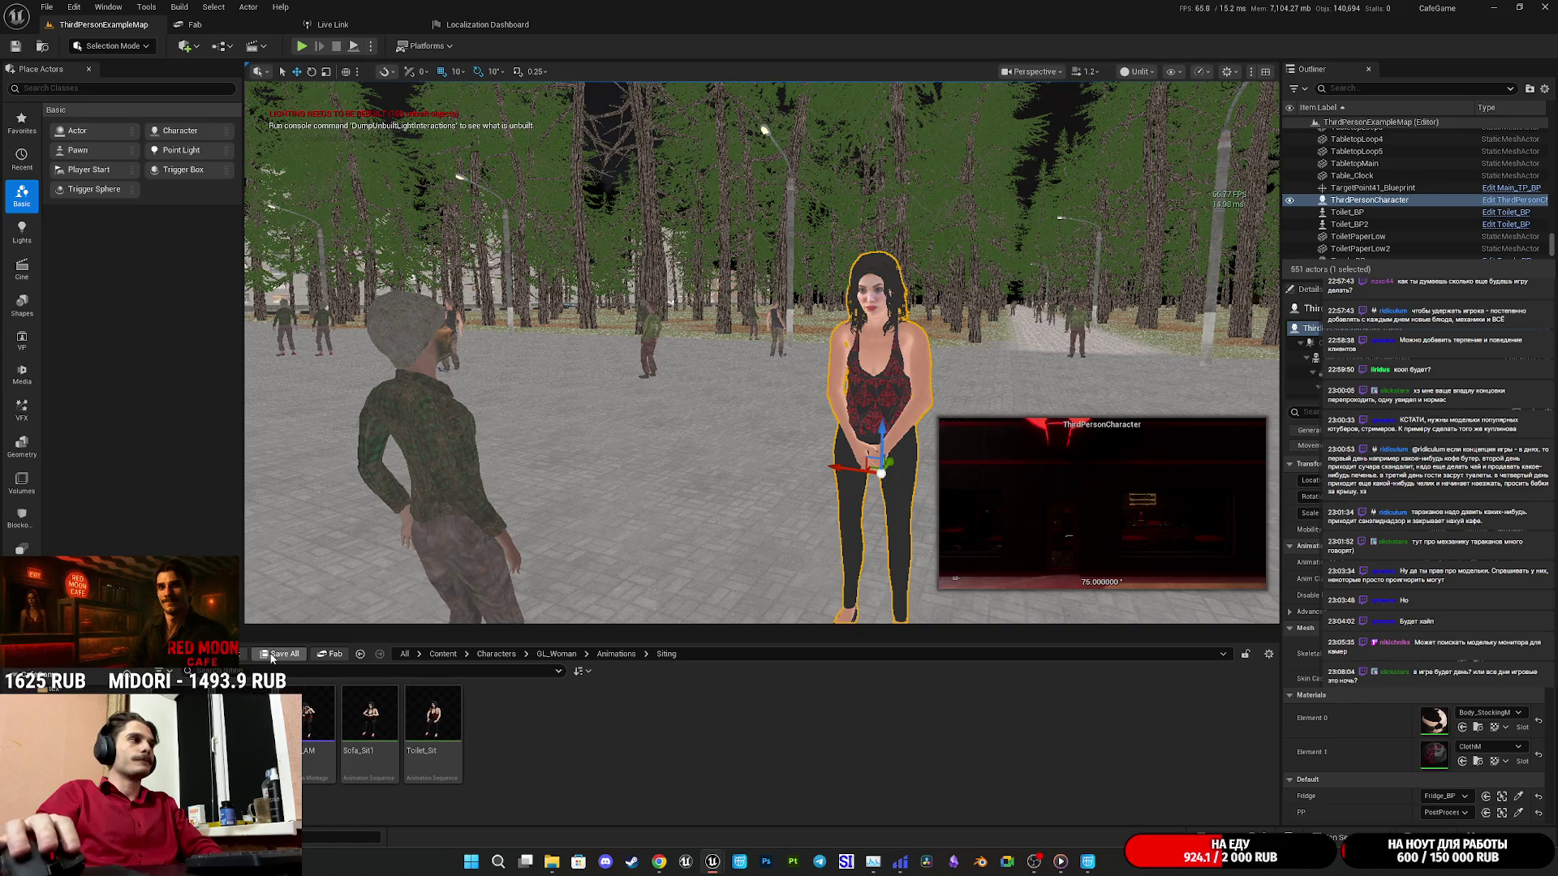
{"action": "mouse_move", "coordinate": [730, 487]}
{"action": "left_mouse_down"}
{"action": "mouse_move", "coordinate": [697, 487]}
{"action": "mouse_move", "coordinate": [746, 487]}
{"action": "mouse_move", "coordinate": [730, 551]}
{"action": "mouse_move", "coordinate": [747, 503]}
{"action": "mouse_move", "coordinate": [755, 519]}
{"action": "left_mouse_up"}
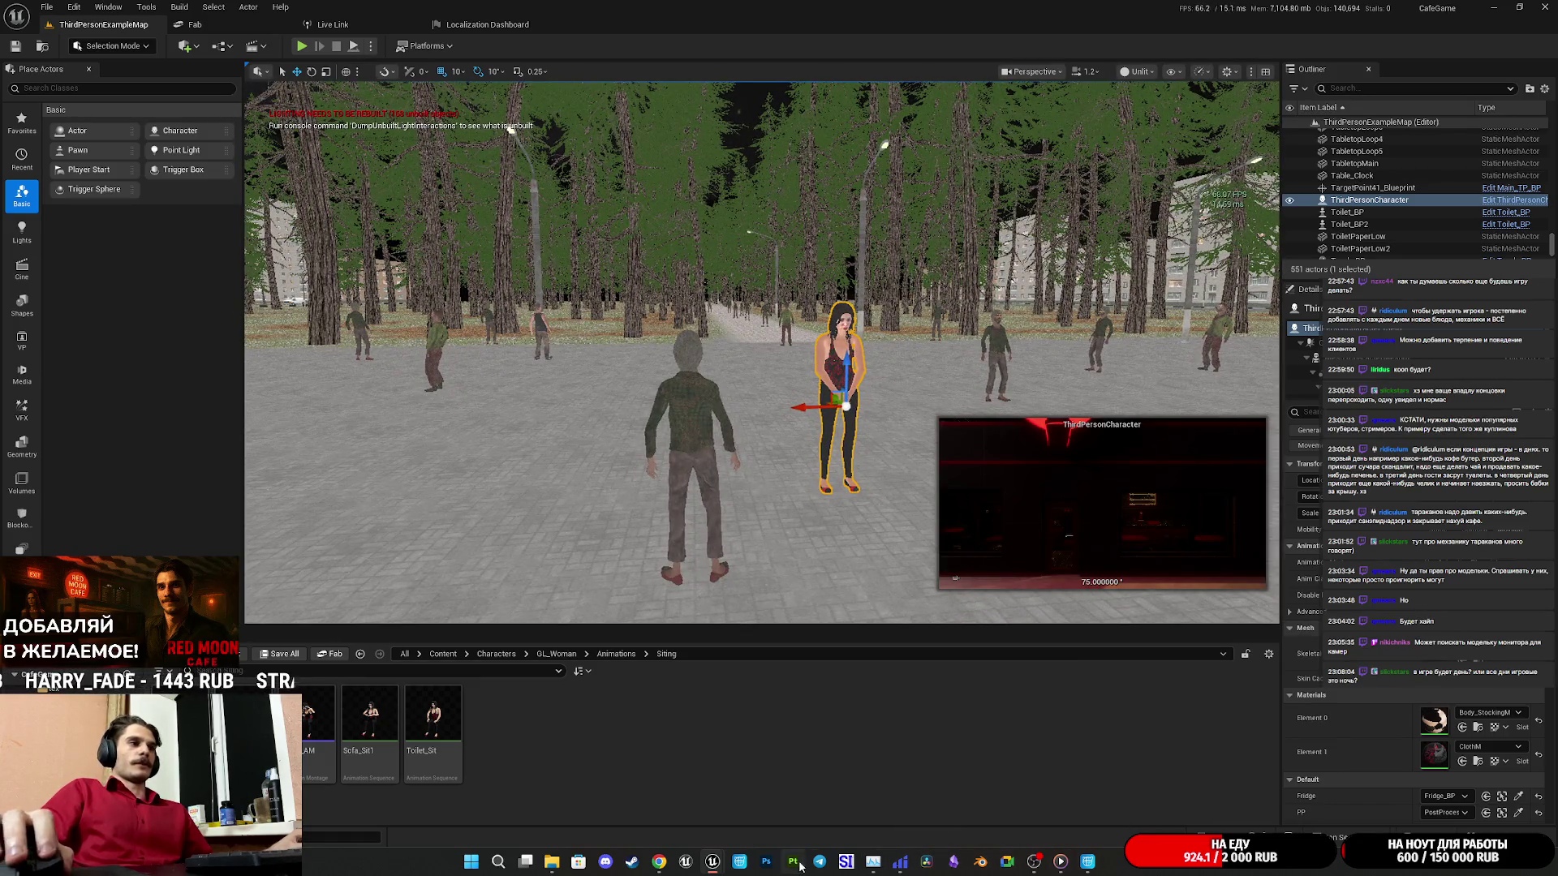
{"action": "left_click", "coordinate": [1087, 861]}
Scrub the sitting animation from frame 9 to 30 and settle on frame 15.
{"action": "scroll", "coordinate": [629, 579], "scroll_direction": "up", "scroll_amount": 5}
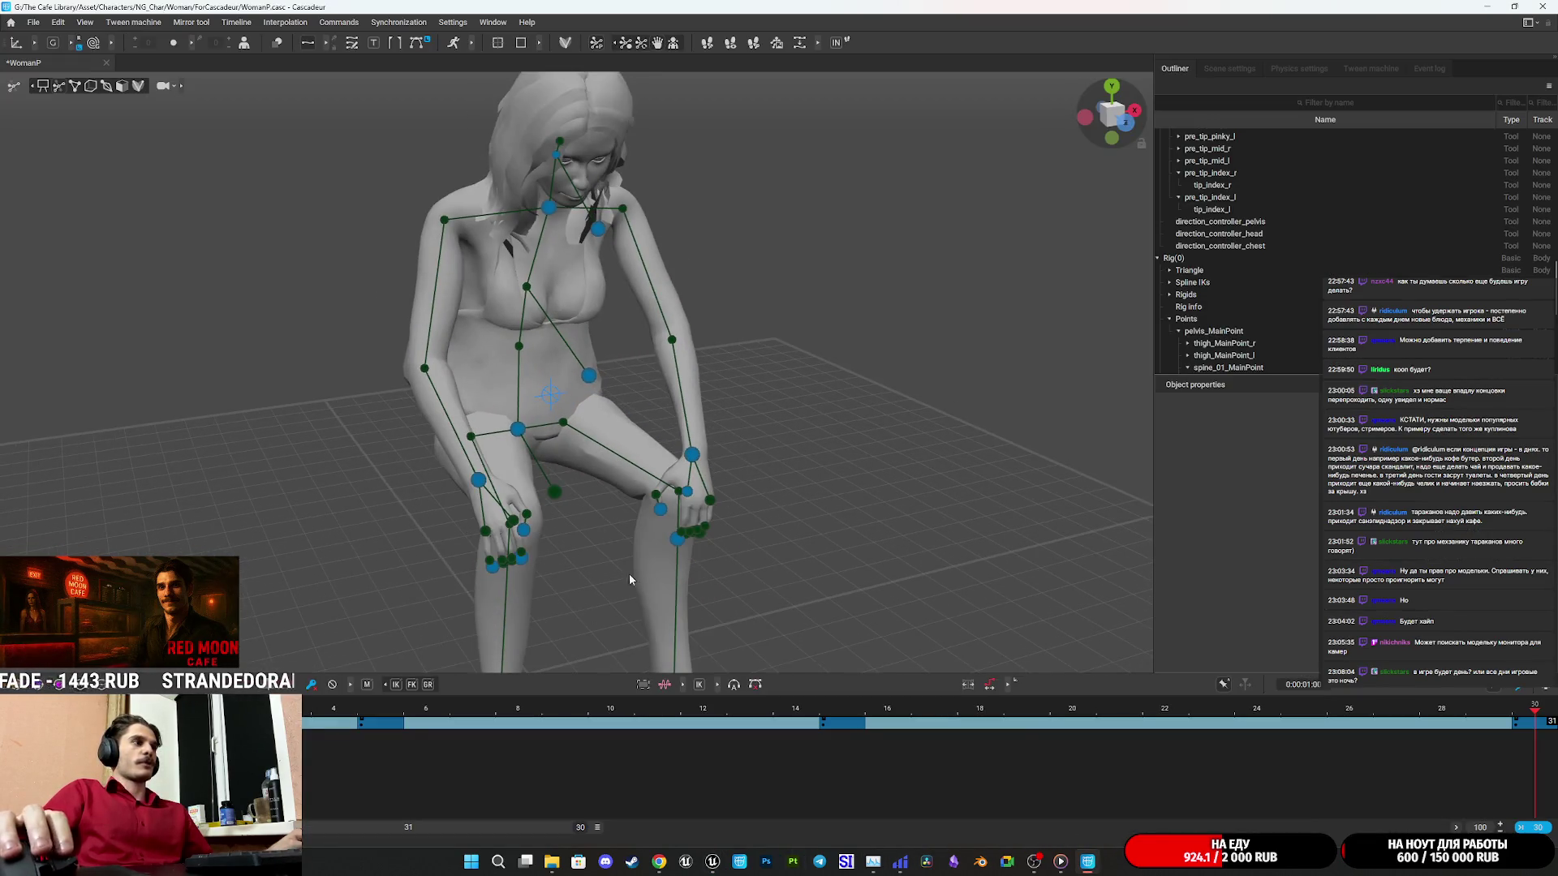
{"action": "left_click", "coordinate": [706, 709]}
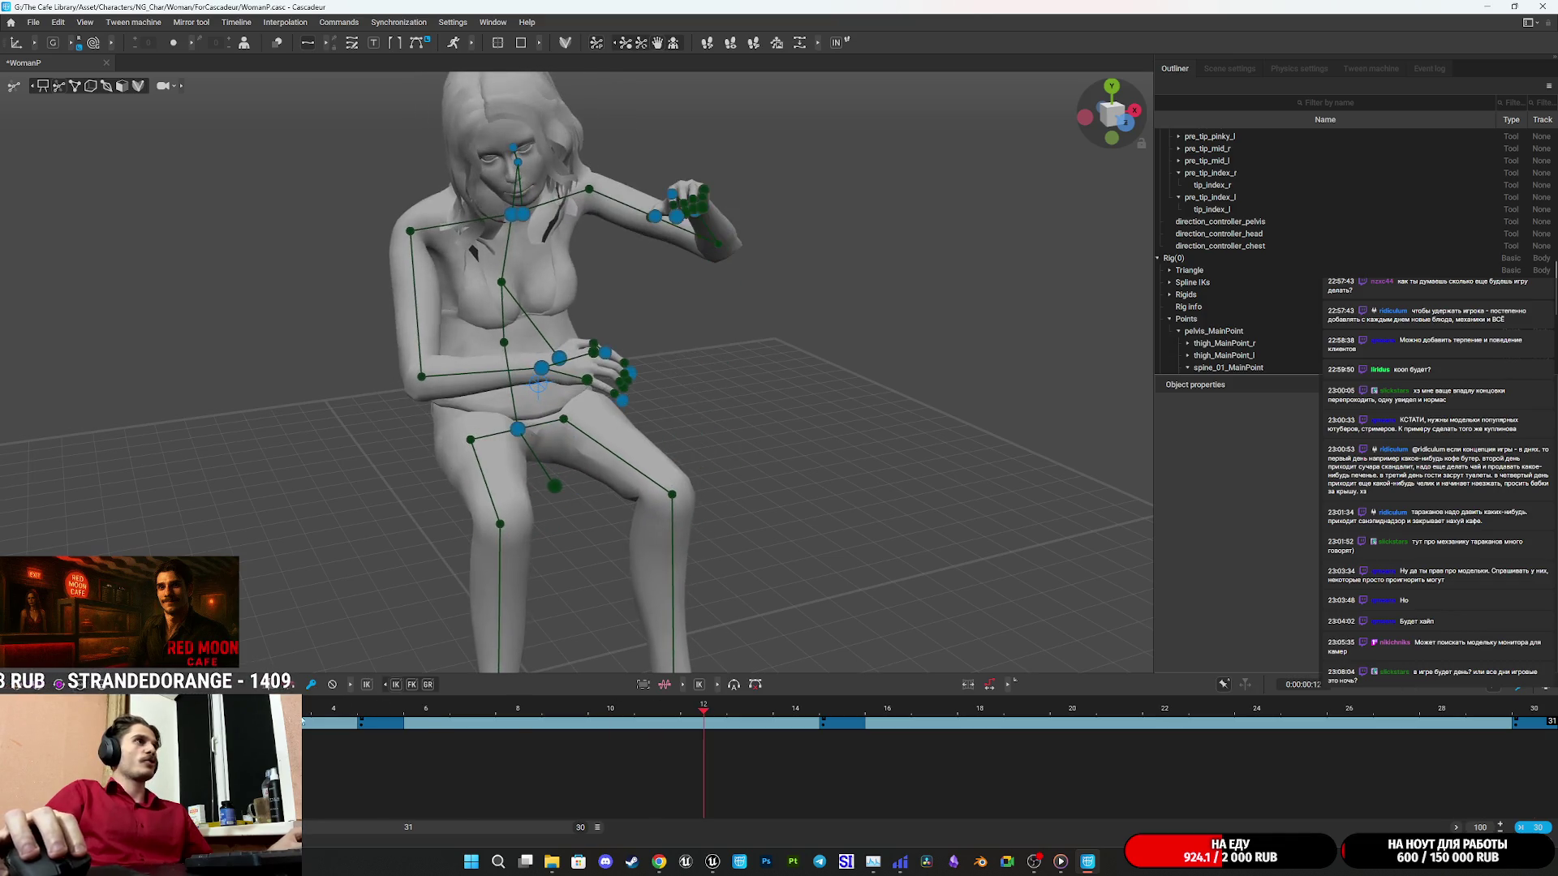
{"action": "mouse_move", "coordinate": [705, 709]}
{"action": "left_mouse_down"}
{"action": "mouse_move", "coordinate": [519, 709]}
{"action": "mouse_move", "coordinate": [847, 720]}
{"action": "left_mouse_up"}
{"action": "left_click", "coordinate": [850, 728]}
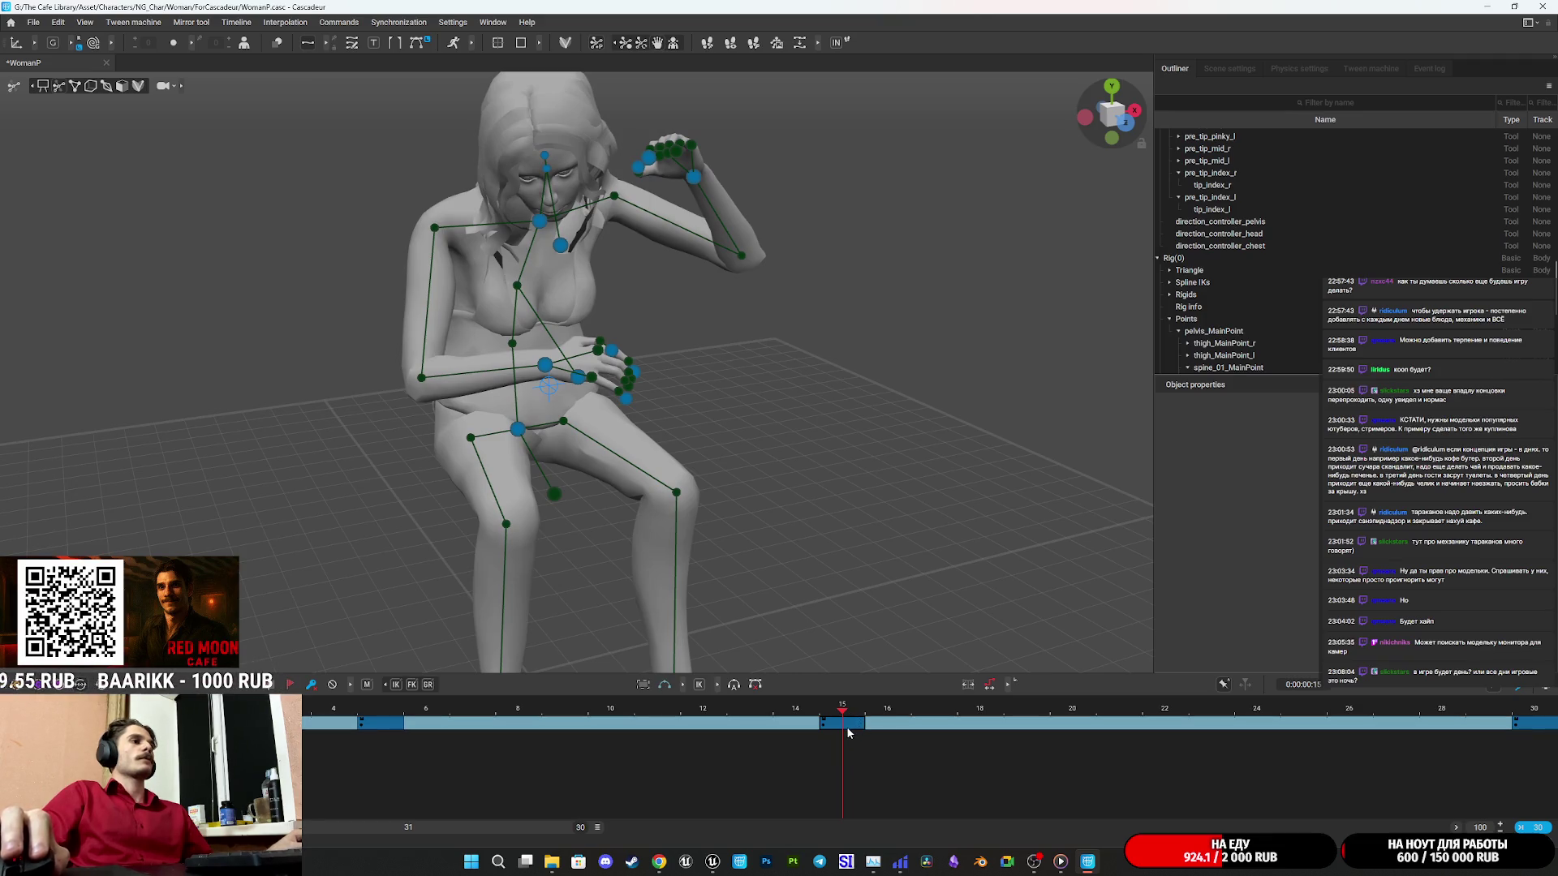
{"action": "left_click_drag", "start_coordinate": [884, 713], "coordinate": [1544, 718]}
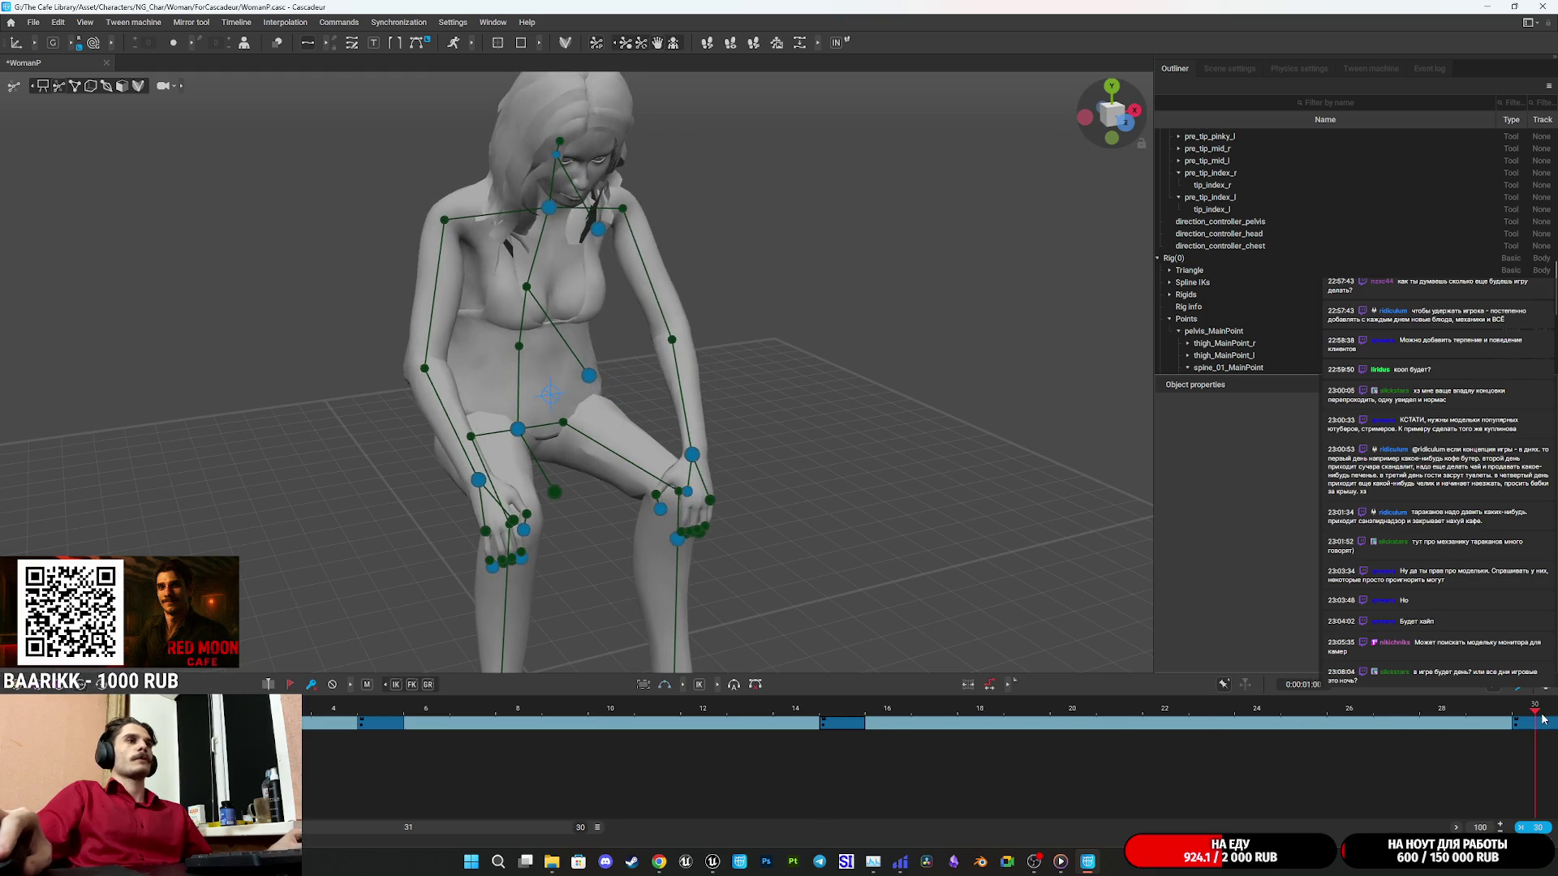
{"action": "left_click_drag", "start_coordinate": [378, 712], "coordinate": [852, 722]}
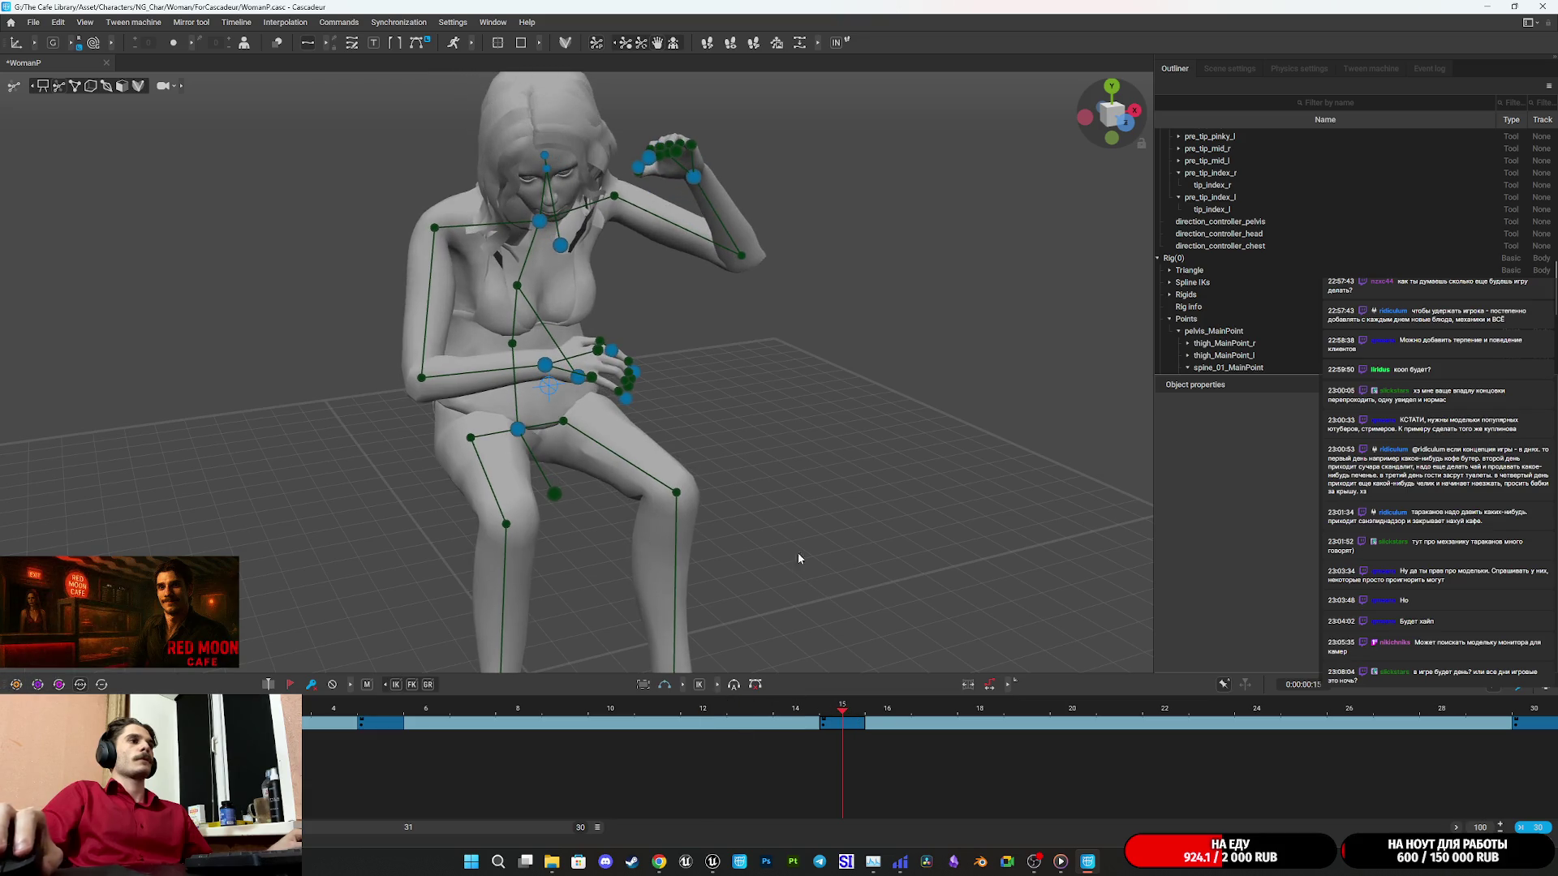
Raise the head with its direction controller, shift the neck left and tilt the head back.
{"action": "mouse_move", "coordinate": [720, 377]}
{"action": "left_mouse_down"}
{"action": "mouse_move", "coordinate": [839, 455]}
{"action": "mouse_move", "coordinate": [845, 417]}
{"action": "left_mouse_up"}
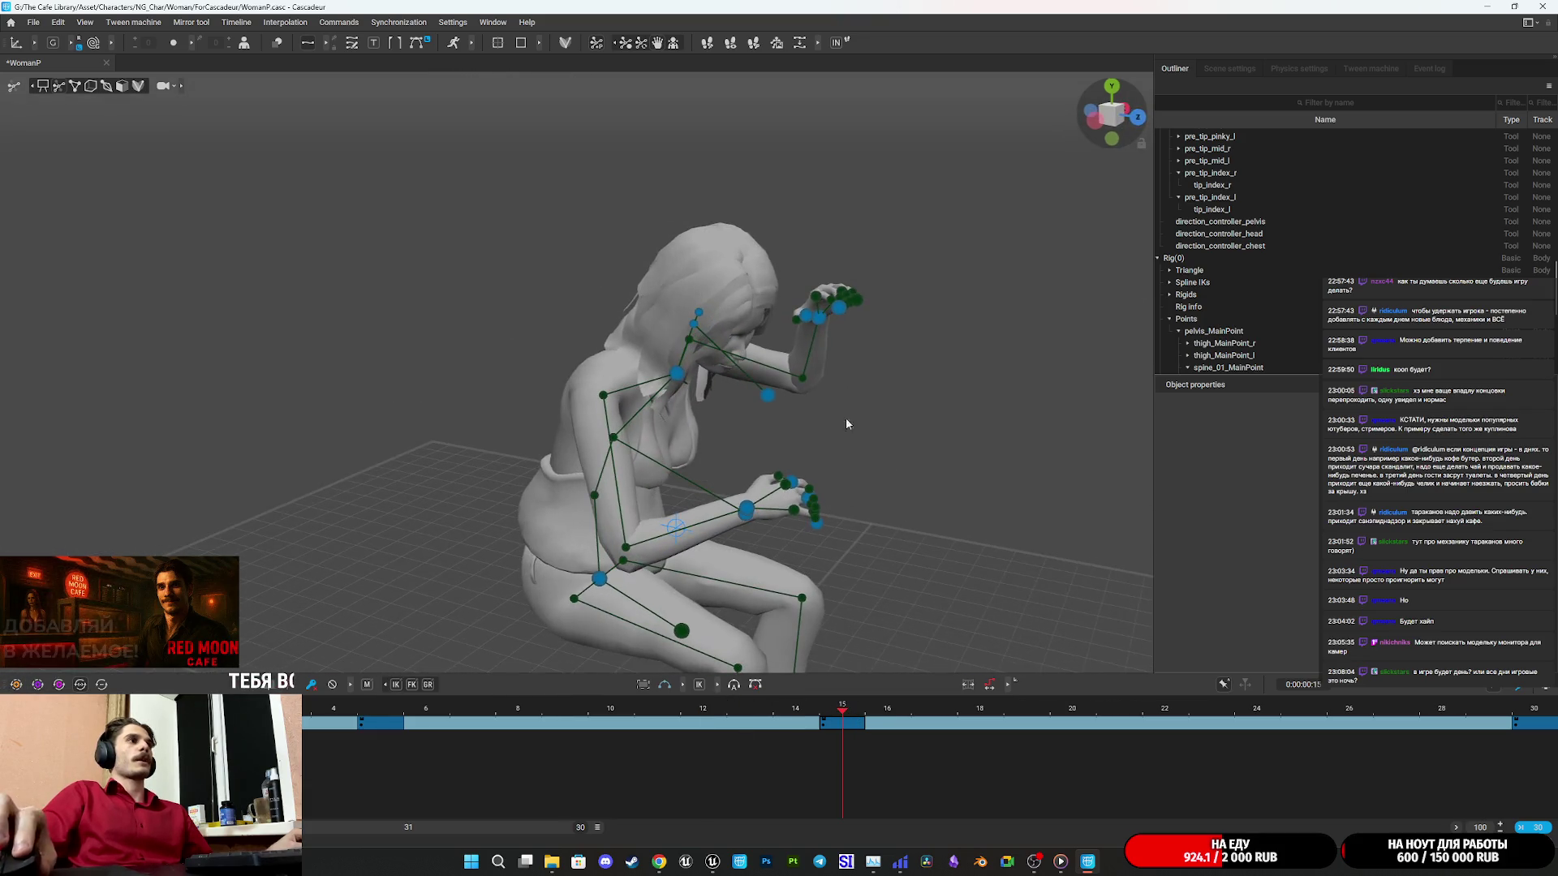
{"action": "left_click", "coordinate": [769, 396]}
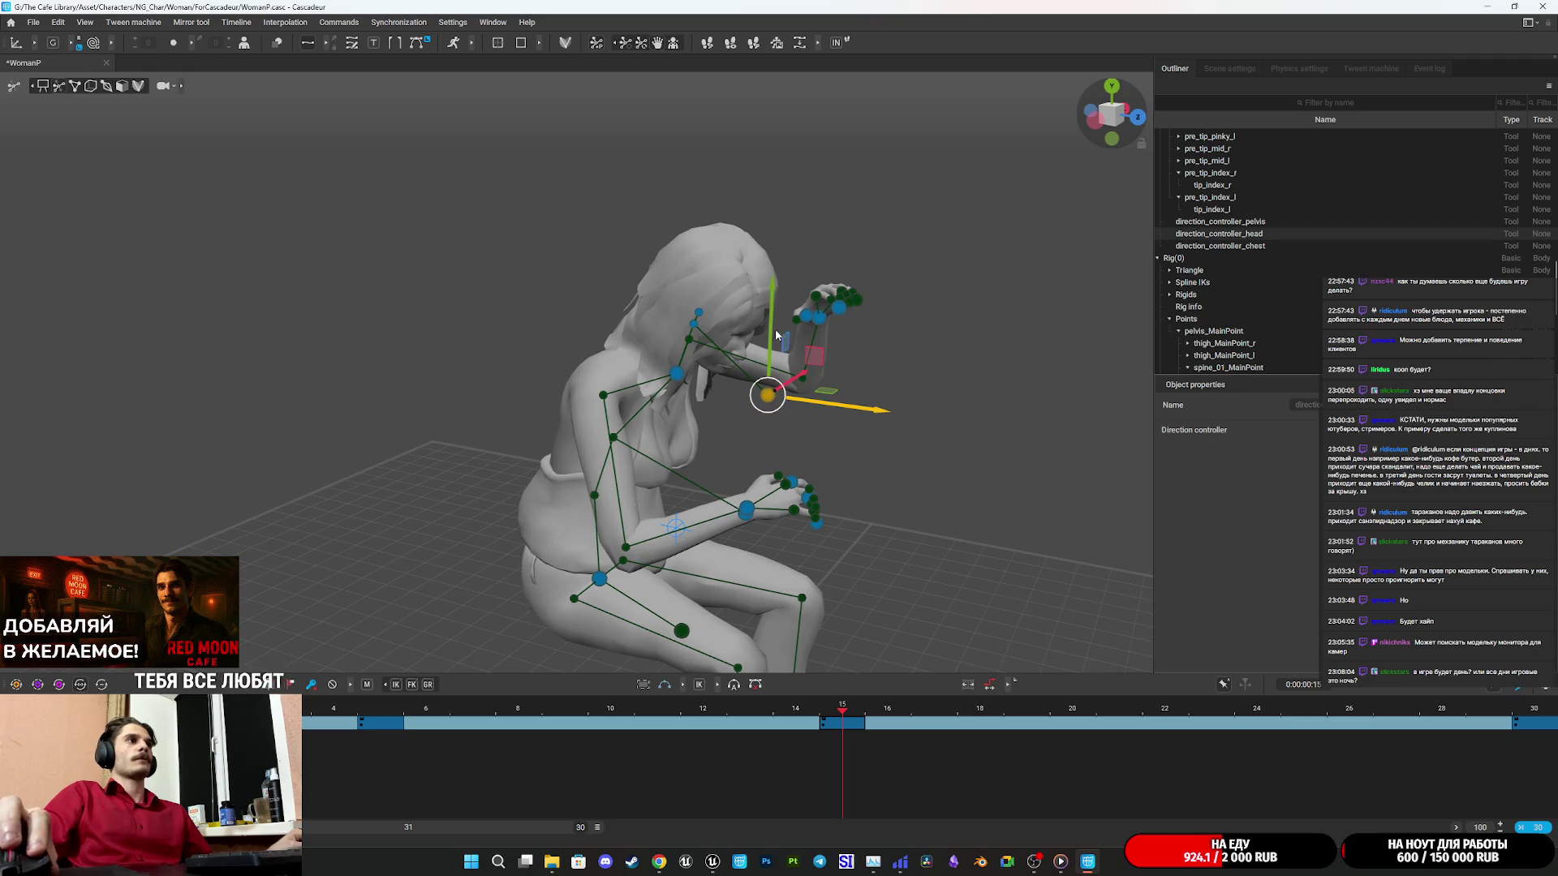
{"action": "left_click_drag", "start_coordinate": [850, 427], "coordinate": [853, 393]}
{"action": "mouse_move", "coordinate": [769, 319]}
{"action": "left_mouse_down"}
{"action": "mouse_move", "coordinate": [723, 180]}
{"action": "mouse_move", "coordinate": [735, 213]}
{"action": "left_mouse_up"}
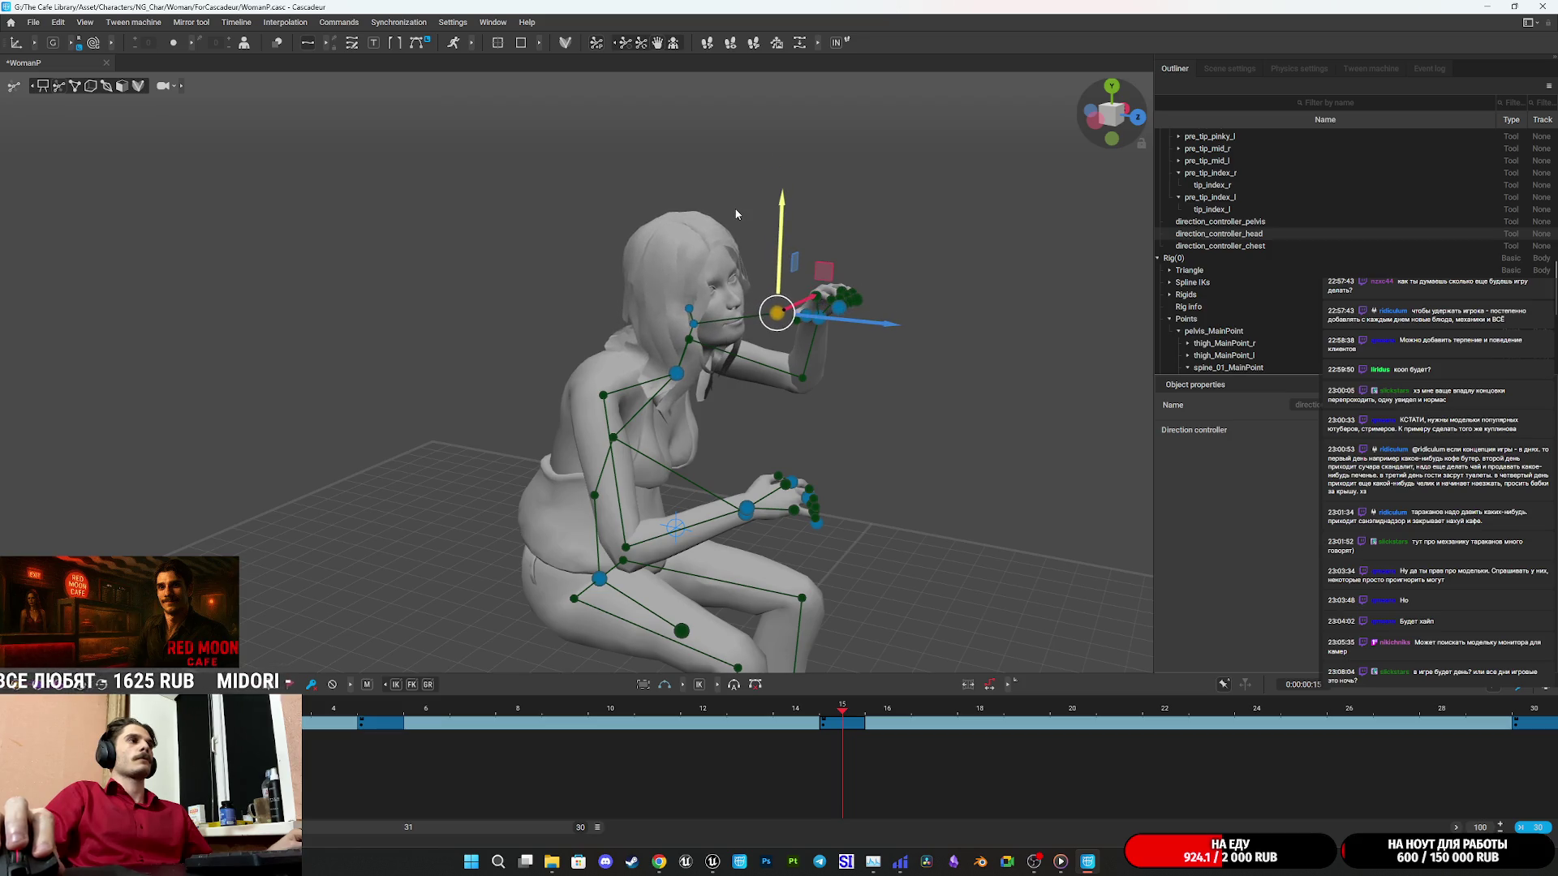
{"action": "left_click_drag", "start_coordinate": [717, 299], "coordinate": [730, 436]}
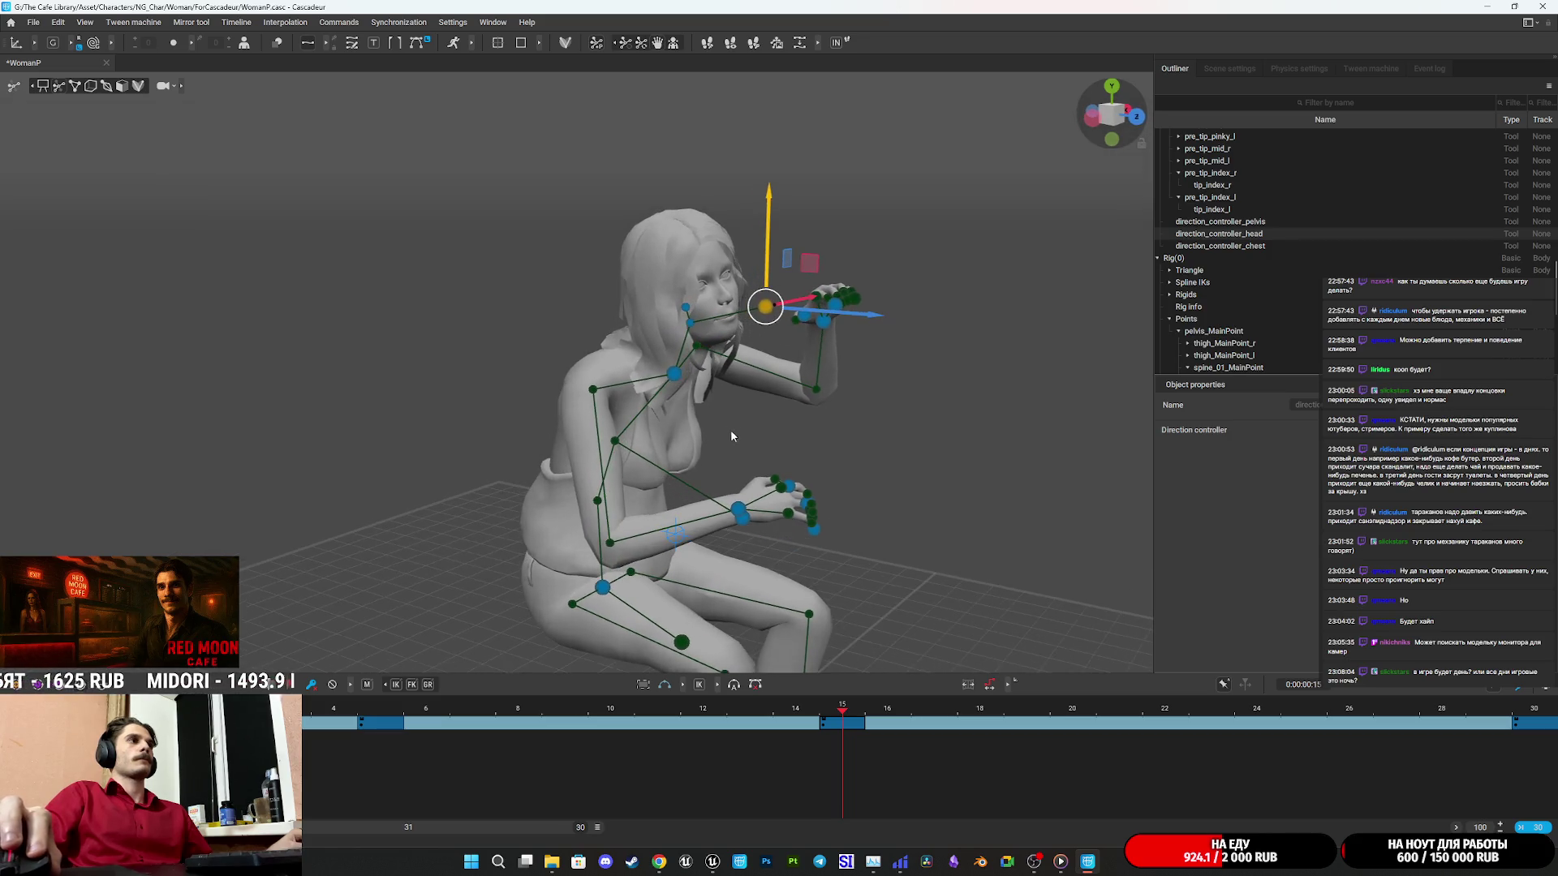
{"action": "left_click", "coordinate": [675, 374]}
{"action": "left_click_drag", "start_coordinate": [769, 383], "coordinate": [702, 344]}
{"action": "mouse_move", "coordinate": [640, 274]}
{"action": "left_mouse_down"}
{"action": "mouse_move", "coordinate": [736, 301]}
{"action": "mouse_move", "coordinate": [666, 363]}
{"action": "left_mouse_up"}
{"action": "left_click", "coordinate": [651, 353]}
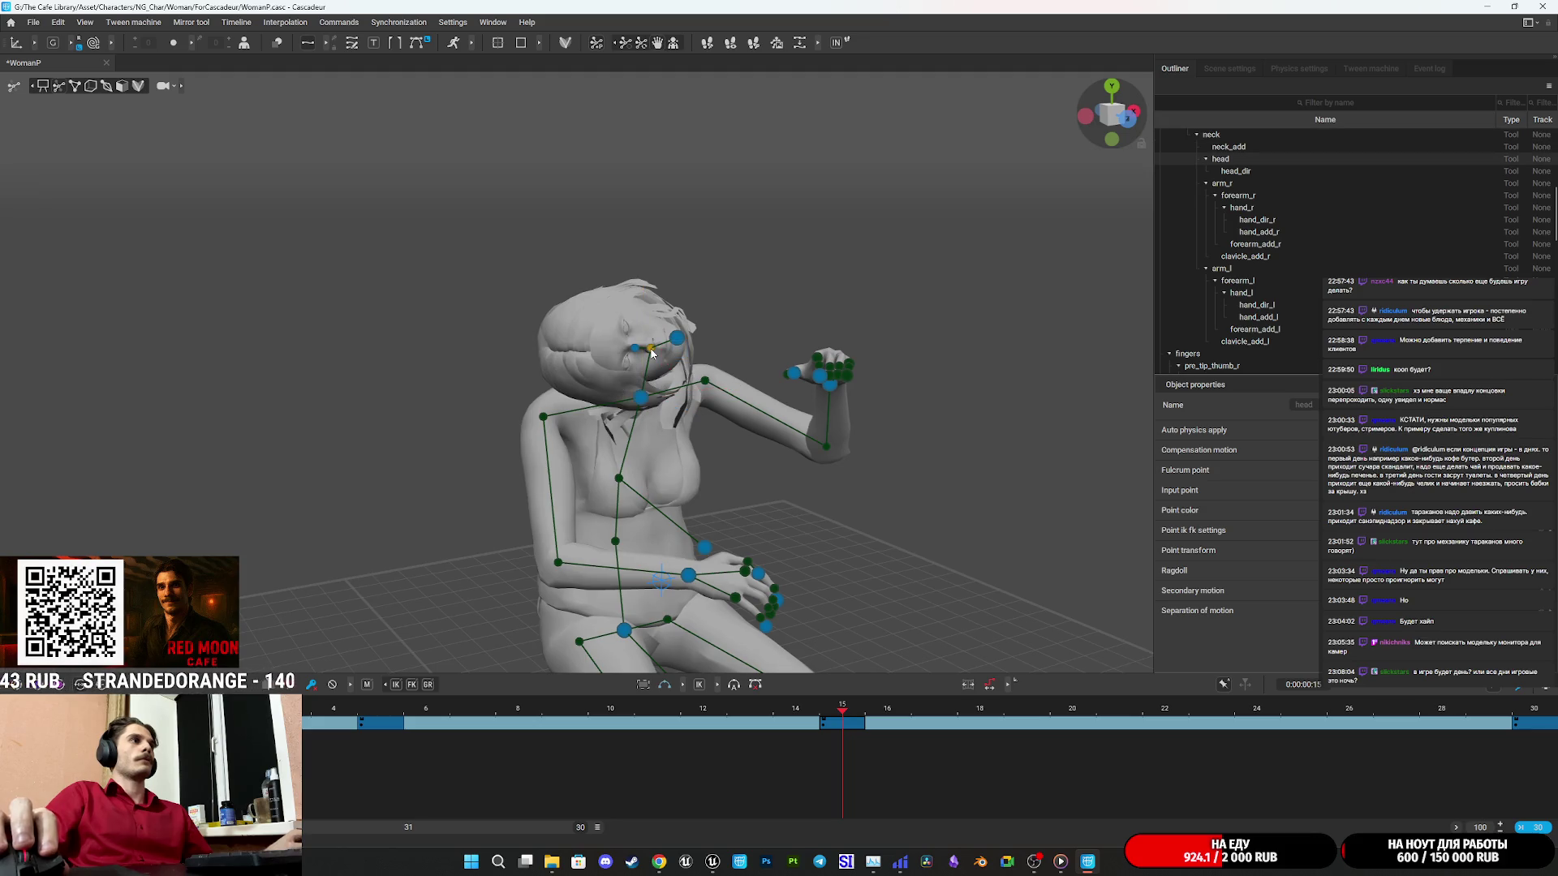
Turn the head upright, tilt the head and neck back, and shift the upper body right.
{"action": "scroll", "coordinate": [669, 332], "scroll_direction": "up", "scroll_amount": 3}
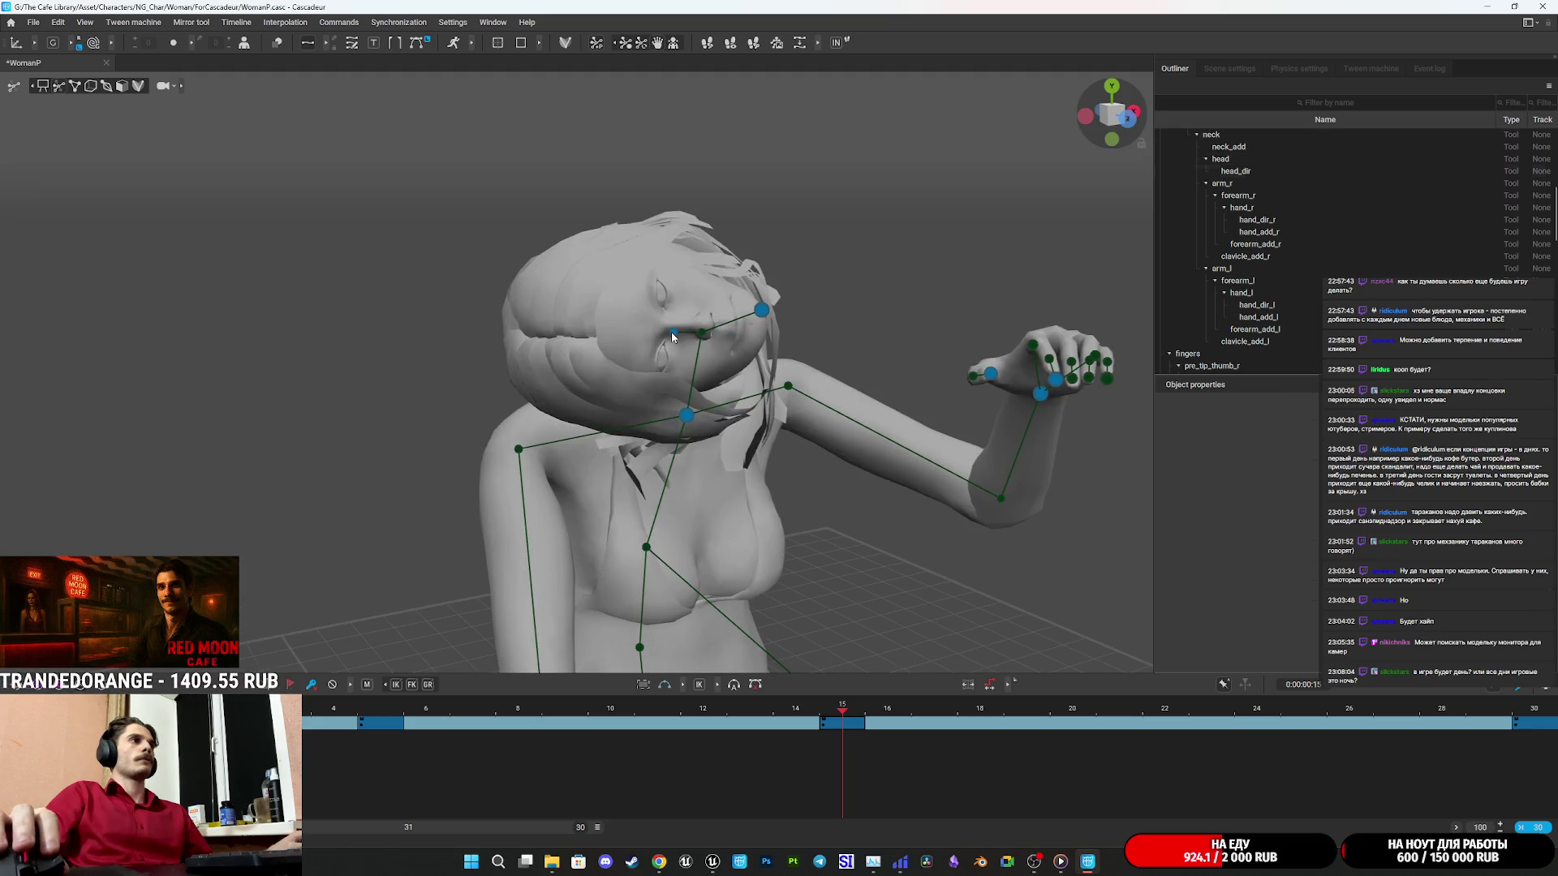
{"action": "left_click", "coordinate": [670, 333]}
{"action": "left_click_drag", "start_coordinate": [875, 376], "coordinate": [942, 373]}
{"action": "left_click", "coordinate": [879, 293]}
{"action": "mouse_move", "coordinate": [878, 293]}
{"action": "left_mouse_down"}
{"action": "mouse_move", "coordinate": [986, 373]}
{"action": "mouse_move", "coordinate": [959, 455]}
{"action": "mouse_move", "coordinate": [1087, 362]}
{"action": "mouse_move", "coordinate": [1039, 302]}
{"action": "mouse_move", "coordinate": [1014, 429]}
{"action": "mouse_move", "coordinate": [1064, 302]}
{"action": "mouse_move", "coordinate": [1005, 292]}
{"action": "left_mouse_up"}
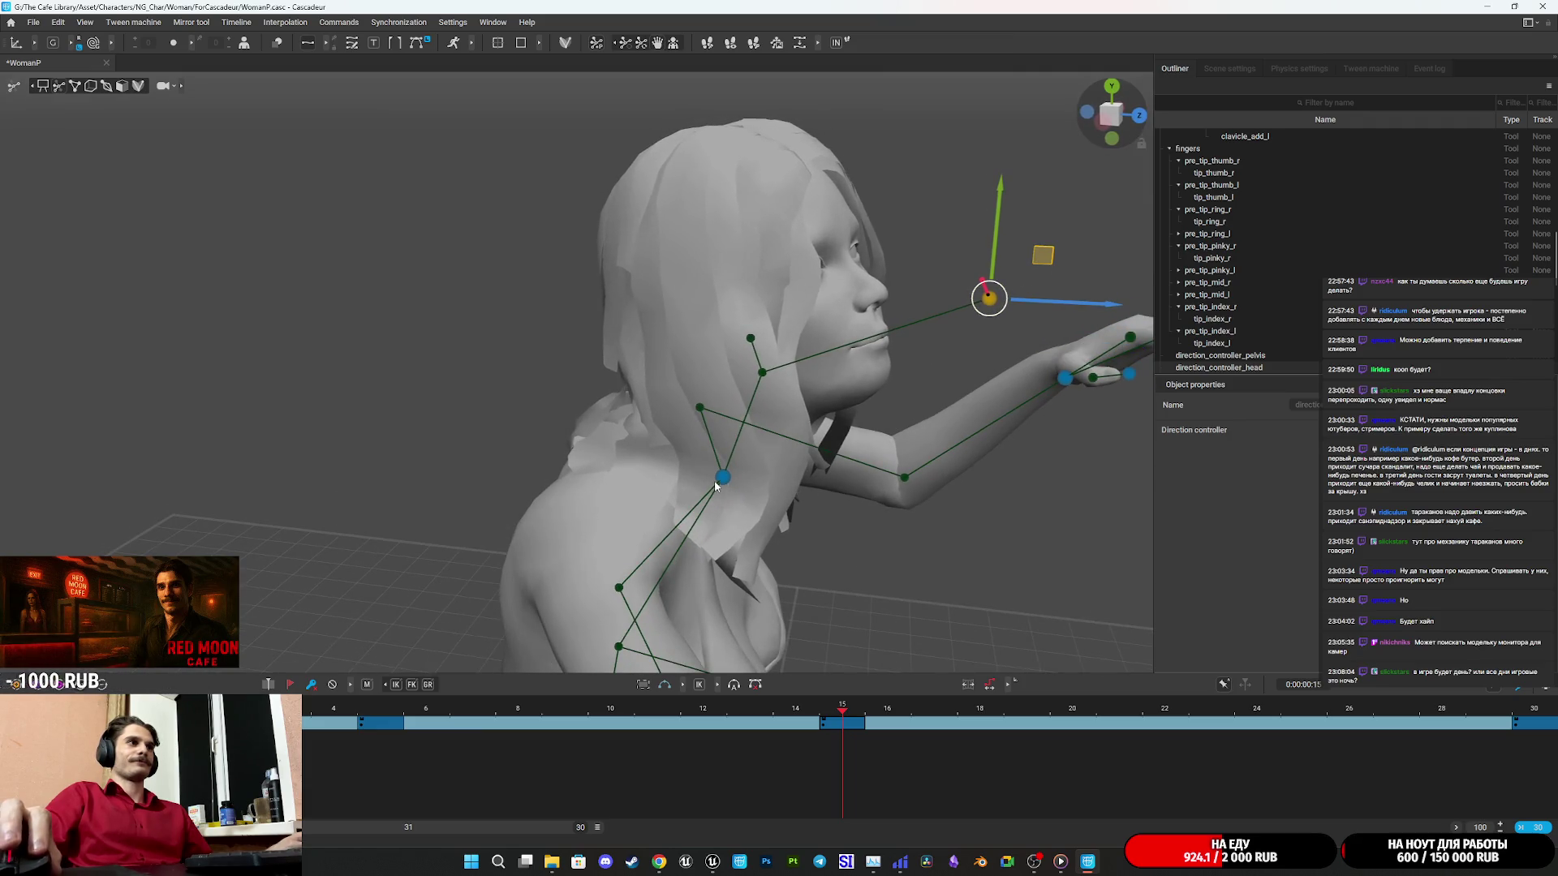
{"action": "left_click", "coordinate": [717, 485]}
{"action": "scroll", "coordinate": [716, 485], "scroll_direction": "down", "scroll_amount": 3}
{"action": "mouse_move", "coordinate": [716, 485]}
{"action": "left_mouse_down"}
{"action": "mouse_move", "coordinate": [874, 514]}
{"action": "mouse_move", "coordinate": [834, 445]}
{"action": "left_mouse_up"}
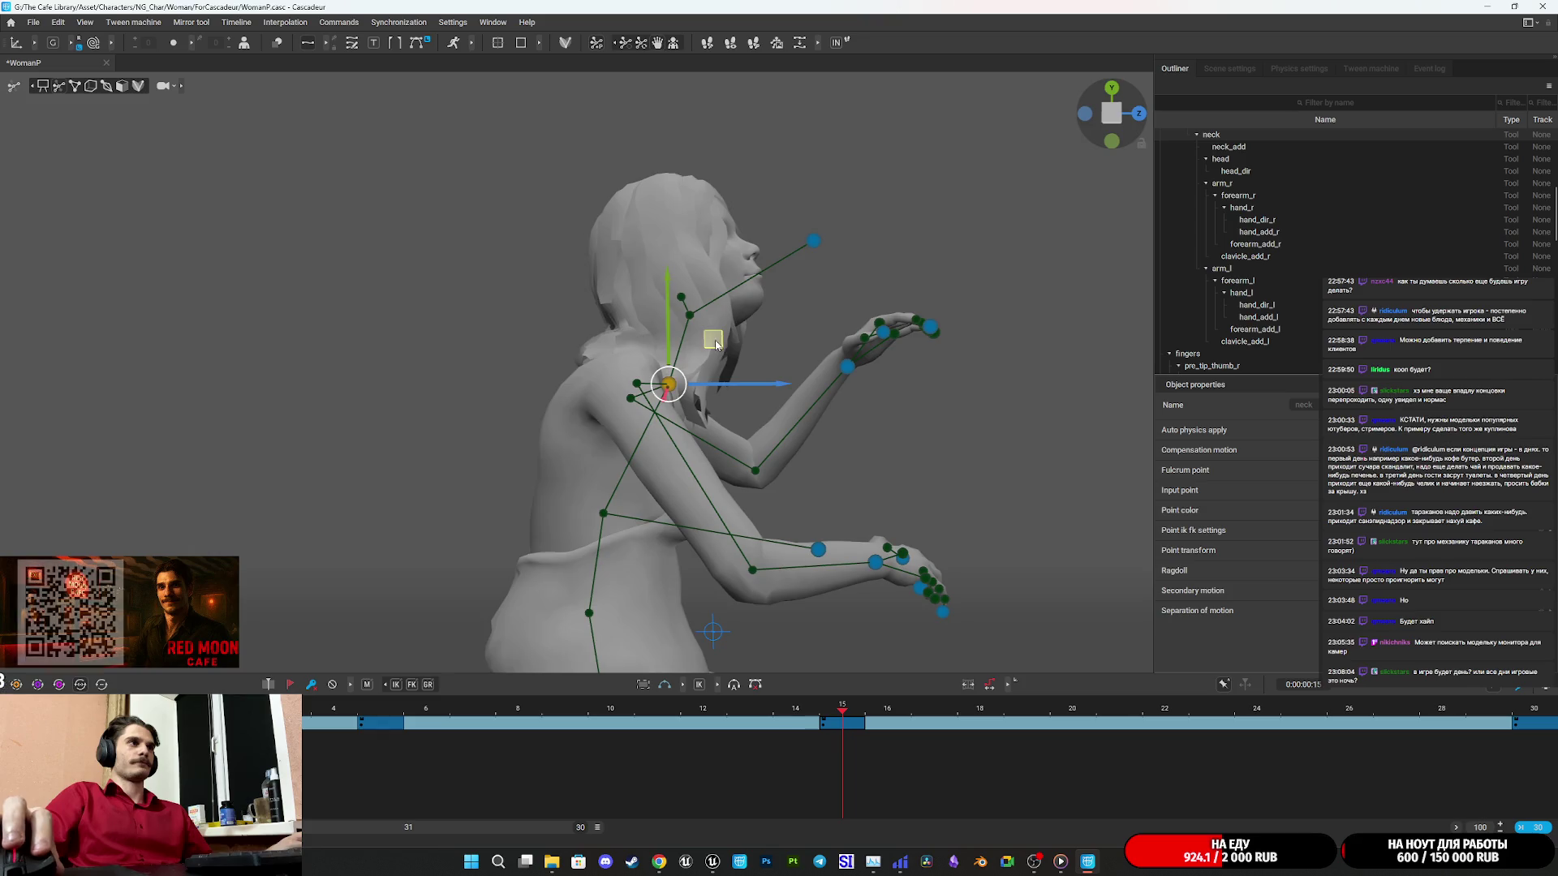
{"action": "left_click_drag", "start_coordinate": [716, 345], "coordinate": [686, 332]}
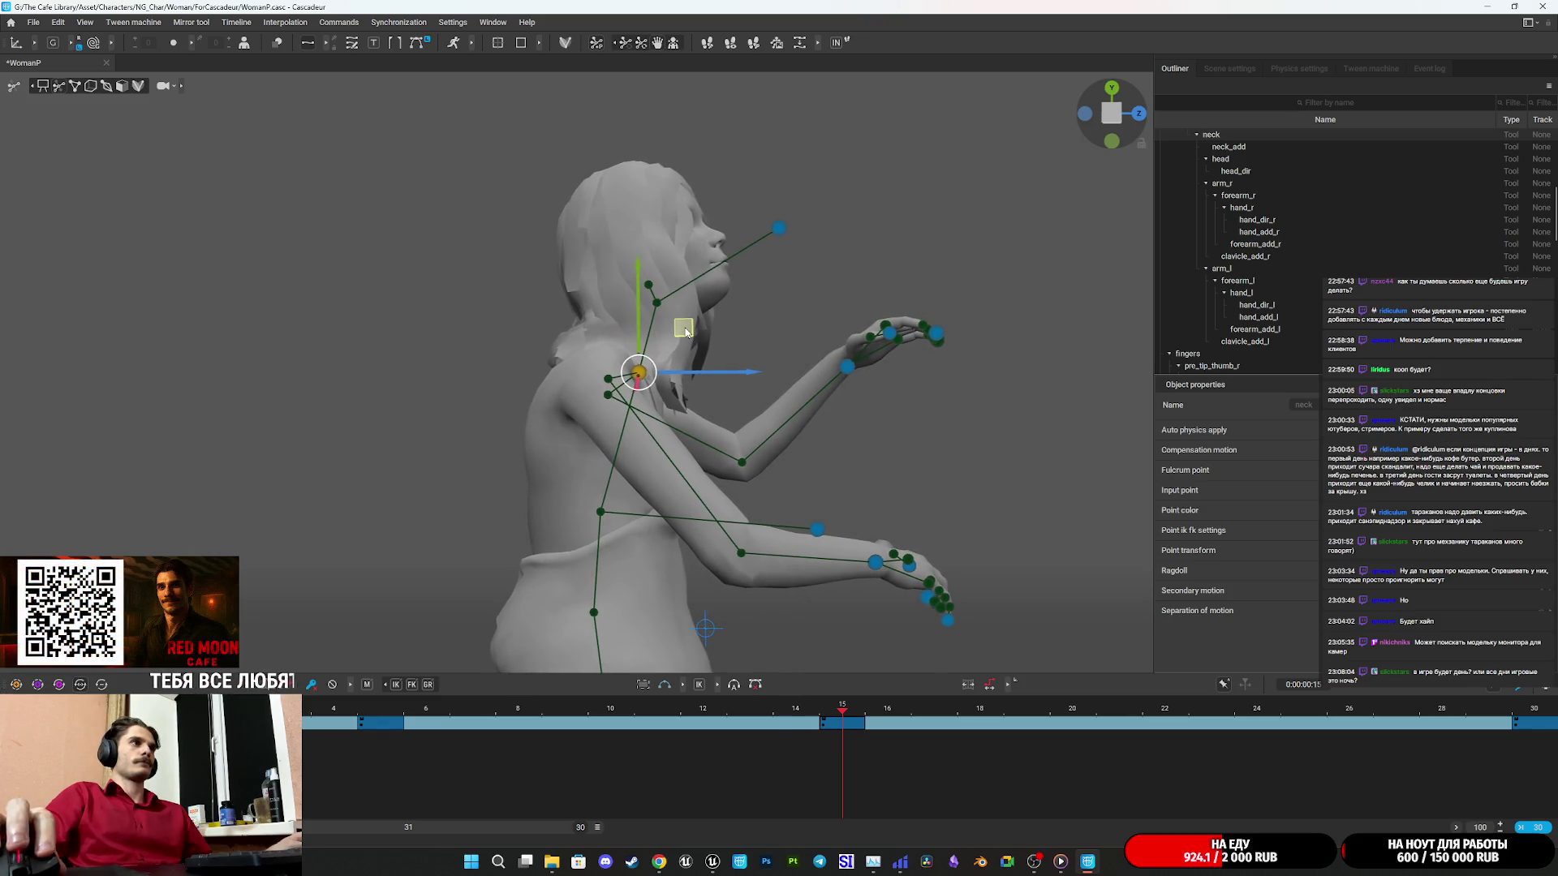
{"action": "mouse_move", "coordinate": [920, 459]}
{"action": "left_mouse_down"}
{"action": "mouse_move", "coordinate": [592, 487]}
{"action": "mouse_move", "coordinate": [547, 452]}
{"action": "left_mouse_up"}
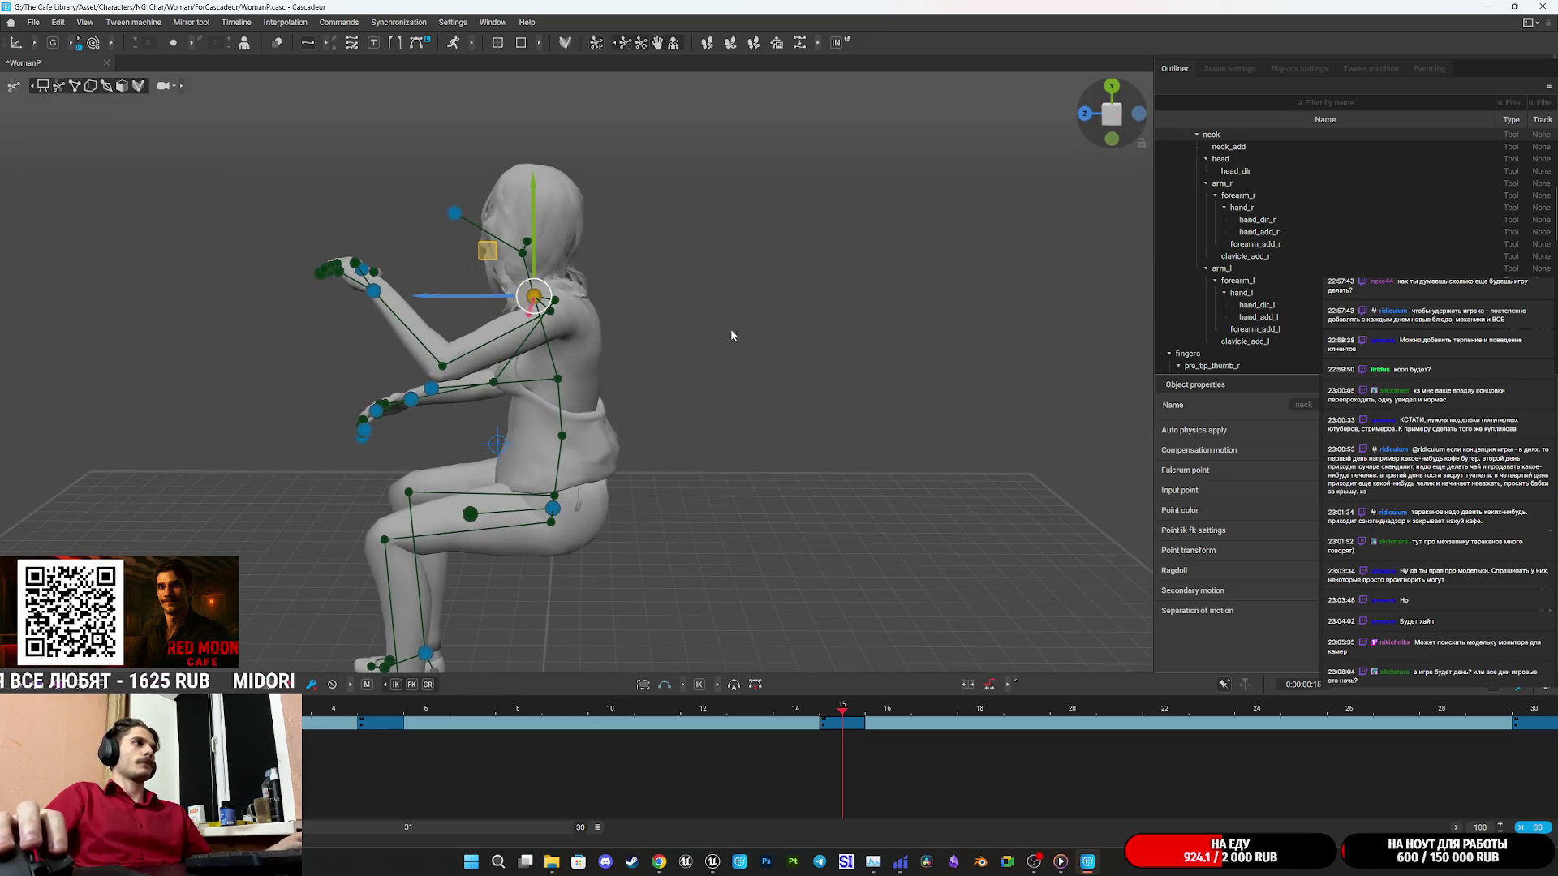
{"action": "left_click_drag", "start_coordinate": [464, 295], "coordinate": [494, 296]}
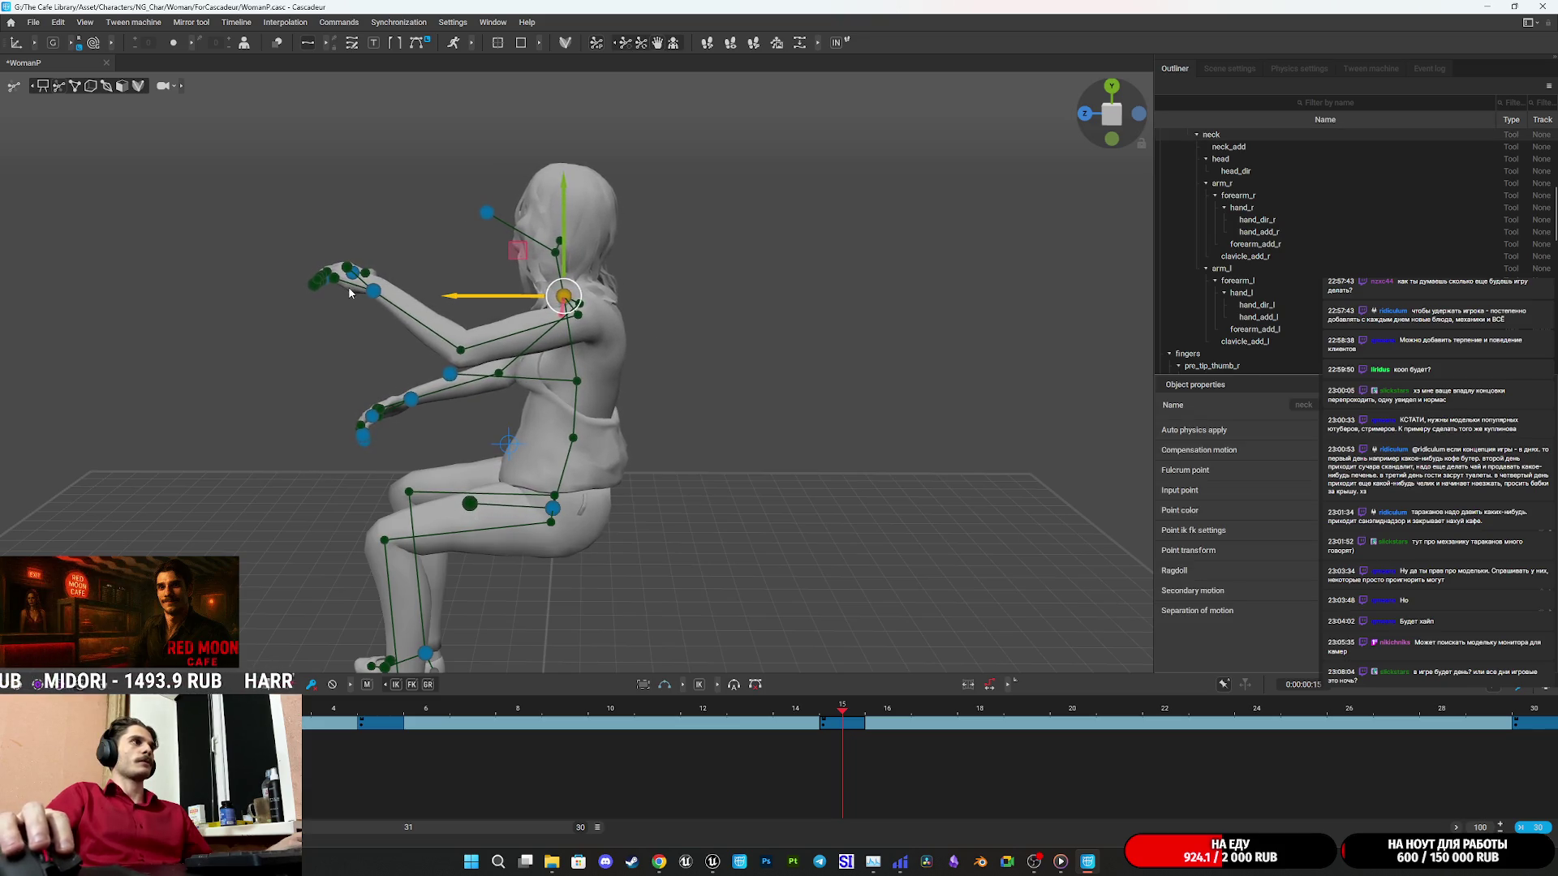
Move the left hand down and right, then play ahead to frame 30.
{"action": "left_click", "coordinate": [376, 296]}
{"action": "mouse_move", "coordinate": [332, 272]}
{"action": "left_mouse_down"}
{"action": "mouse_move", "coordinate": [362, 349]}
{"action": "mouse_move", "coordinate": [363, 297]}
{"action": "left_mouse_up"}
{"action": "mouse_move", "coordinate": [551, 331]}
{"action": "left_mouse_down"}
{"action": "mouse_move", "coordinate": [766, 343]}
{"action": "mouse_move", "coordinate": [487, 294]}
{"action": "left_mouse_up"}
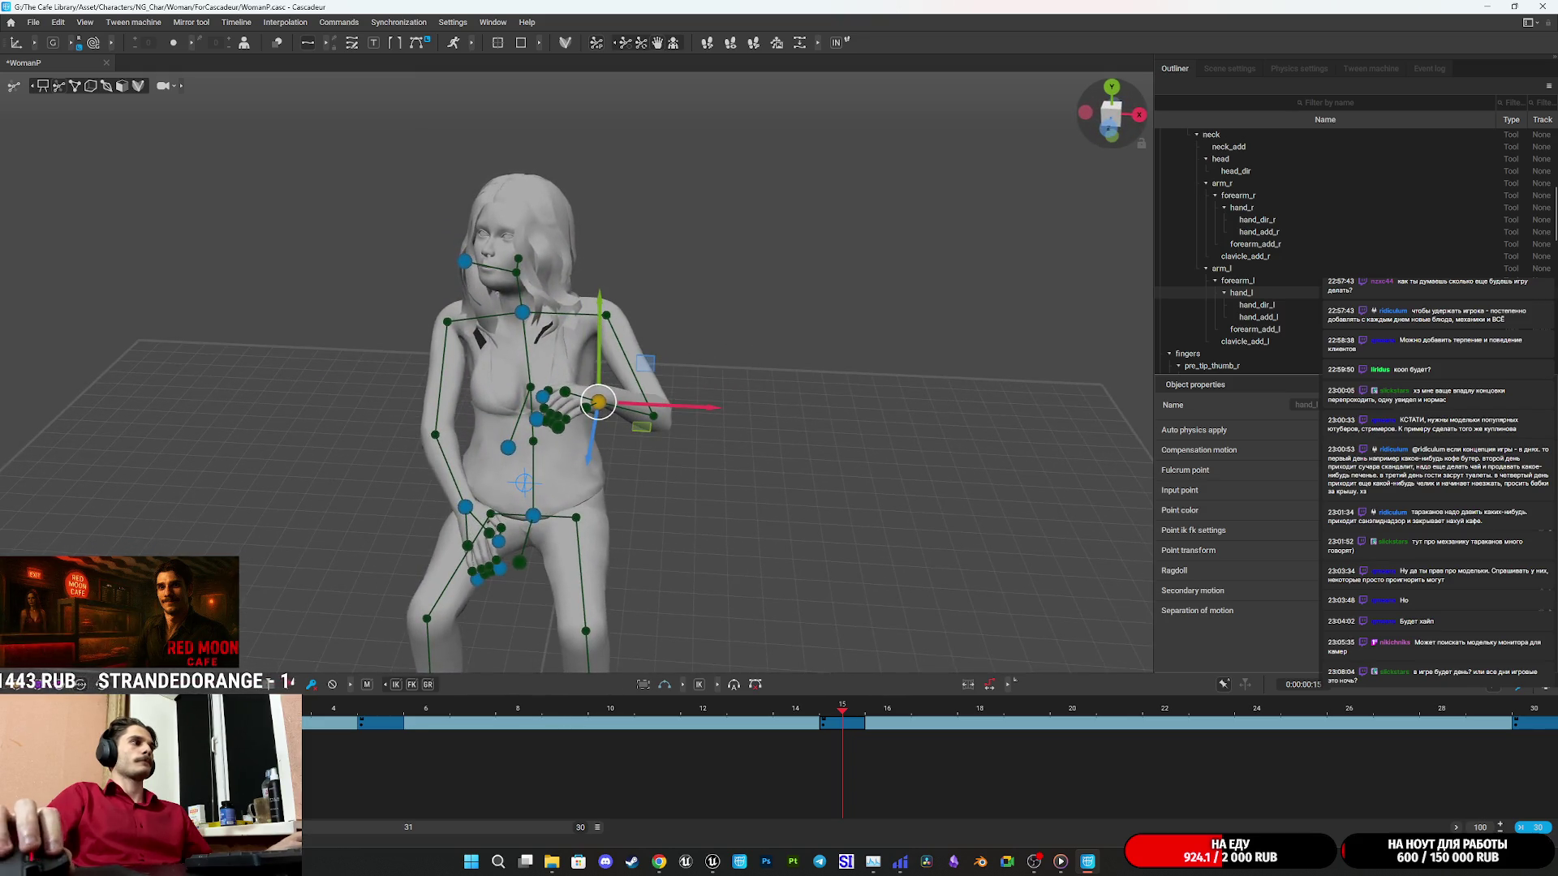
{"action": "key", "text": "space"}
{"action": "key", "text": "space"}
{"action": "left_click_drag", "start_coordinate": [316, 721], "coordinate": [1529, 713]}
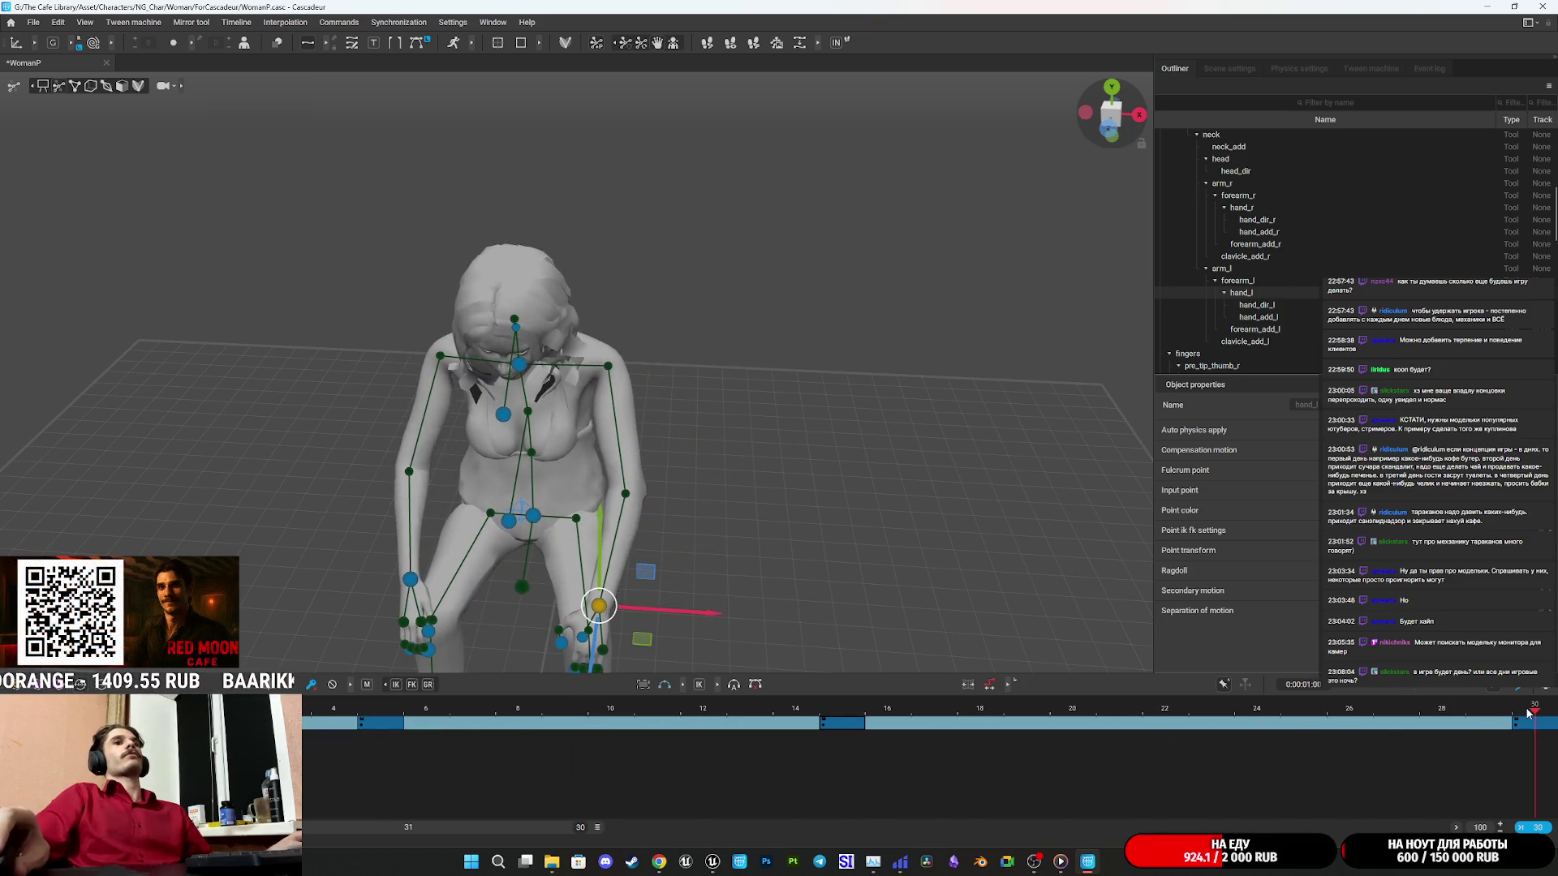
Compare the frame-15 and frame-30 poses by scrubbing between them.
{"action": "left_click", "coordinate": [693, 452]}
{"action": "left_click_drag", "start_coordinate": [678, 464], "coordinate": [836, 419]}
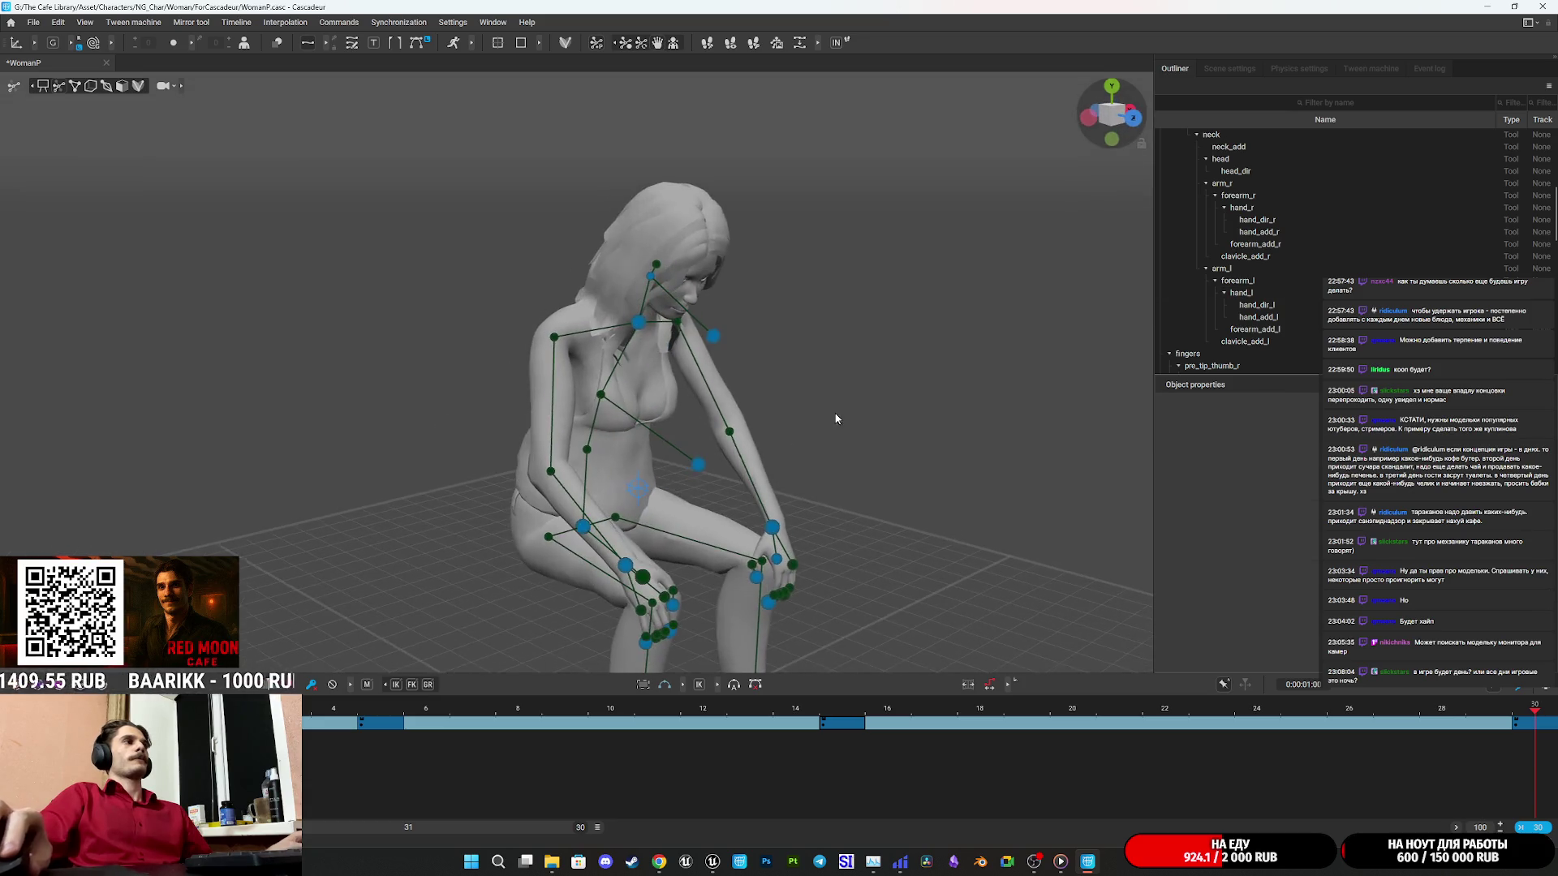
{"action": "left_click", "coordinate": [842, 723]}
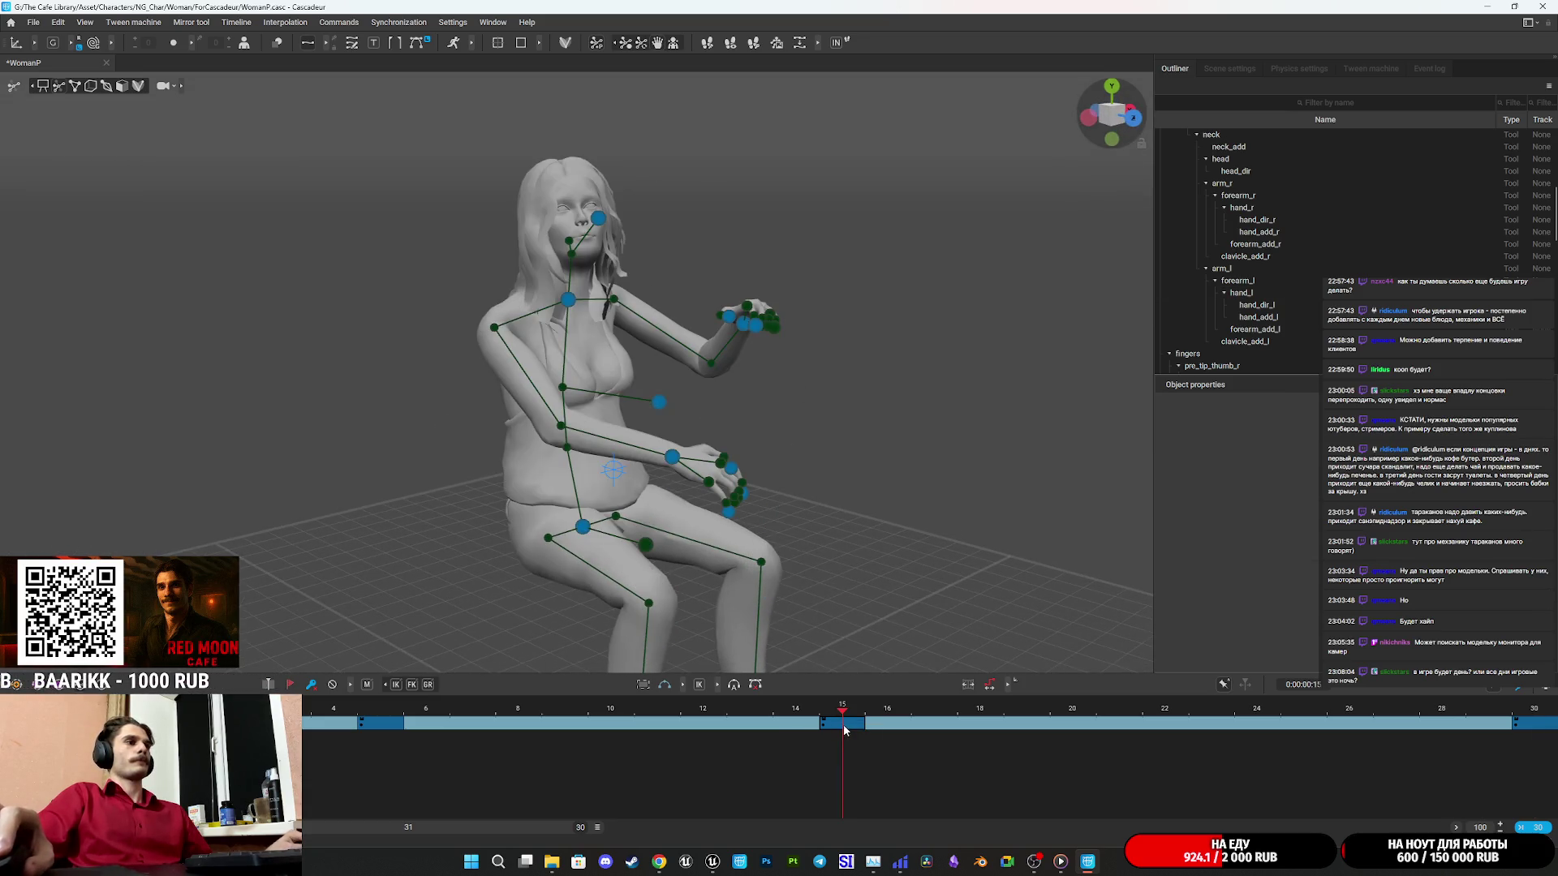
{"action": "left_click", "coordinate": [1534, 717]}
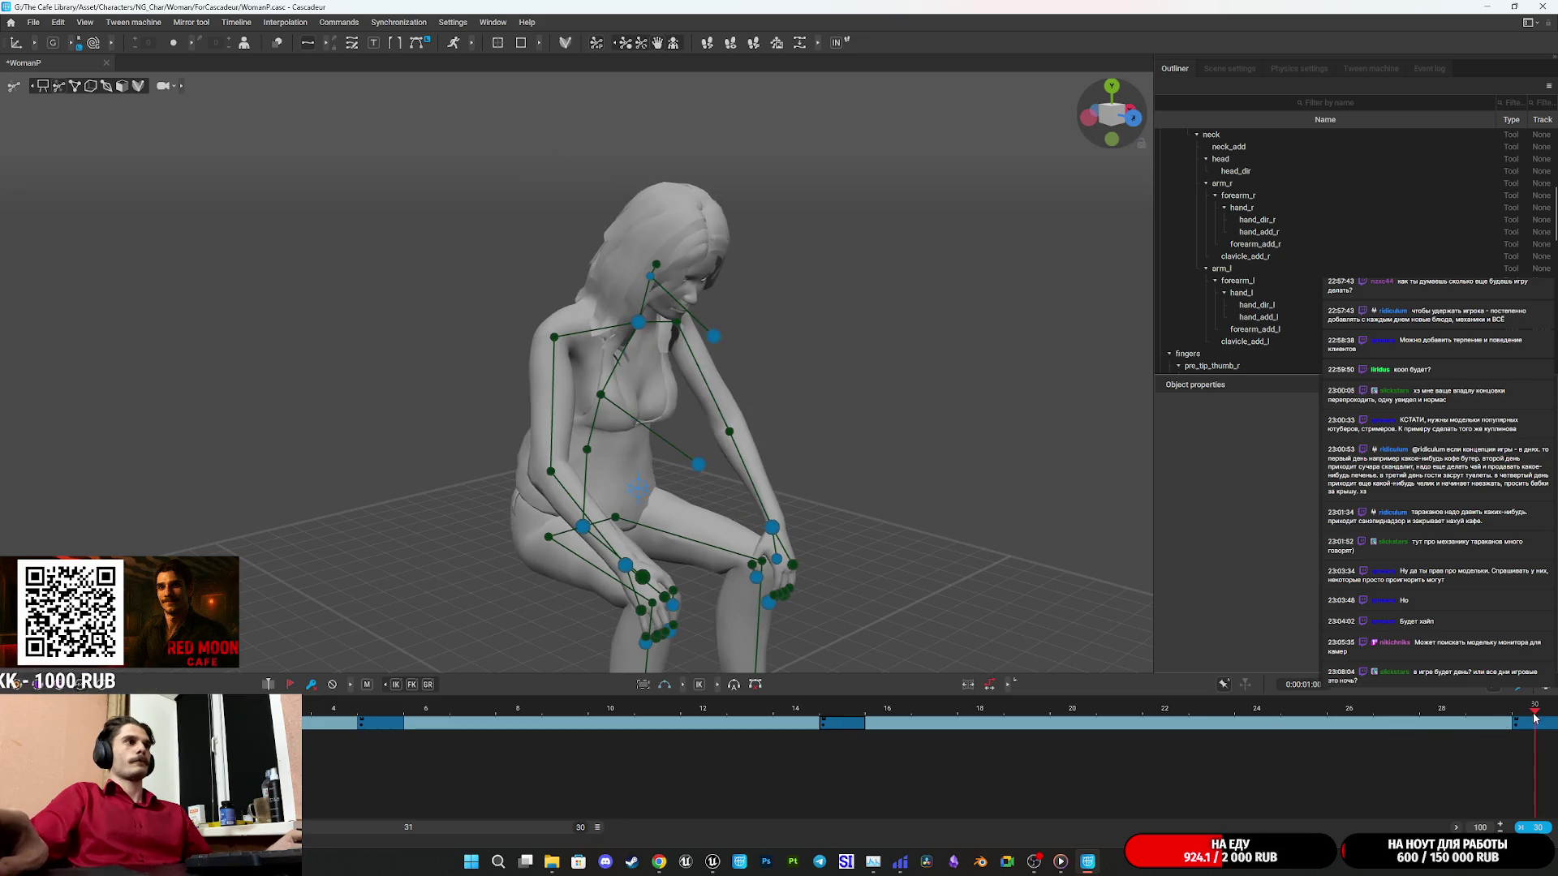
{"action": "left_click", "coordinate": [843, 723]}
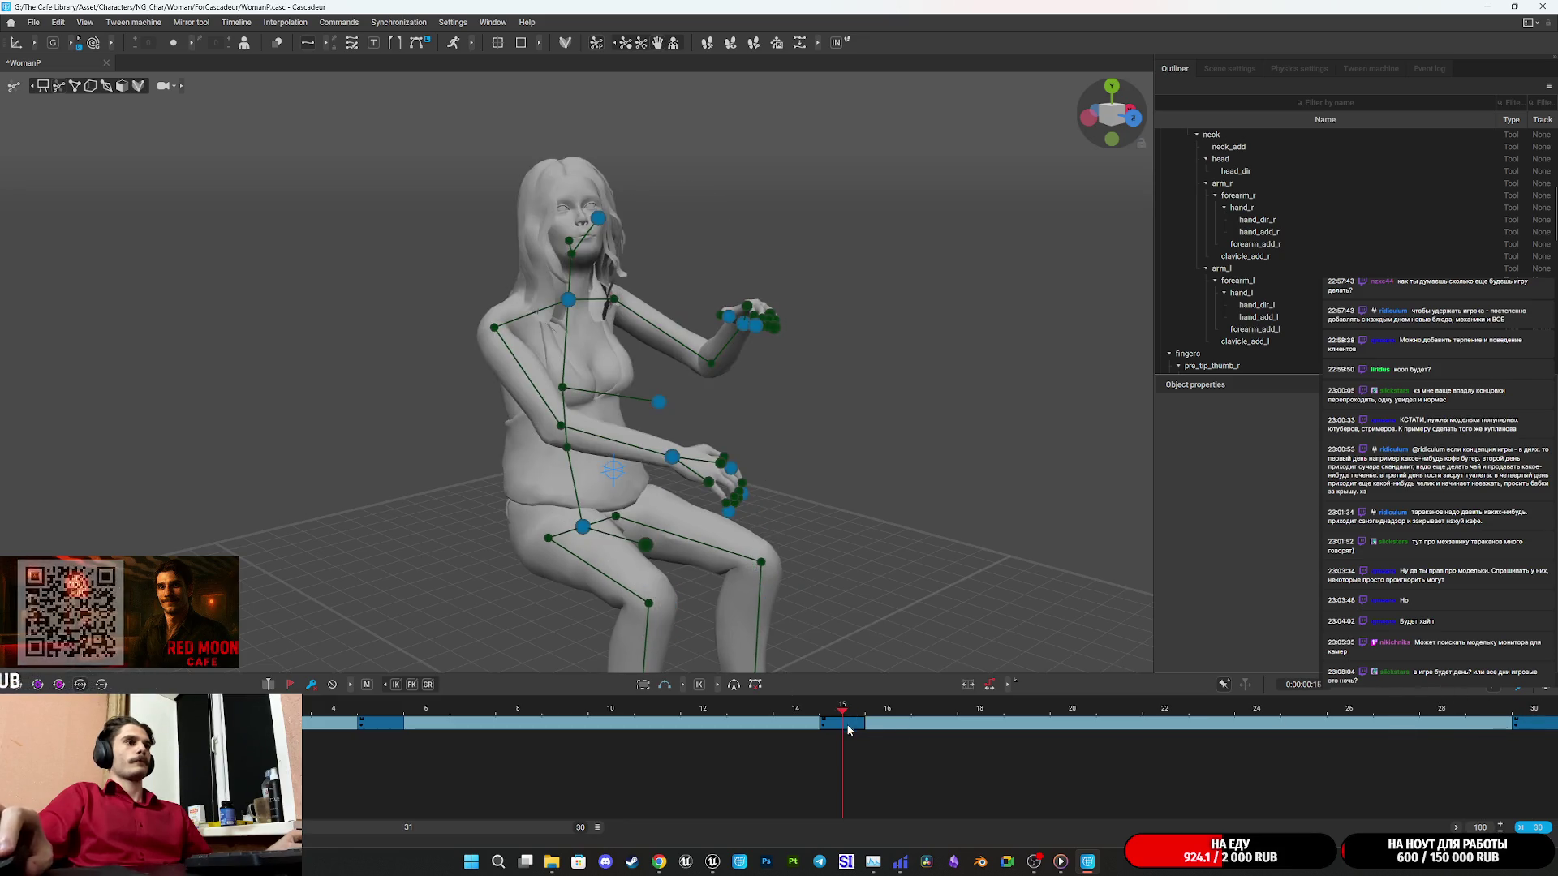
{"action": "left_click_drag", "start_coordinate": [843, 724], "coordinate": [1524, 726]}
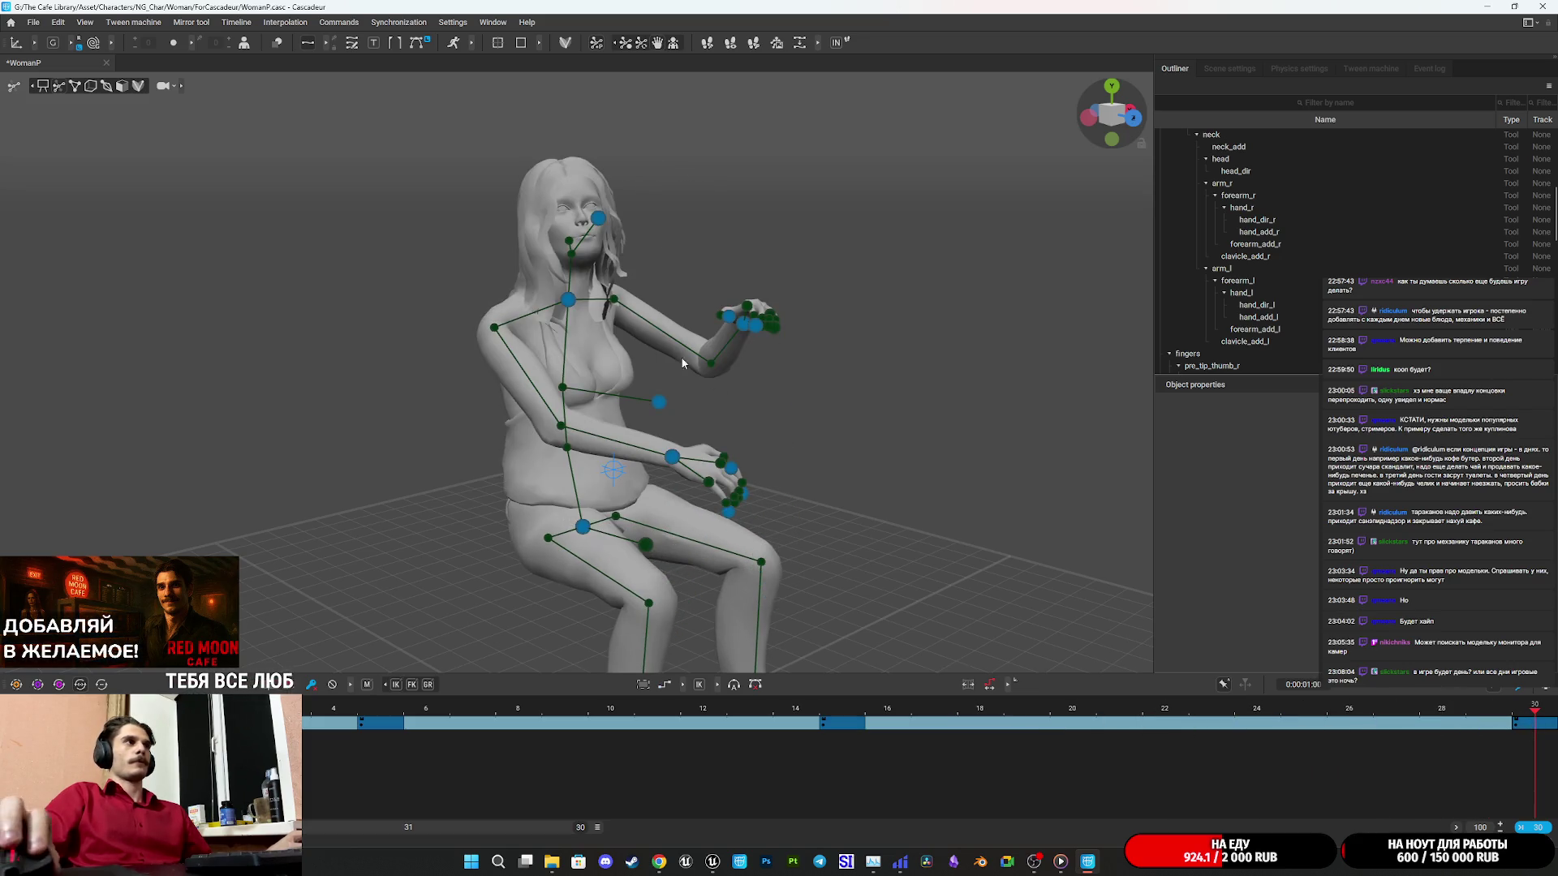
{"action": "left_click_drag", "start_coordinate": [631, 323], "coordinate": [625, 344]}
Lower the right hand and then the left hand onto the lap between the knees.
{"action": "left_click", "coordinate": [763, 425]}
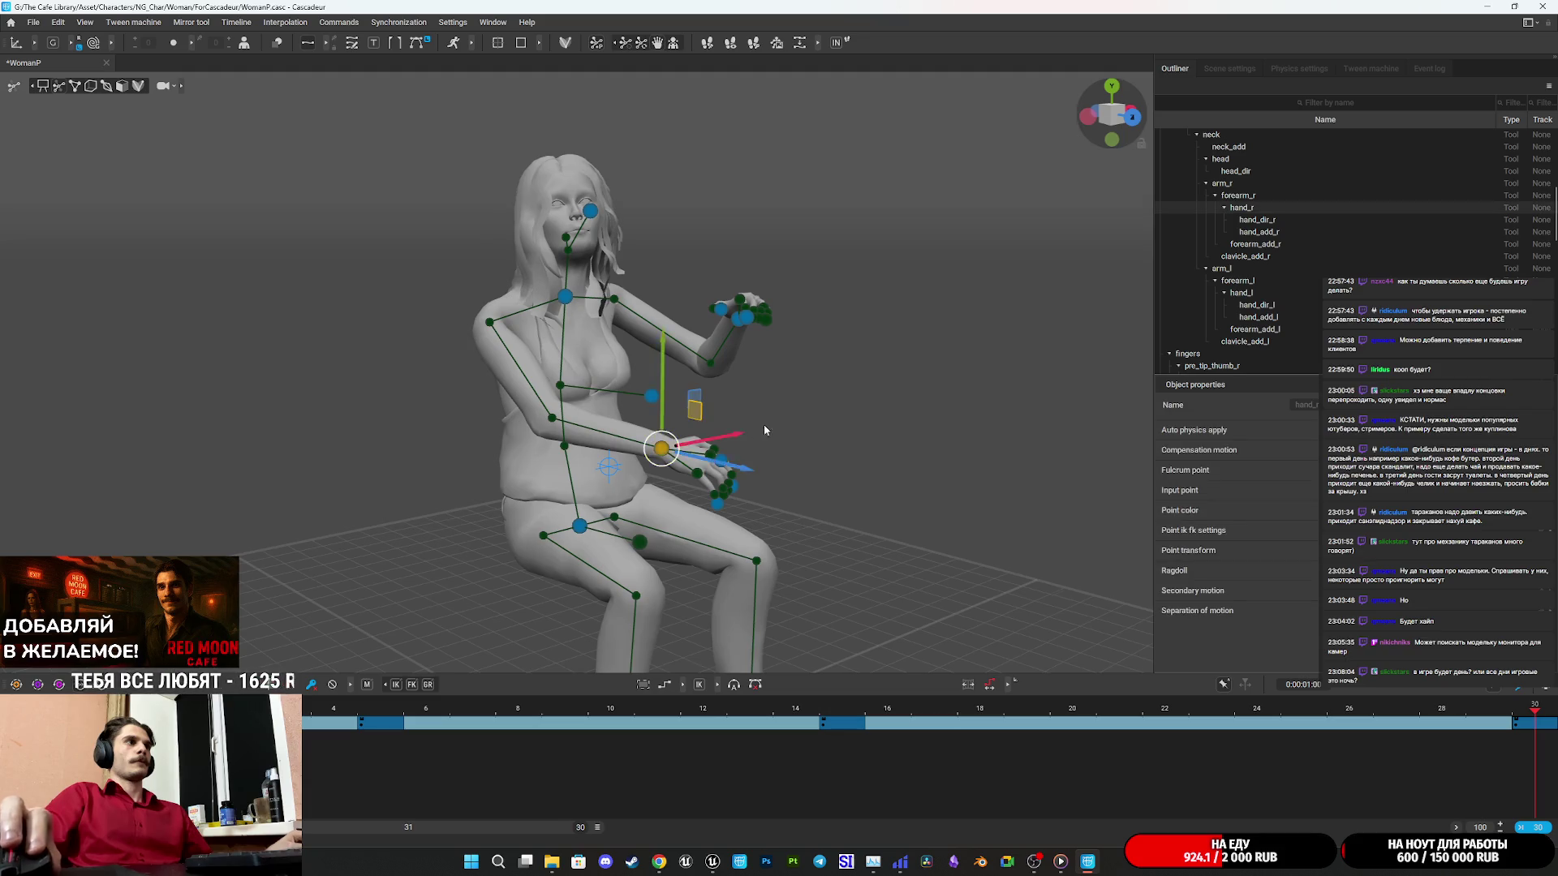
{"action": "mouse_move", "coordinate": [805, 389]}
{"action": "left_mouse_down"}
{"action": "mouse_move", "coordinate": [769, 438]}
{"action": "mouse_move", "coordinate": [791, 471]}
{"action": "mouse_move", "coordinate": [678, 430]}
{"action": "mouse_move", "coordinate": [782, 385]}
{"action": "mouse_move", "coordinate": [728, 407]}
{"action": "mouse_move", "coordinate": [744, 431]}
{"action": "mouse_move", "coordinate": [680, 448]}
{"action": "left_mouse_up"}
{"action": "key", "text": "e"}
{"action": "left_click_drag", "start_coordinate": [647, 552], "coordinate": [670, 331]}
{"action": "left_click", "coordinate": [735, 140]}
{"action": "mouse_move", "coordinate": [761, 172]}
{"action": "left_mouse_down"}
{"action": "mouse_move", "coordinate": [695, 203]}
{"action": "mouse_move", "coordinate": [769, 302]}
{"action": "mouse_move", "coordinate": [792, 295]}
{"action": "mouse_move", "coordinate": [766, 117]}
{"action": "mouse_move", "coordinate": [741, 292]}
{"action": "mouse_move", "coordinate": [689, 341]}
{"action": "mouse_move", "coordinate": [880, 438]}
{"action": "mouse_move", "coordinate": [943, 343]}
{"action": "left_mouse_up"}
{"action": "key", "text": "w"}
{"action": "mouse_move", "coordinate": [791, 254]}
{"action": "left_mouse_down"}
{"action": "mouse_move", "coordinate": [752, 308]}
{"action": "mouse_move", "coordinate": [816, 367]}
{"action": "mouse_move", "coordinate": [777, 503]}
{"action": "mouse_move", "coordinate": [665, 474]}
{"action": "mouse_move", "coordinate": [797, 498]}
{"action": "mouse_move", "coordinate": [725, 473]}
{"action": "mouse_move", "coordinate": [767, 495]}
{"action": "mouse_move", "coordinate": [709, 438]}
{"action": "mouse_move", "coordinate": [814, 423]}
{"action": "left_mouse_up"}
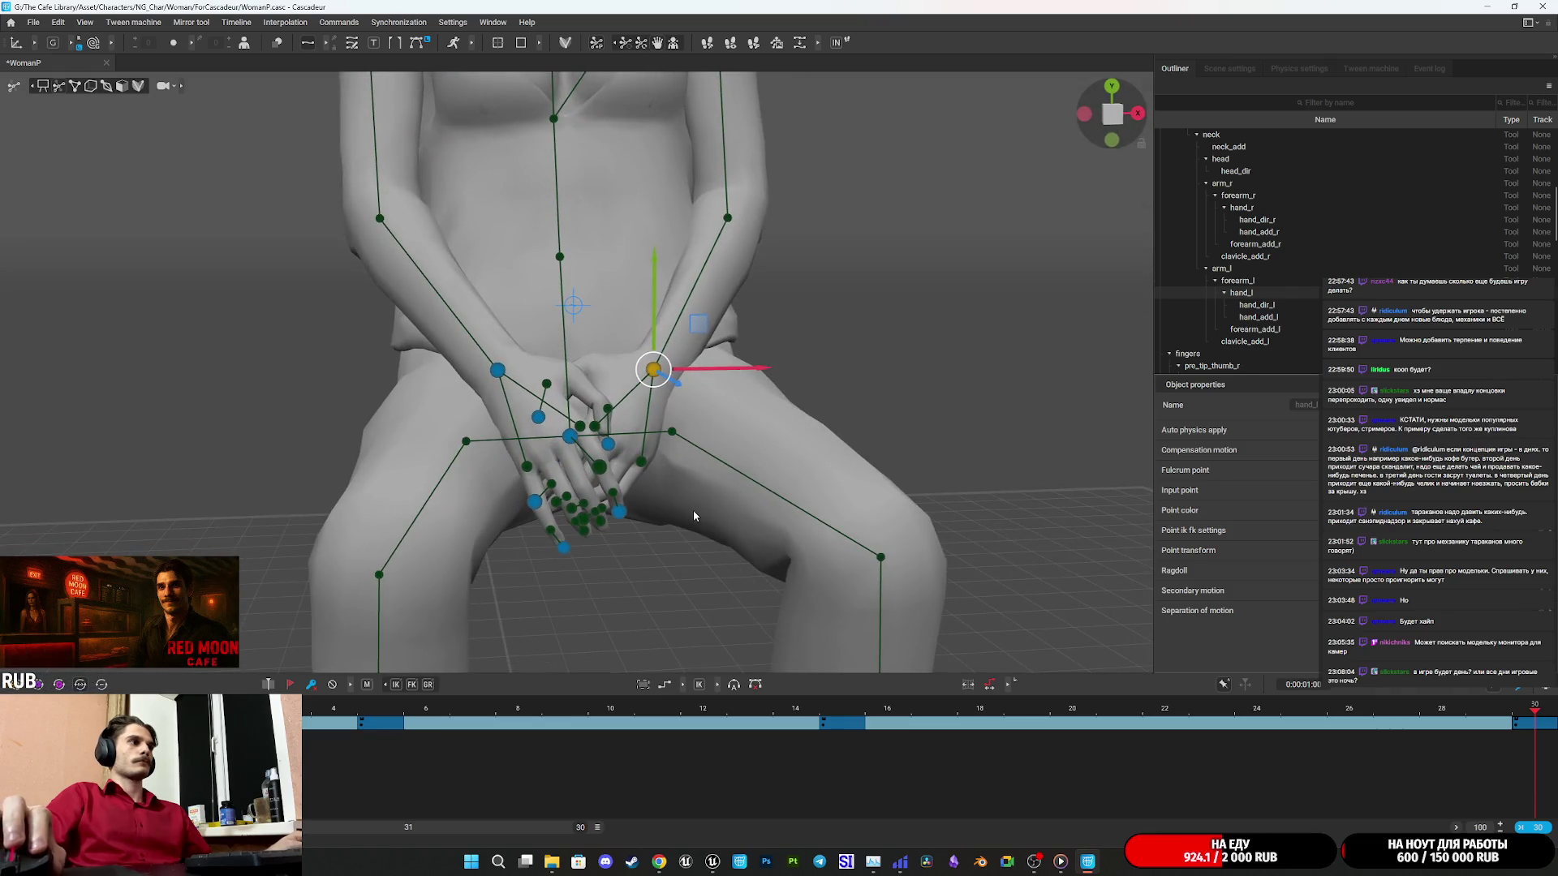
Adjust the right hand's finger joint and slide the left wrist up and back so the hands meet in the lap.
{"action": "mouse_move", "coordinate": [690, 507]}
{"action": "left_mouse_down"}
{"action": "mouse_move", "coordinate": [611, 459]}
{"action": "mouse_move", "coordinate": [512, 516]}
{"action": "left_mouse_up"}
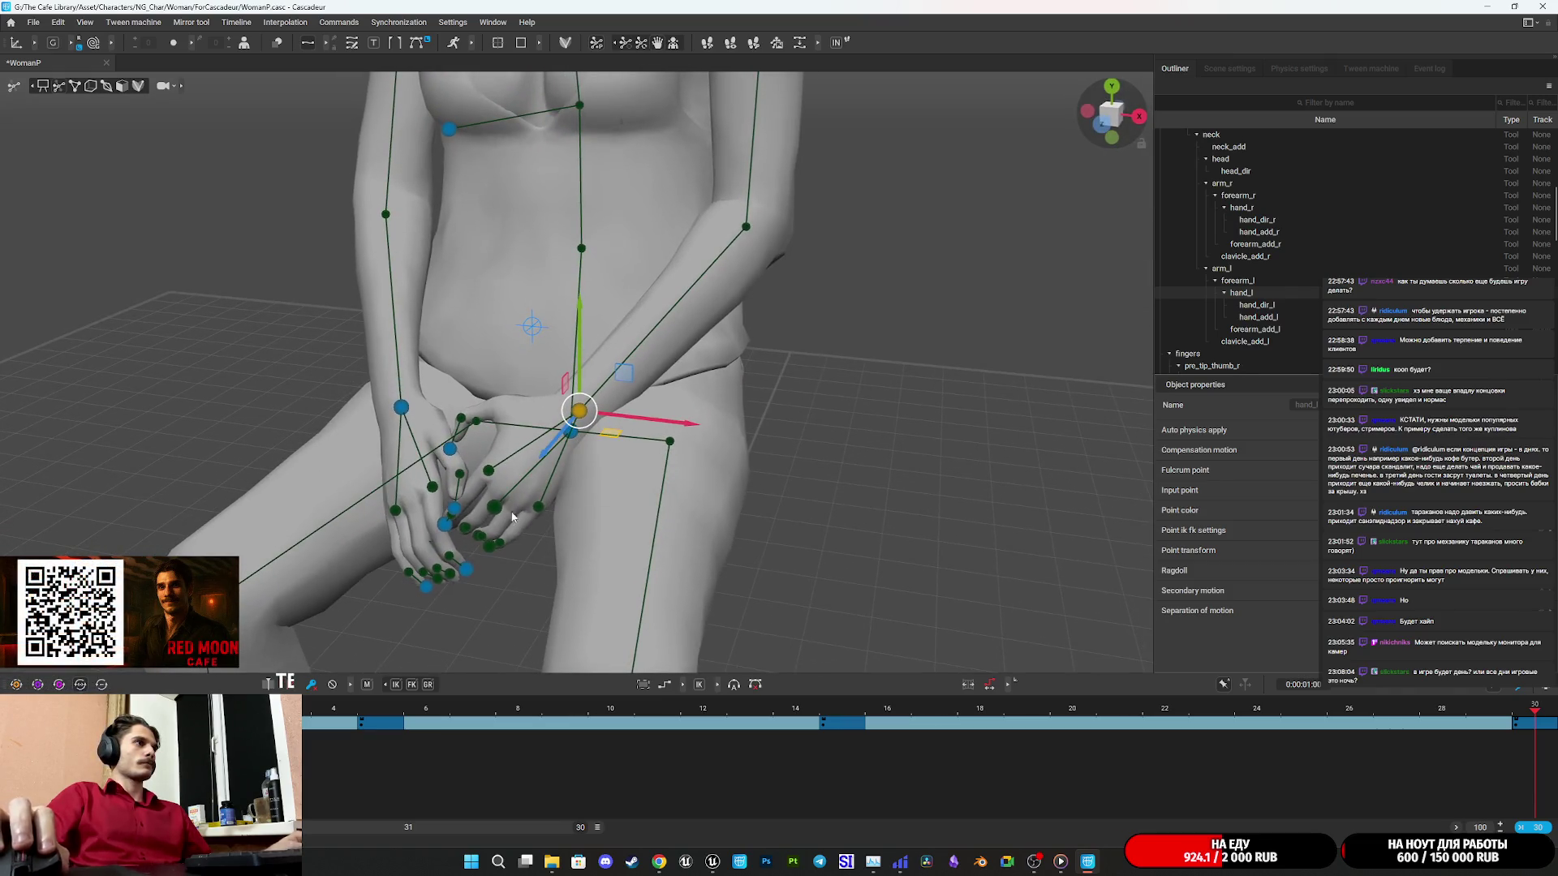
{"action": "left_click", "coordinate": [431, 488]}
{"action": "mouse_move", "coordinate": [566, 470]}
{"action": "left_mouse_down"}
{"action": "mouse_move", "coordinate": [489, 544]}
{"action": "mouse_move", "coordinate": [519, 506]}
{"action": "mouse_move", "coordinate": [691, 482]}
{"action": "mouse_move", "coordinate": [681, 448]}
{"action": "mouse_move", "coordinate": [900, 354]}
{"action": "mouse_move", "coordinate": [720, 348]}
{"action": "mouse_move", "coordinate": [701, 425]}
{"action": "mouse_move", "coordinate": [839, 459]}
{"action": "left_mouse_up"}
{"action": "mouse_move", "coordinate": [749, 390]}
{"action": "left_mouse_down"}
{"action": "mouse_move", "coordinate": [756, 469]}
{"action": "mouse_move", "coordinate": [569, 493]}
{"action": "left_mouse_up"}
{"action": "mouse_move", "coordinate": [621, 350]}
{"action": "left_mouse_down"}
{"action": "mouse_move", "coordinate": [849, 456]}
{"action": "mouse_move", "coordinate": [682, 297]}
{"action": "left_mouse_up"}
{"action": "left_click", "coordinate": [666, 308]}
{"action": "mouse_move", "coordinate": [777, 344]}
{"action": "left_mouse_down"}
{"action": "mouse_move", "coordinate": [732, 339]}
{"action": "mouse_move", "coordinate": [805, 362]}
{"action": "mouse_move", "coordinate": [689, 285]}
{"action": "mouse_move", "coordinate": [615, 261]}
{"action": "mouse_move", "coordinate": [475, 368]}
{"action": "mouse_move", "coordinate": [638, 358]}
{"action": "mouse_move", "coordinate": [703, 441]}
{"action": "mouse_move", "coordinate": [647, 507]}
{"action": "mouse_move", "coordinate": [650, 421]}
{"action": "mouse_move", "coordinate": [617, 406]}
{"action": "mouse_move", "coordinate": [602, 425]}
{"action": "mouse_move", "coordinate": [825, 441]}
{"action": "mouse_move", "coordinate": [654, 421]}
{"action": "mouse_move", "coordinate": [639, 449]}
{"action": "mouse_move", "coordinate": [610, 441]}
{"action": "mouse_move", "coordinate": [635, 421]}
{"action": "left_mouse_up"}
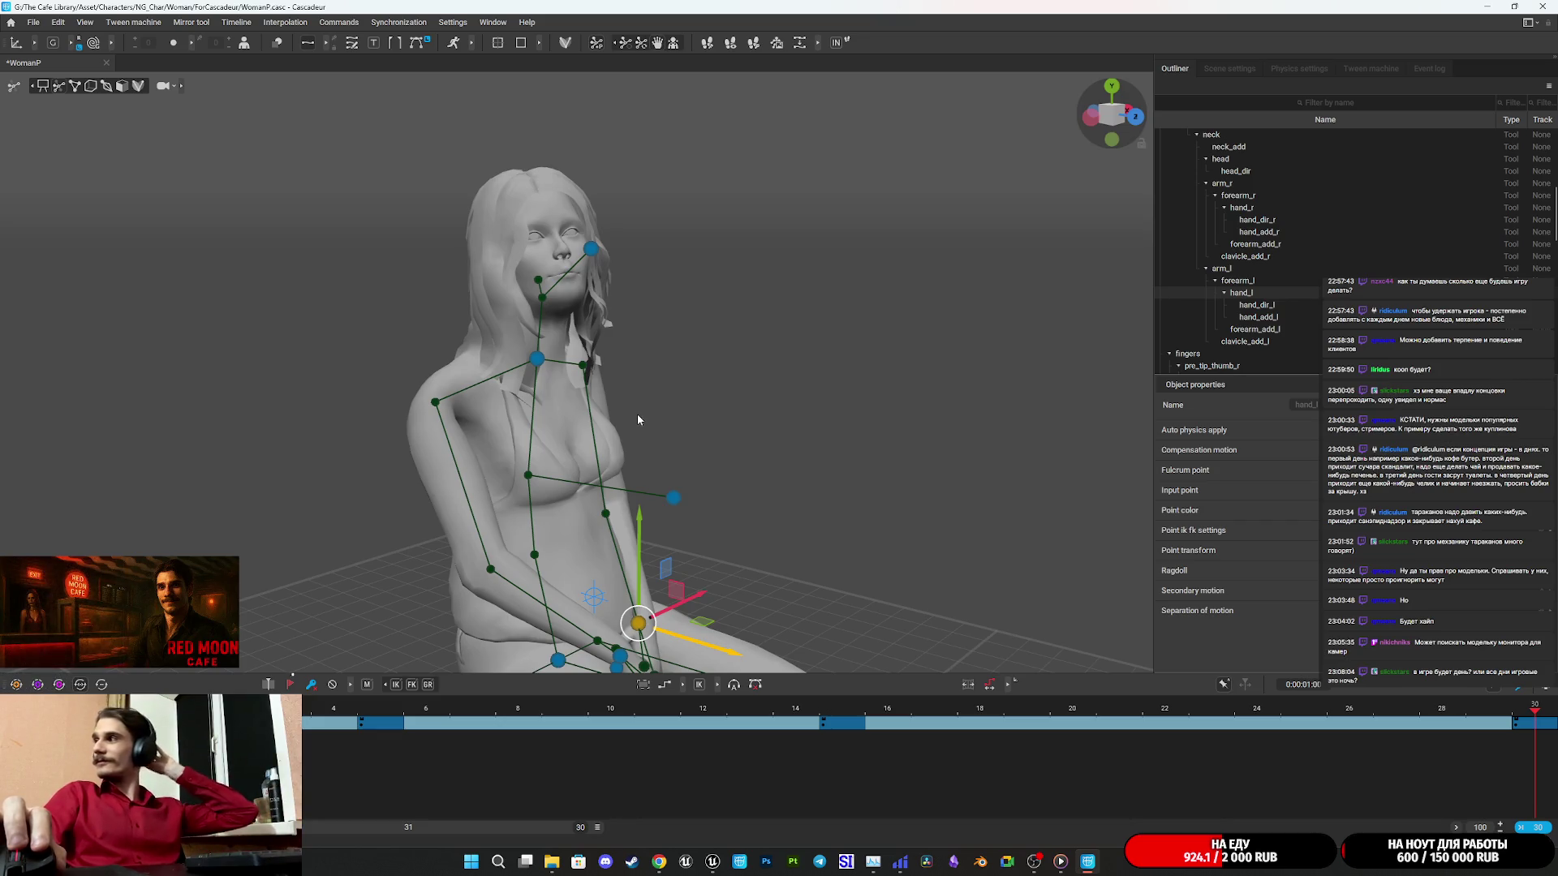
Move the head direction controller to repose the woman's head.
{"action": "scroll", "coordinate": [628, 421], "scroll_direction": "up", "scroll_amount": 5}
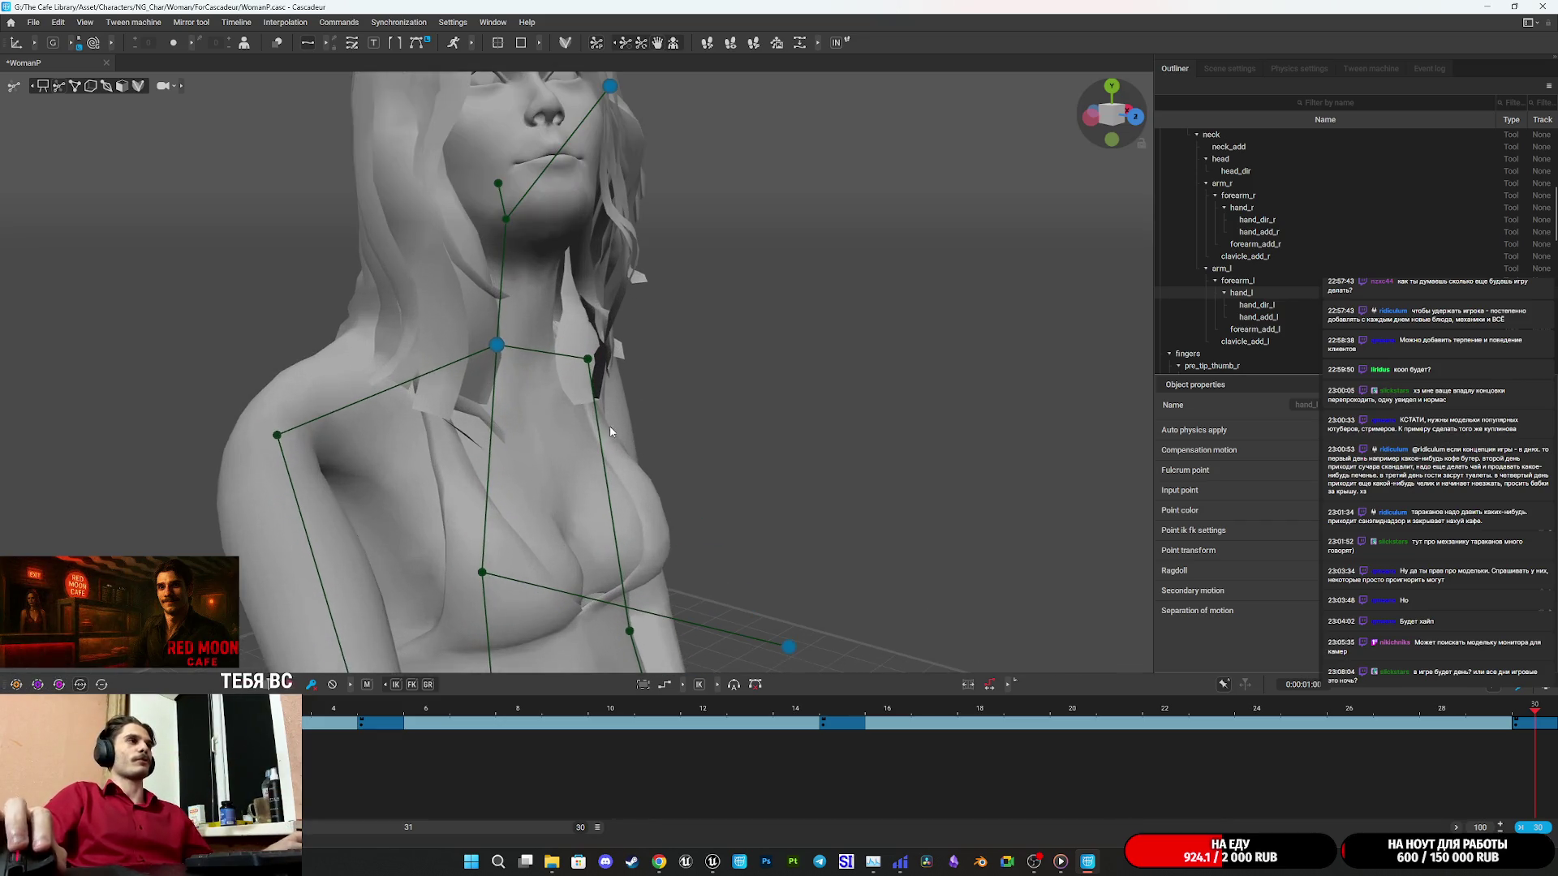
{"action": "scroll", "coordinate": [600, 430], "scroll_direction": "down", "scroll_amount": 5}
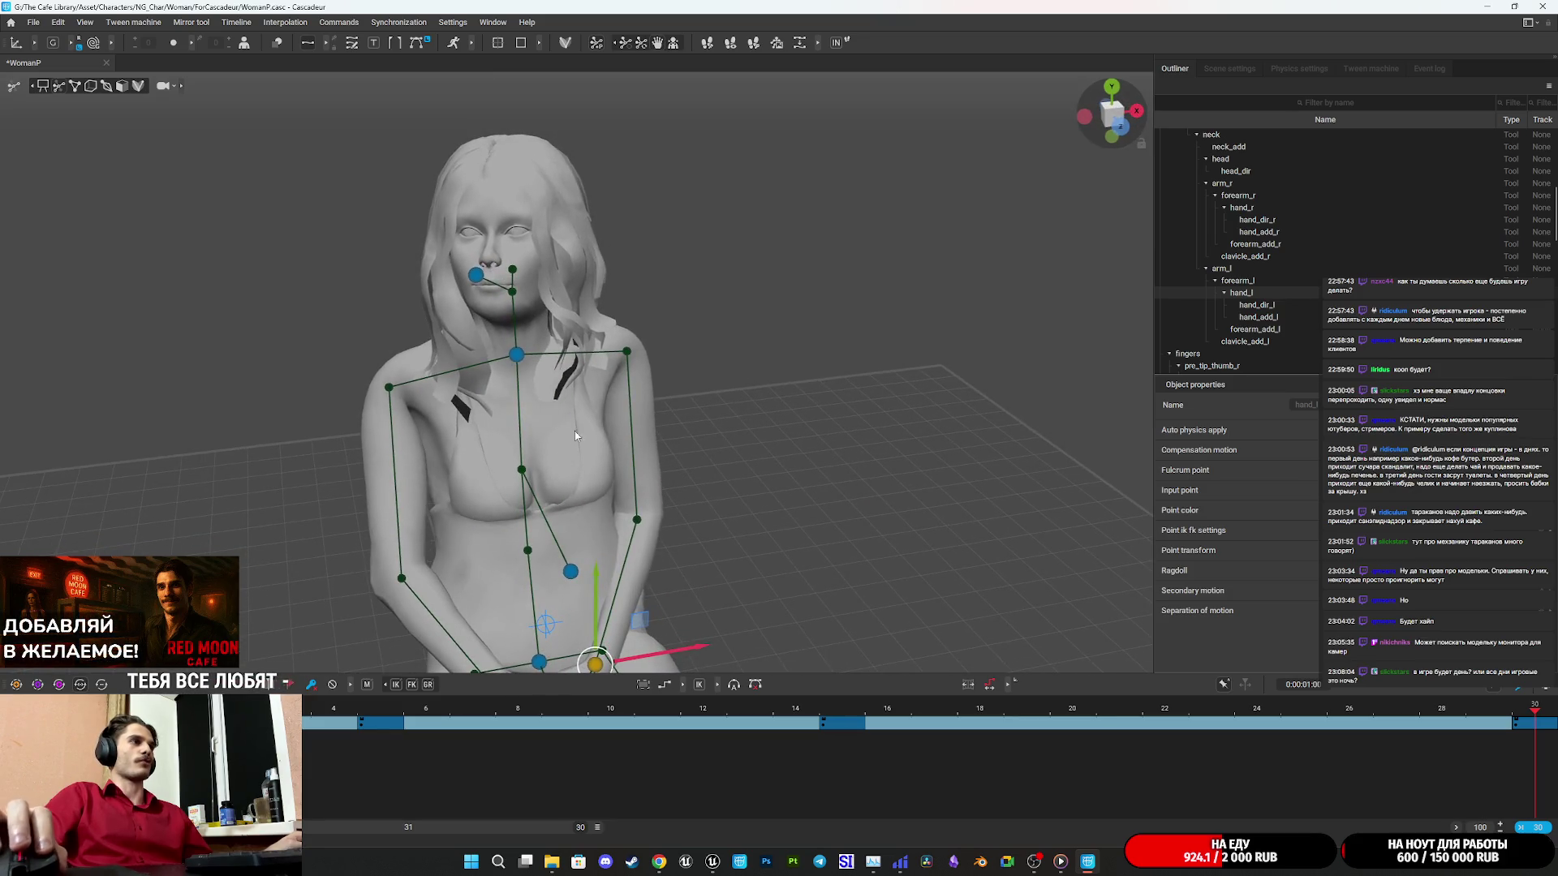
{"action": "mouse_move", "coordinate": [574, 436]}
{"action": "left_mouse_down"}
{"action": "mouse_move", "coordinate": [696, 417]}
{"action": "mouse_move", "coordinate": [712, 217]}
{"action": "left_mouse_up"}
{"action": "left_click", "coordinate": [710, 220]}
{"action": "mouse_move", "coordinate": [821, 220]}
{"action": "left_mouse_down"}
{"action": "mouse_move", "coordinate": [771, 225]}
{"action": "mouse_move", "coordinate": [615, 400]}
{"action": "mouse_move", "coordinate": [581, 378]}
{"action": "left_mouse_up"}
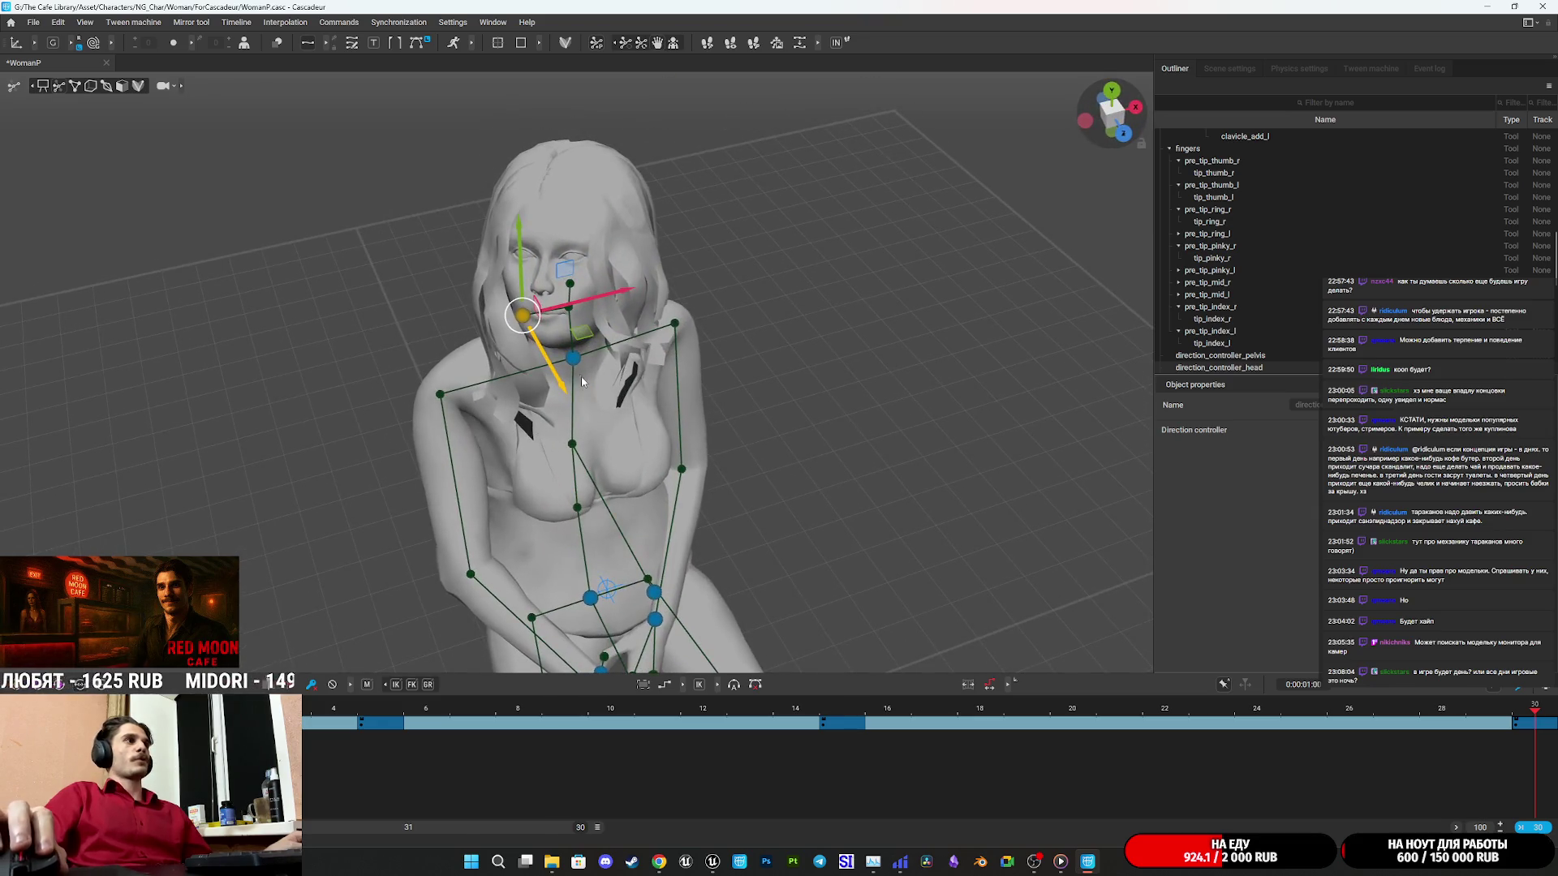
{"action": "mouse_move", "coordinate": [678, 387]}
{"action": "left_mouse_down"}
{"action": "mouse_move", "coordinate": [648, 430]}
{"action": "mouse_move", "coordinate": [661, 389]}
{"action": "mouse_move", "coordinate": [702, 404]}
{"action": "mouse_move", "coordinate": [610, 393]}
{"action": "mouse_move", "coordinate": [557, 416]}
{"action": "mouse_move", "coordinate": [706, 398]}
{"action": "mouse_move", "coordinate": [704, 414]}
{"action": "mouse_move", "coordinate": [829, 373]}
{"action": "mouse_move", "coordinate": [839, 271]}
{"action": "left_mouse_up"}
{"action": "left_click", "coordinate": [668, 378]}
{"action": "left_click", "coordinate": [547, 425]}
{"action": "mouse_move", "coordinate": [731, 154]}
{"action": "left_mouse_down"}
{"action": "mouse_move", "coordinate": [693, 123]}
{"action": "mouse_move", "coordinate": [728, 146]}
{"action": "left_mouse_up"}
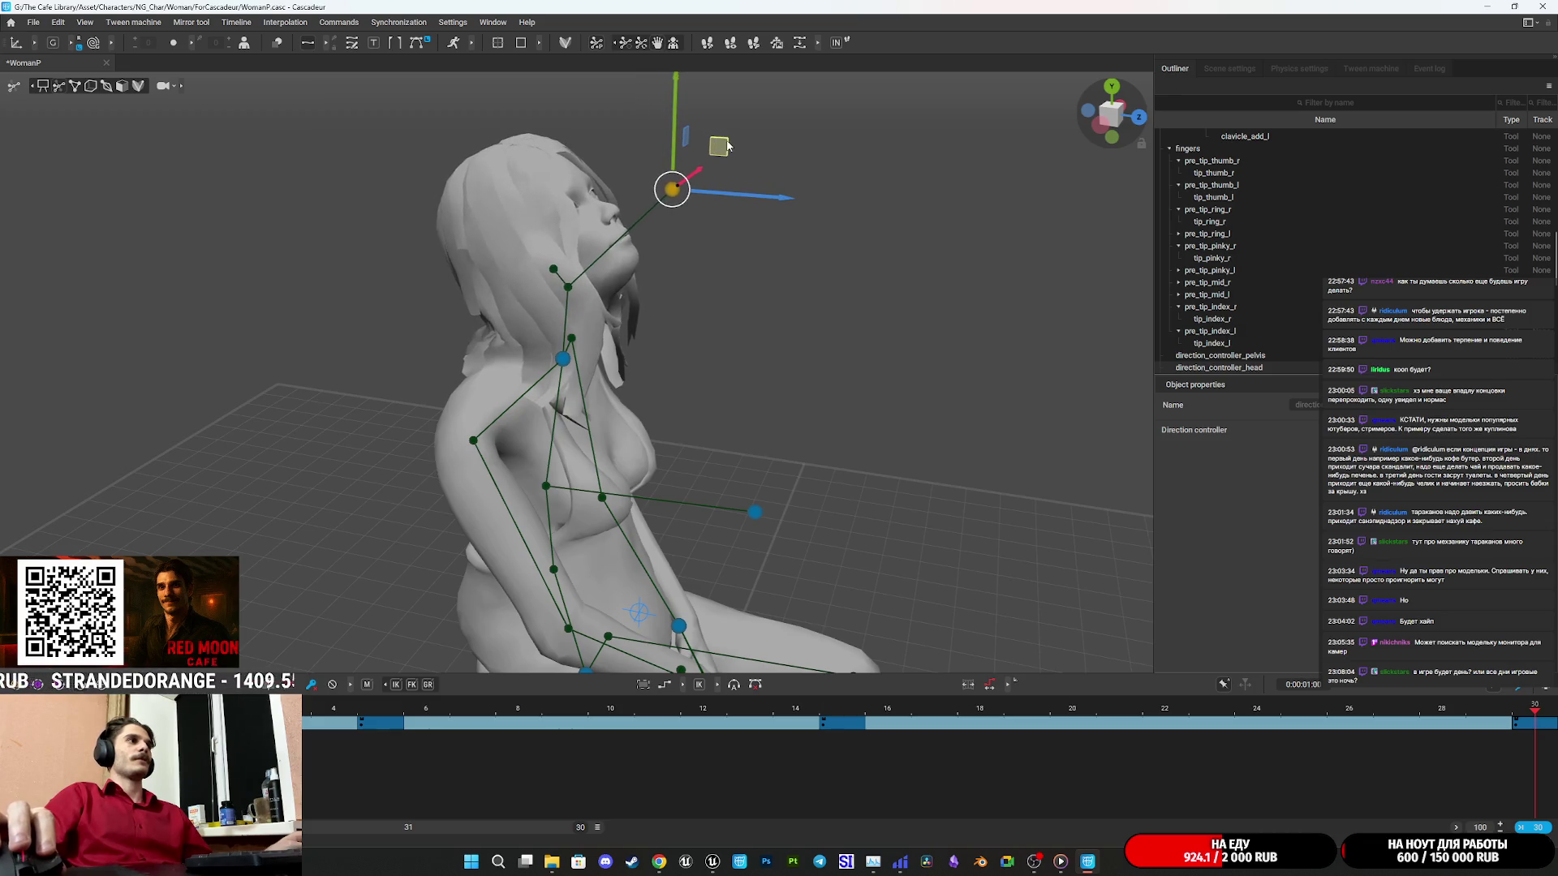
Tilt the head joint back and to the left, and try rotating it from the neck.
{"action": "scroll", "coordinate": [714, 331], "scroll_direction": "down", "scroll_amount": 5}
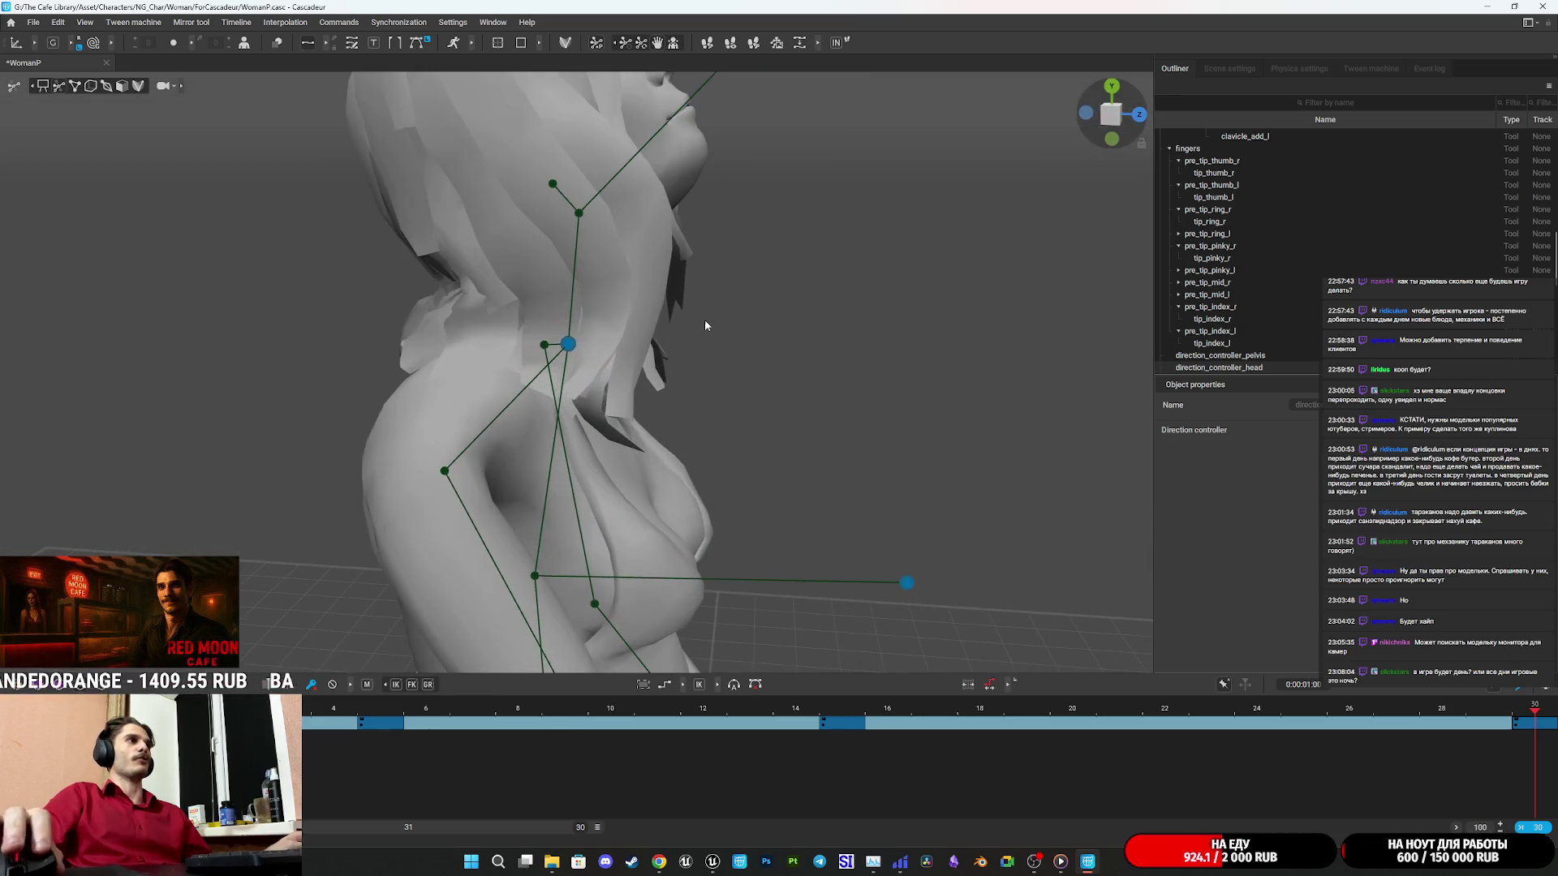
{"action": "scroll", "coordinate": [593, 232], "scroll_direction": "up", "scroll_amount": 1}
{"action": "left_click", "coordinate": [579, 240]}
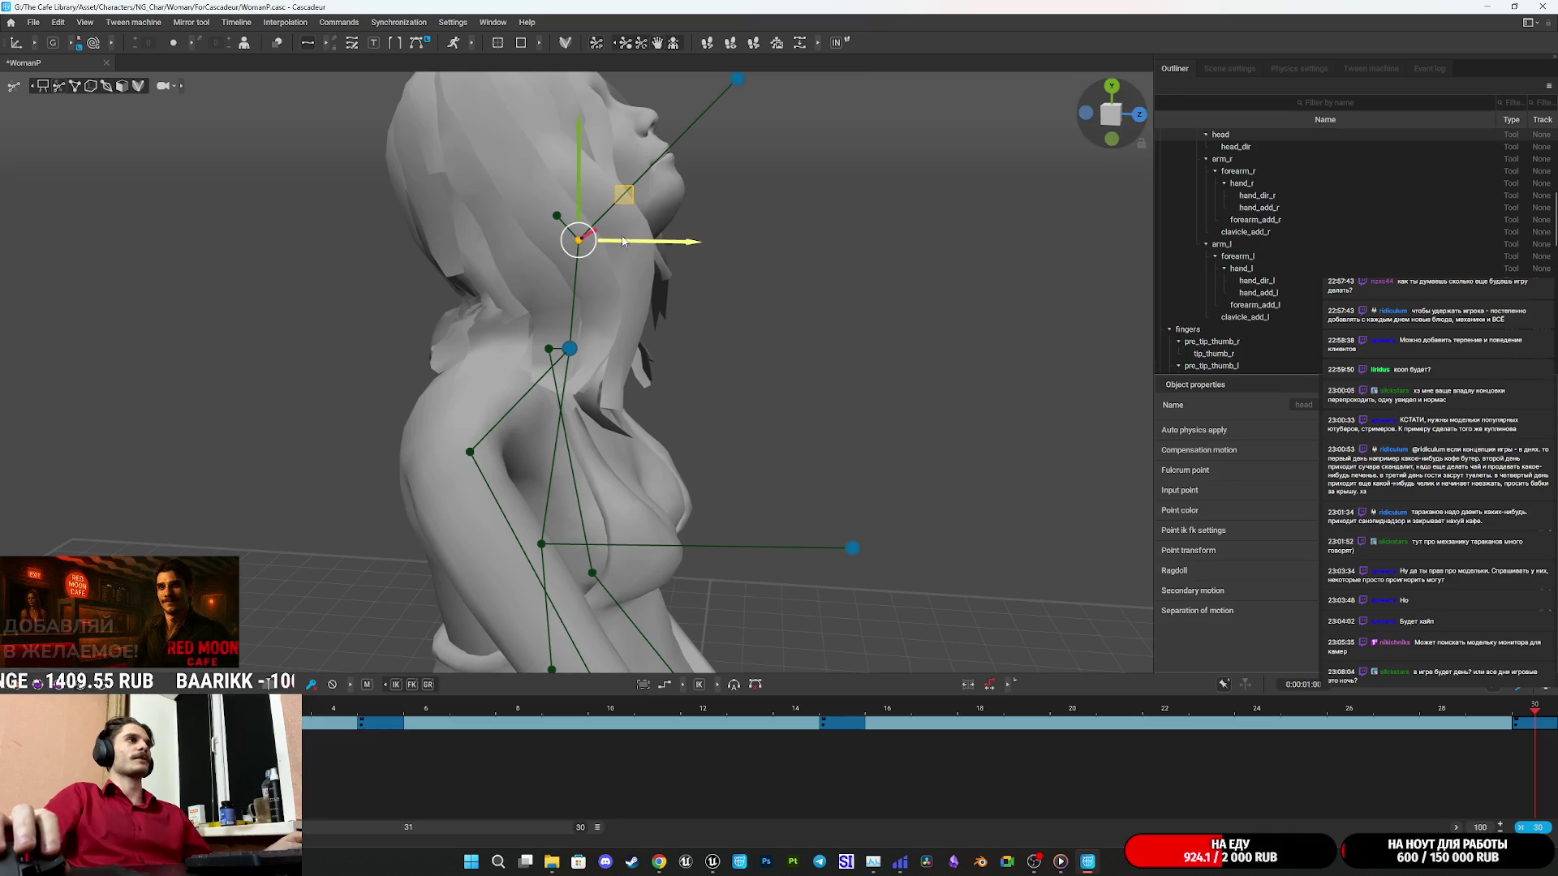
{"action": "left_click_drag", "start_coordinate": [623, 200], "coordinate": [562, 185]}
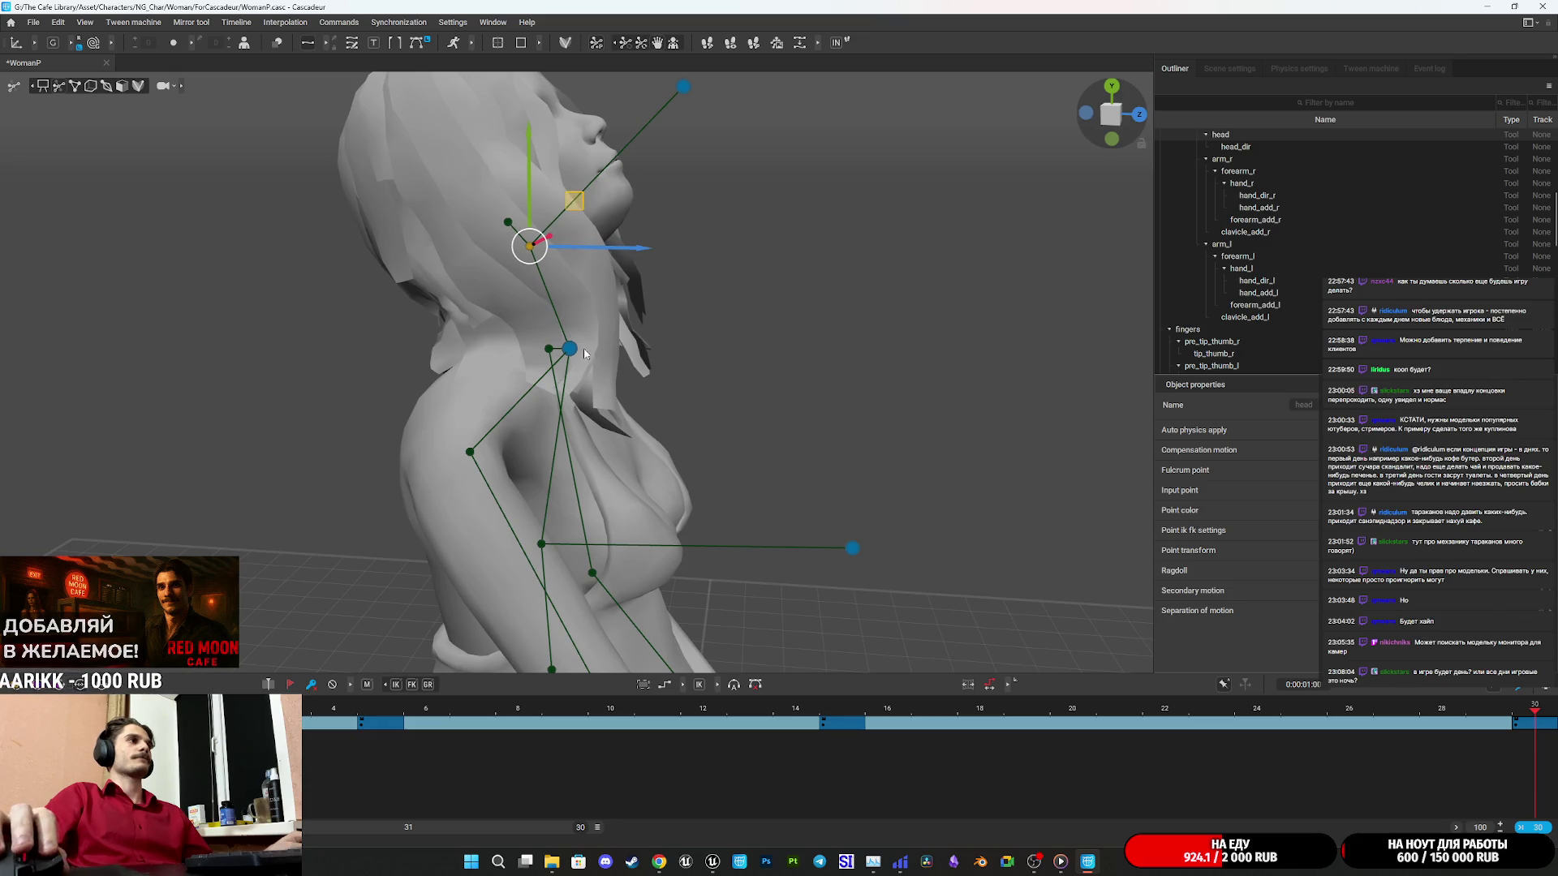
{"action": "left_click", "coordinate": [581, 350]}
{"action": "key", "text": "e"}
{"action": "mouse_move", "coordinate": [629, 311]}
{"action": "left_mouse_down"}
{"action": "mouse_move", "coordinate": [616, 284]}
{"action": "mouse_move", "coordinate": [631, 313]}
{"action": "left_mouse_up"}
Move the head direction controller to tilt the head further up.
{"action": "mouse_move", "coordinate": [707, 352]}
{"action": "left_mouse_down"}
{"action": "mouse_move", "coordinate": [702, 398]}
{"action": "mouse_move", "coordinate": [729, 442]}
{"action": "mouse_move", "coordinate": [451, 441]}
{"action": "mouse_move", "coordinate": [572, 412]}
{"action": "mouse_move", "coordinate": [723, 452]}
{"action": "mouse_move", "coordinate": [621, 313]}
{"action": "mouse_move", "coordinate": [701, 257]}
{"action": "left_mouse_up"}
{"action": "left_click", "coordinate": [534, 174]}
{"action": "key", "text": "w"}
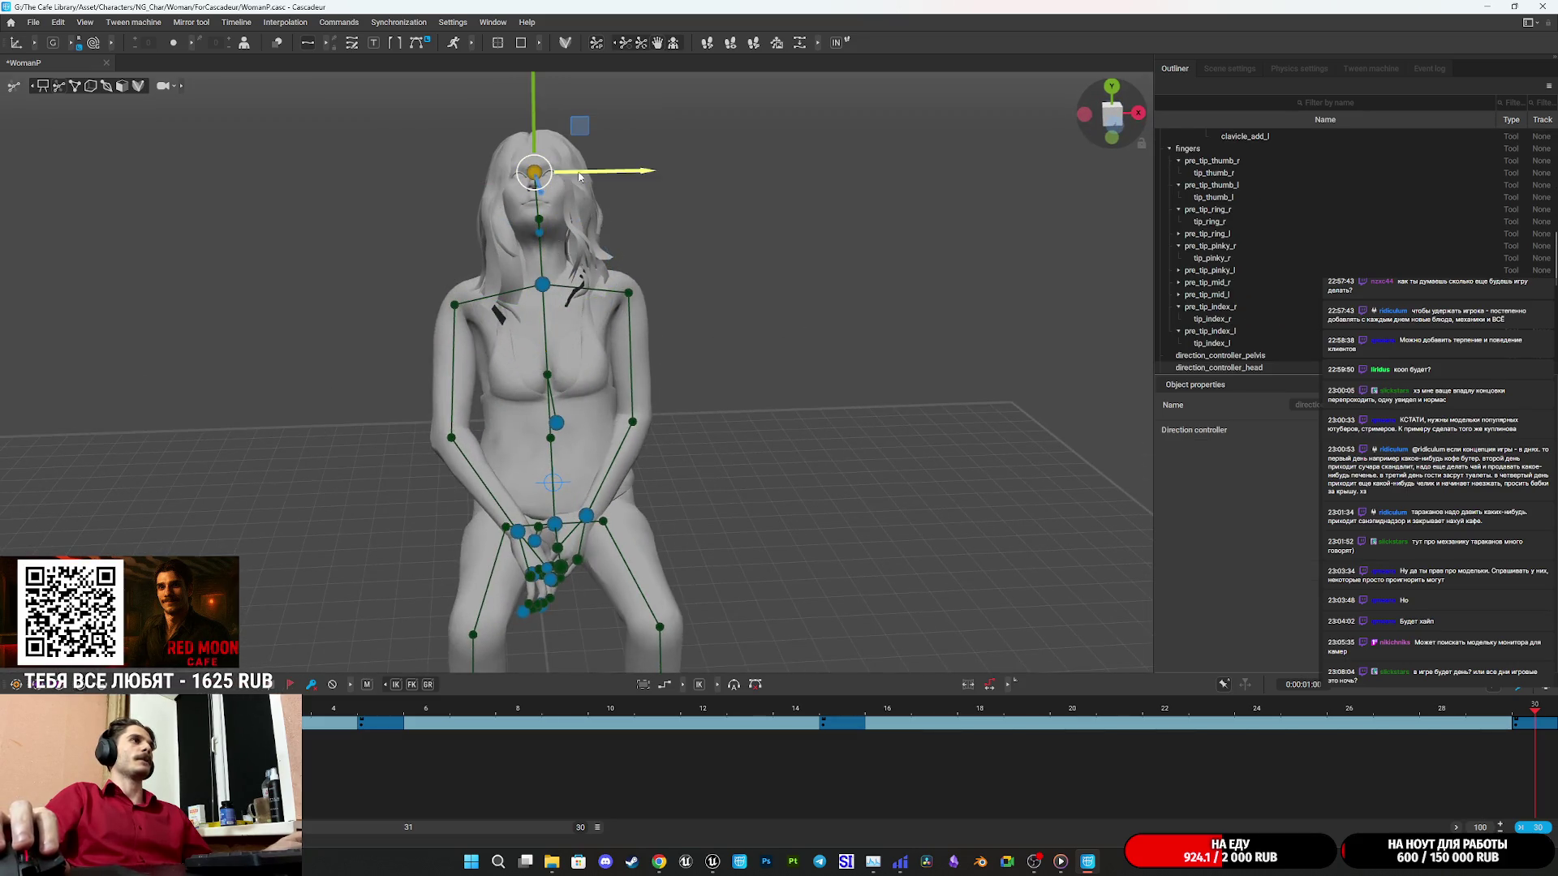
{"action": "mouse_move", "coordinate": [581, 137]}
{"action": "left_mouse_down"}
{"action": "mouse_move", "coordinate": [568, 150]}
{"action": "mouse_move", "coordinate": [644, 240]}
{"action": "mouse_move", "coordinate": [641, 369]}
{"action": "left_mouse_up"}
{"action": "scroll", "coordinate": [641, 369], "scroll_direction": "up", "scroll_amount": 3}
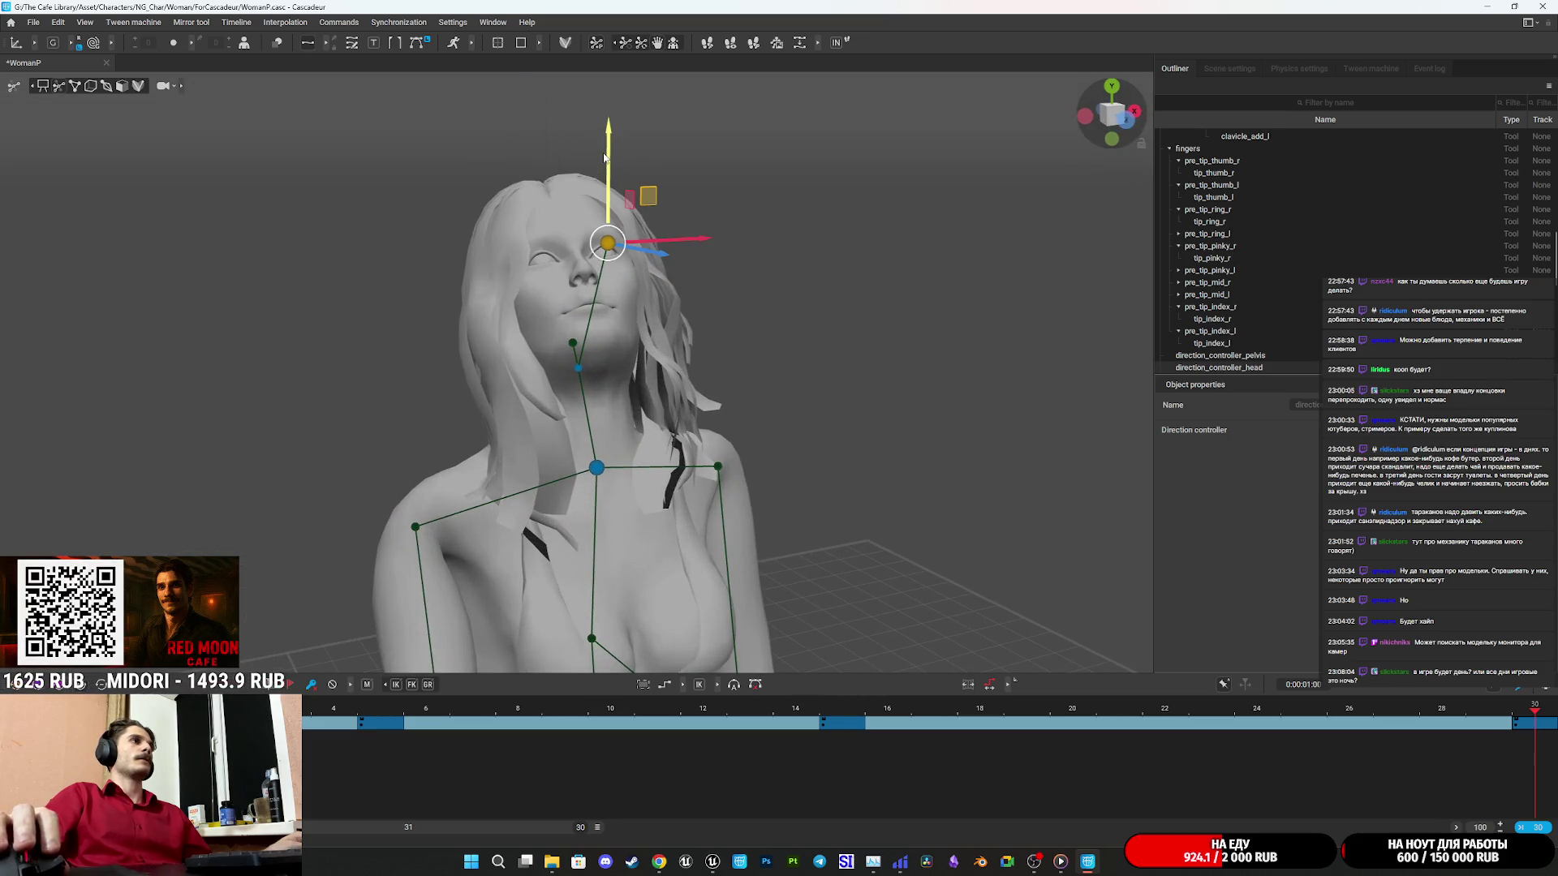
{"action": "left_click_drag", "start_coordinate": [604, 157], "coordinate": [604, 136]}
Turn the head sideways with the head direction controller, then play the animation from the start.
{"action": "mouse_move", "coordinate": [649, 267]}
{"action": "left_mouse_down"}
{"action": "mouse_move", "coordinate": [696, 378]}
{"action": "mouse_move", "coordinate": [728, 384]}
{"action": "mouse_move", "coordinate": [699, 423]}
{"action": "mouse_move", "coordinate": [565, 385]}
{"action": "left_mouse_up"}
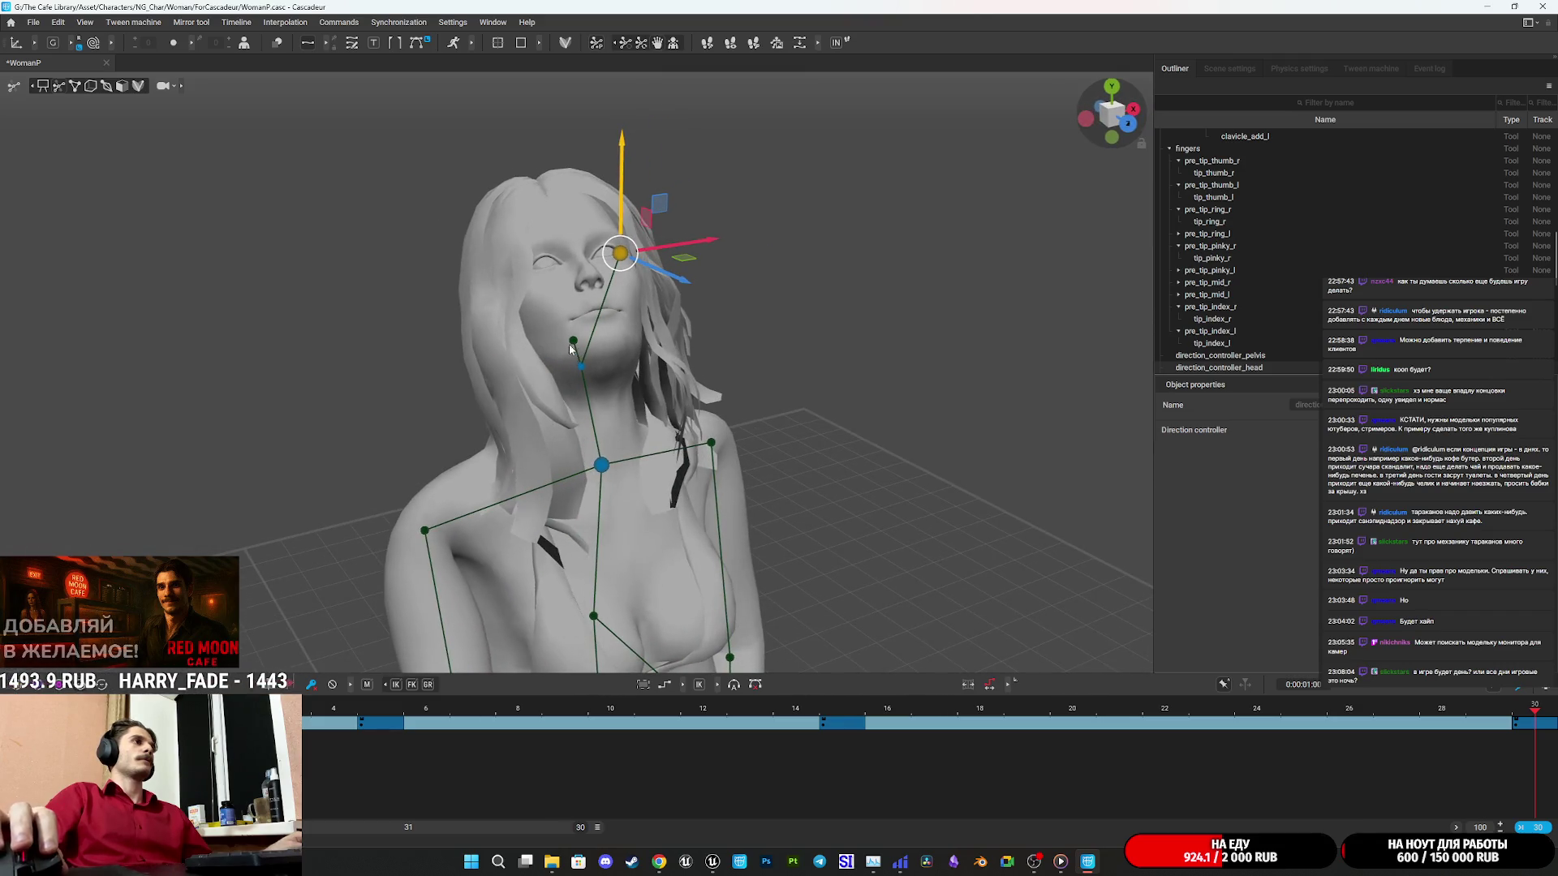
{"action": "left_click", "coordinate": [573, 341]}
{"action": "left_click_drag", "start_coordinate": [646, 329], "coordinate": [639, 327]}
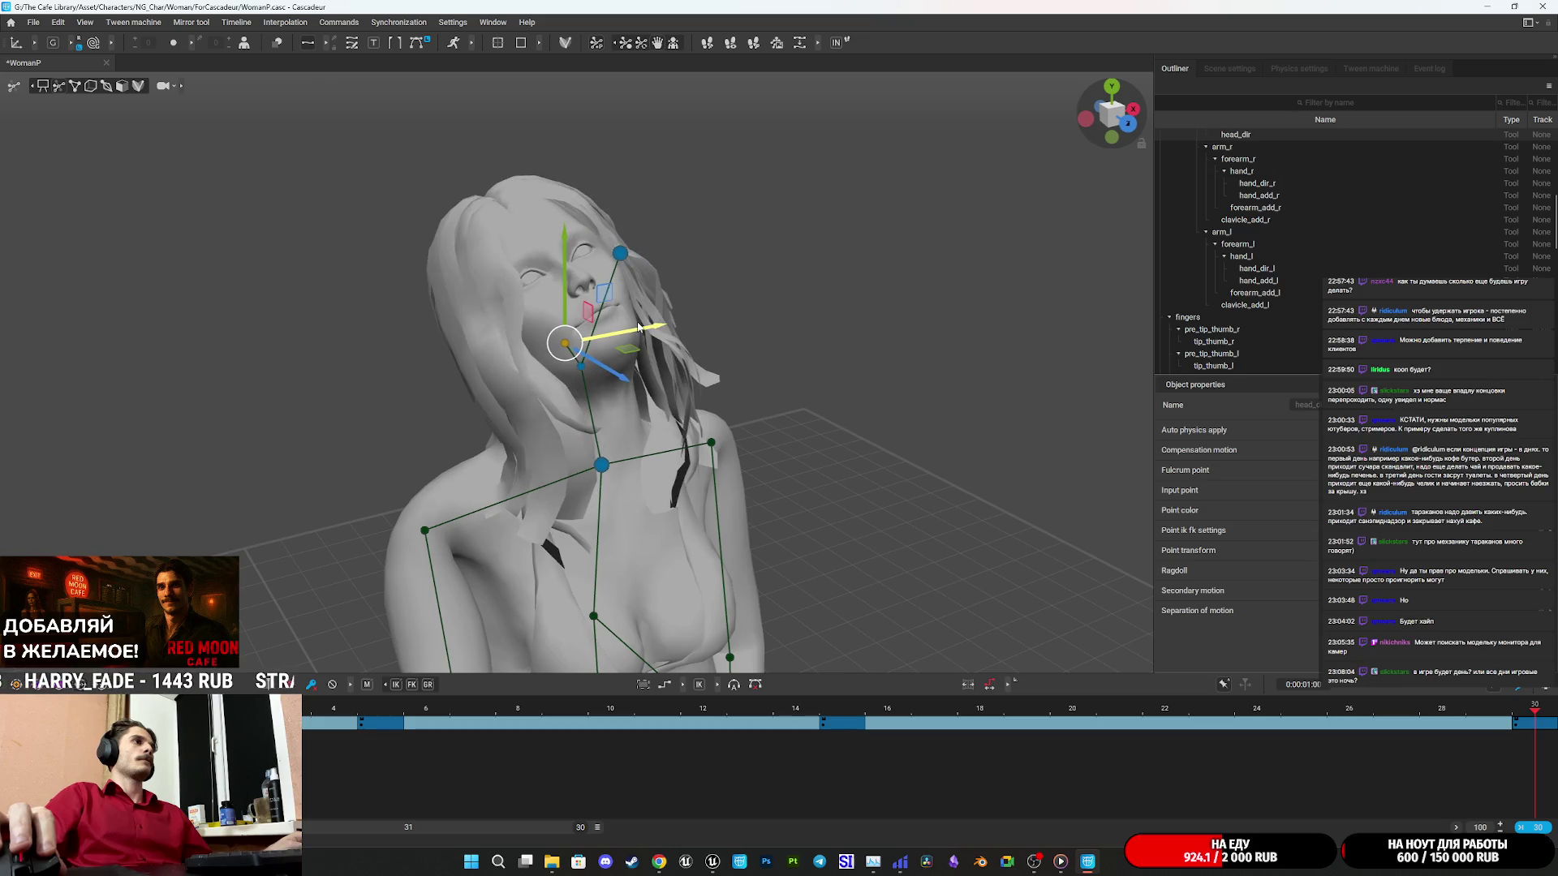
{"action": "left_click", "coordinate": [620, 262]}
{"action": "mouse_move", "coordinate": [675, 245]}
{"action": "left_mouse_down"}
{"action": "mouse_move", "coordinate": [562, 287]}
{"action": "mouse_move", "coordinate": [579, 283]}
{"action": "left_mouse_up"}
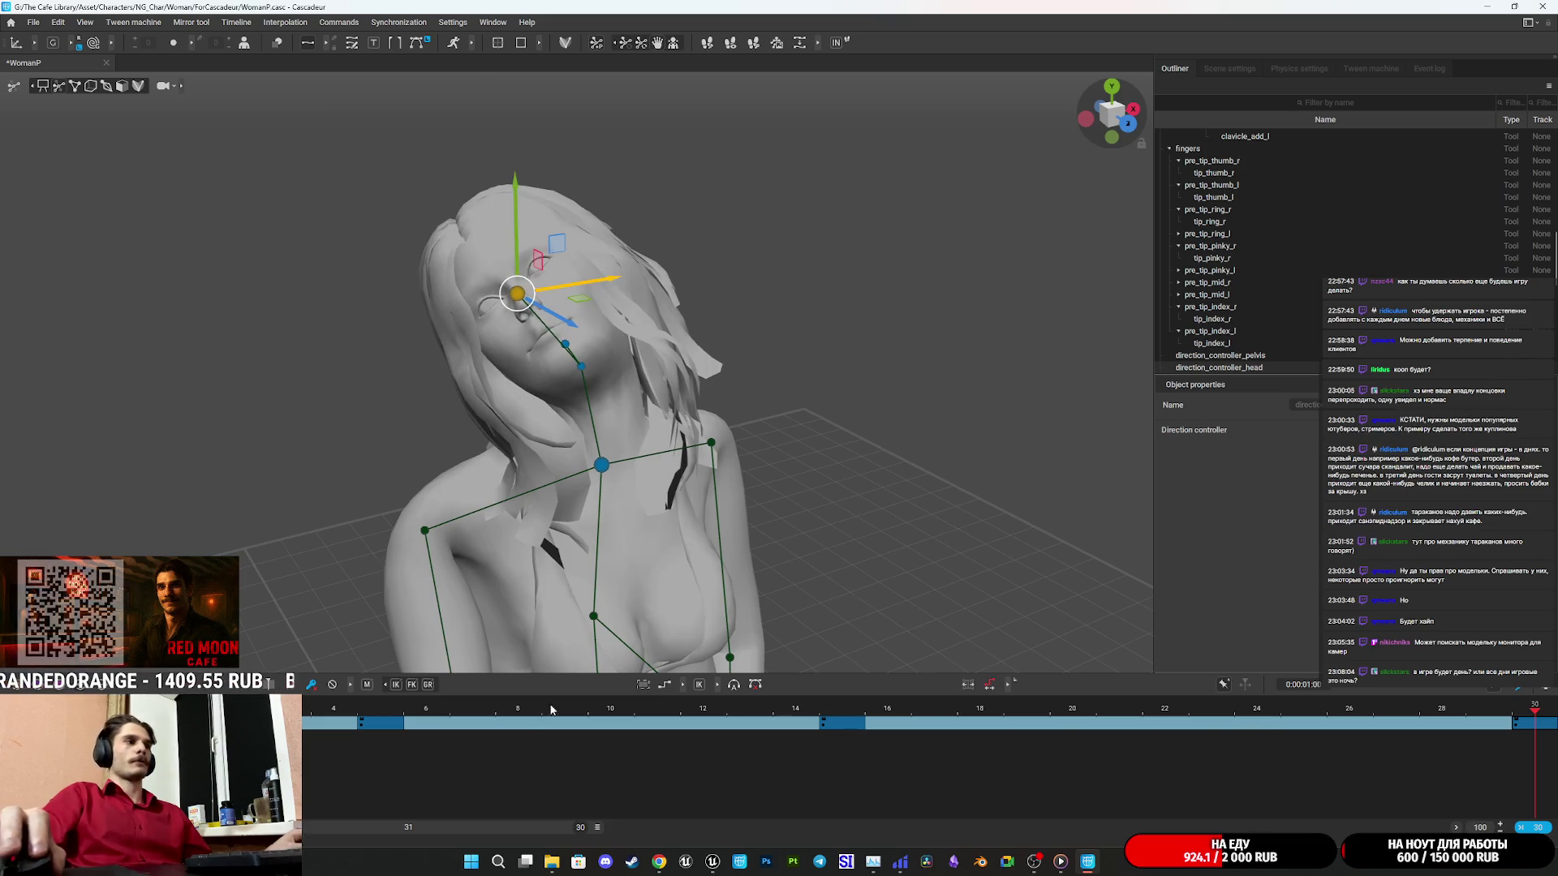
{"action": "key", "text": "space"}
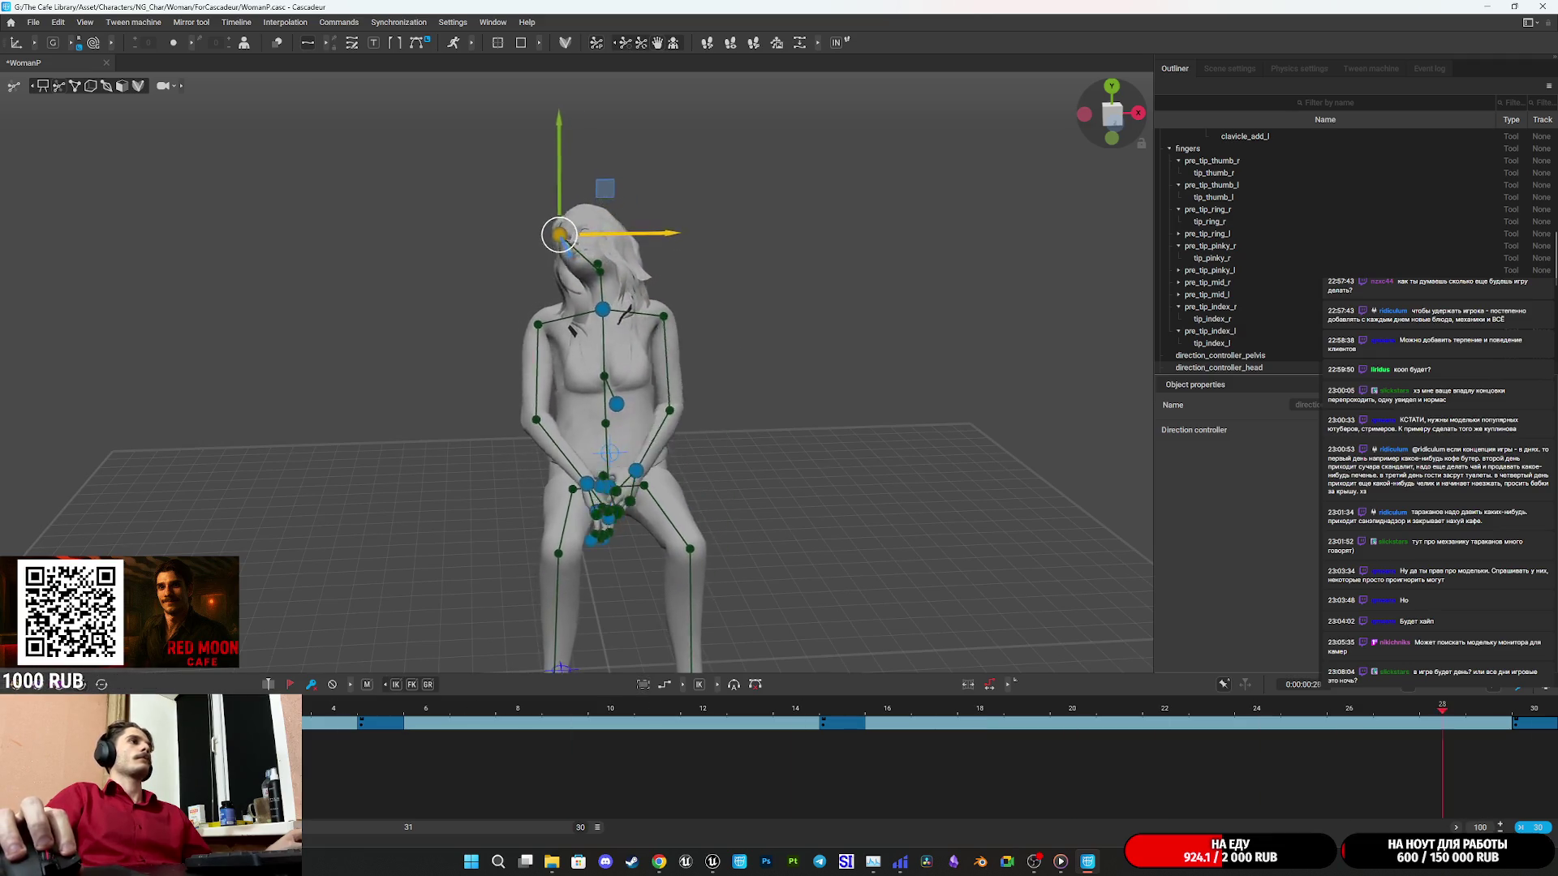
At frame 15, drag the head controller down to tilt the head, then play the animation.
{"action": "left_click", "coordinate": [726, 736]}
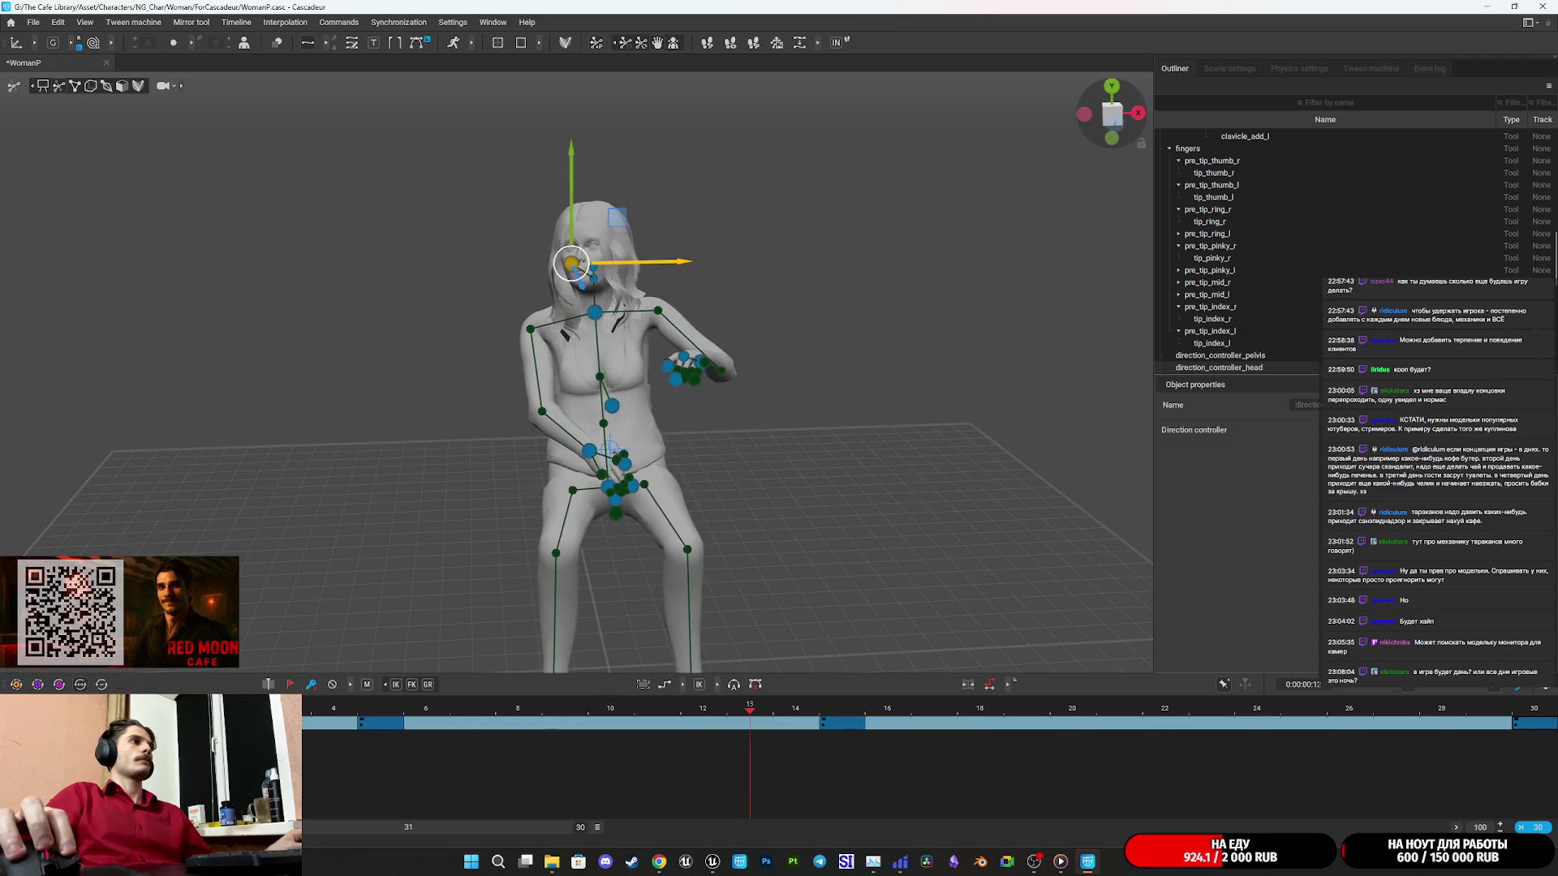
{"action": "left_click", "coordinate": [842, 714]}
{"action": "left_click_drag", "start_coordinate": [649, 340], "coordinate": [706, 451]}
{"action": "scroll", "coordinate": [706, 451], "scroll_direction": "up", "scroll_amount": 4}
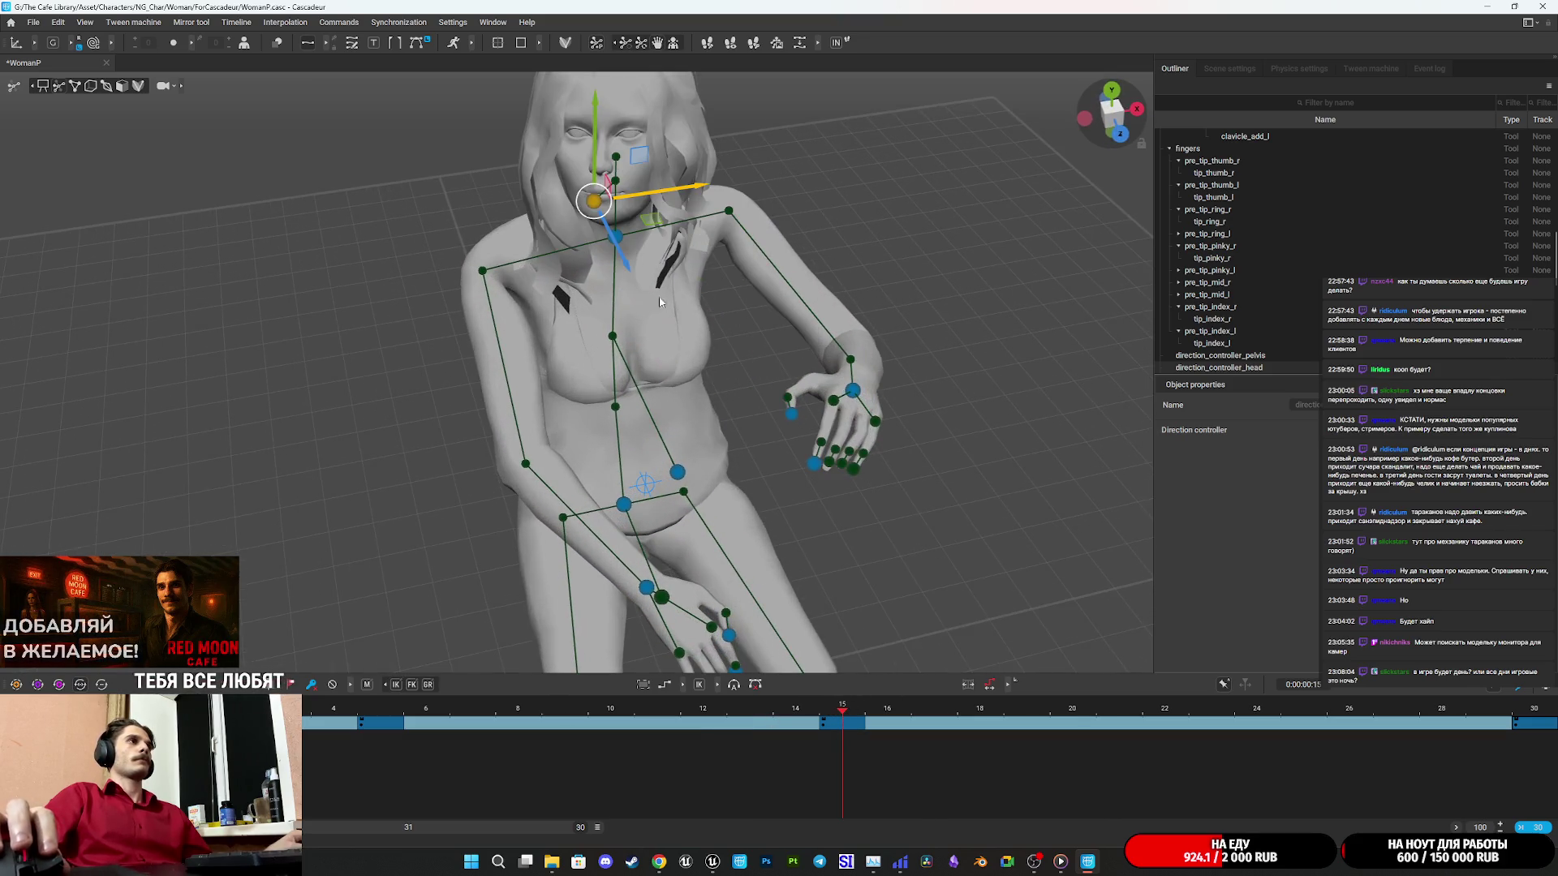
{"action": "mouse_move", "coordinate": [659, 301]}
{"action": "left_mouse_down"}
{"action": "mouse_move", "coordinate": [606, 261]}
{"action": "mouse_move", "coordinate": [636, 267]}
{"action": "mouse_move", "coordinate": [683, 375]}
{"action": "left_mouse_up"}
{"action": "left_click_drag", "start_coordinate": [649, 168], "coordinate": [651, 230]}
{"action": "key", "text": "space"}
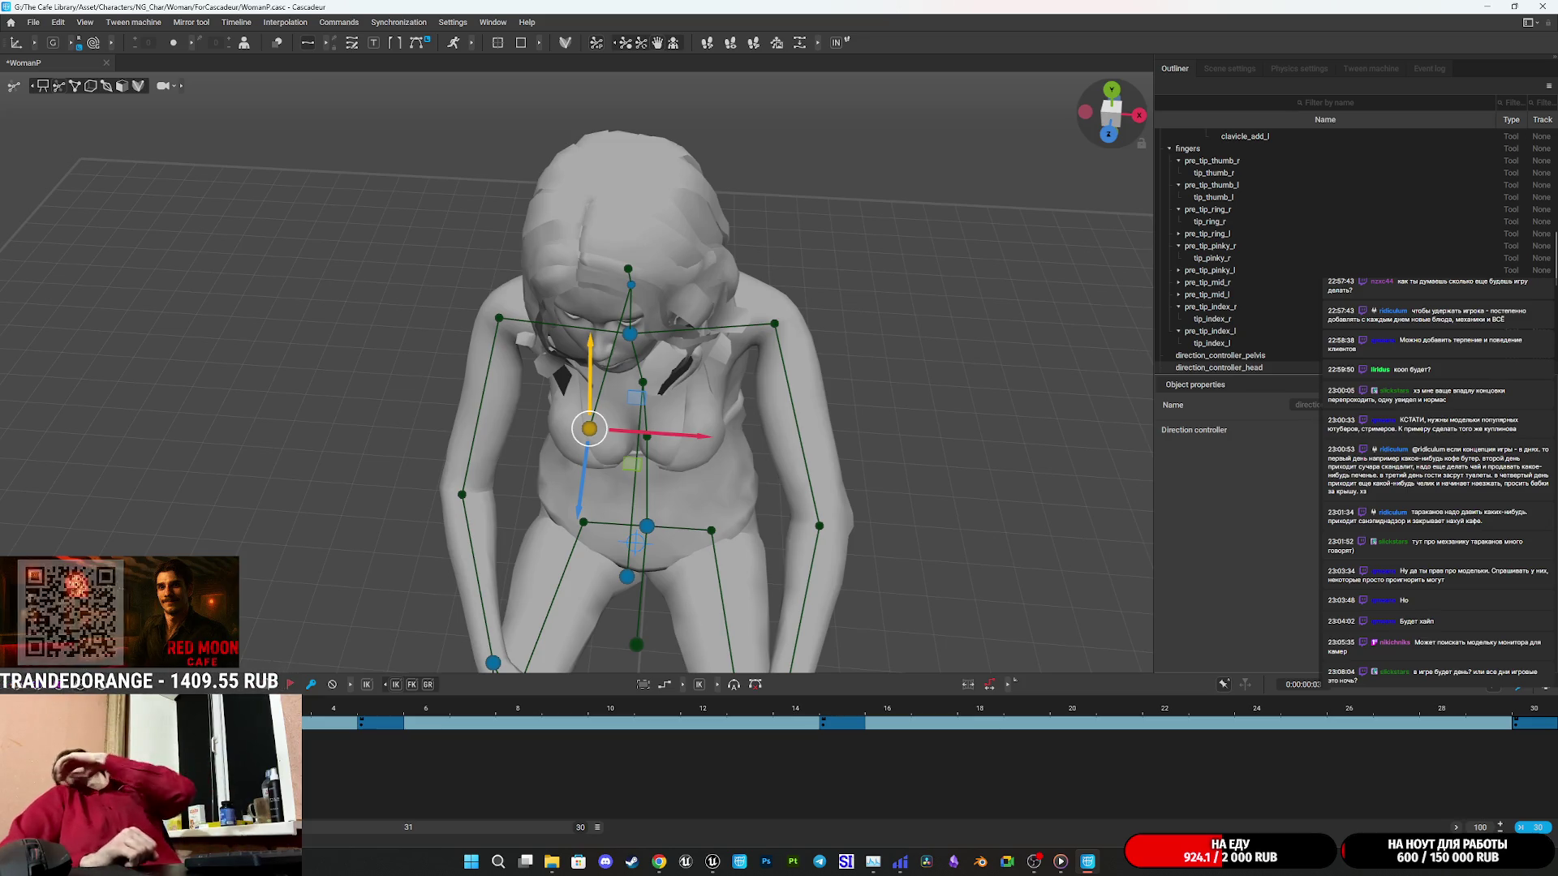
Check the keys at frames 15 and 30 by scrubbing and playing, then bring up the Twitch stream manager in Chrome.
{"action": "scroll", "coordinate": [479, 641], "scroll_direction": "up", "scroll_amount": 2}
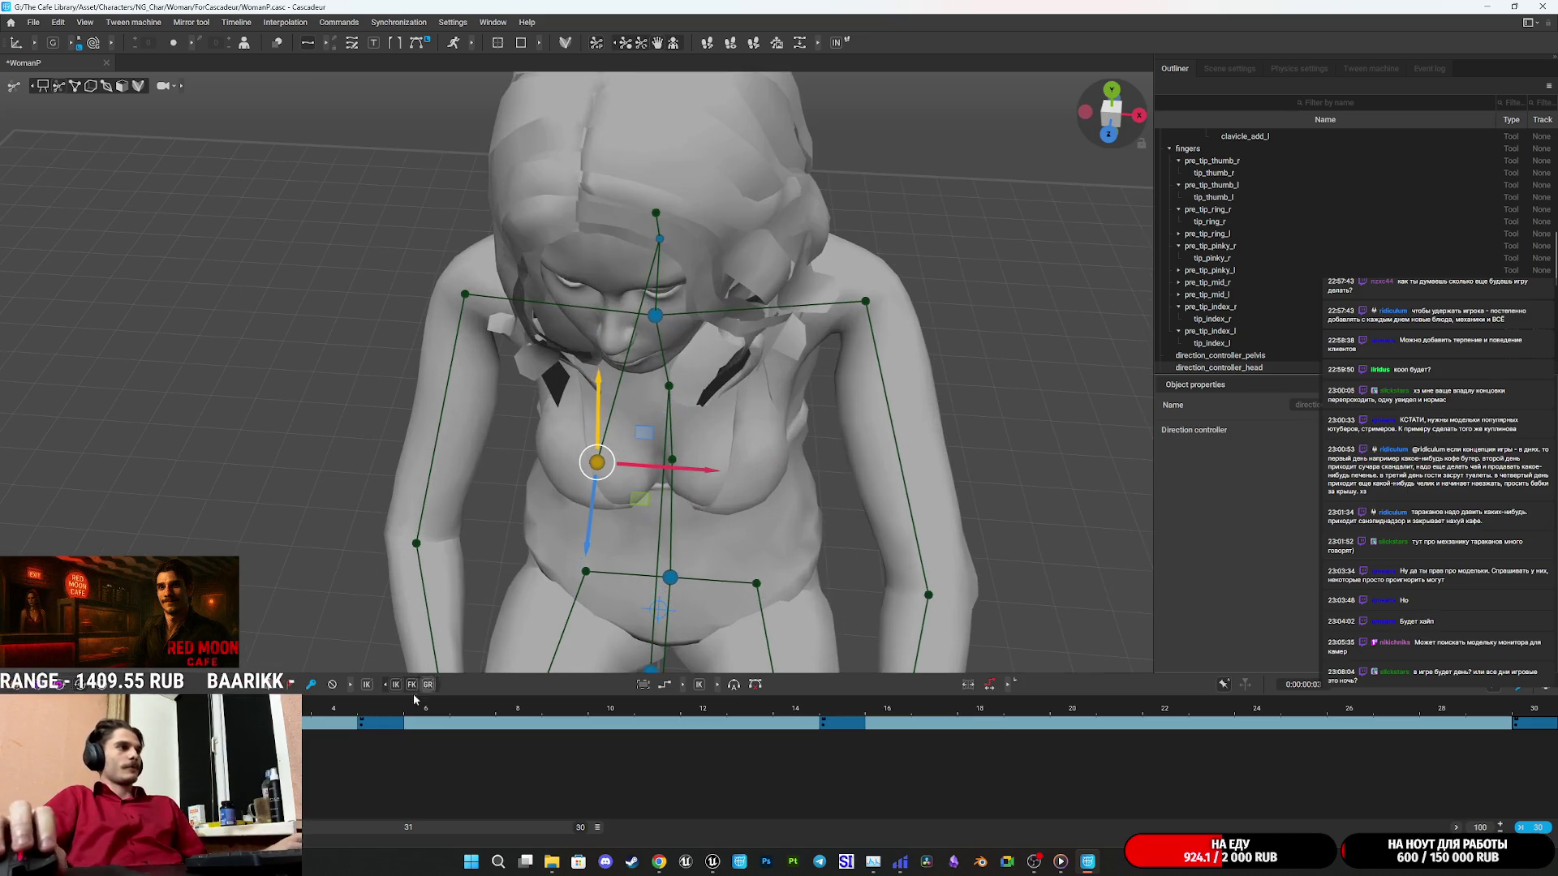
{"action": "left_click_drag", "start_coordinate": [455, 709], "coordinate": [565, 708]}
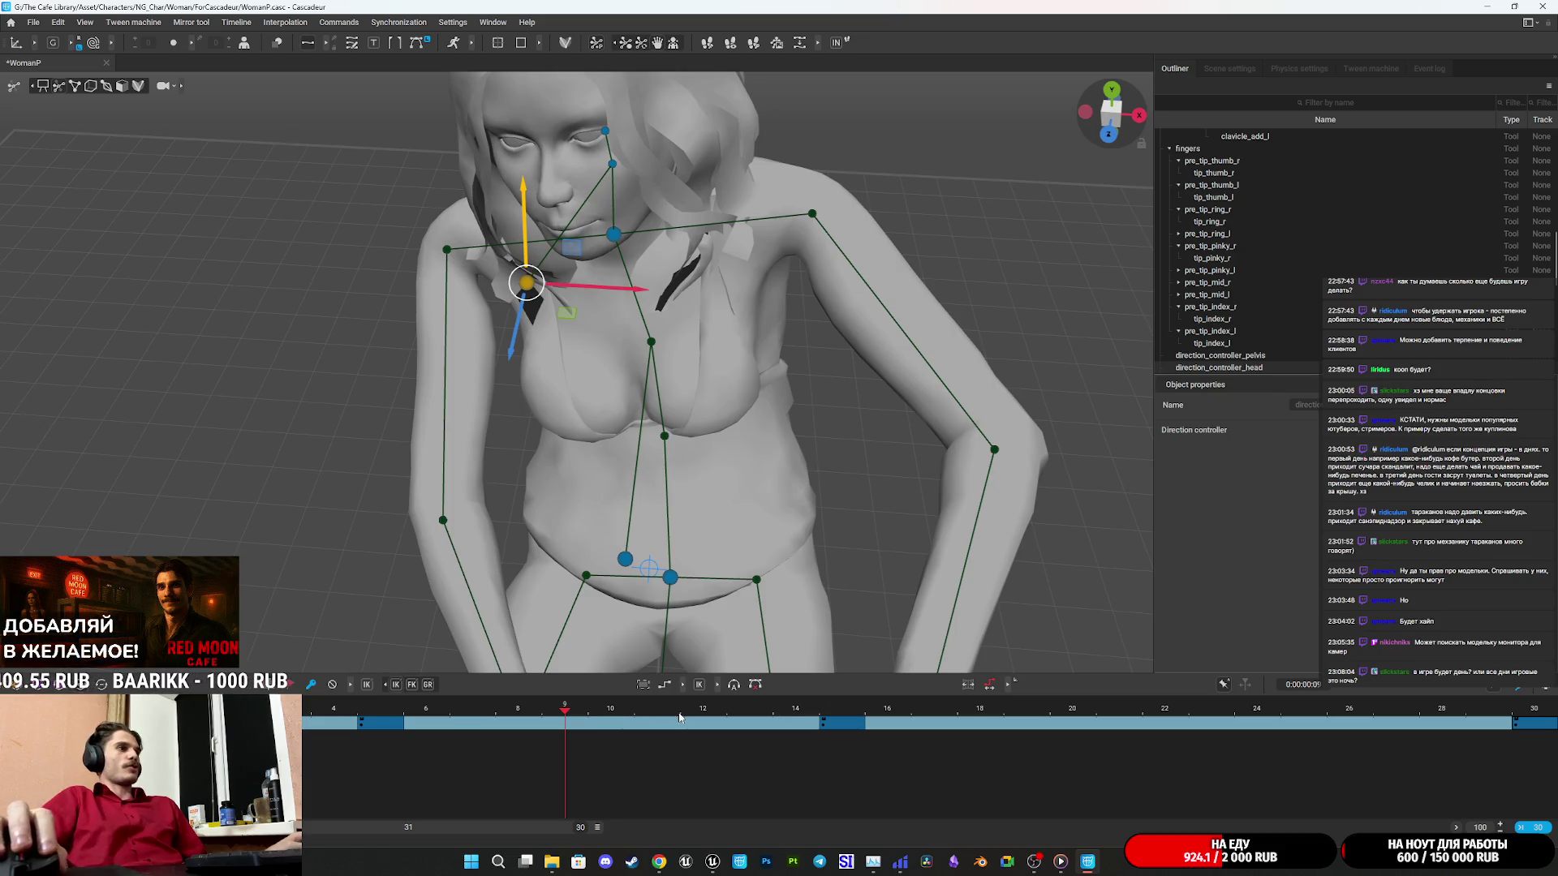
{"action": "left_click", "coordinate": [826, 710]}
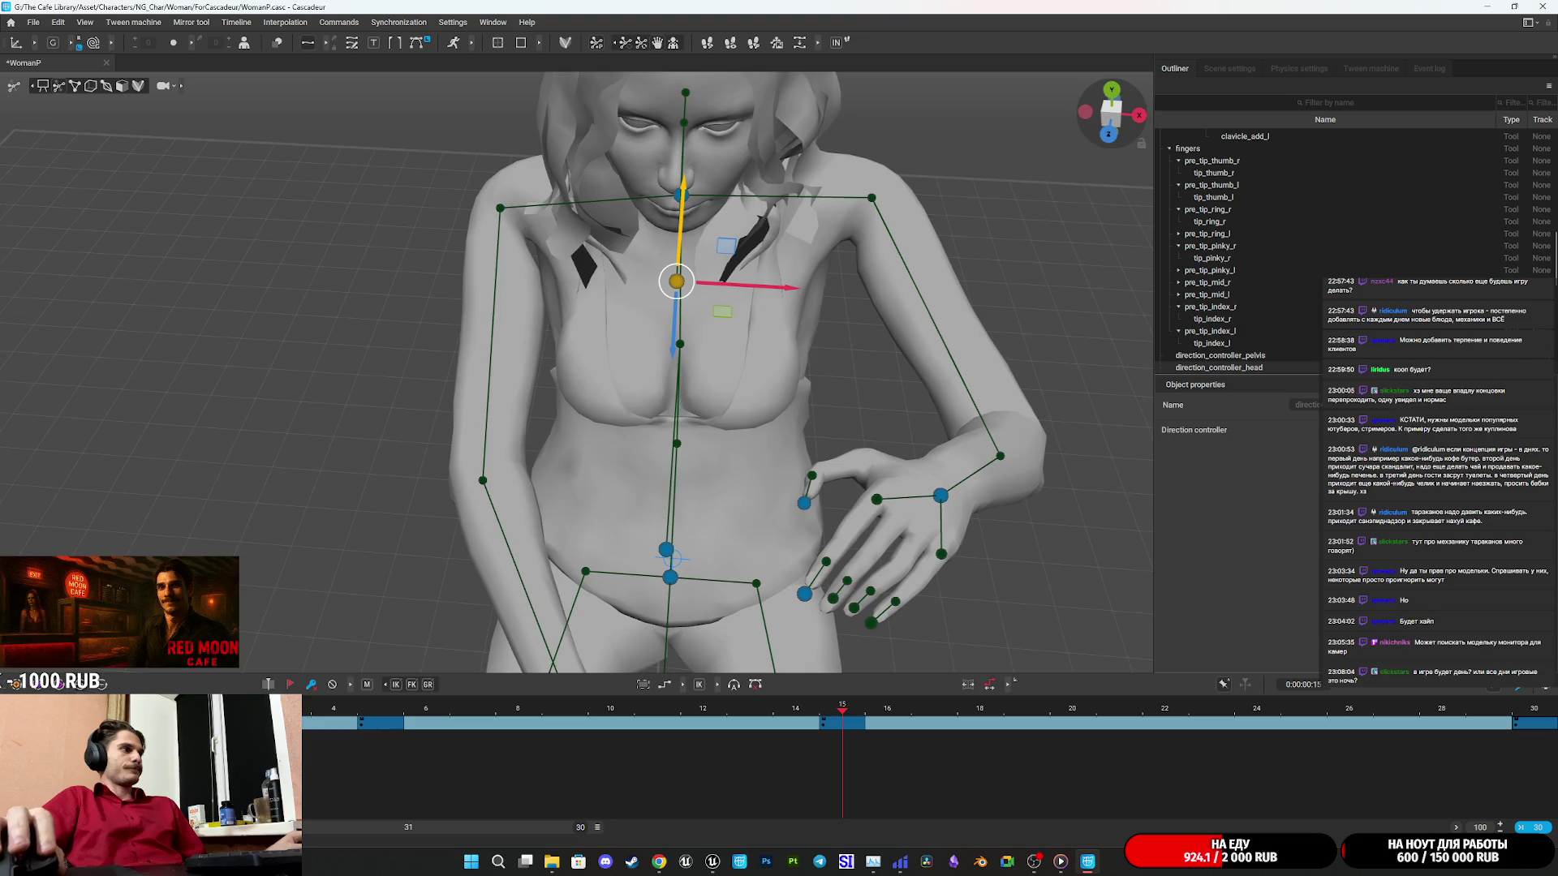
{"action": "left_click", "coordinate": [509, 762]}
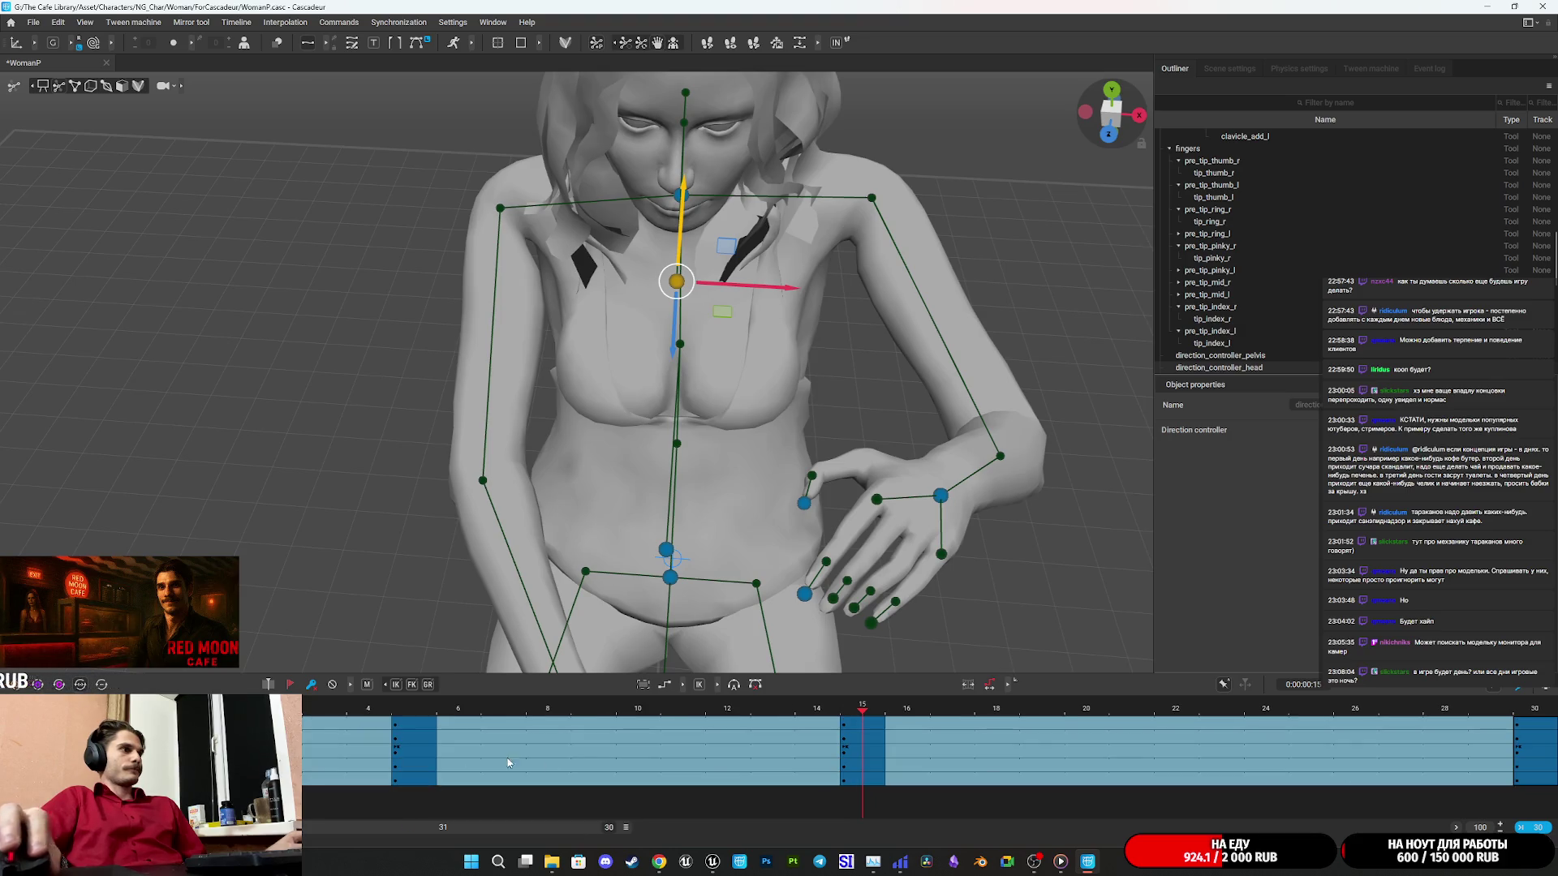
{"action": "left_click", "coordinate": [863, 739]}
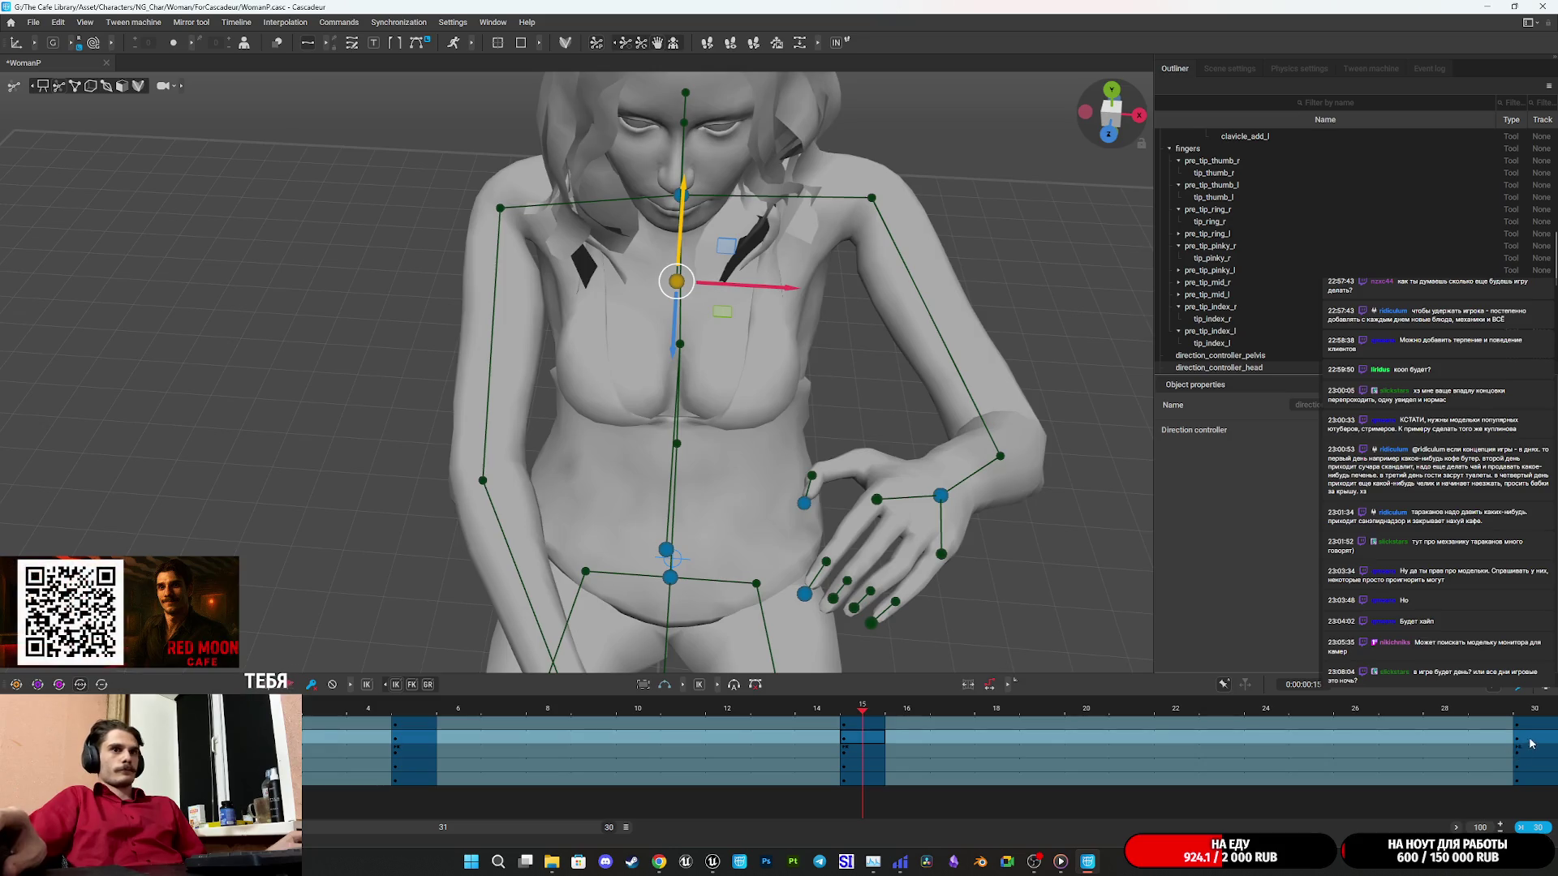
{"action": "left_click", "coordinate": [1532, 739]}
{"action": "mouse_move", "coordinate": [1478, 740]}
{"action": "left_mouse_down"}
{"action": "mouse_move", "coordinate": [415, 722]}
{"action": "mouse_move", "coordinate": [996, 718]}
{"action": "left_mouse_up"}
{"action": "scroll", "coordinate": [796, 440], "scroll_direction": "down", "scroll_amount": 5}
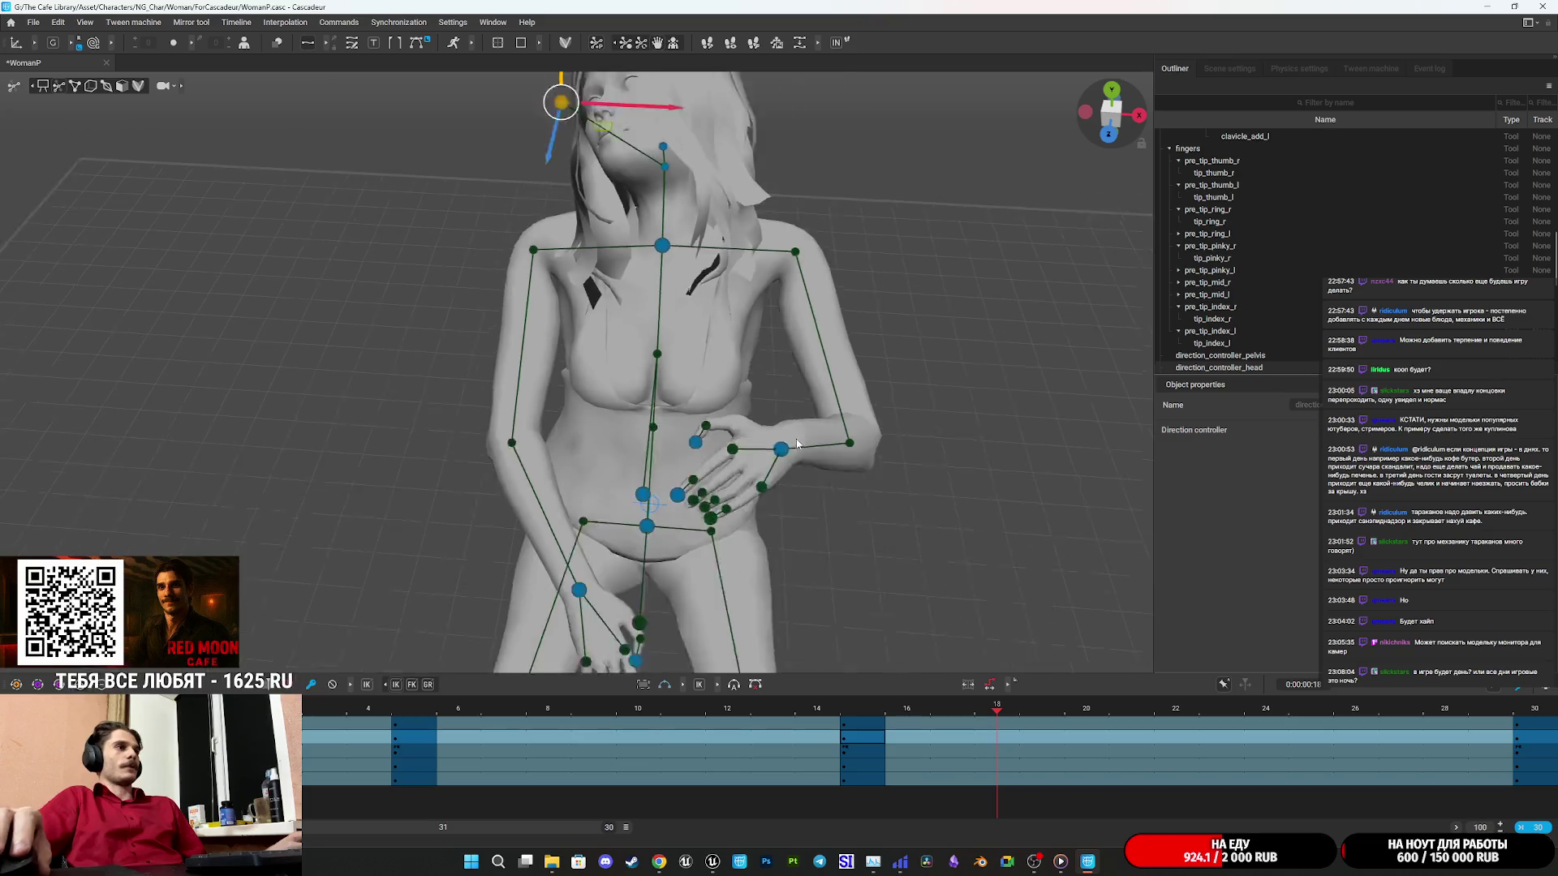
{"action": "key", "text": "space"}
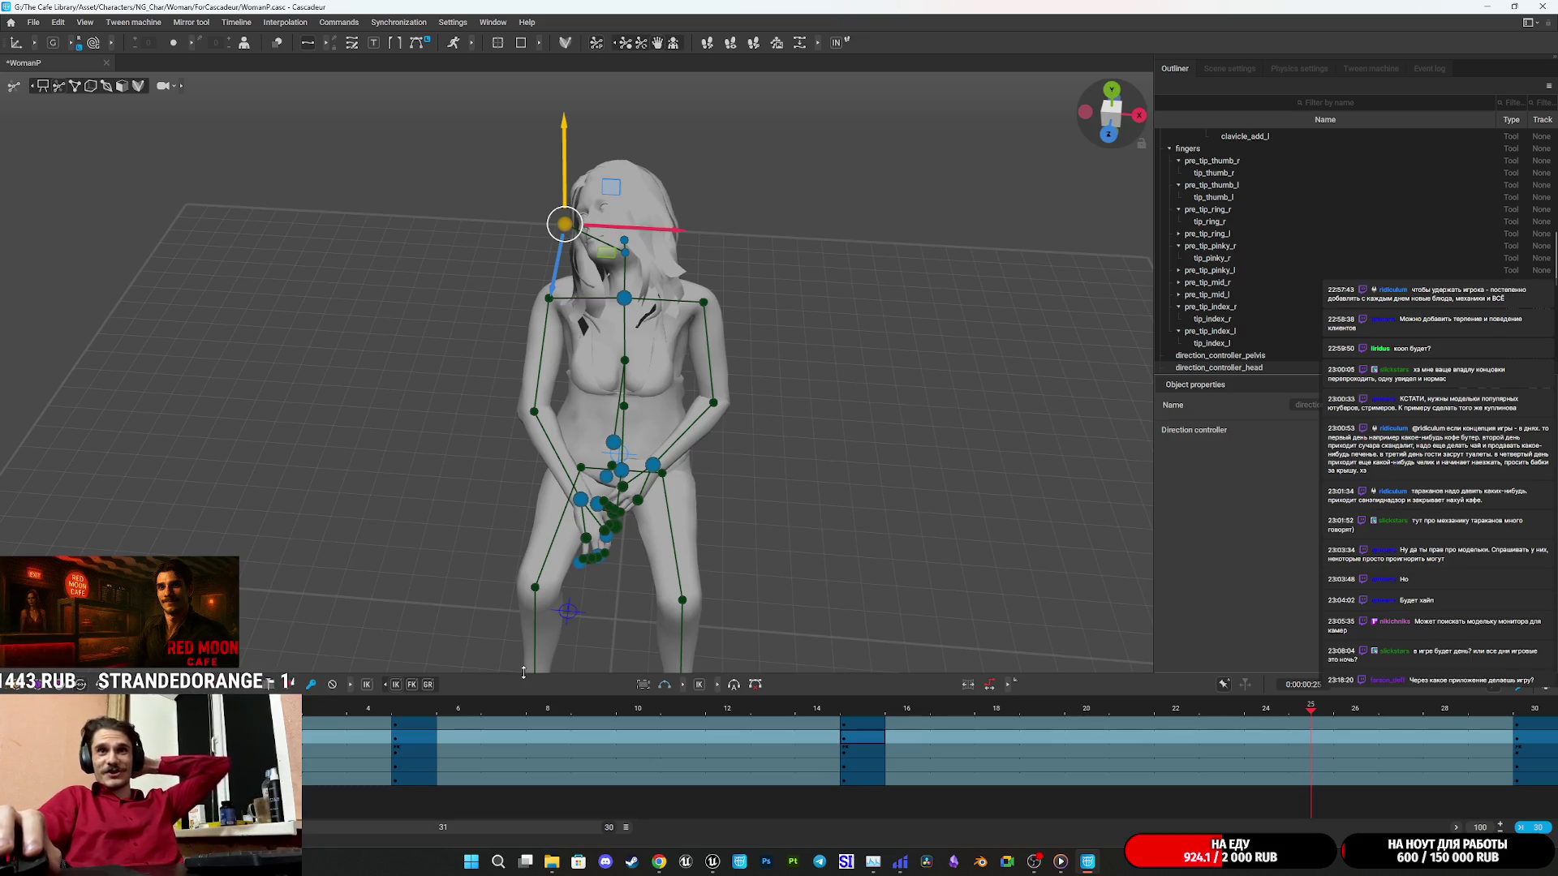
{"action": "left_click", "coordinate": [658, 862]}
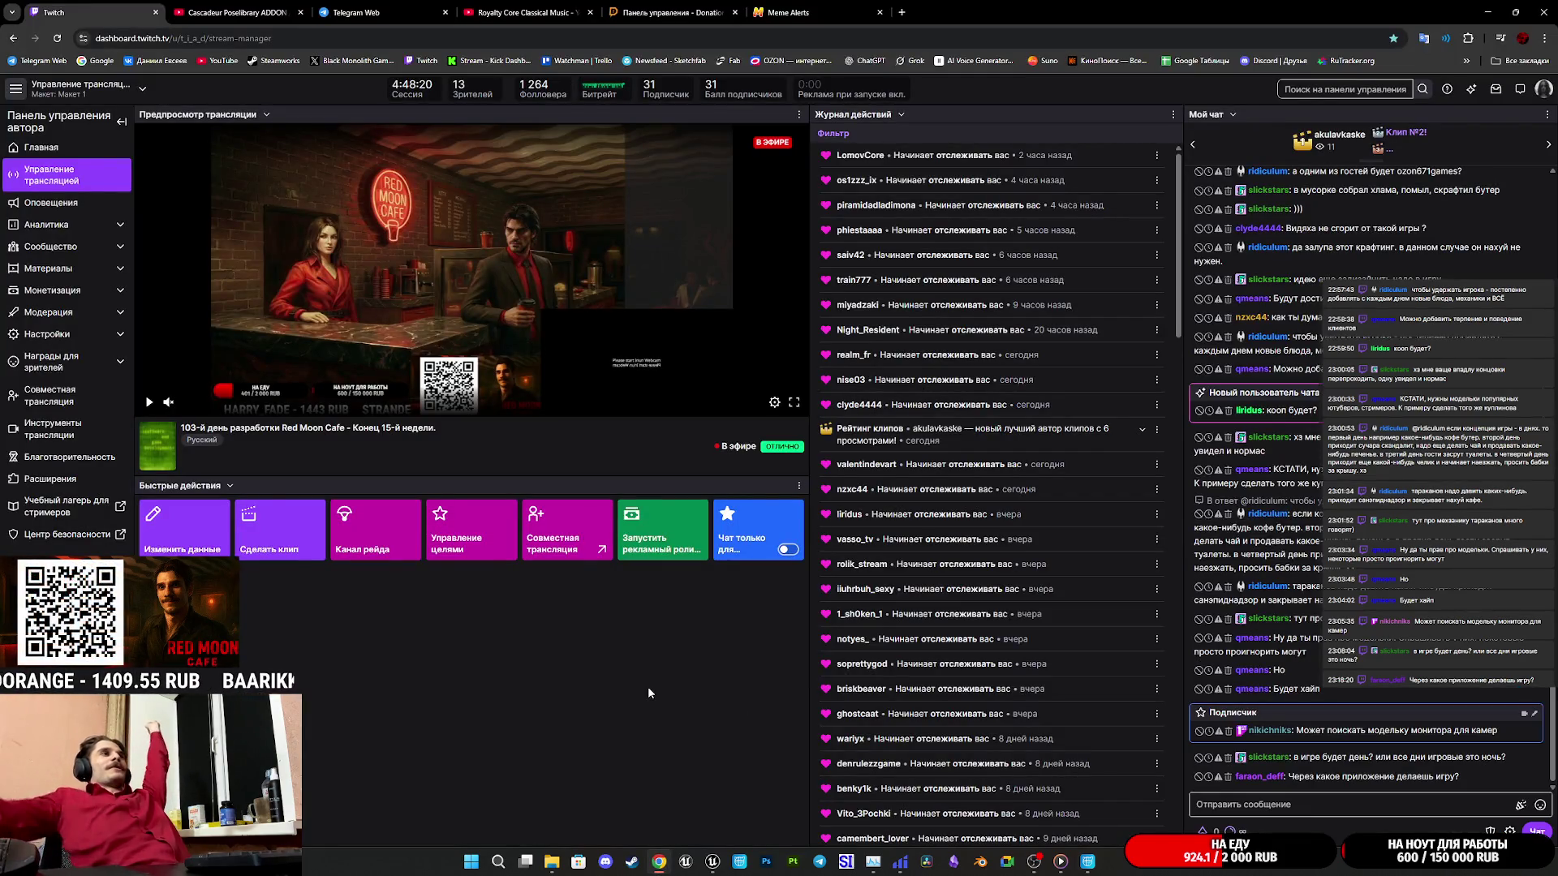
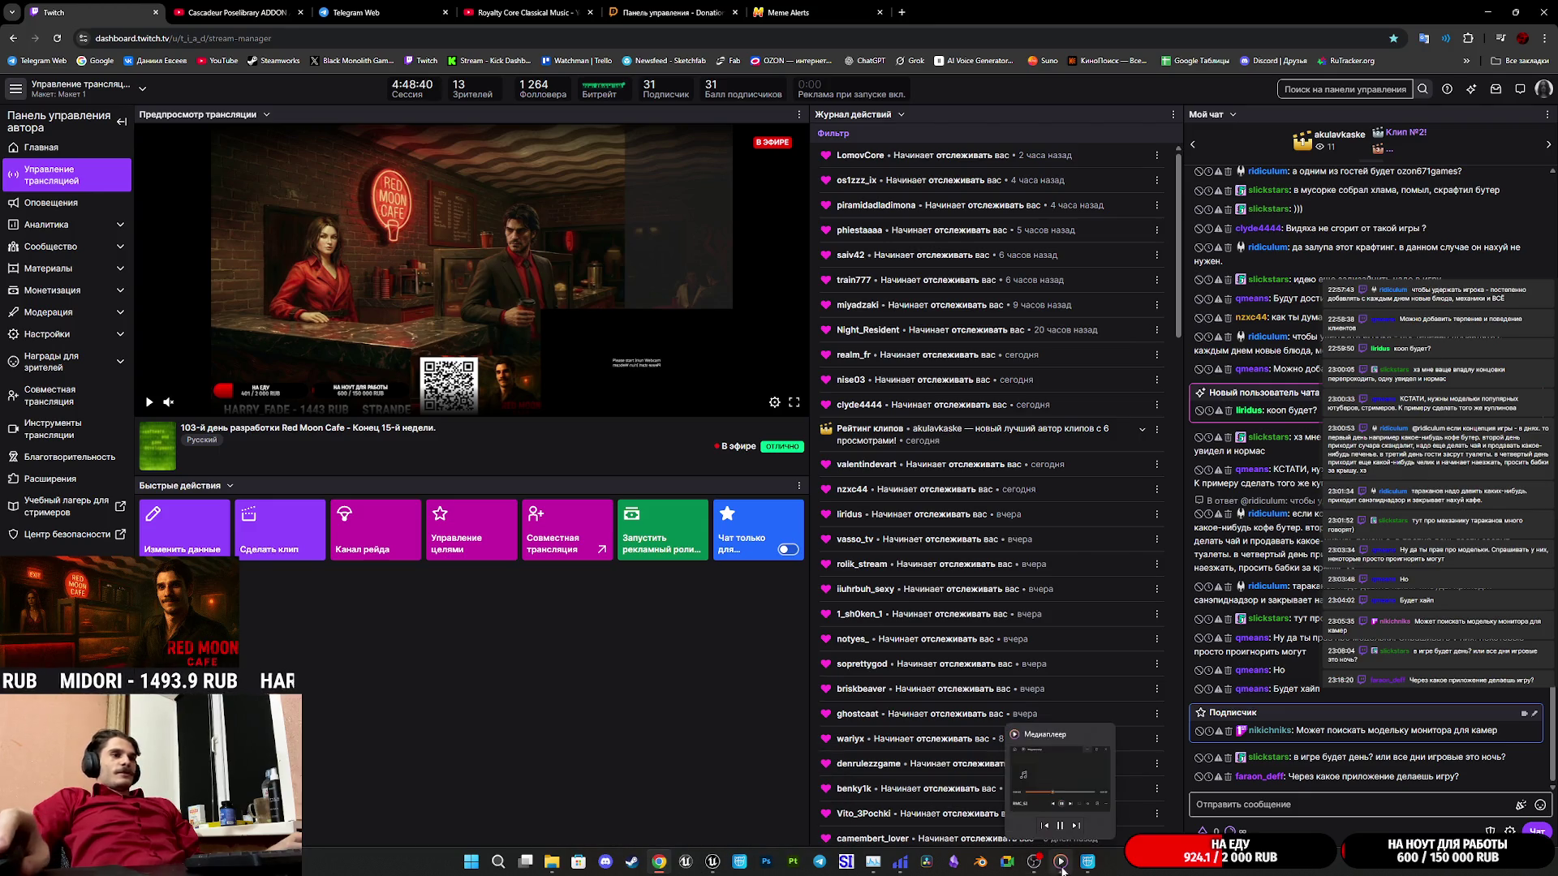
Switch from the Twitch dashboard to the Cascadeur scene with the WomanP rig.
{"action": "left_click", "coordinate": [1088, 864]}
{"action": "scroll", "coordinate": [753, 508], "scroll_direction": "up", "scroll_amount": 5}
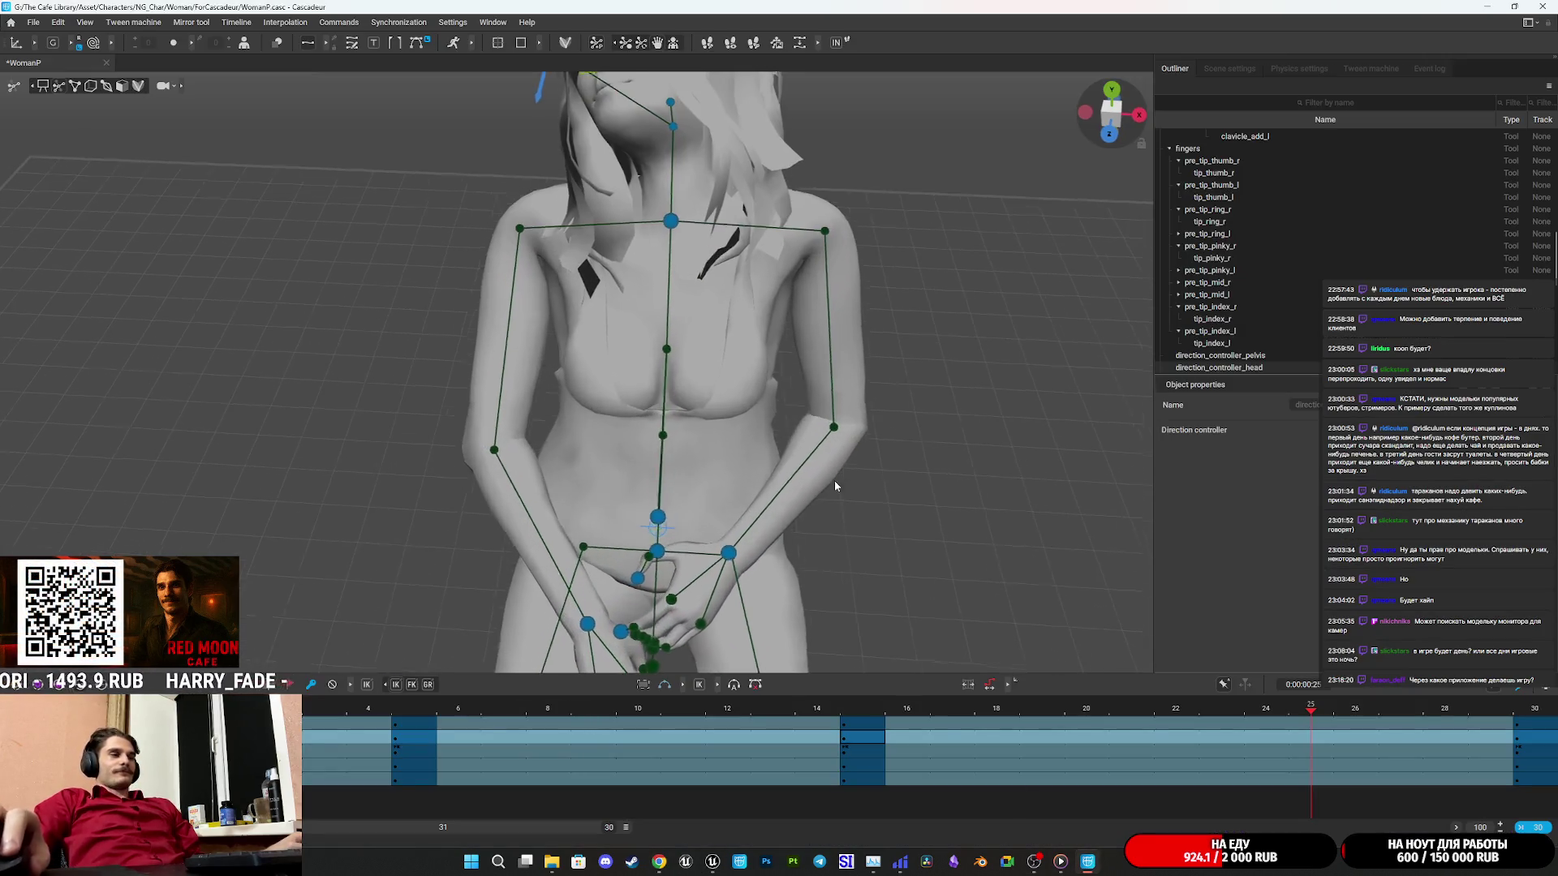
Play the animation, then reposition the left and right hand controllers at frame 15.
{"action": "left_click_drag", "start_coordinate": [912, 753], "coordinate": [400, 753]}
{"action": "key", "text": "space"}
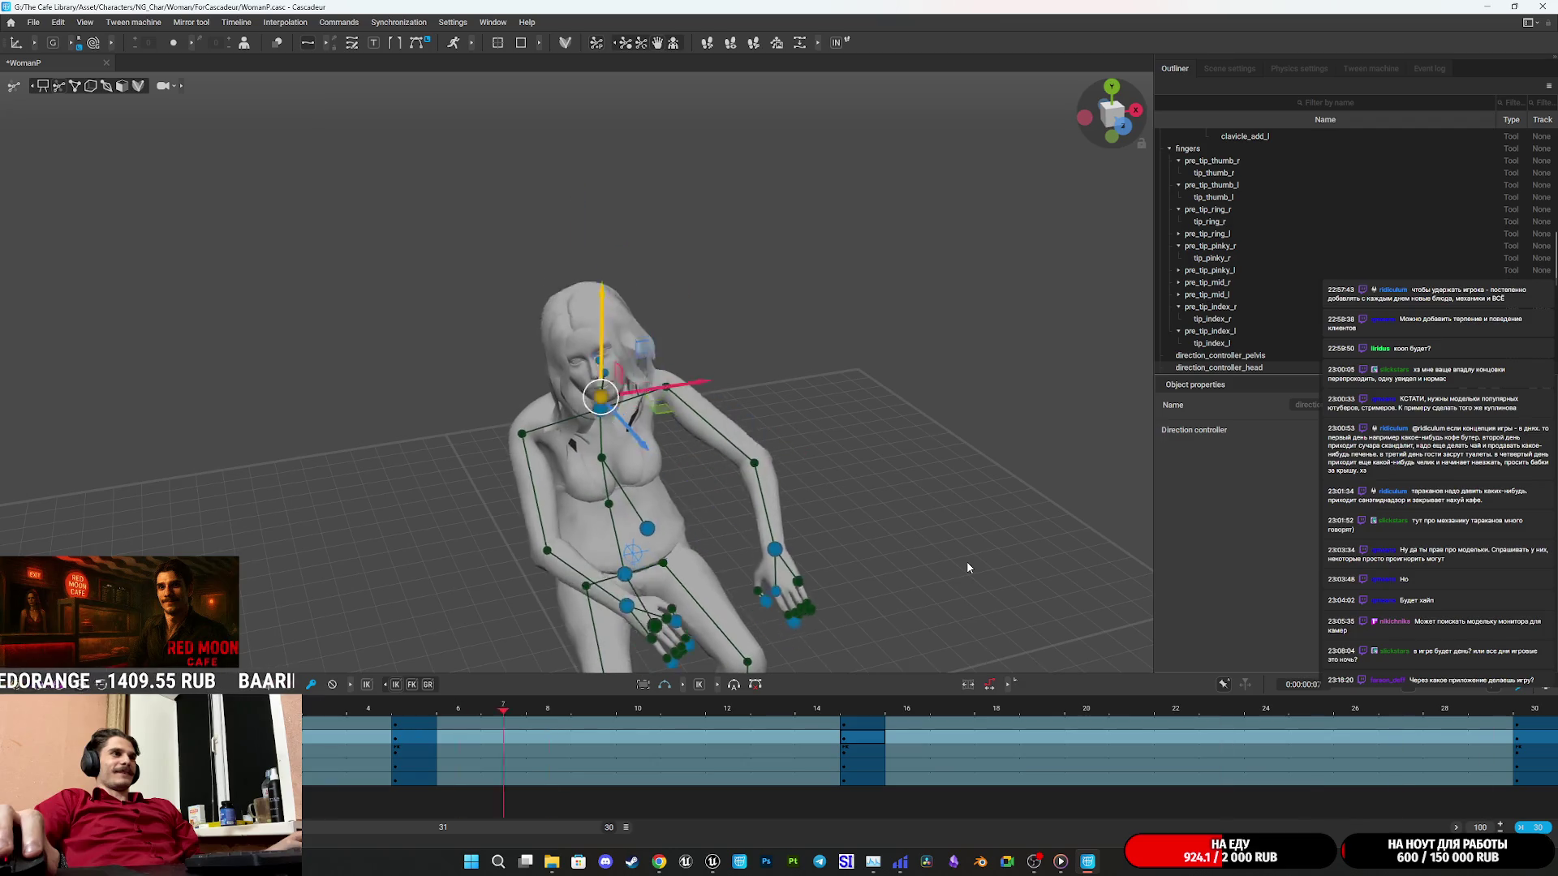
{"action": "left_click", "coordinate": [834, 612]}
{"action": "left_click", "coordinate": [598, 511]}
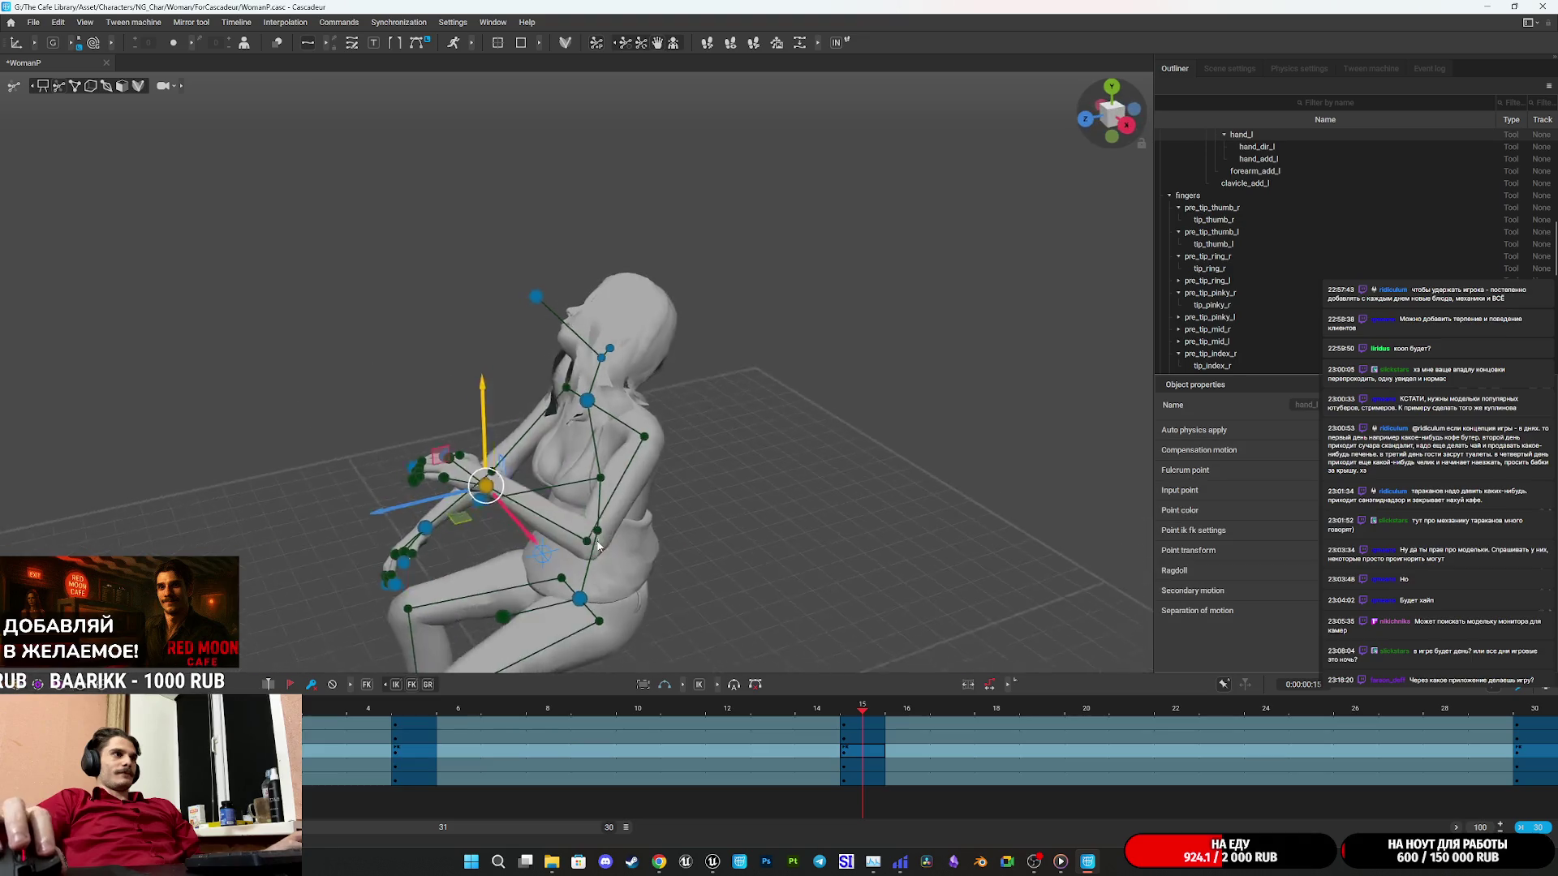
{"action": "mouse_move", "coordinate": [350, 485]}
{"action": "left_mouse_down"}
{"action": "mouse_move", "coordinate": [236, 487]}
{"action": "mouse_move", "coordinate": [443, 484]}
{"action": "left_mouse_up"}
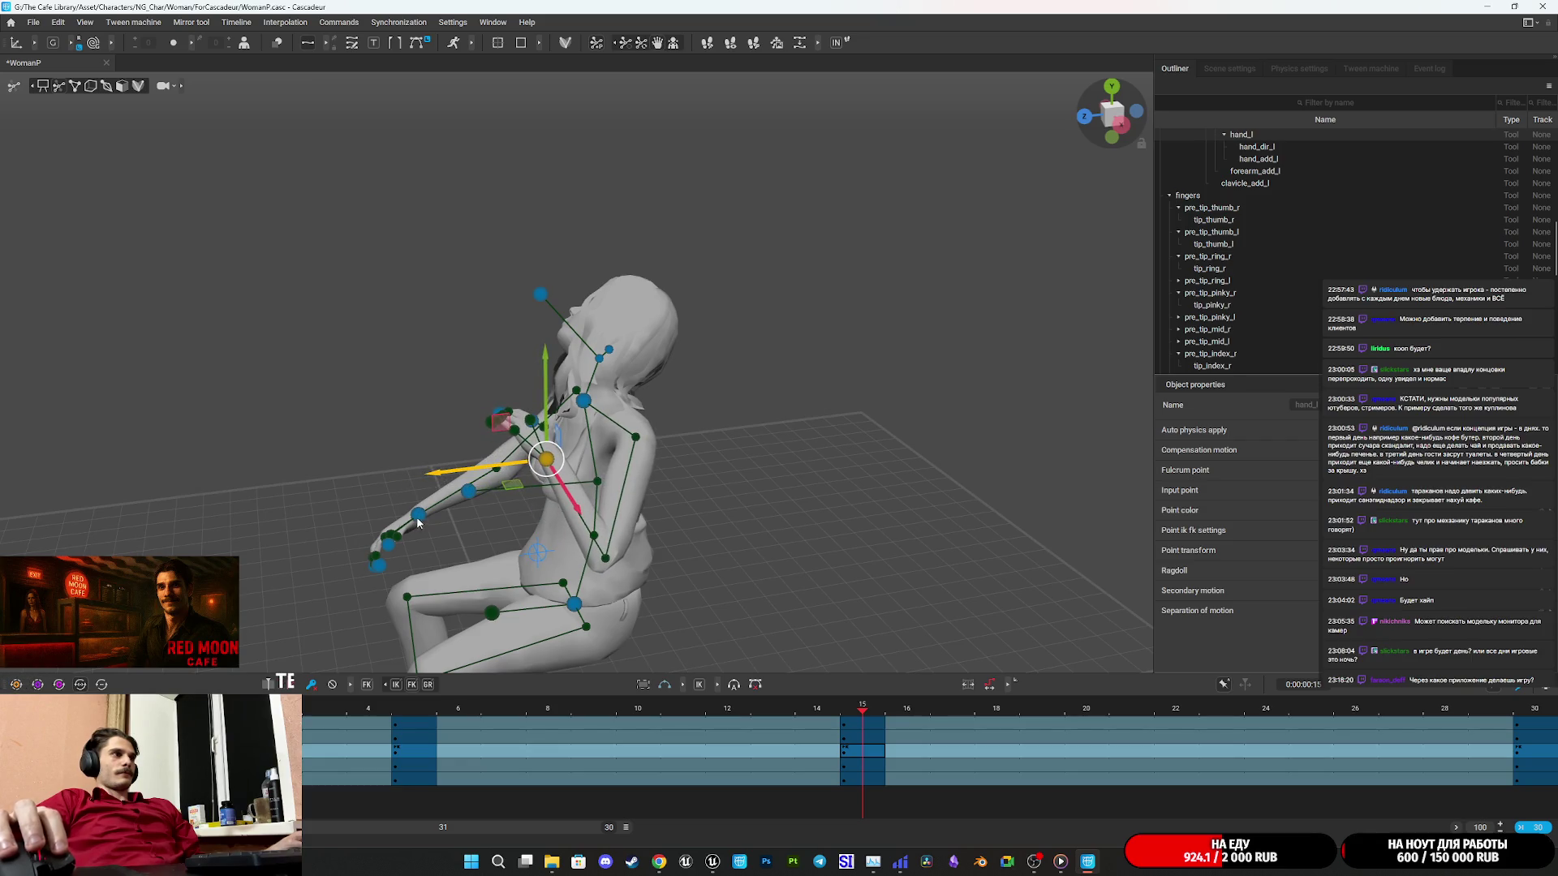
{"action": "left_click", "coordinate": [417, 523]}
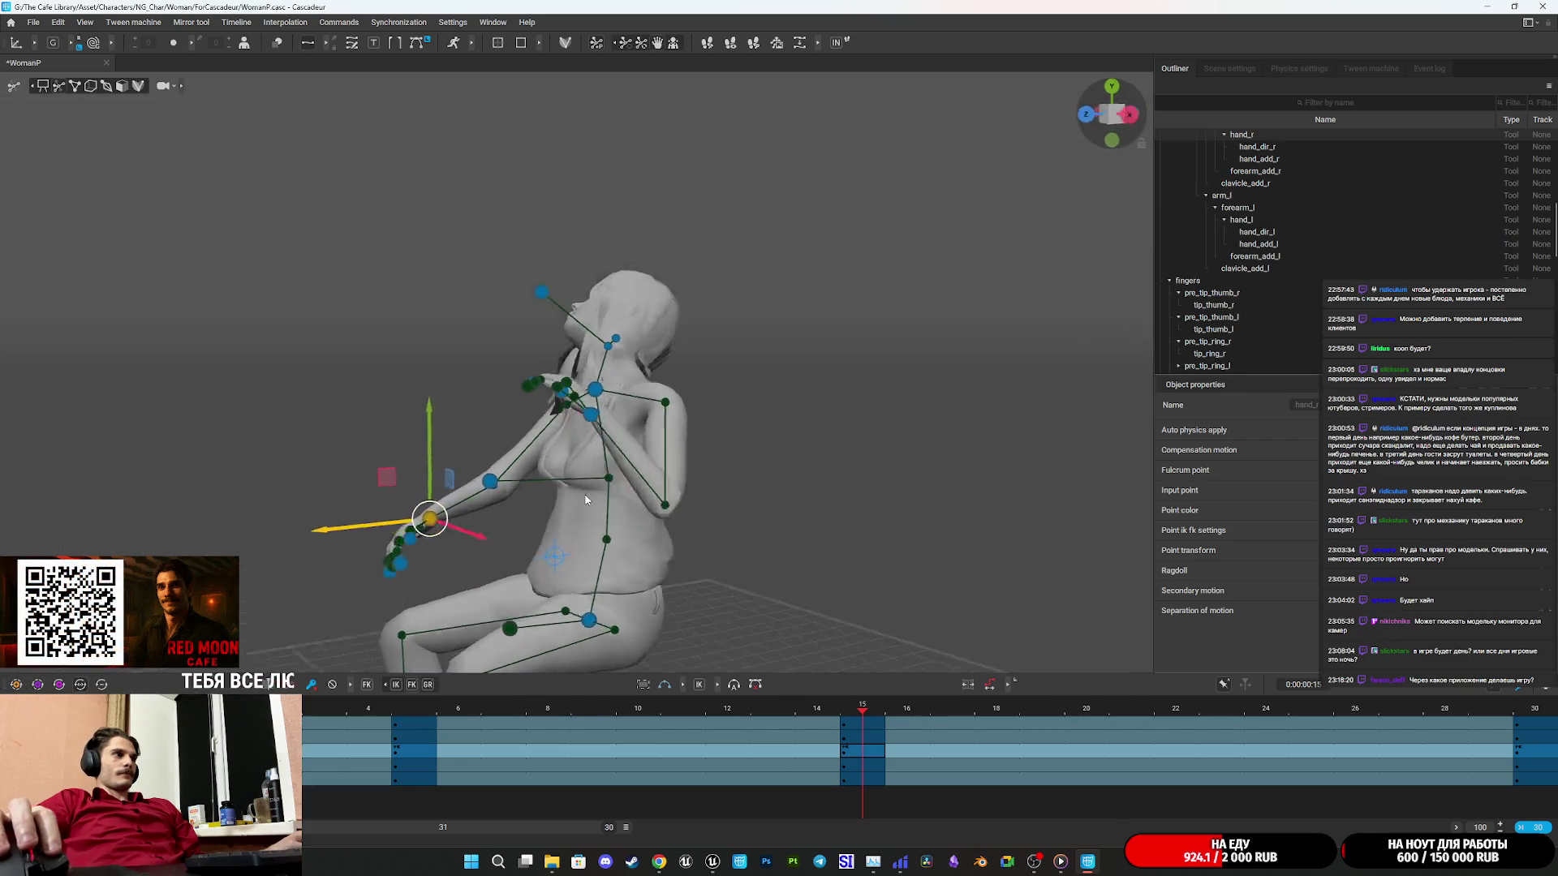
{"action": "left_click_drag", "start_coordinate": [585, 499], "coordinate": [513, 491]}
{"action": "mouse_move", "coordinate": [384, 517]}
{"action": "left_mouse_down"}
{"action": "mouse_move", "coordinate": [447, 513]}
{"action": "mouse_move", "coordinate": [785, 587]}
{"action": "left_mouse_up"}
Raise the head controller at frame 15, preview playback, and widen the timeline past frame 50.
{"action": "left_click_drag", "start_coordinate": [469, 712], "coordinate": [595, 692]}
{"action": "key", "text": "space"}
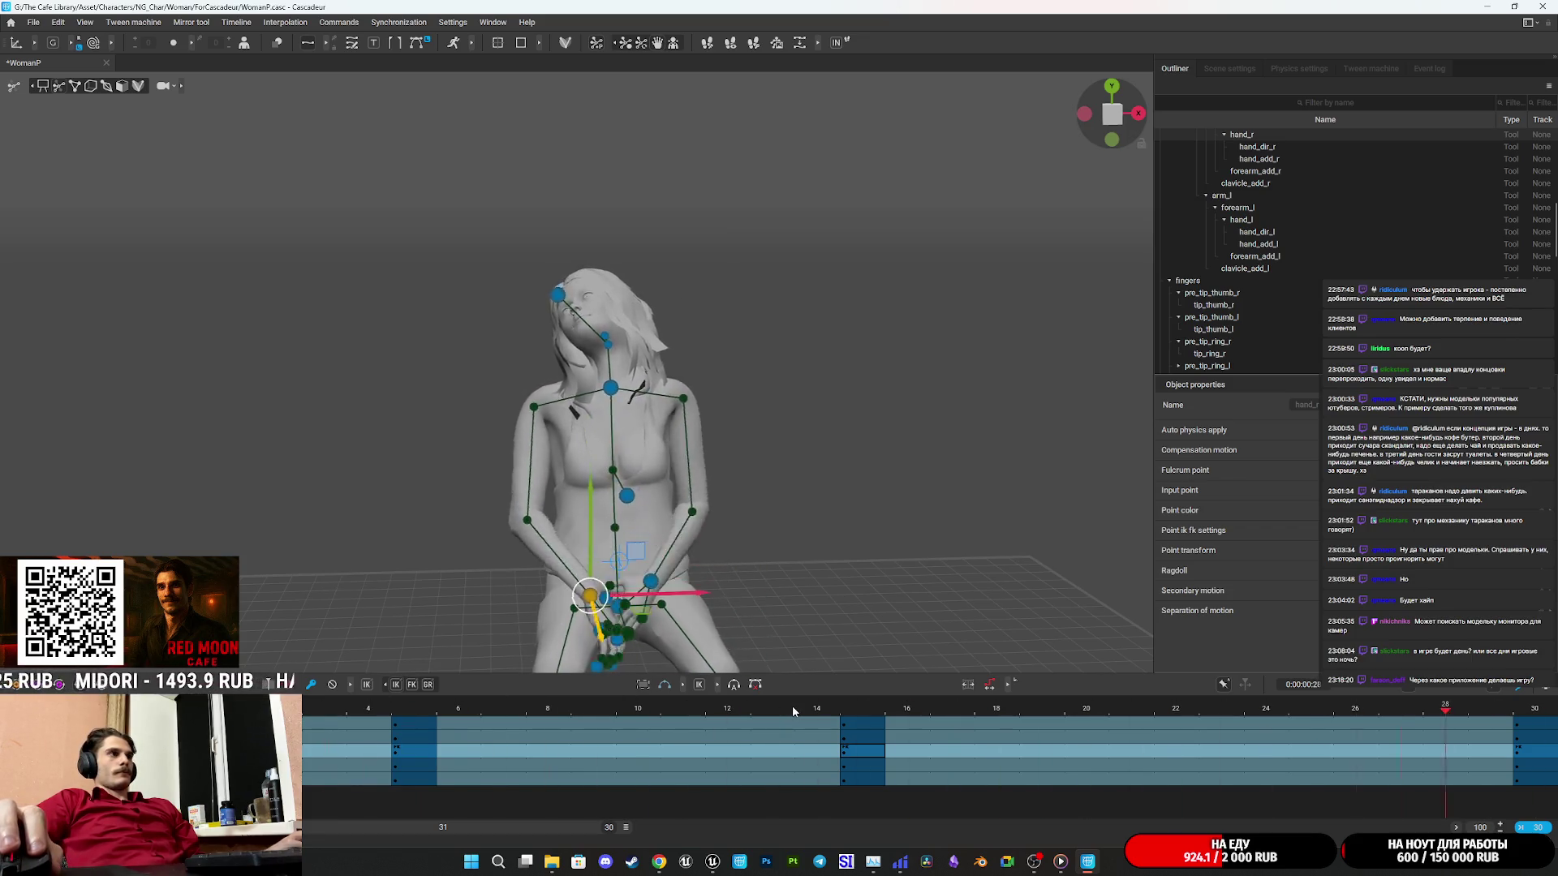
{"action": "left_click_drag", "start_coordinate": [793, 711], "coordinate": [865, 711]}
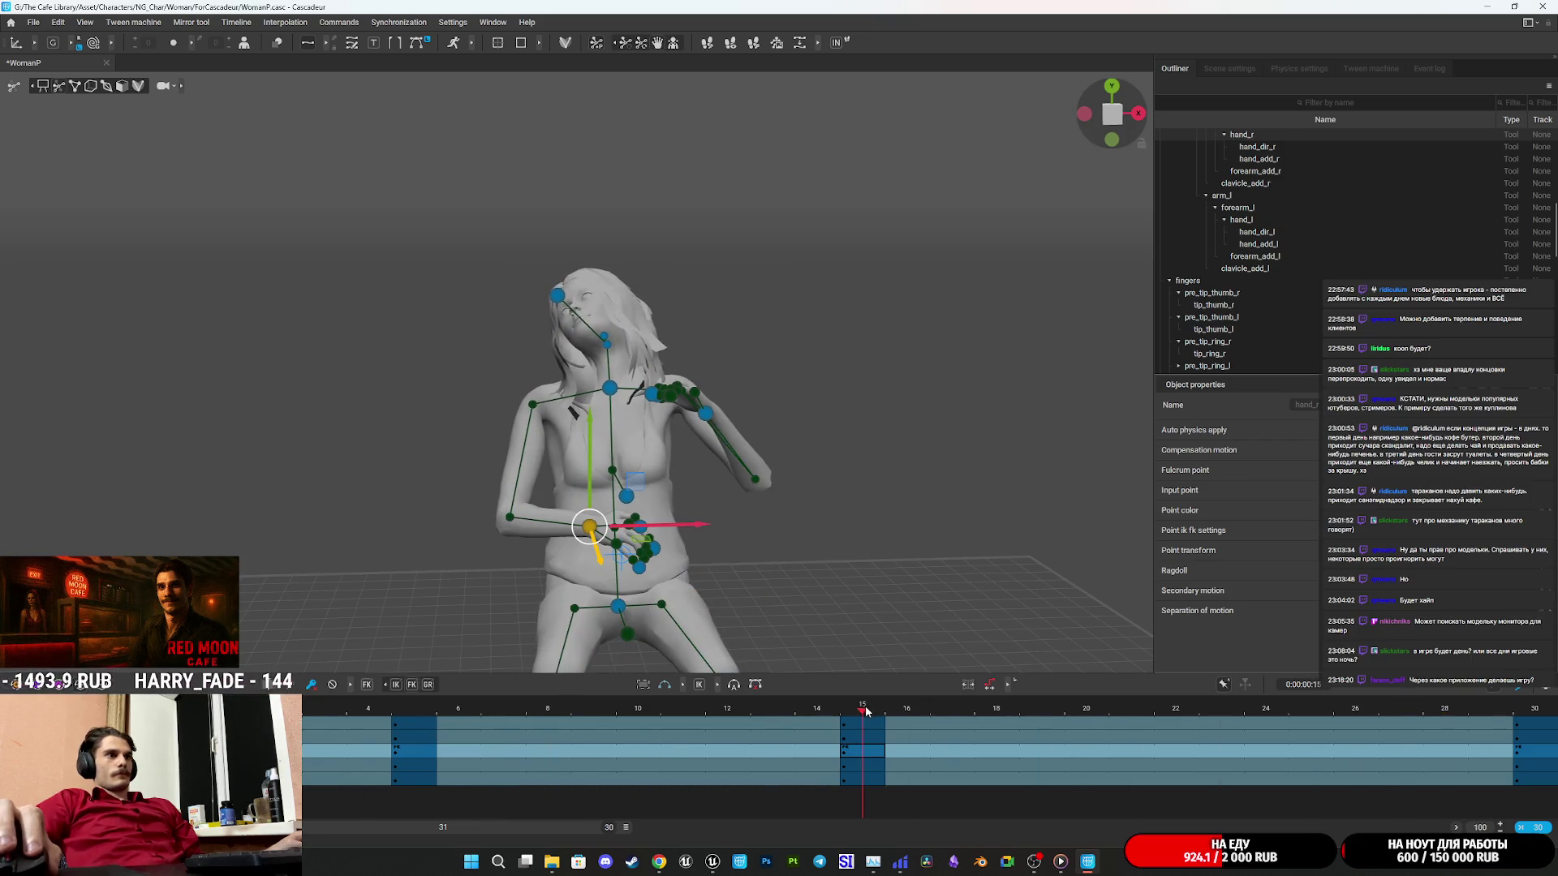
{"action": "left_click", "coordinate": [556, 300]}
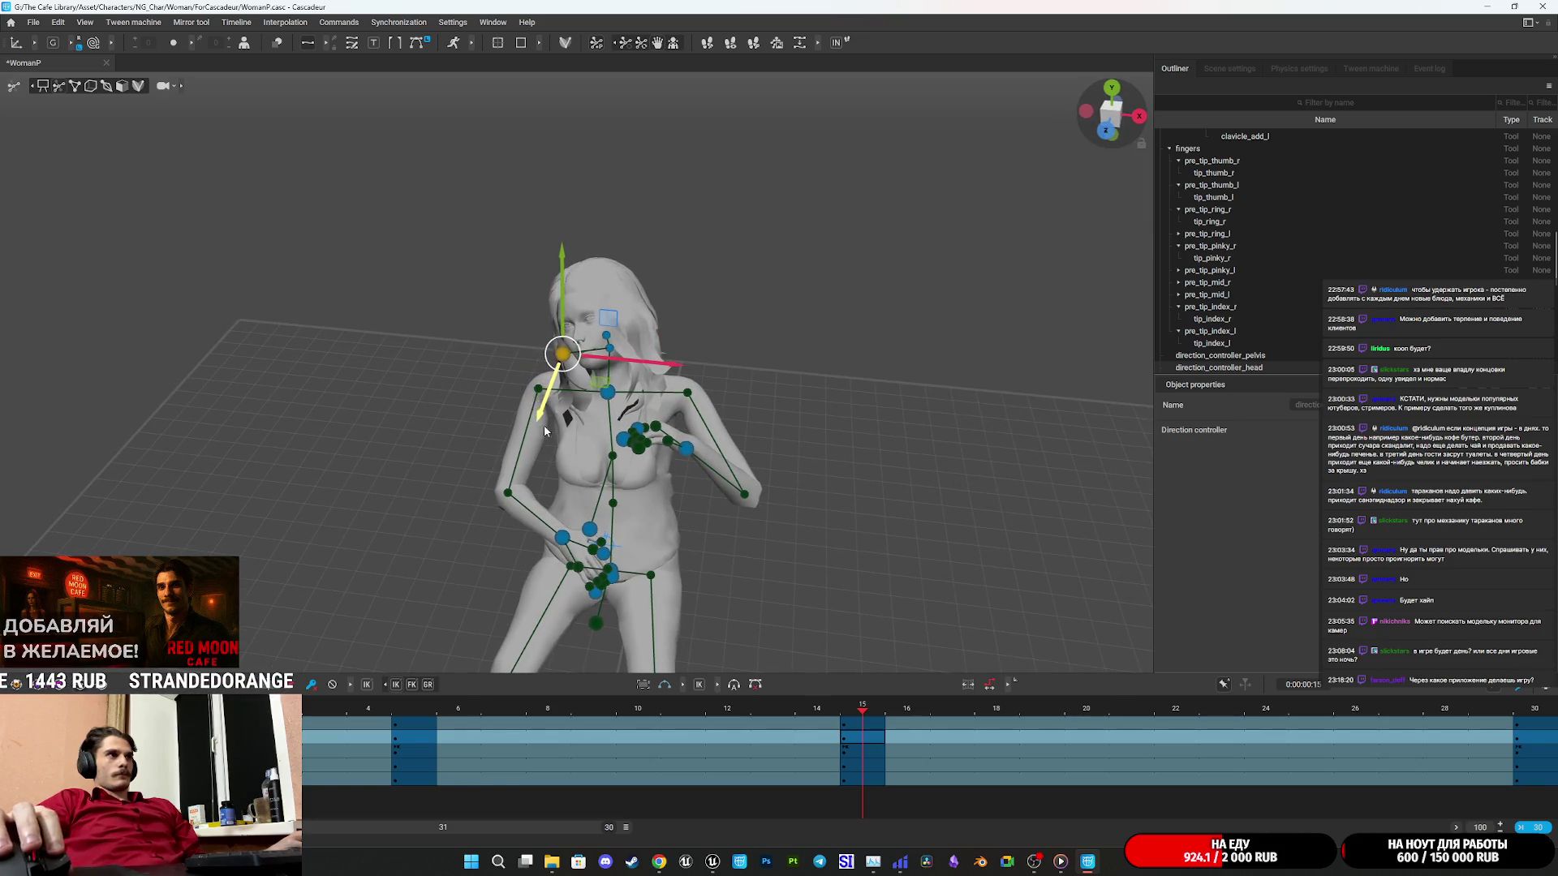
{"action": "key", "text": "space"}
{"action": "key", "text": "space"}
{"action": "left_click_drag", "start_coordinate": [411, 709], "coordinate": [846, 711]}
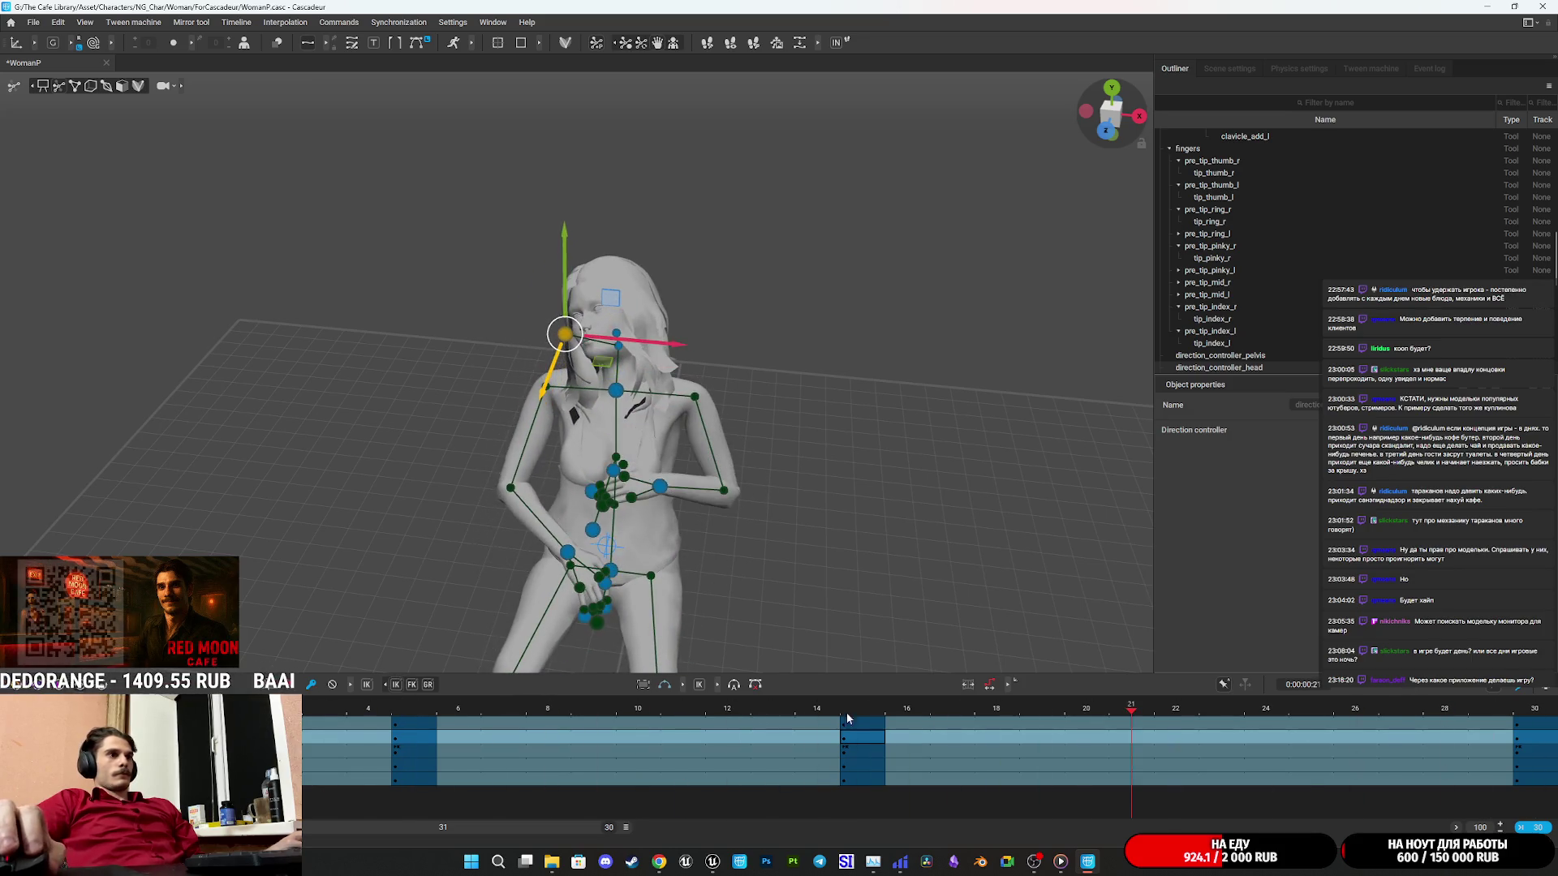
{"action": "left_click_drag", "start_coordinate": [563, 280], "coordinate": [559, 261]}
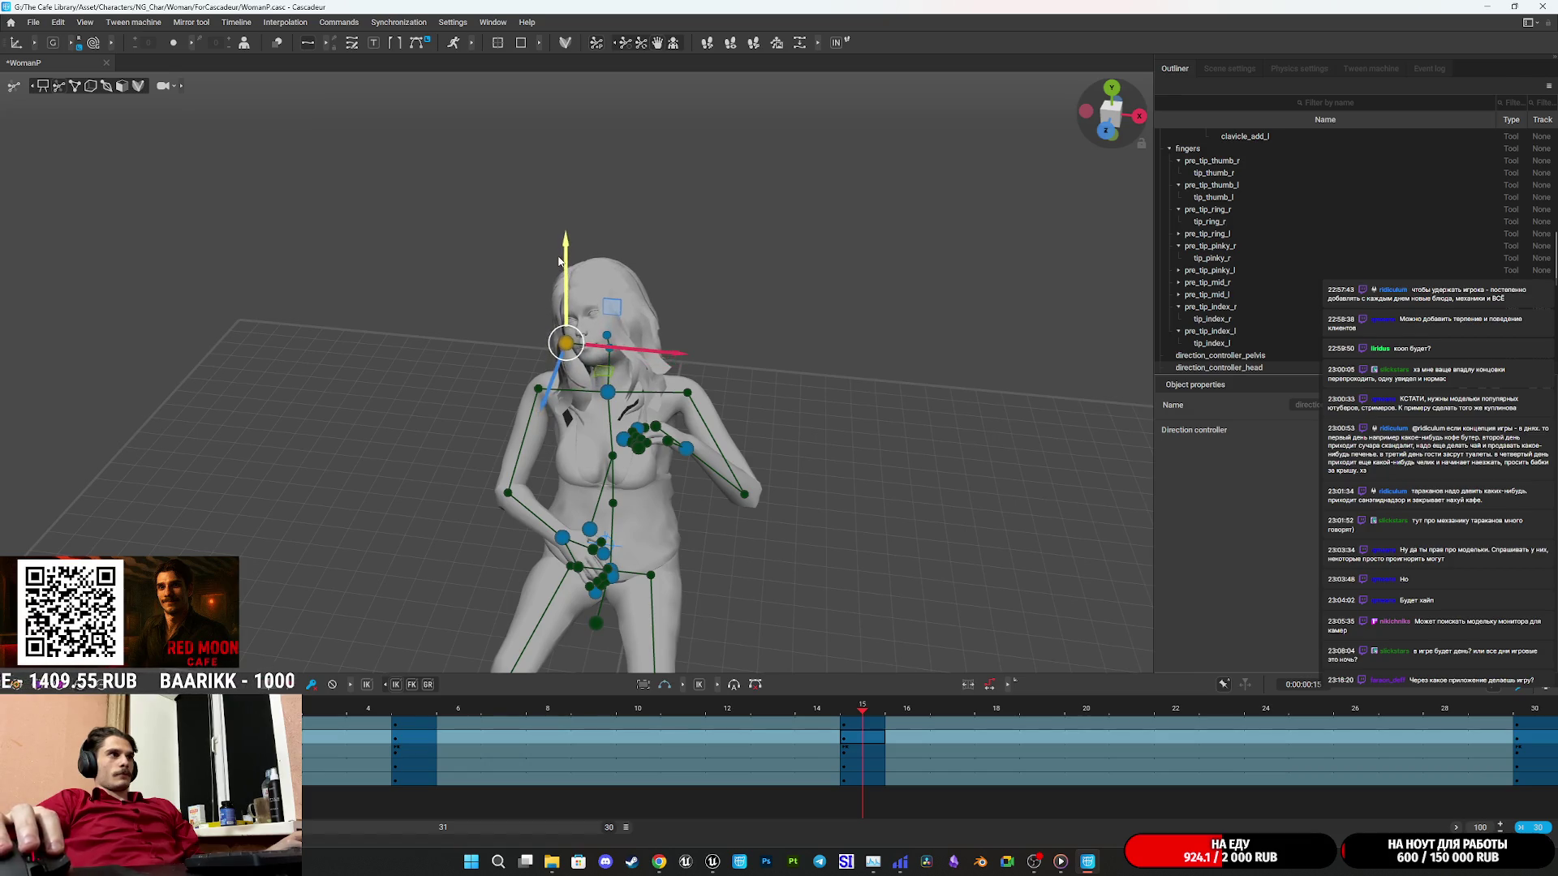
{"action": "key", "text": "space"}
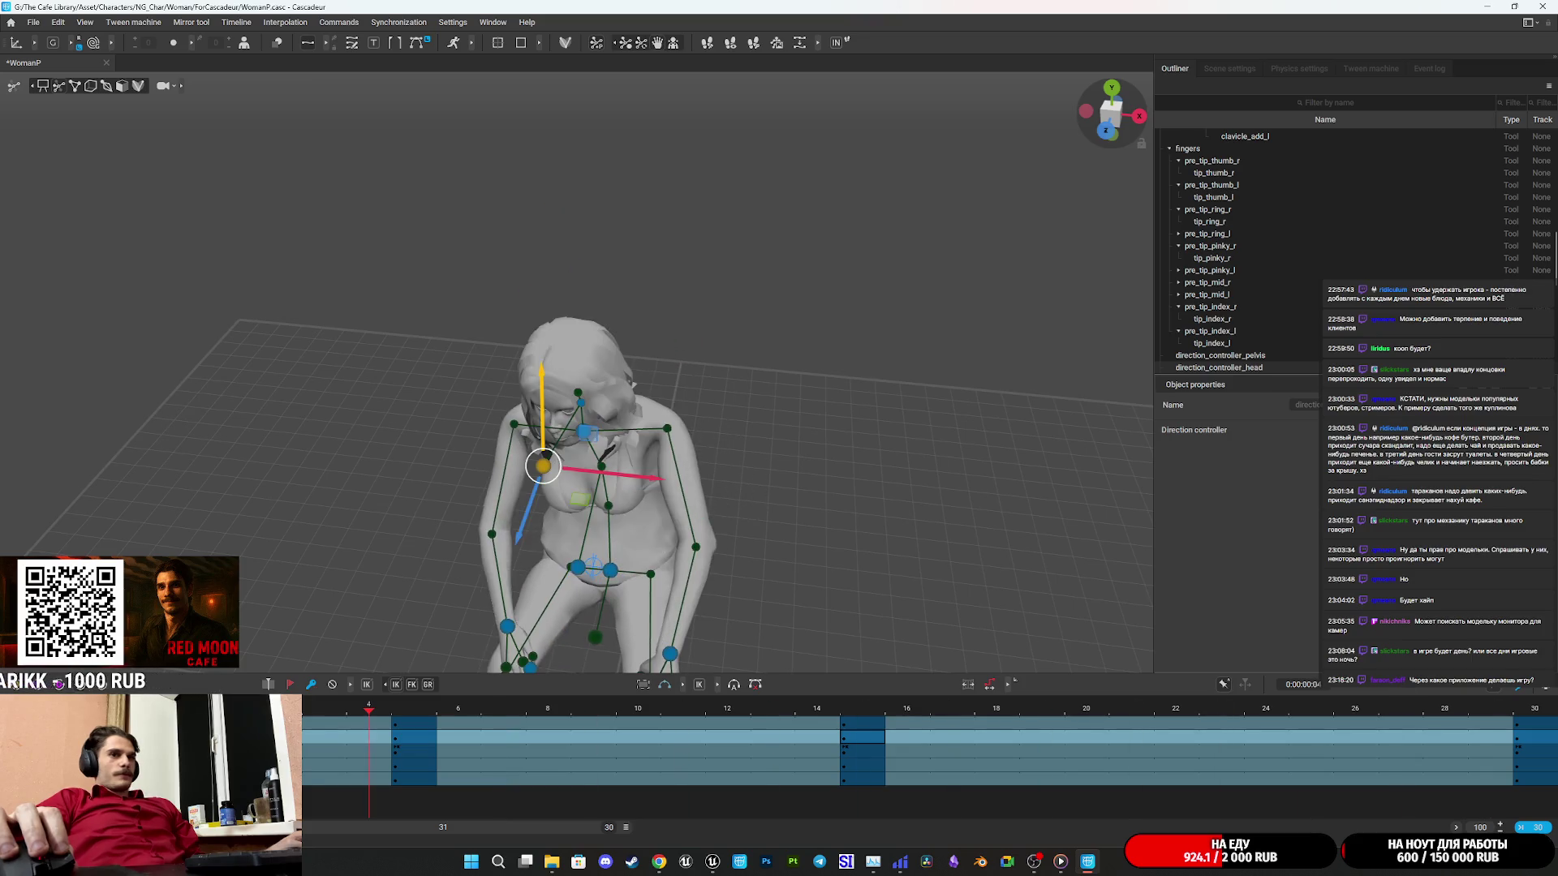
{"action": "left_click_drag", "start_coordinate": [630, 824], "coordinate": [959, 831]}
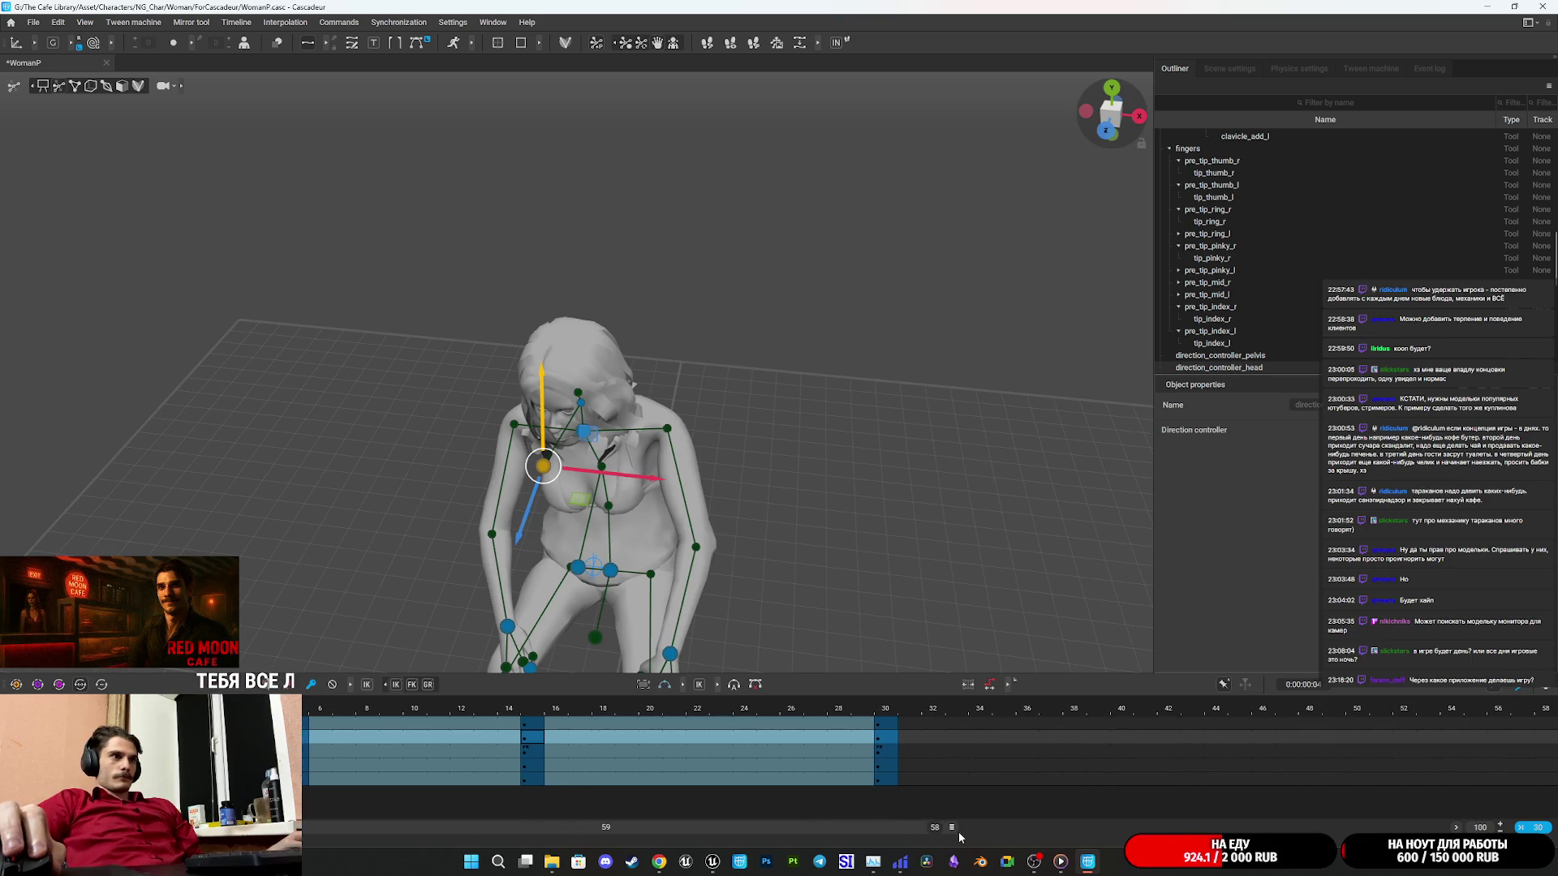
Drag the frame-30 keyframe out to frame 50, play it, then undo the move.
{"action": "left_click", "coordinate": [887, 708]}
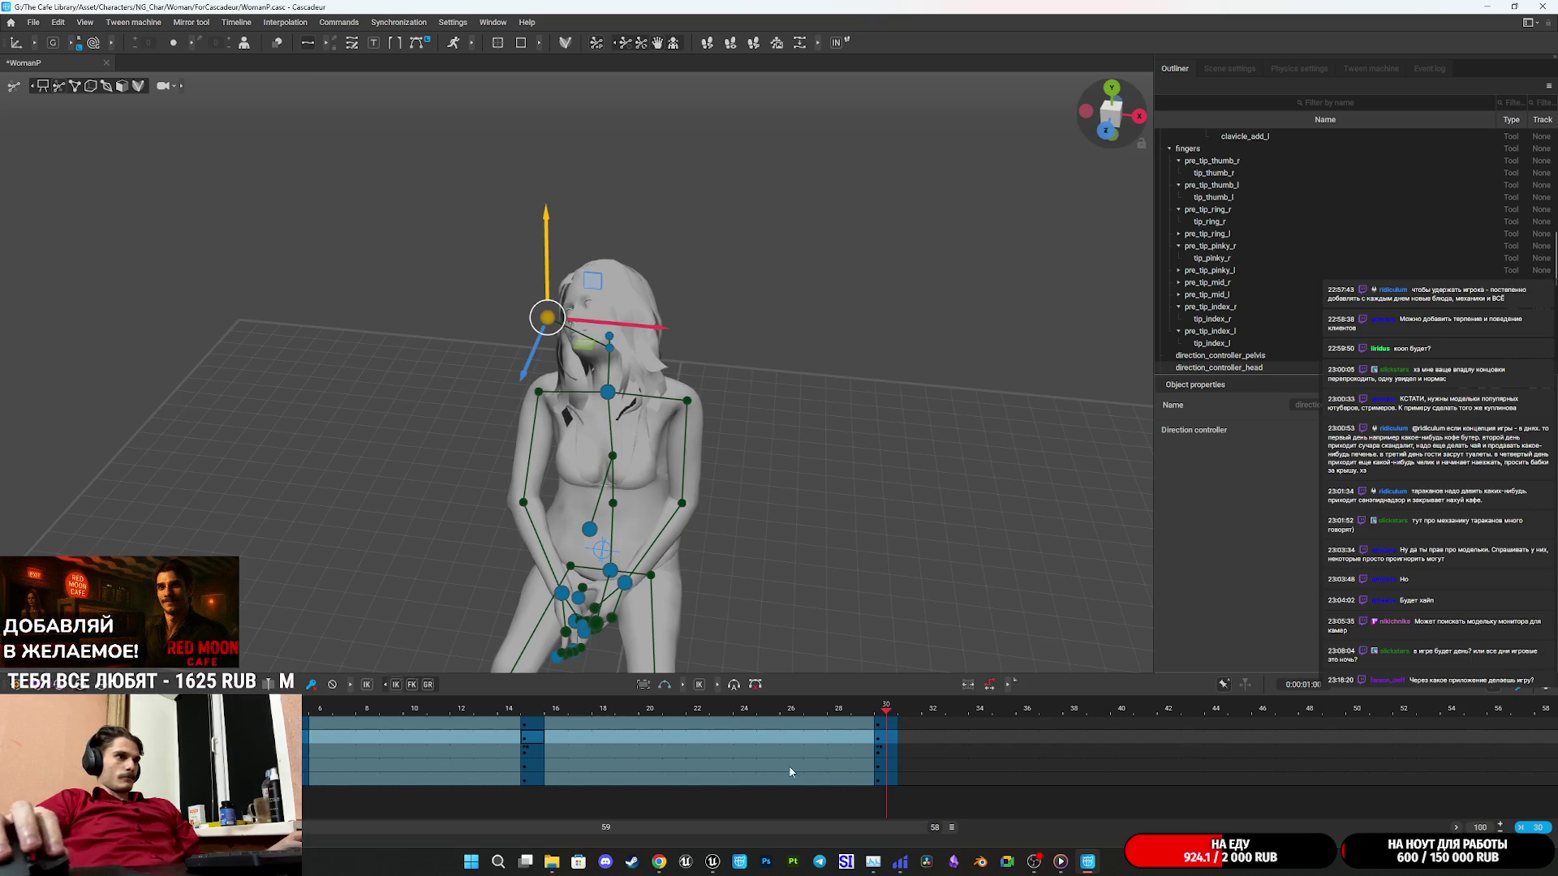
{"action": "left_click_drag", "start_coordinate": [887, 729], "coordinate": [1262, 754]}
{"action": "left_click_drag", "start_coordinate": [1303, 753], "coordinate": [1355, 748]}
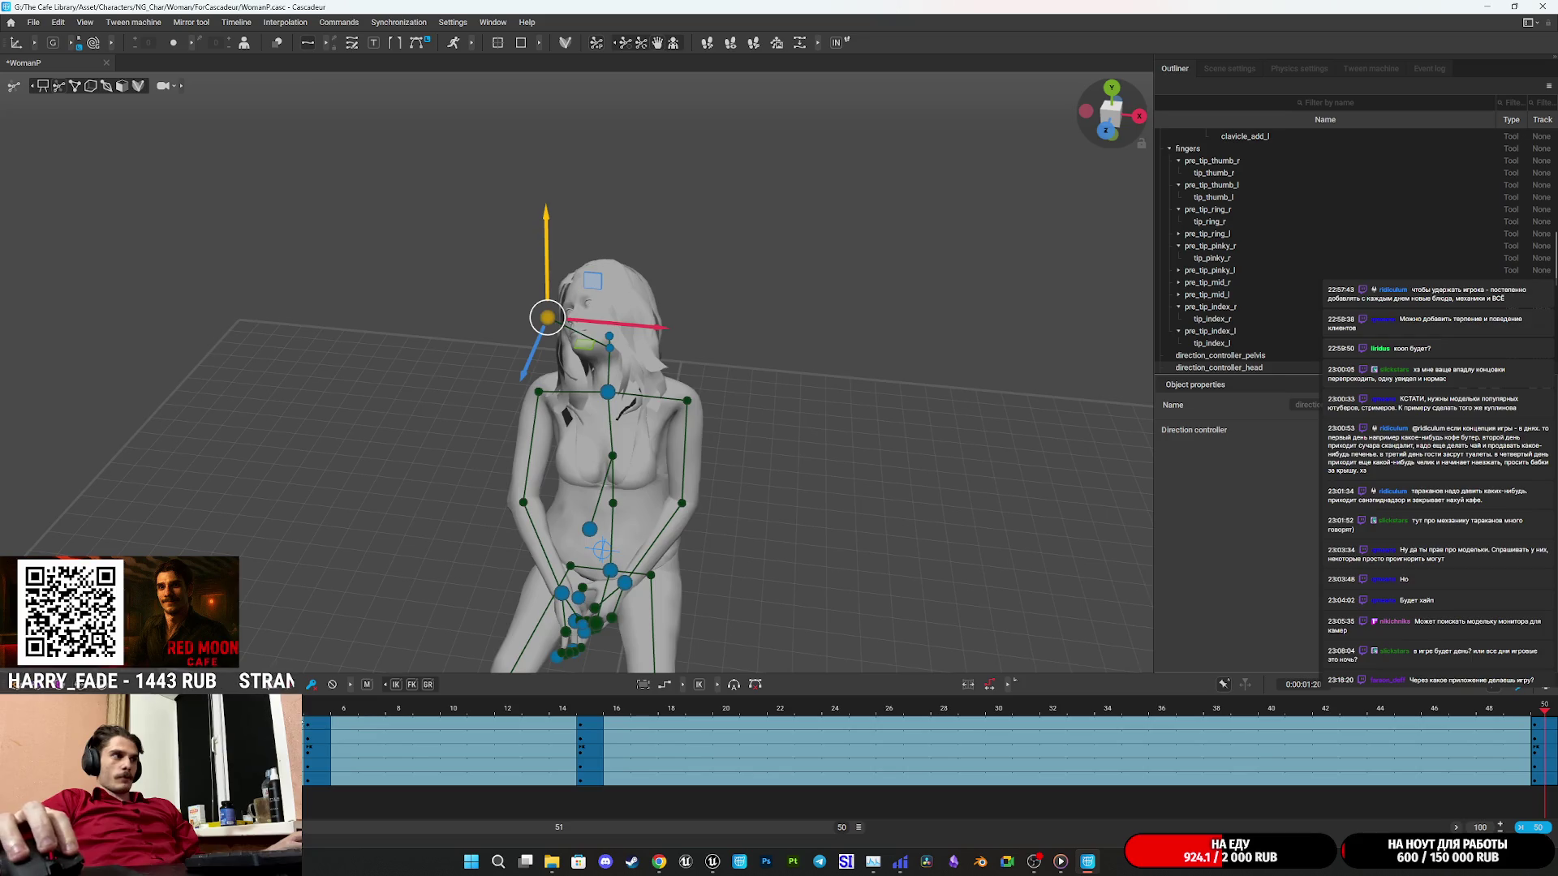
{"action": "key", "text": "space"}
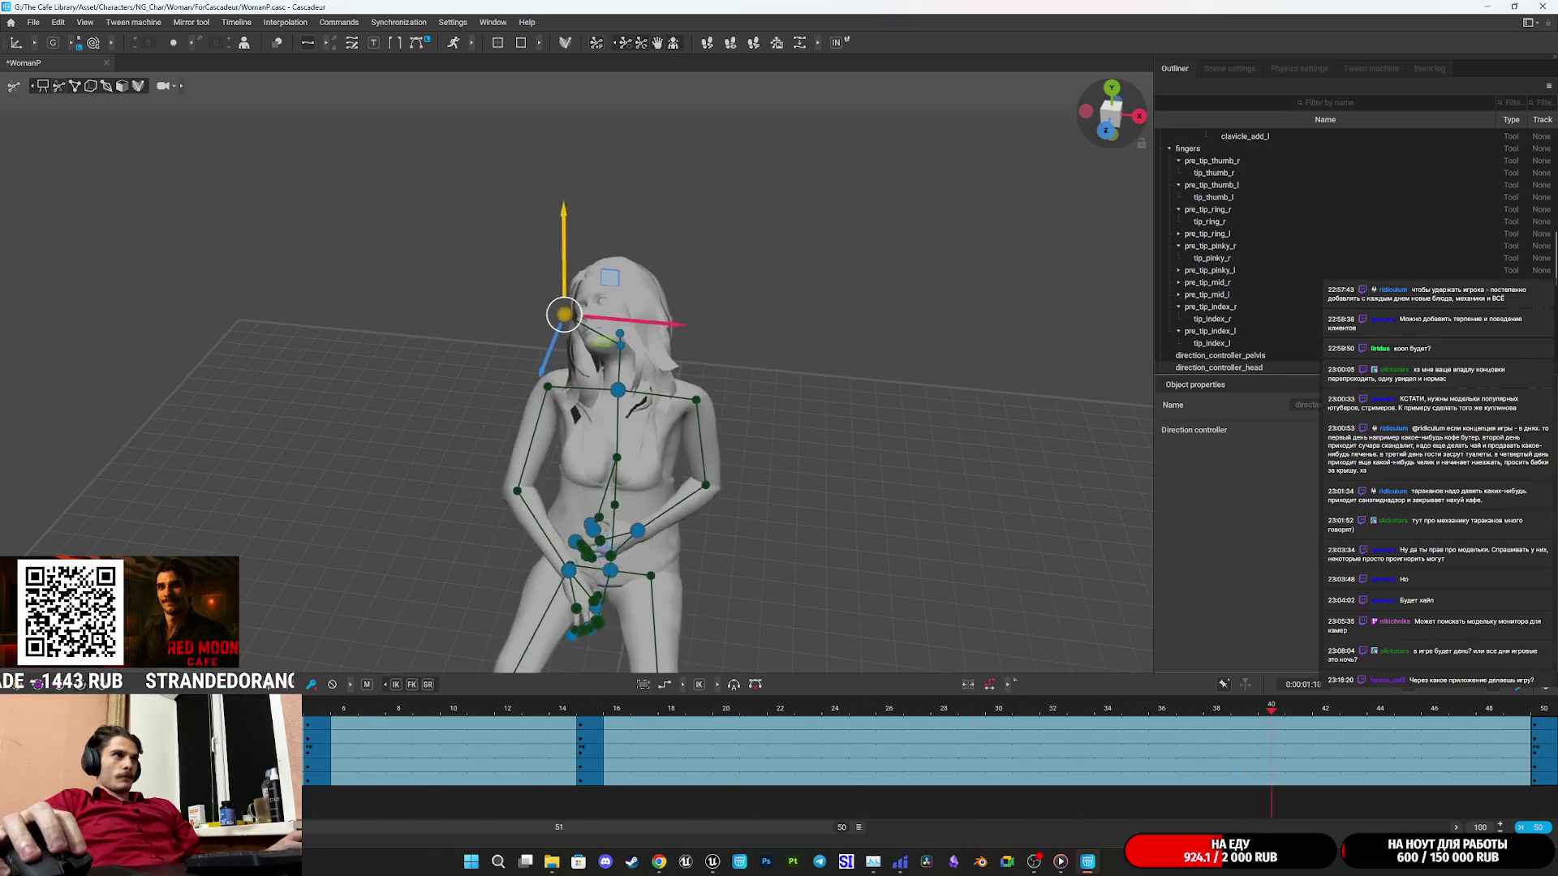
{"action": "key", "text": "ctrl+z"}
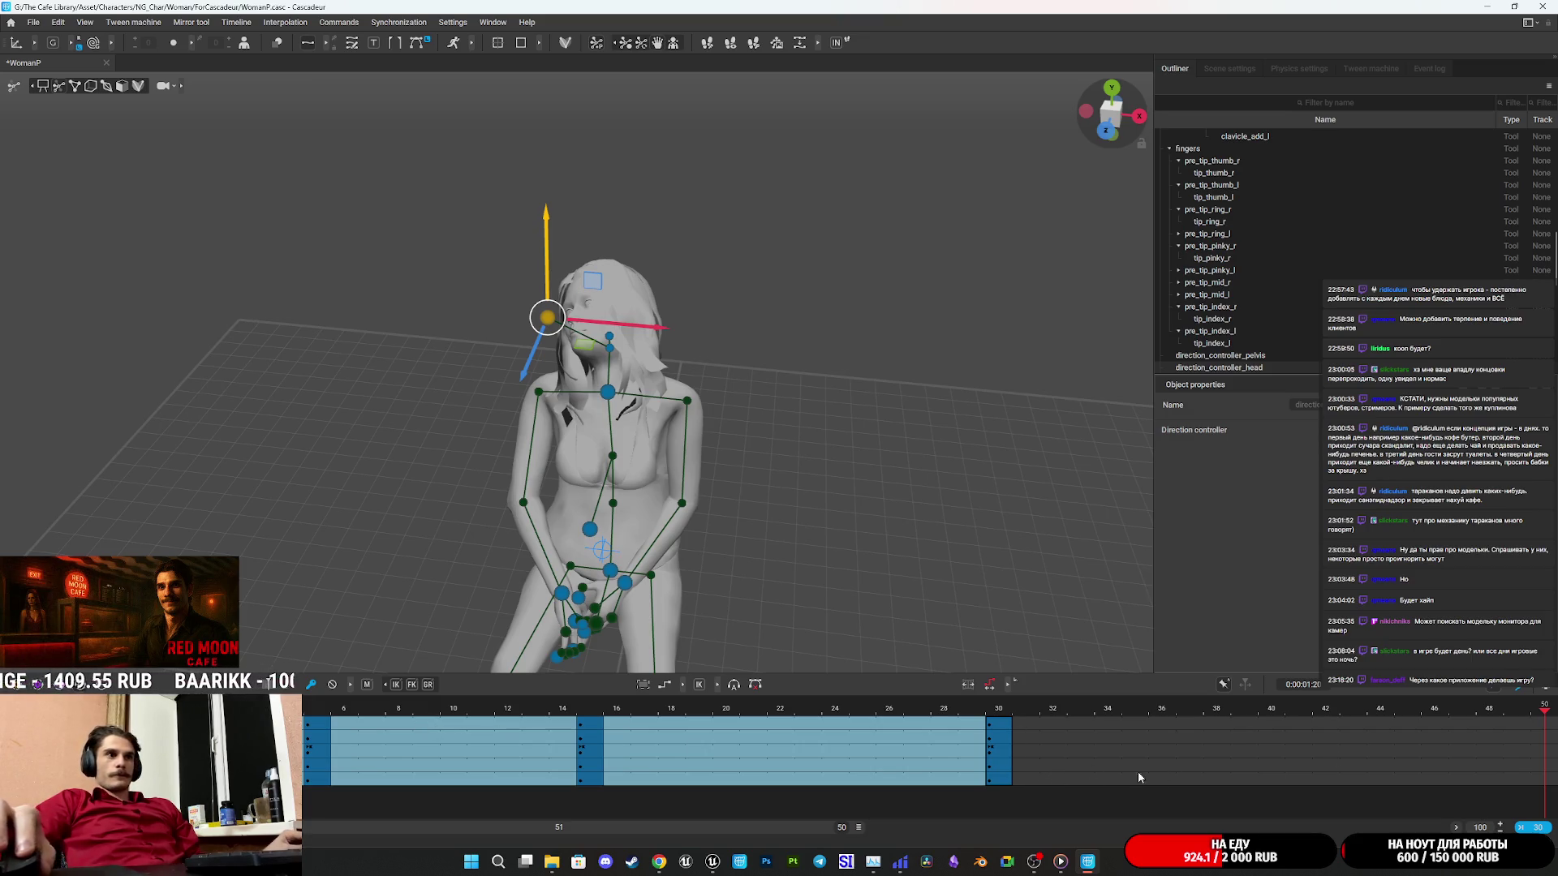
Reselect the key interval, move it out to frame 50, and key all tracks near frame 42.
{"action": "left_click", "coordinate": [1009, 735]}
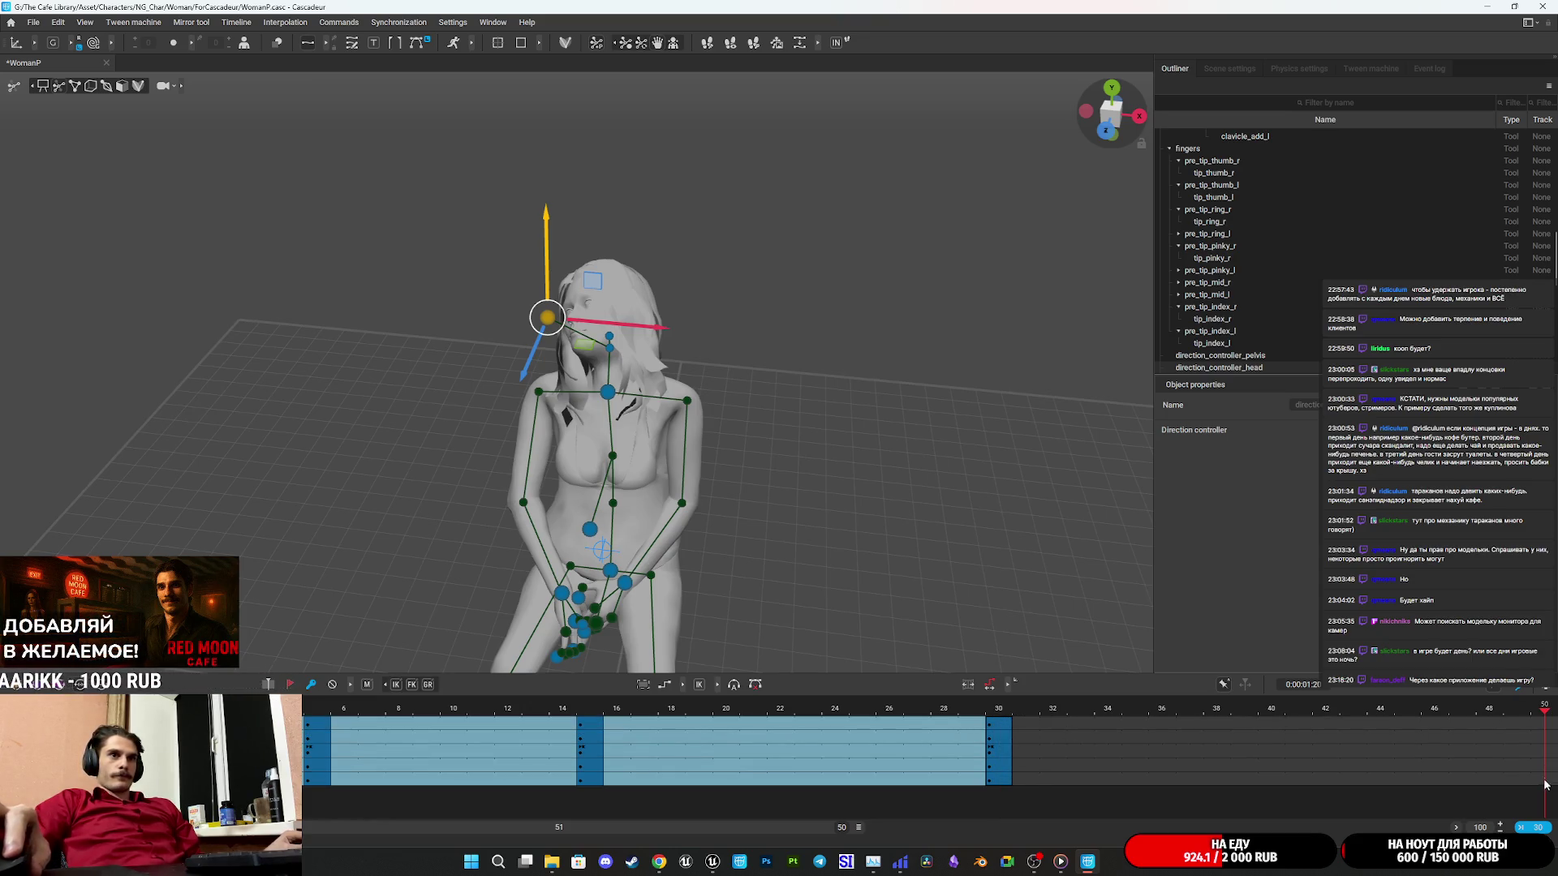
{"action": "left_click", "coordinate": [996, 783]}
{"action": "left_click", "coordinate": [1006, 734]}
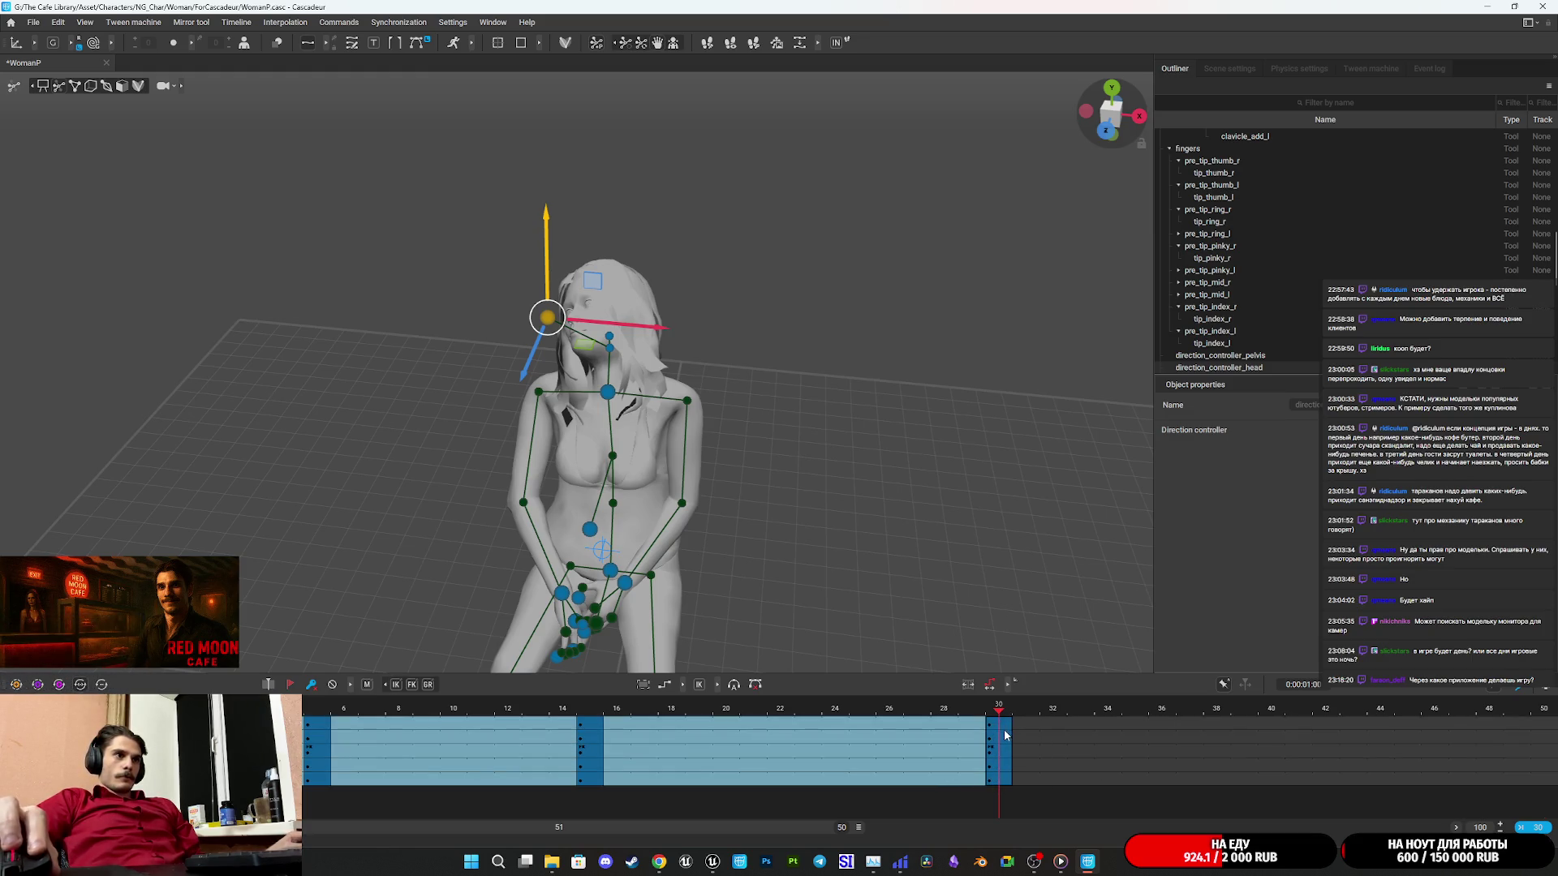
{"action": "left_click_drag", "start_coordinate": [1298, 750], "coordinate": [1537, 750]}
{"action": "left_click", "coordinate": [1332, 736]}
{"action": "left_click_drag", "start_coordinate": [1332, 735], "coordinate": [1333, 788]}
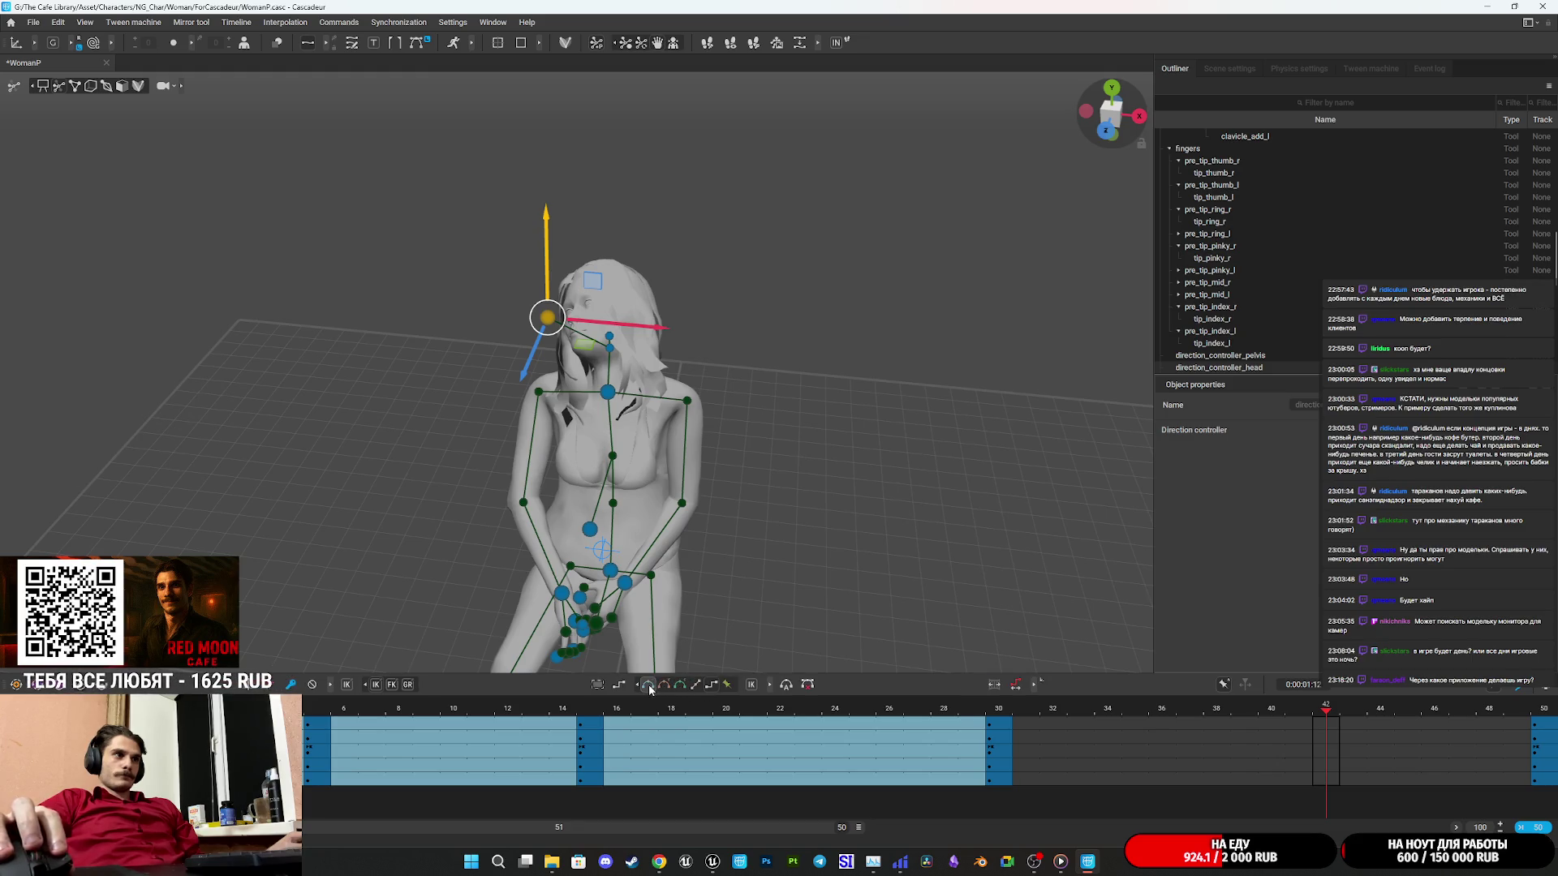
{"action": "key", "text": "space"}
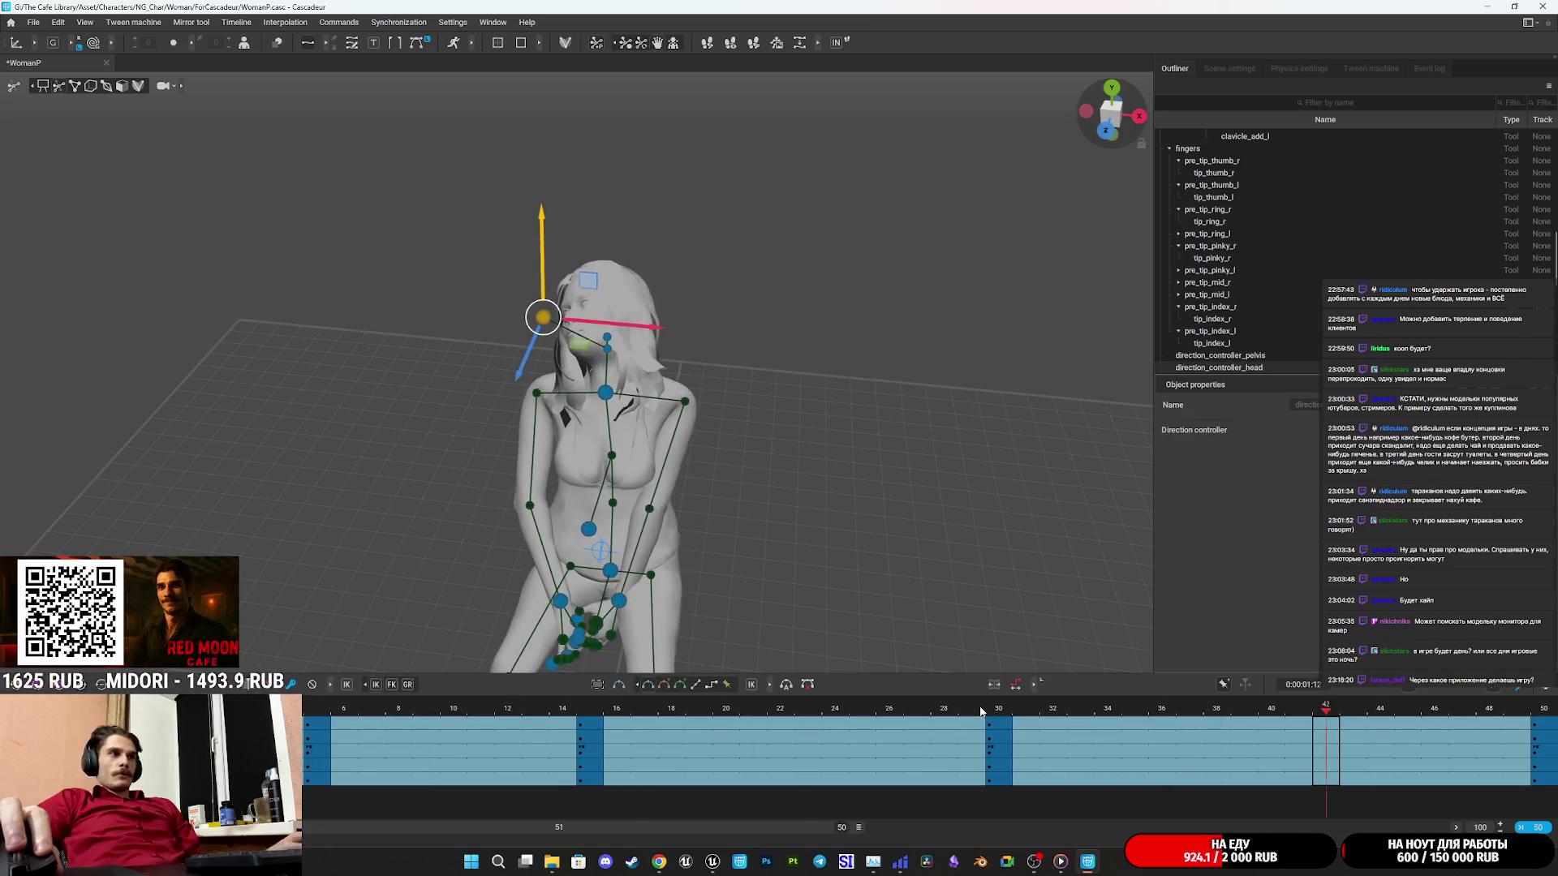
Step through frames 41, 42, 30 and 15 to check the poses.
{"action": "left_click", "coordinate": [1302, 733]}
{"action": "left_click", "coordinate": [1326, 731]}
{"action": "left_click", "coordinate": [988, 712]}
{"action": "key", "text": "Right"}
{"action": "key", "text": "Right"}
{"action": "key", "text": "Right"}
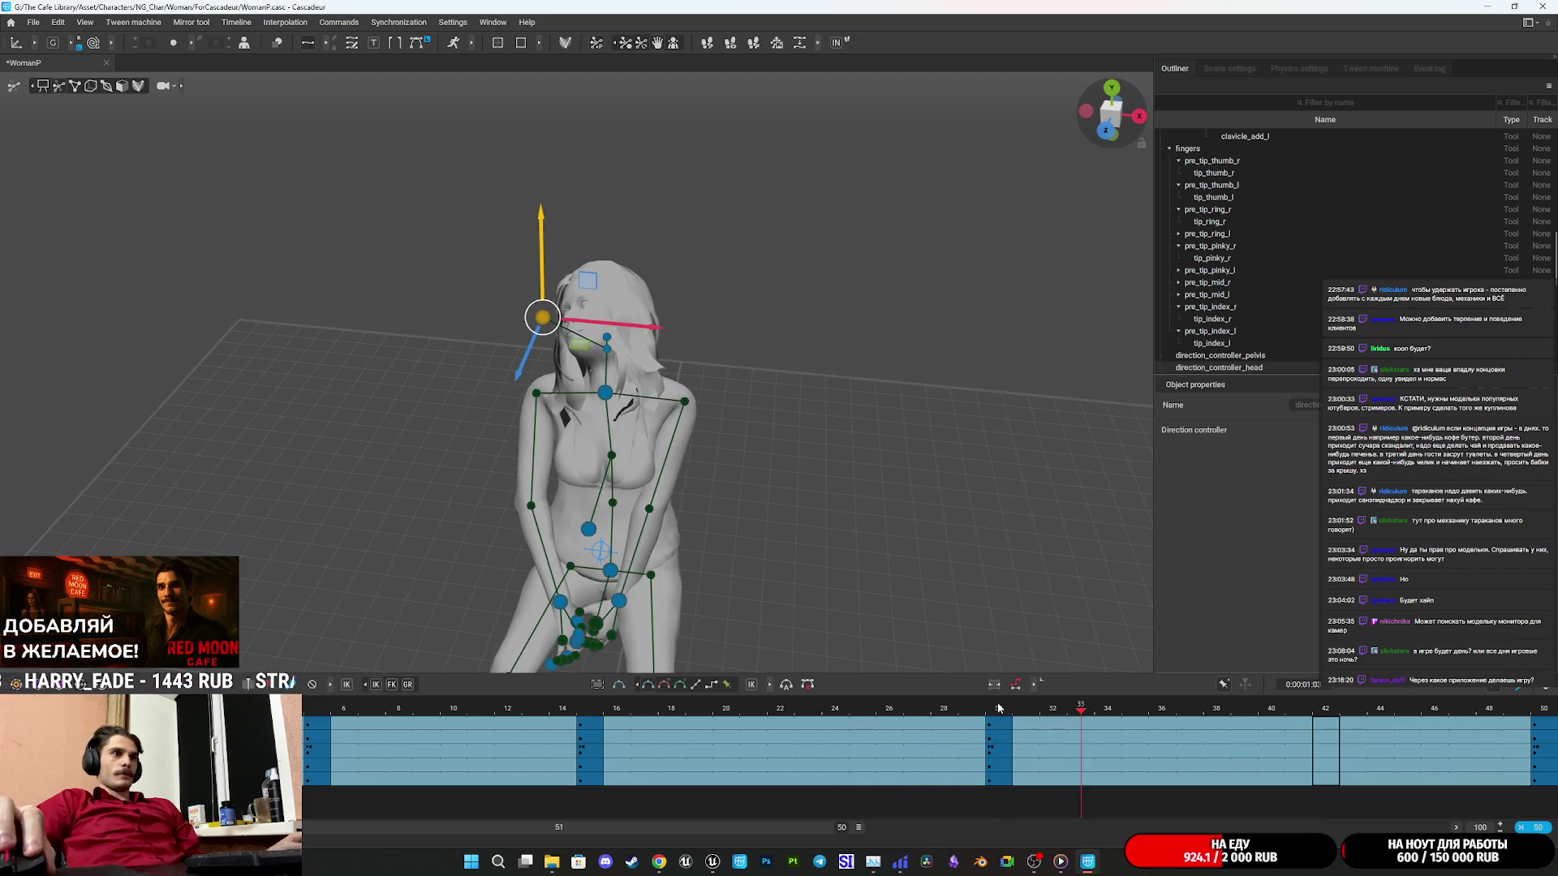
{"action": "left_click", "coordinate": [999, 708]}
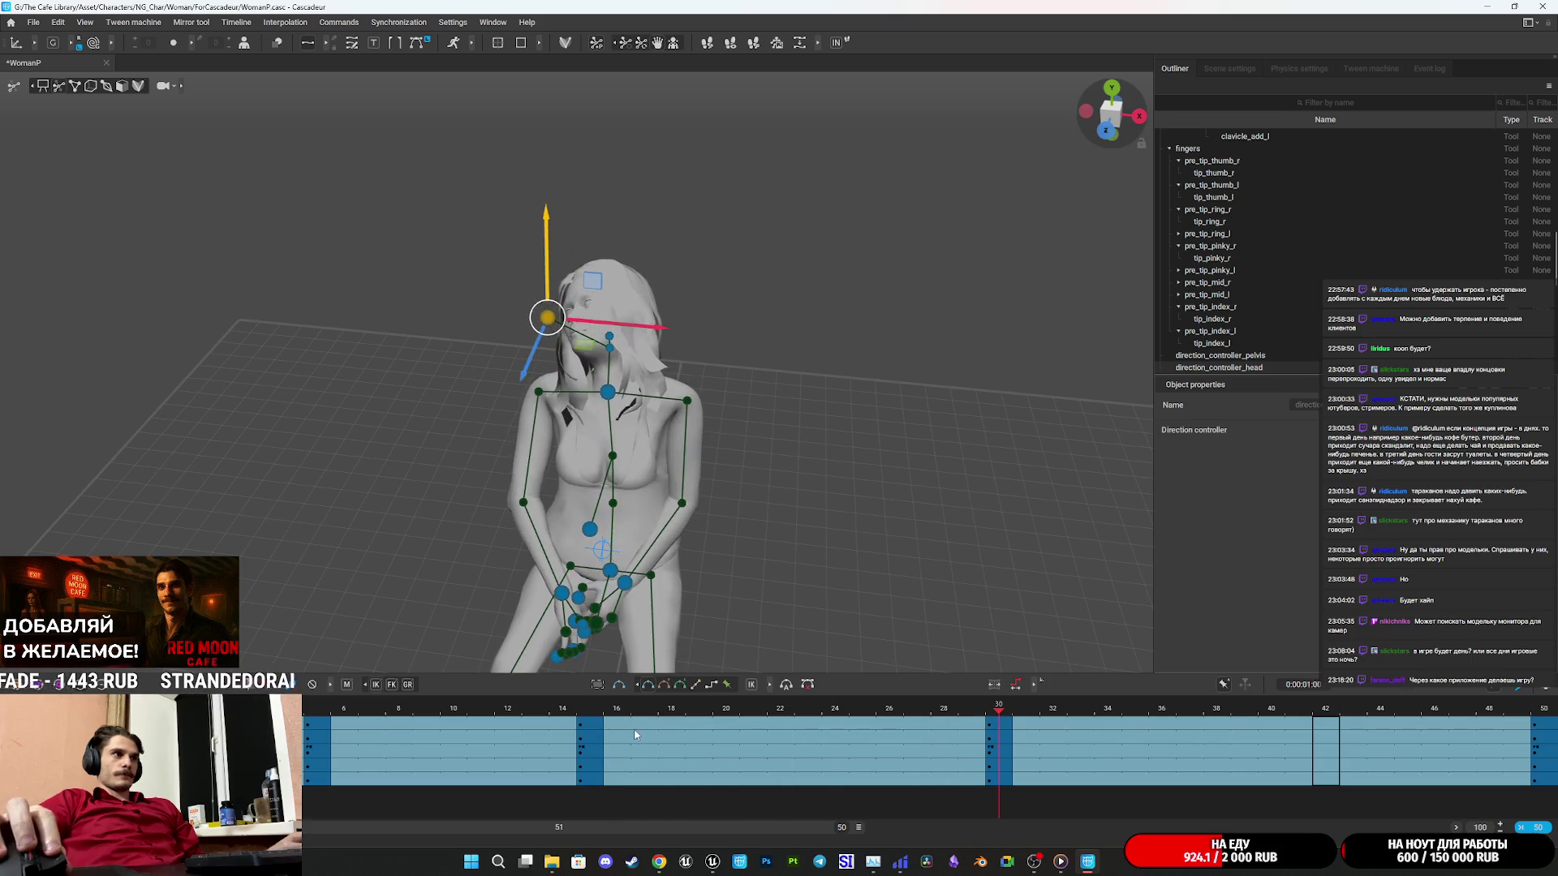
{"action": "left_click", "coordinate": [595, 722]}
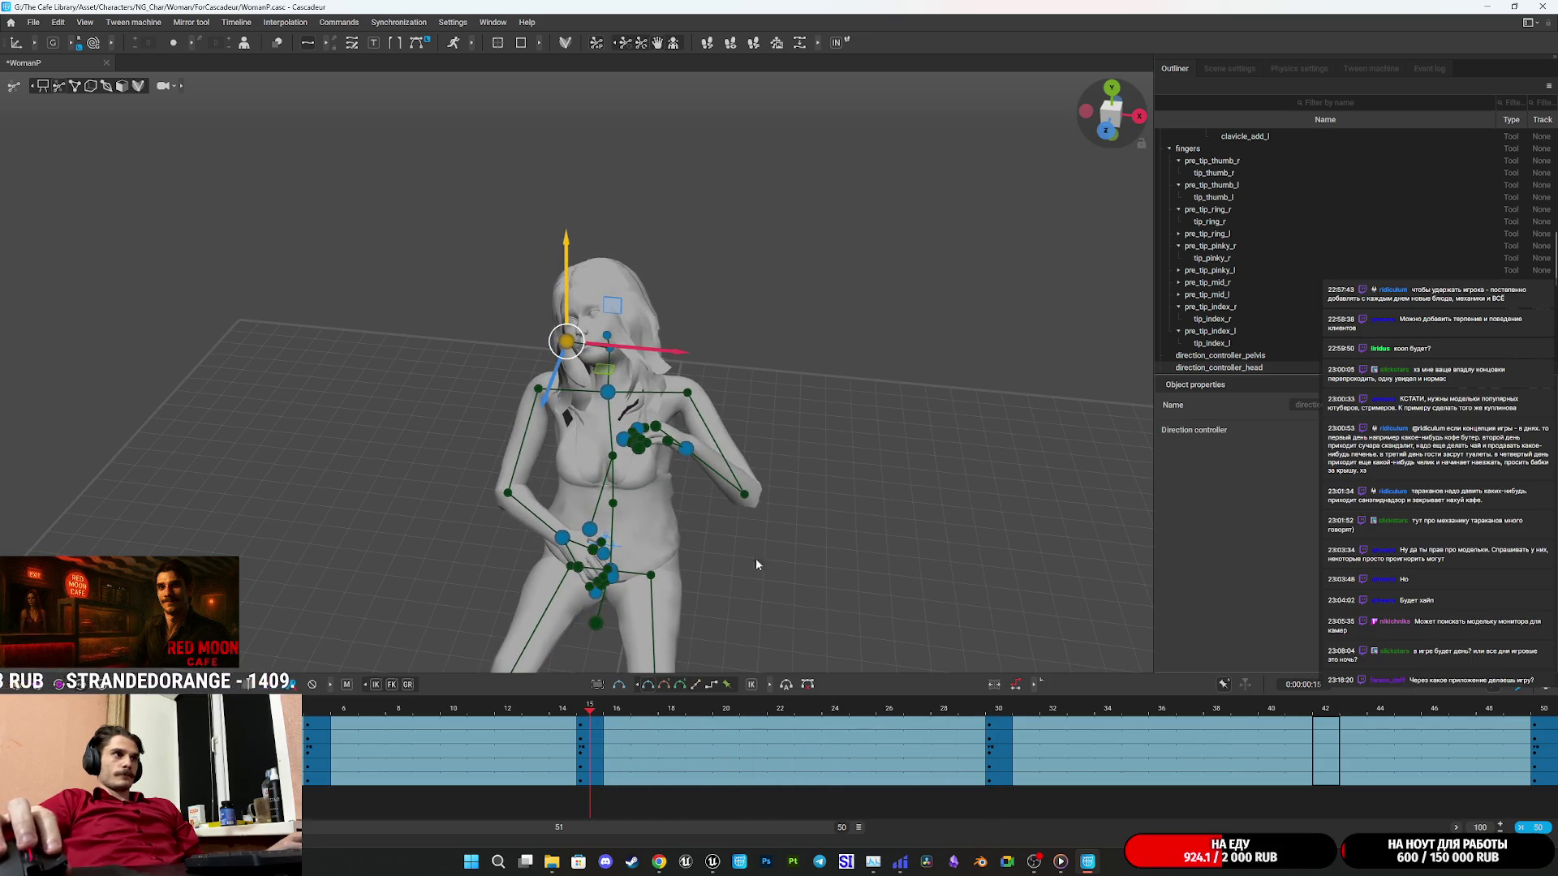
Lower the left hand from chest to belly and select the right hand.
{"action": "left_click", "coordinate": [687, 453]}
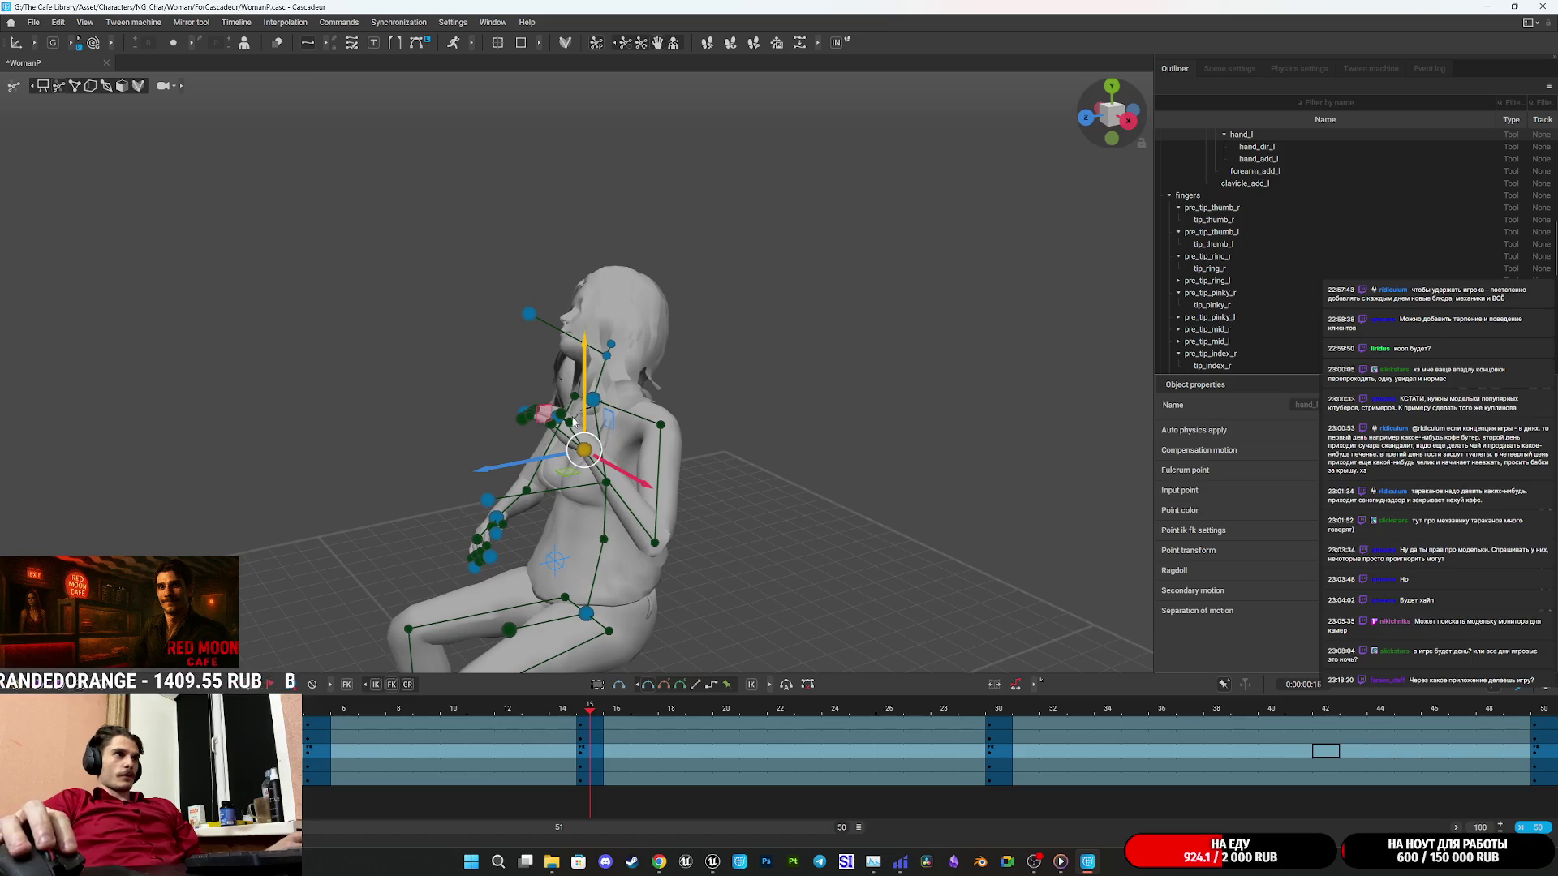
{"action": "mouse_move", "coordinate": [582, 459]}
{"action": "left_mouse_down"}
{"action": "mouse_move", "coordinate": [560, 520]}
{"action": "mouse_move", "coordinate": [588, 543]}
{"action": "mouse_move", "coordinate": [588, 523]}
{"action": "mouse_move", "coordinate": [988, 626]}
{"action": "mouse_move", "coordinate": [1035, 568]}
{"action": "left_mouse_up"}
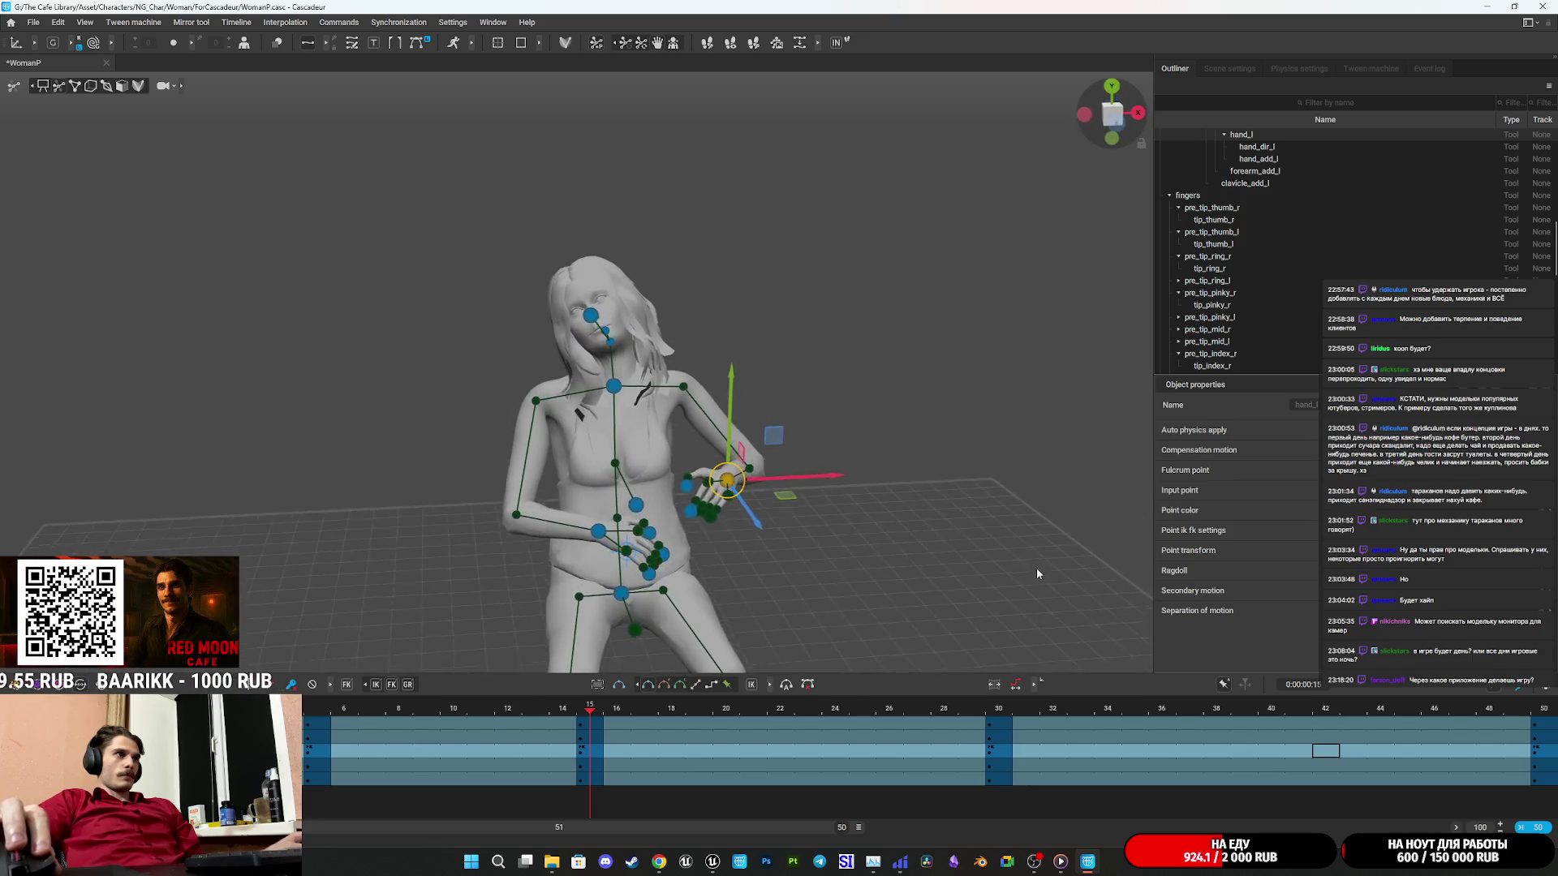
{"action": "left_click_drag", "start_coordinate": [814, 590], "coordinate": [834, 553]}
{"action": "left_click", "coordinate": [643, 508]}
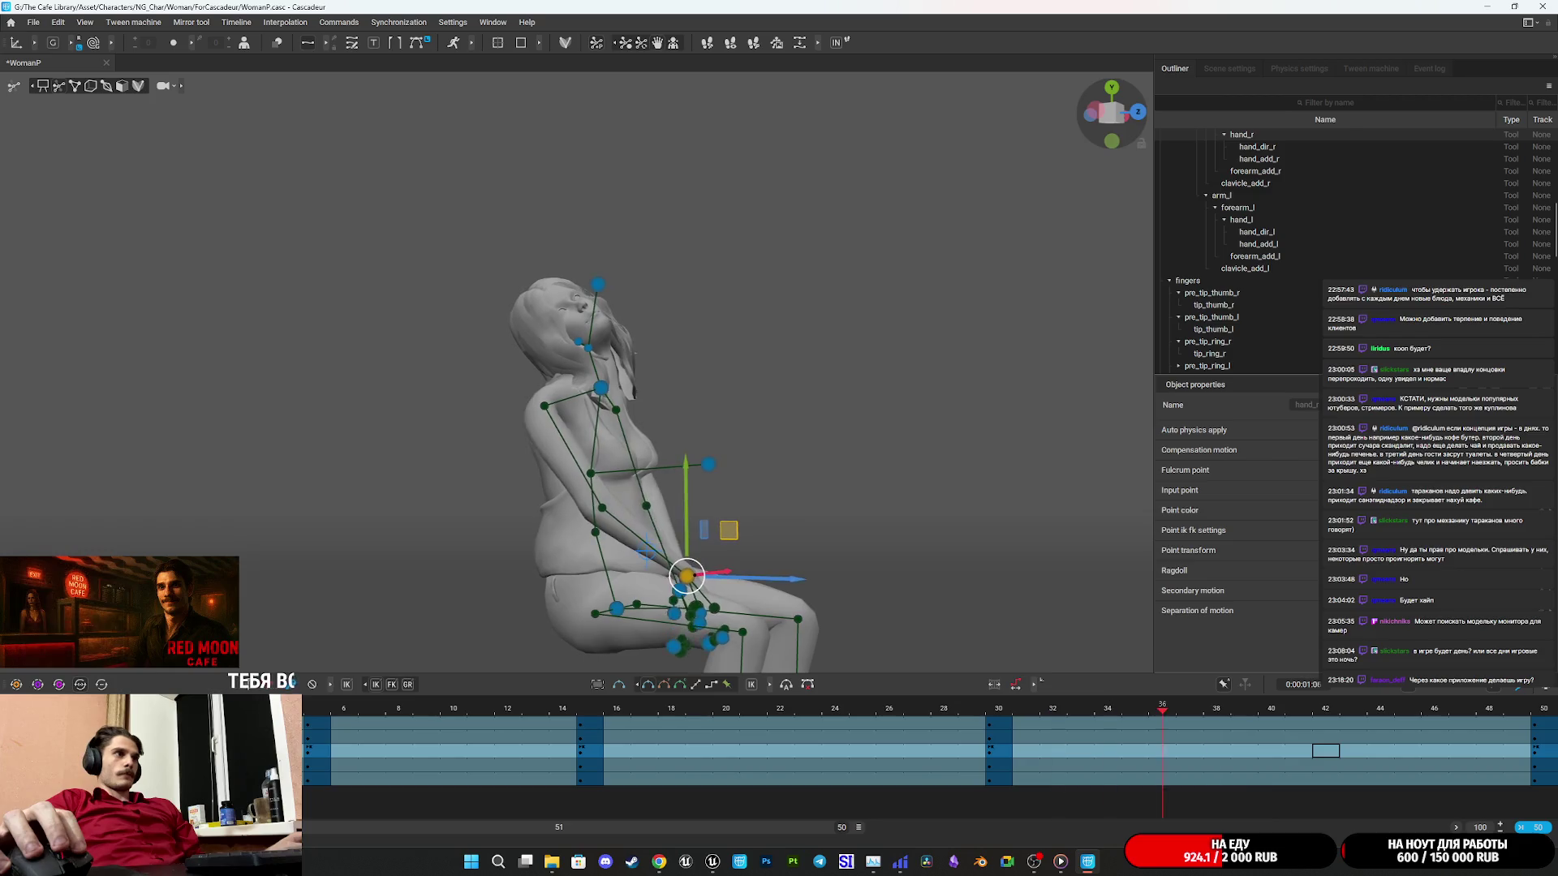
{"action": "left_click_drag", "start_coordinate": [889, 488], "coordinate": [797, 543]}
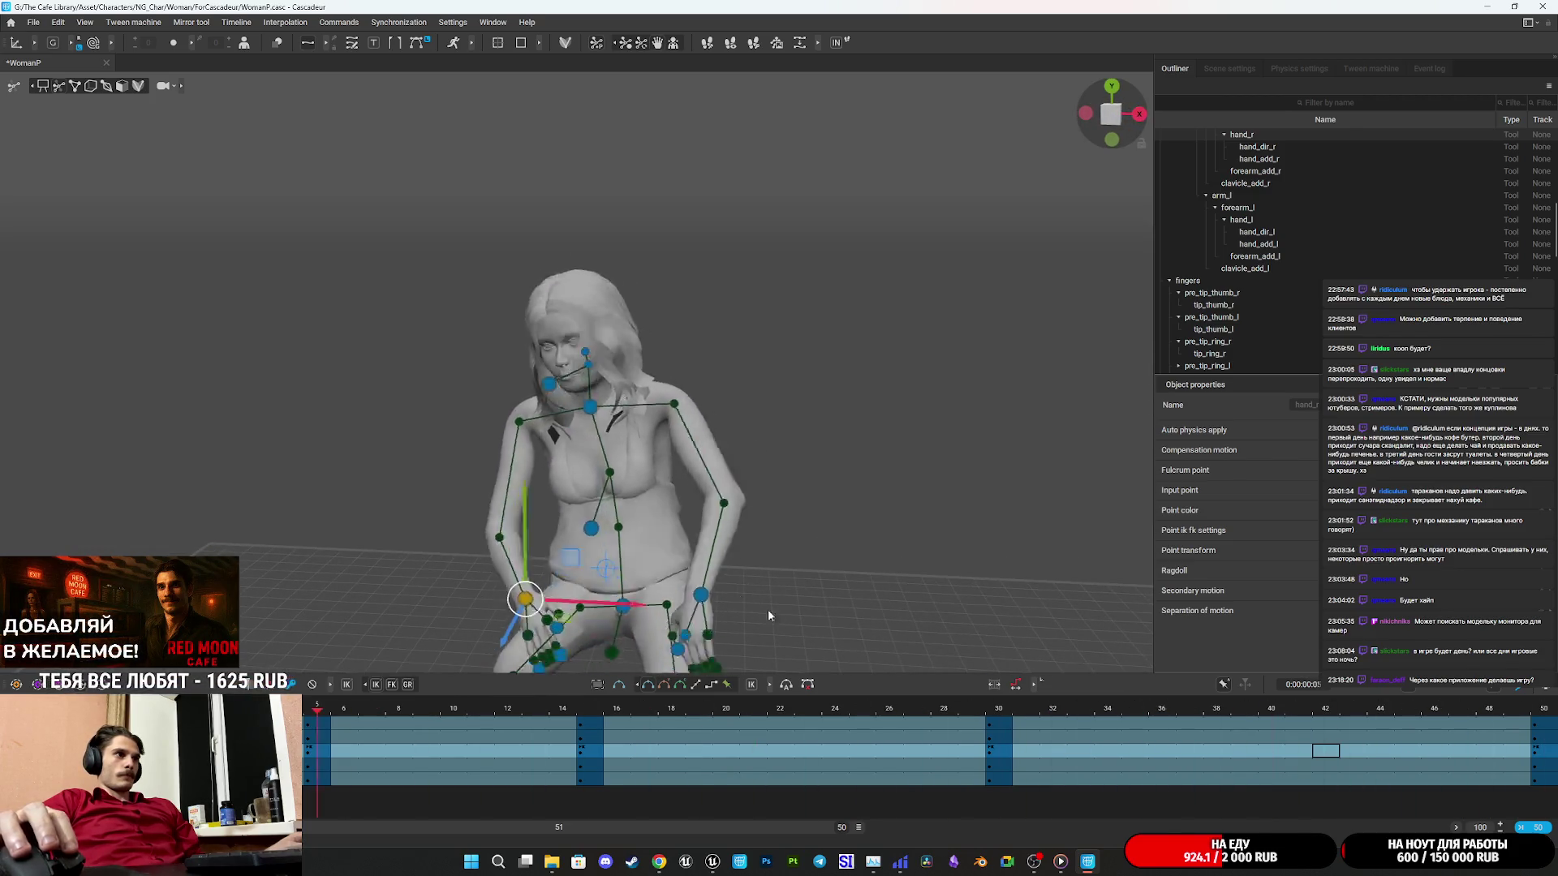
Play through to frame 50 and drag the timeline end out to frame 70.
{"action": "left_click", "coordinate": [1003, 713]}
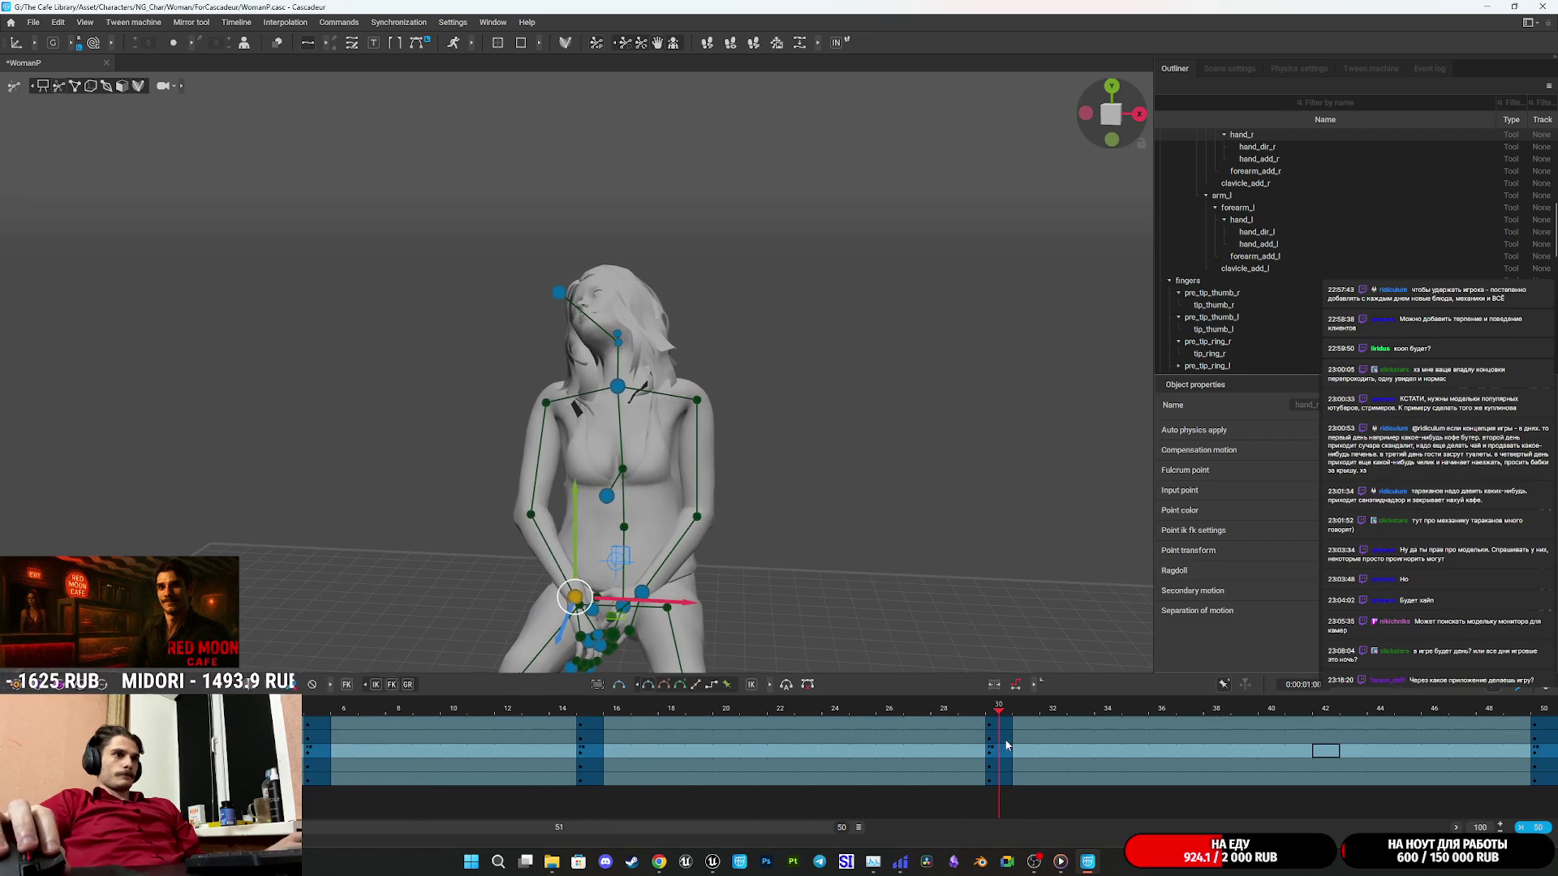
{"action": "left_click", "coordinate": [645, 597]}
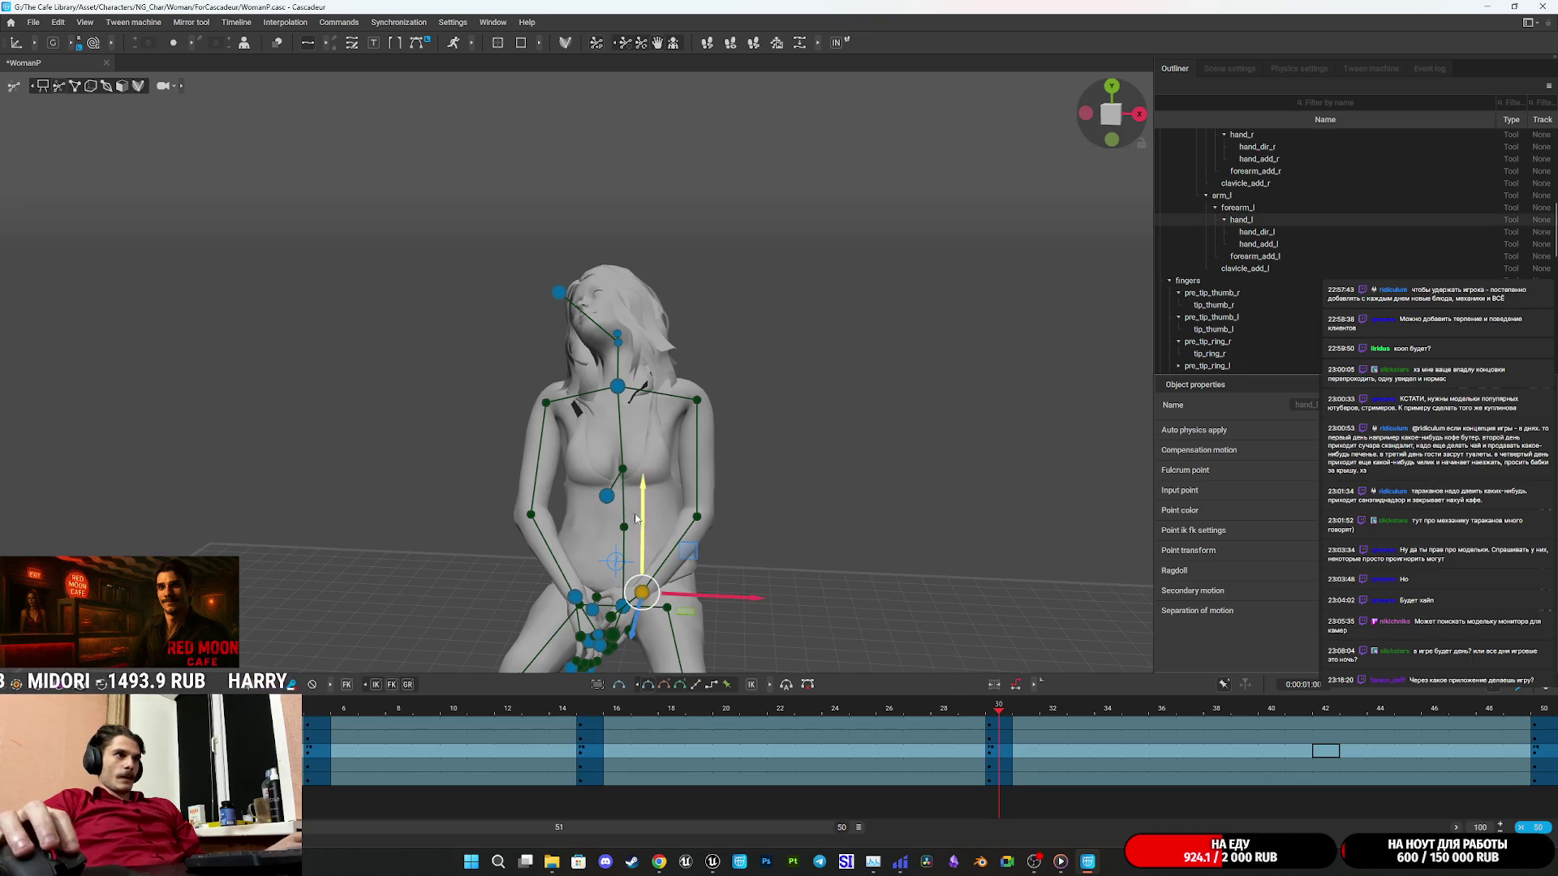
{"action": "key", "text": "space"}
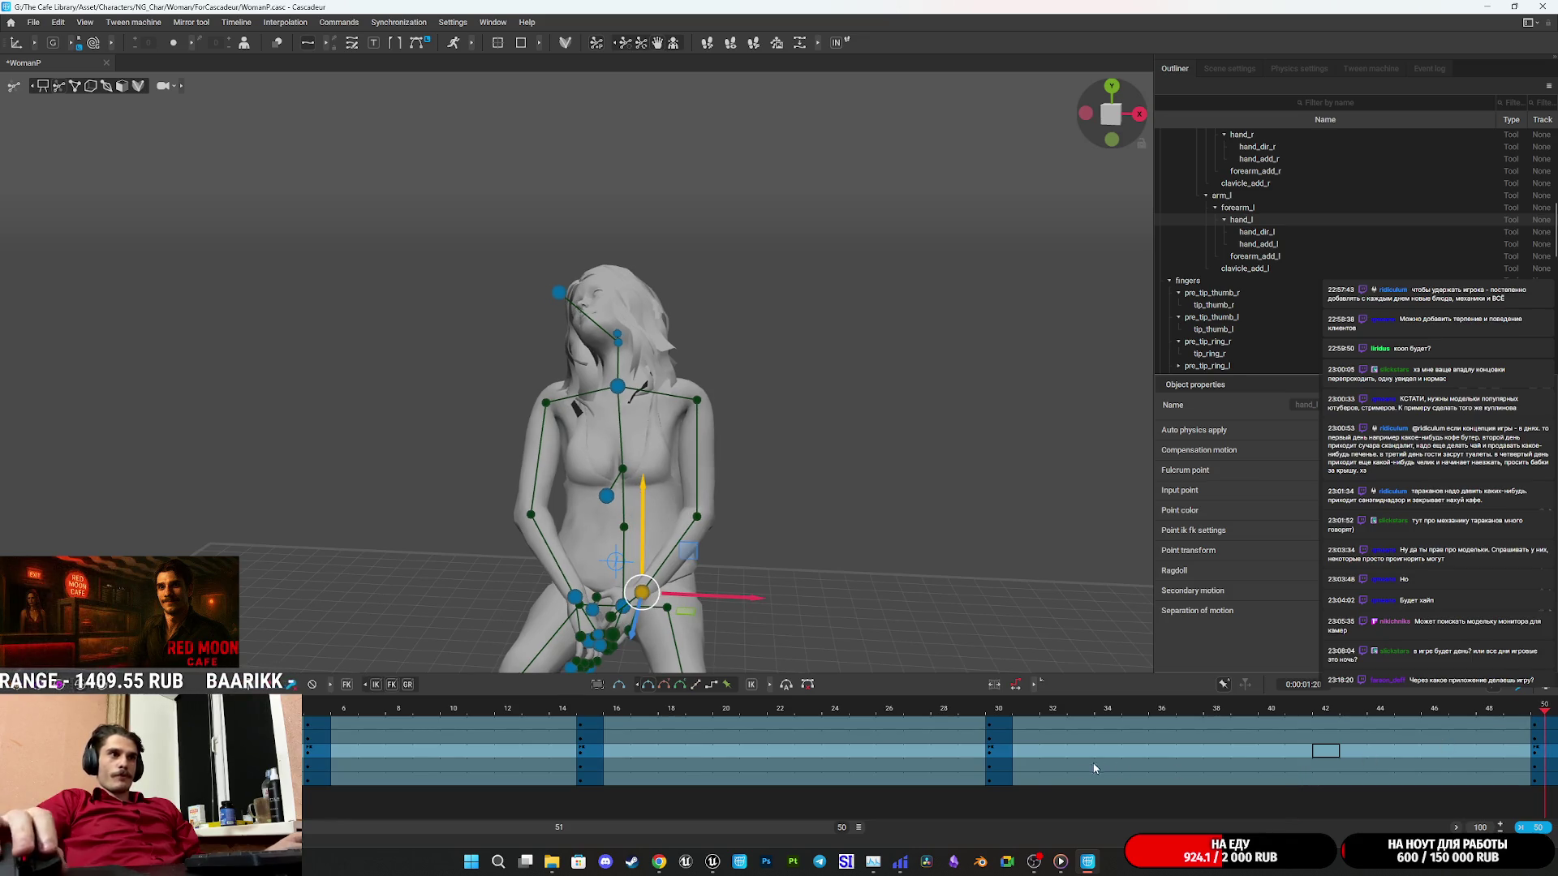
{"action": "left_click_drag", "start_coordinate": [858, 830], "coordinate": [1095, 830]}
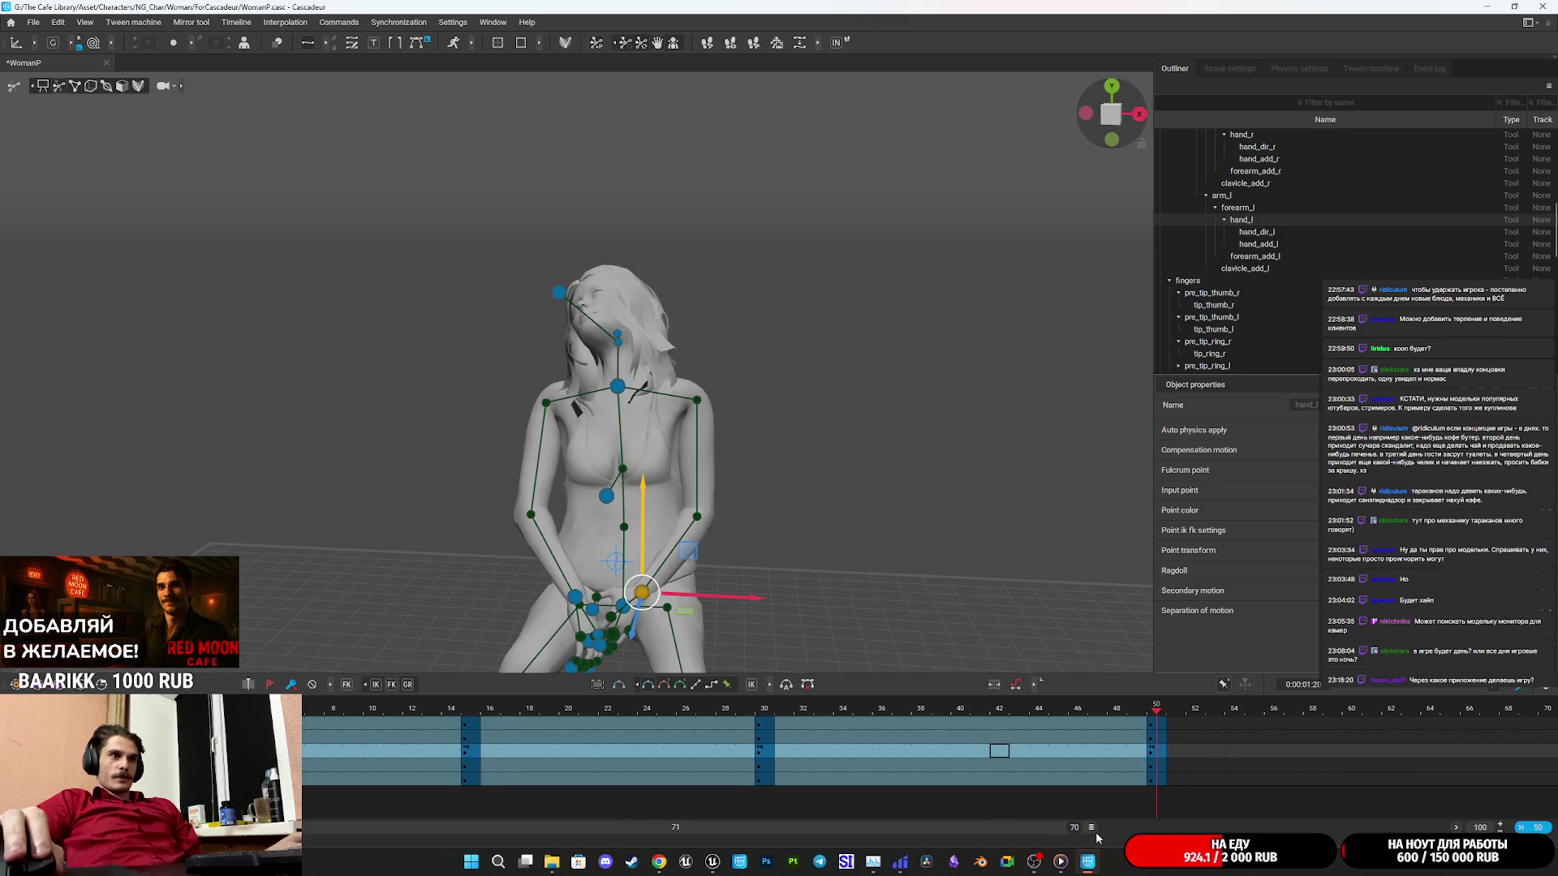
Add a key at frame 70, interpolate frames 50–70, and preview the animation.
{"action": "left_click", "coordinate": [1157, 780]}
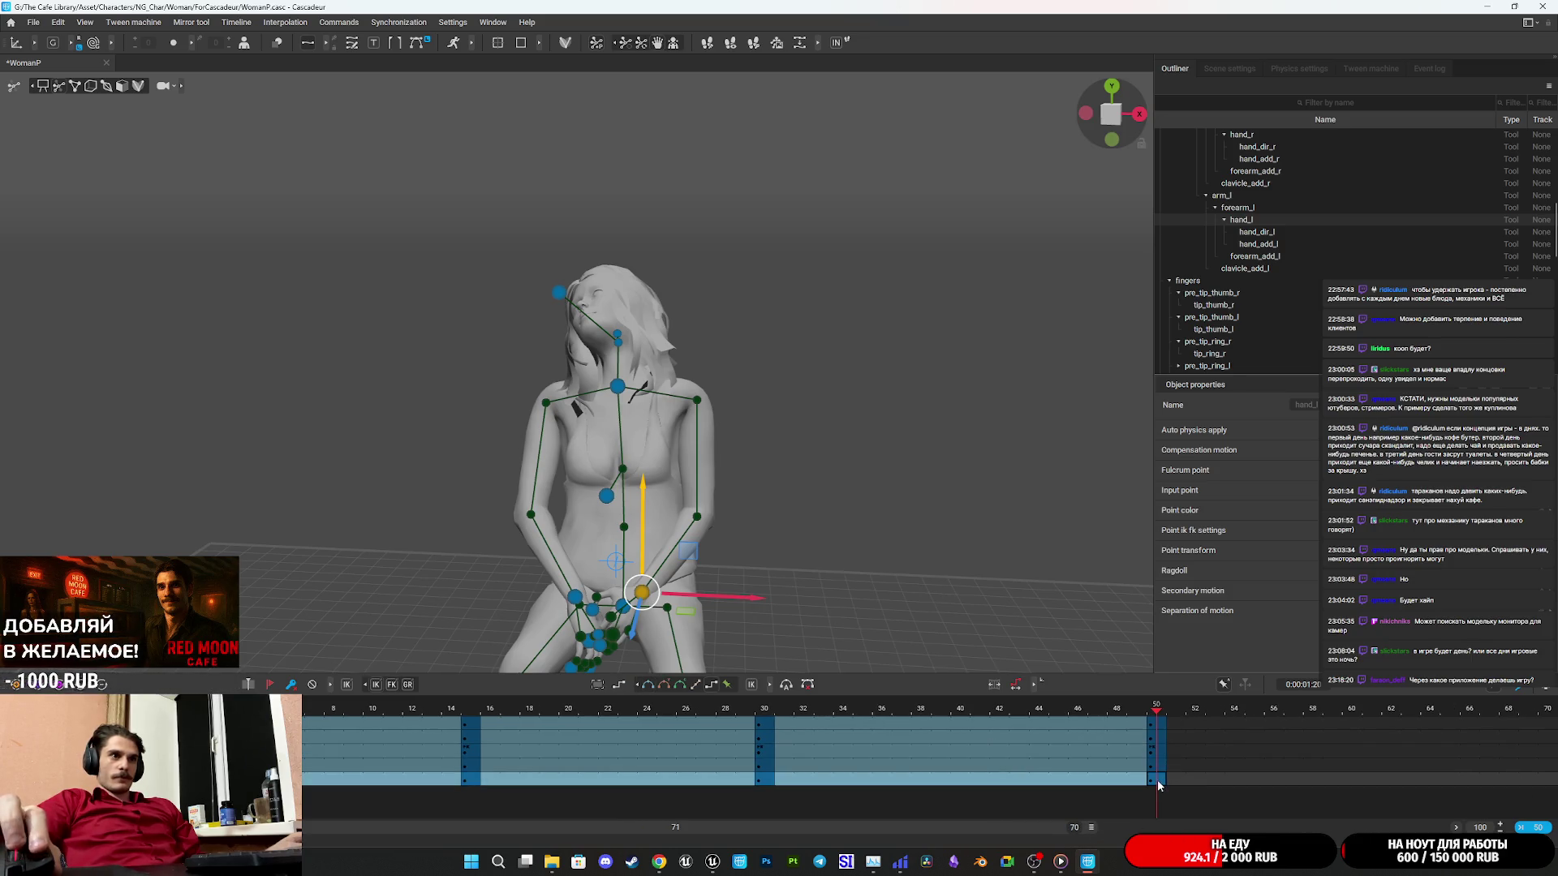
{"action": "left_click", "coordinate": [1159, 720]}
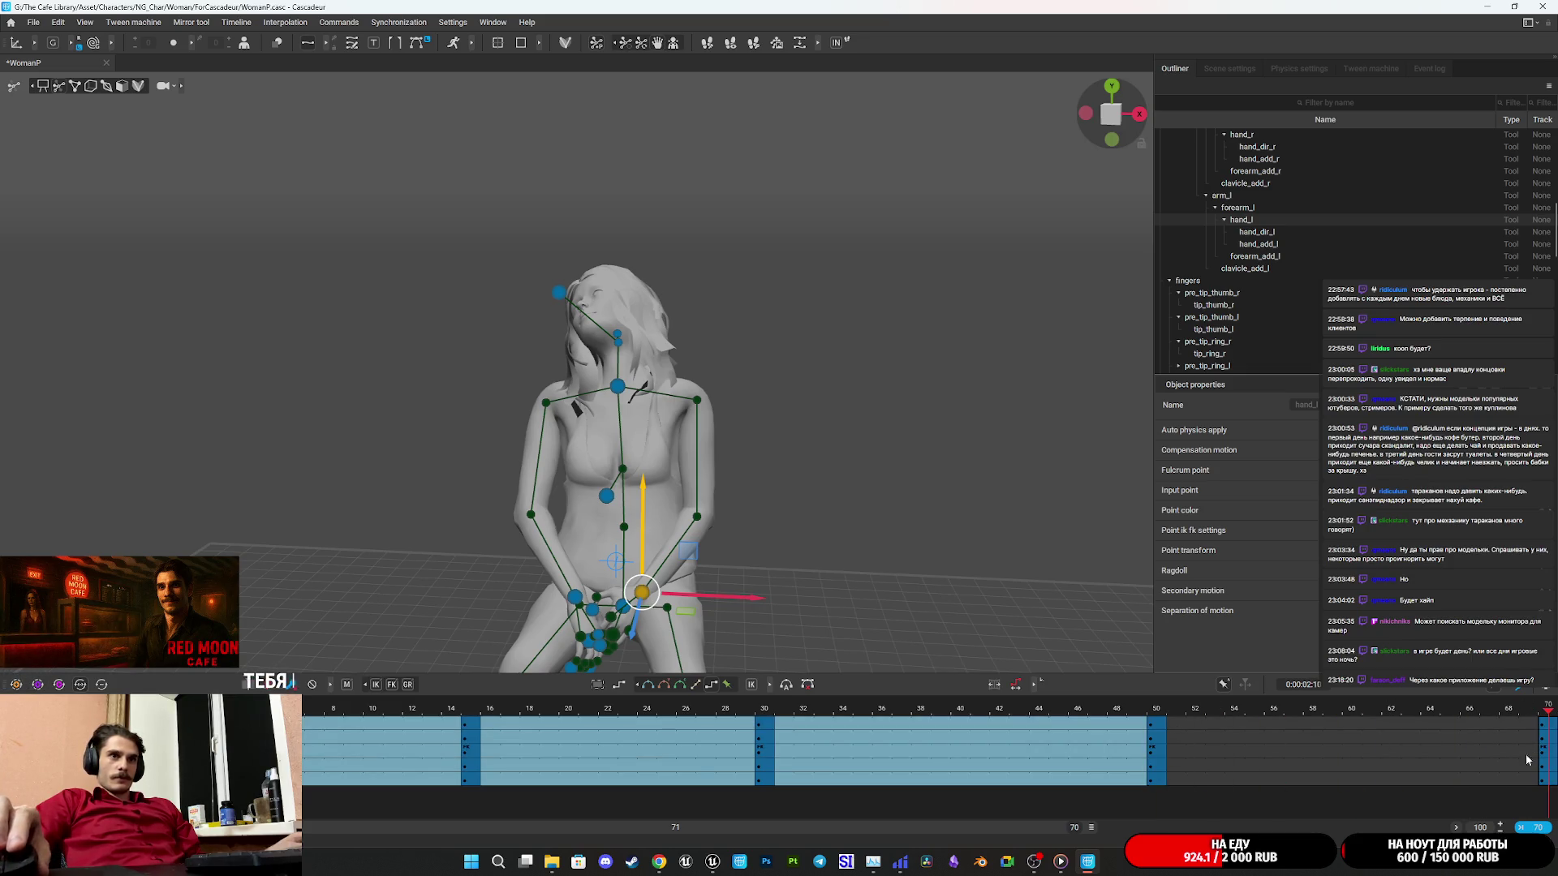
{"action": "left_click_drag", "start_coordinate": [1477, 781], "coordinate": [1411, 780]}
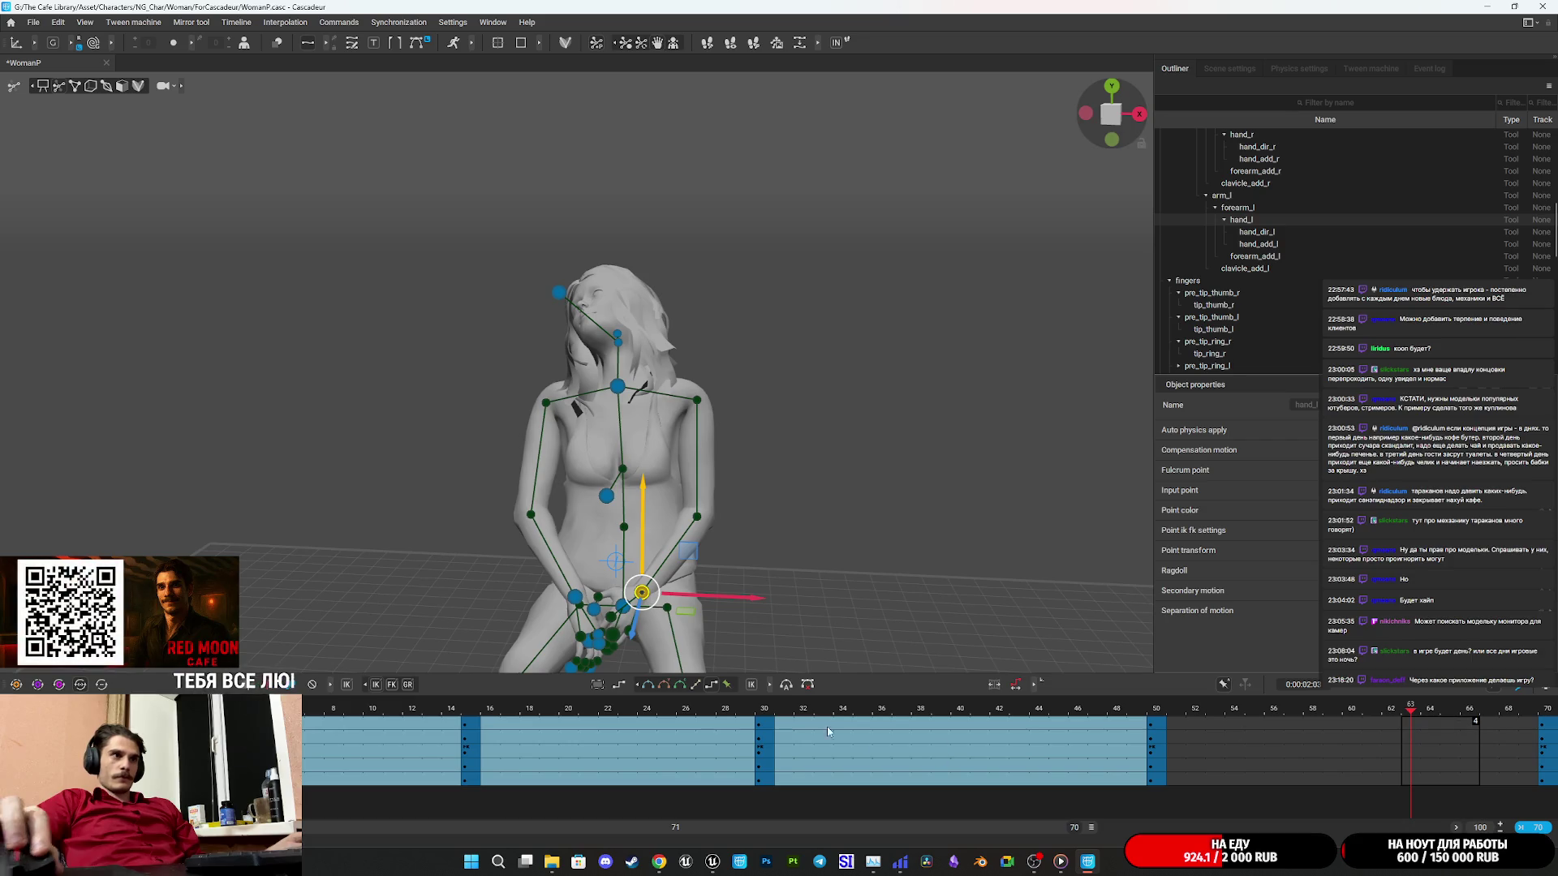
{"action": "left_click", "coordinate": [664, 686]}
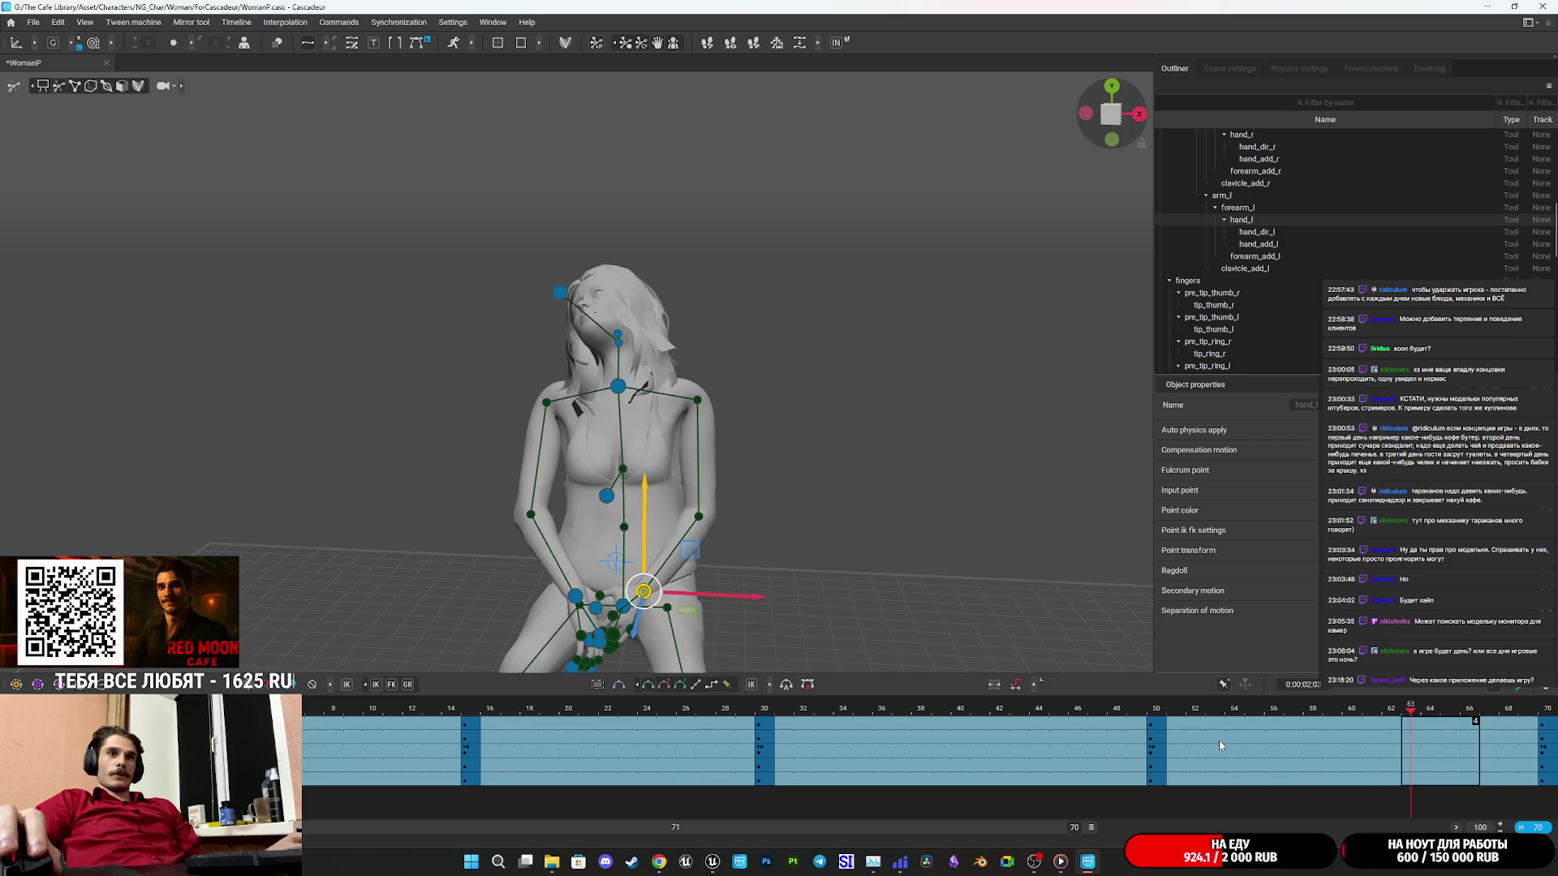
{"action": "key", "text": "space"}
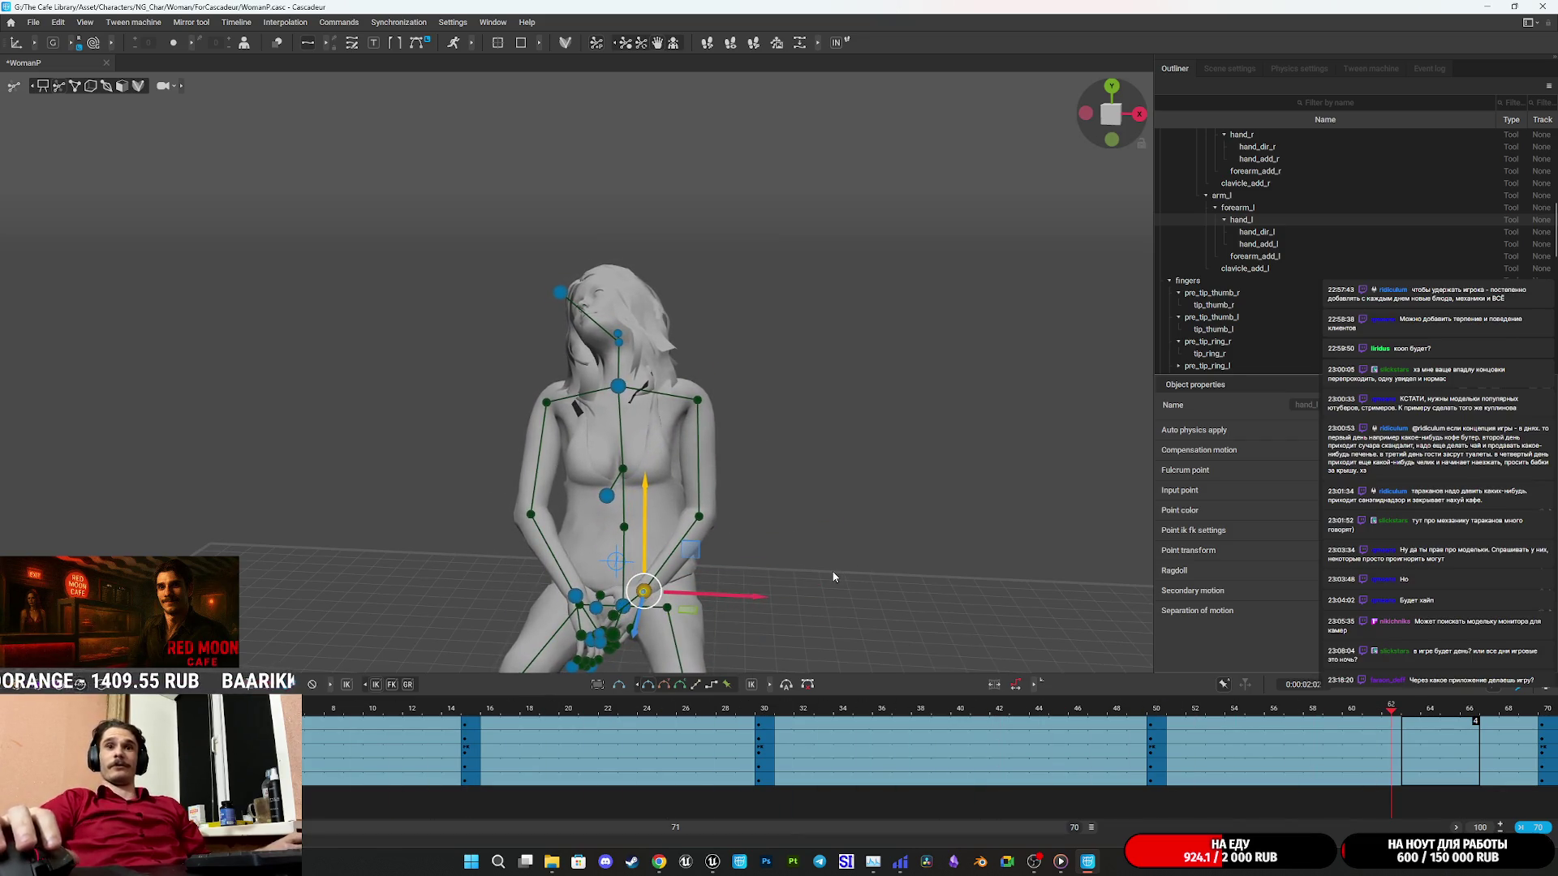
Save the WomanP scene with Ctrl+S and open the File menu.
{"action": "key", "text": "ctrl+s"}
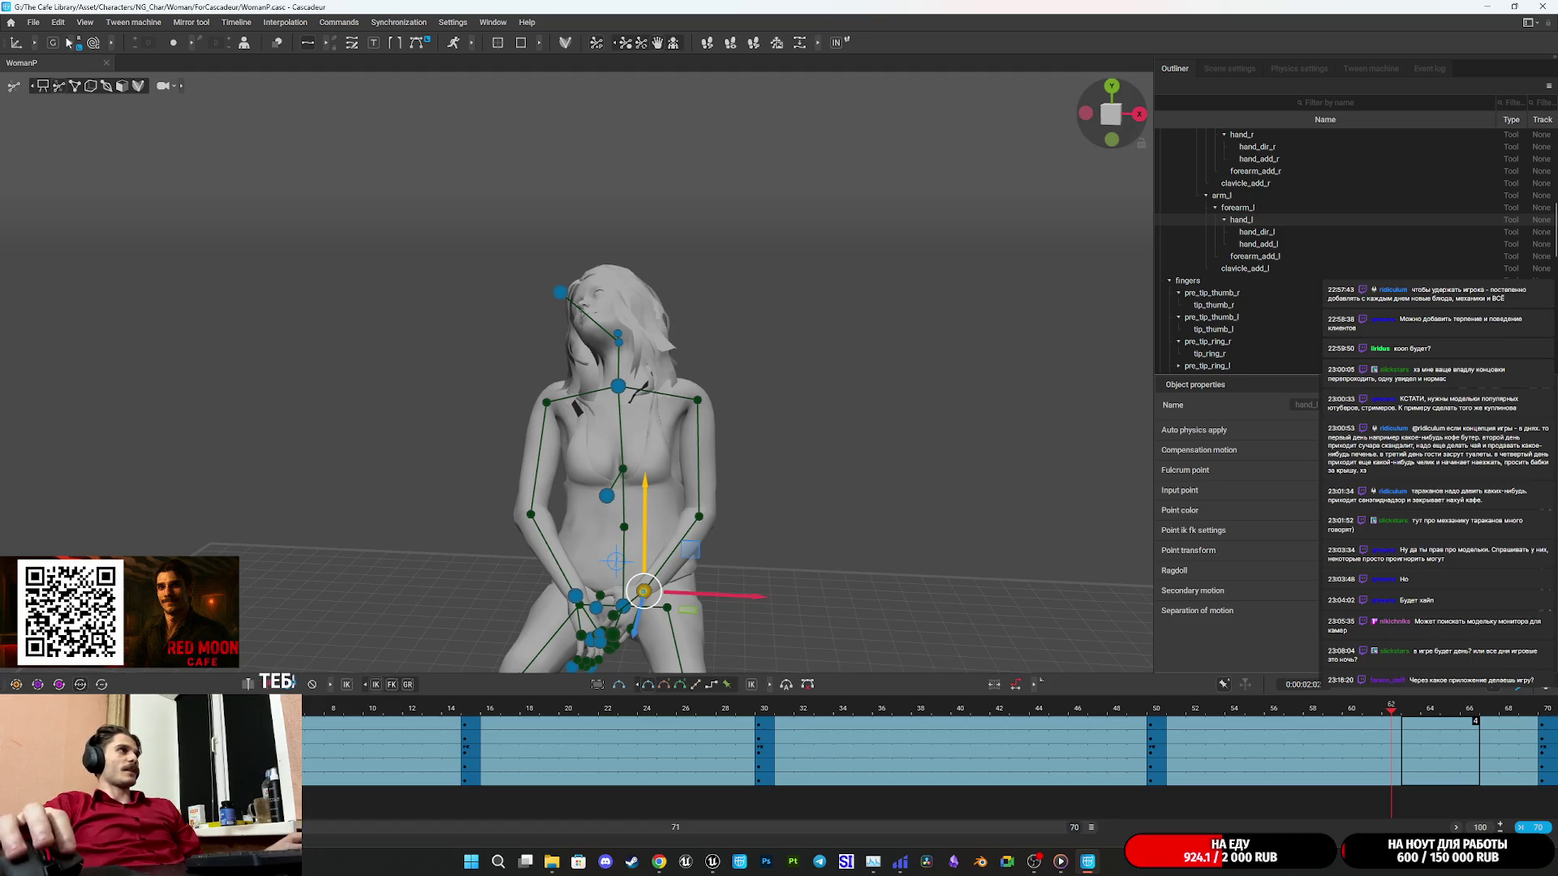
{"action": "left_click", "coordinate": [32, 22]}
{"action": "left_click", "coordinate": [22, 18]}
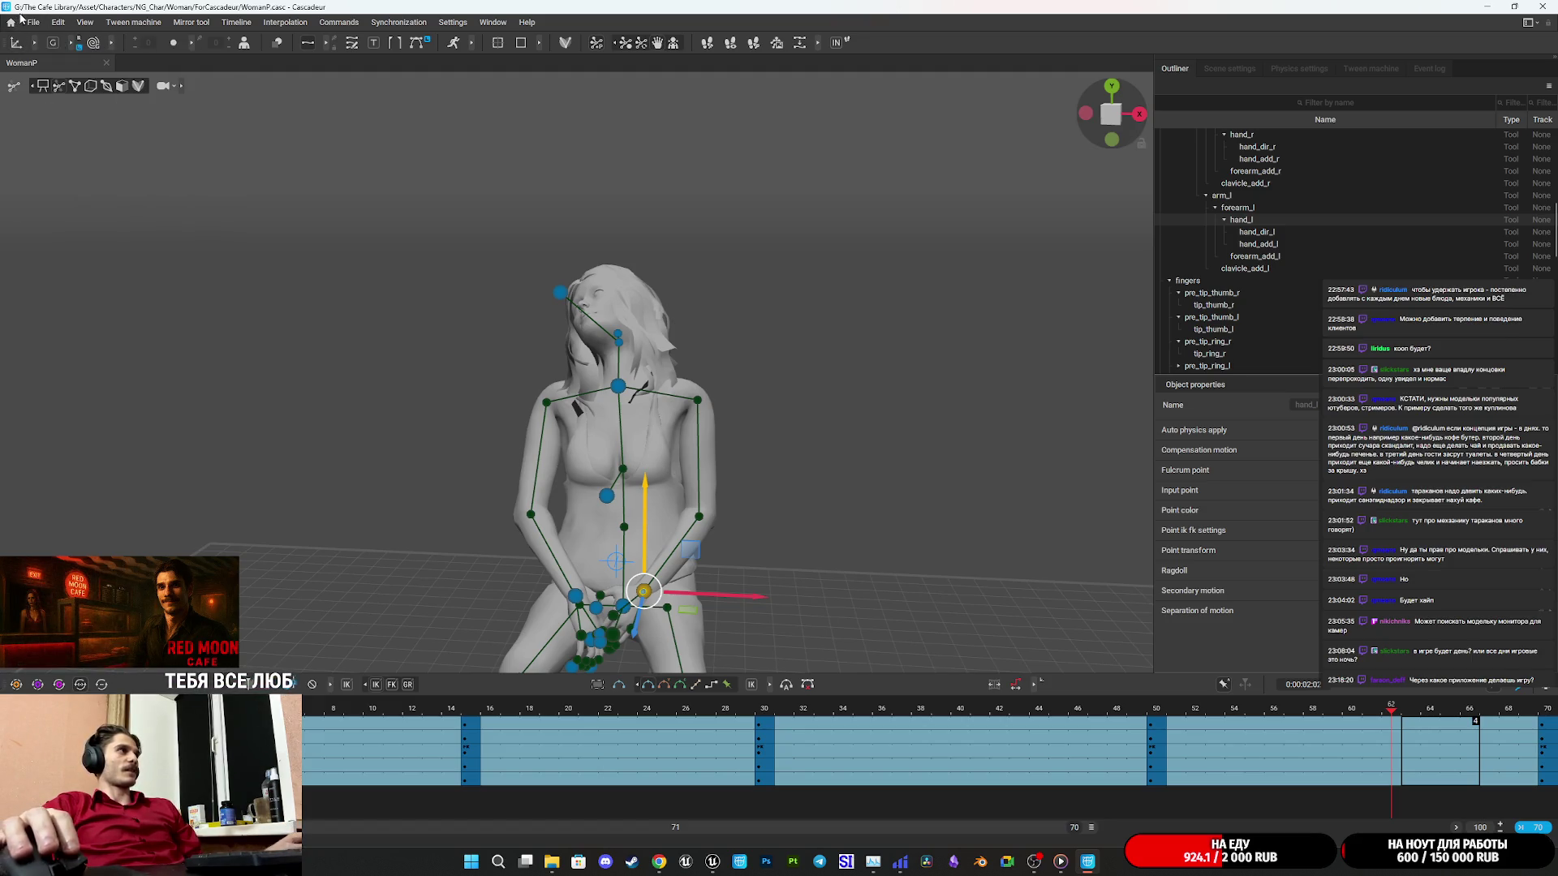
{"action": "left_click", "coordinate": [29, 24]}
{"action": "mouse_move", "coordinate": [90, 127]}
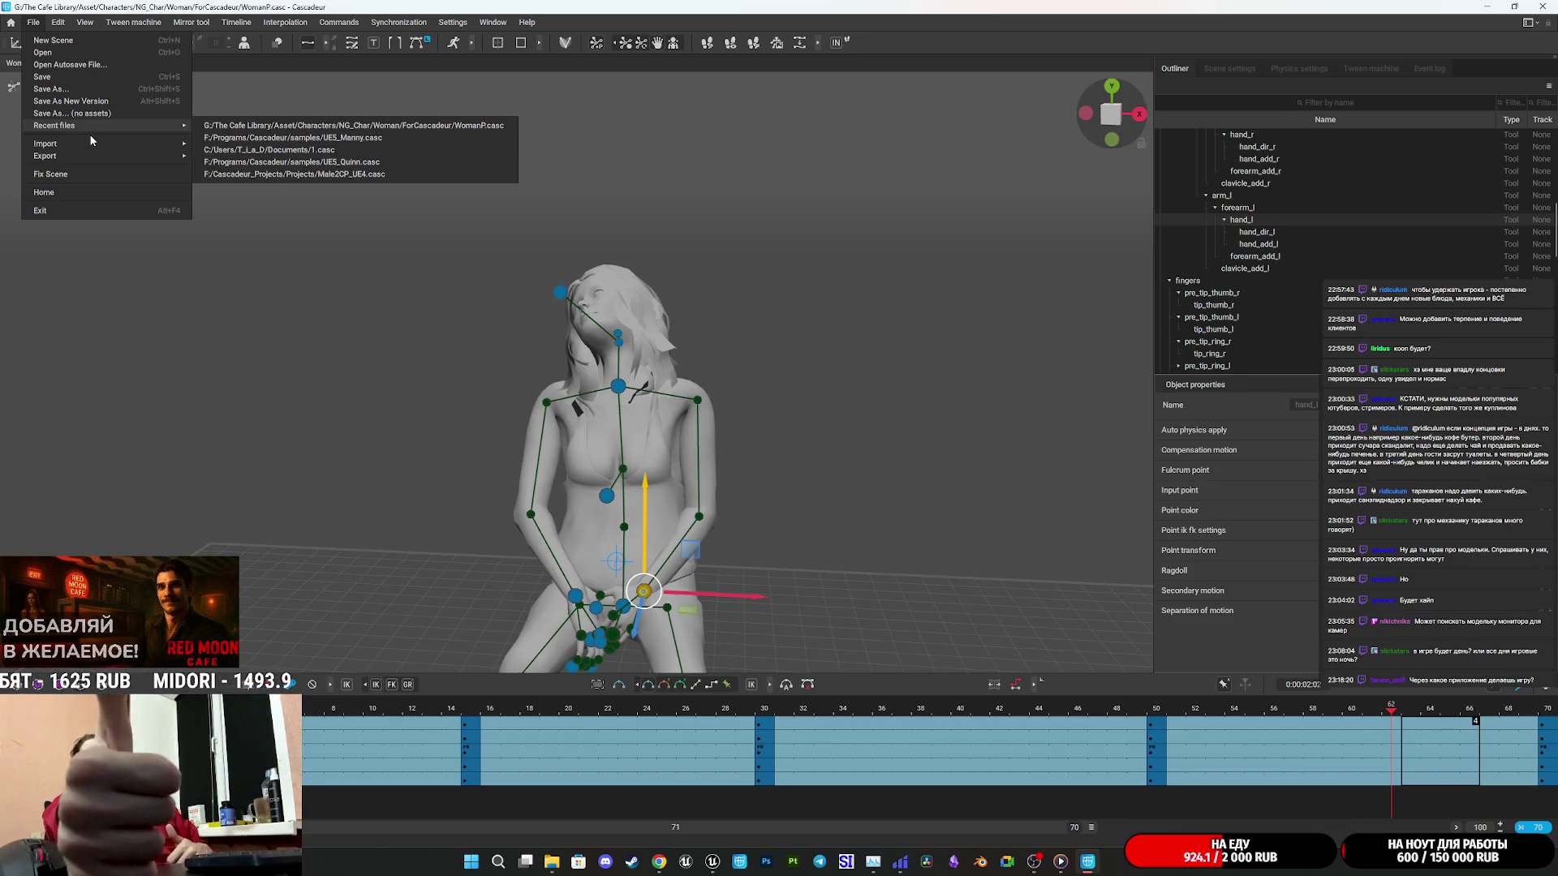
Check the keys at frames 32 and 16 and play the animation from the start.
{"action": "left_click", "coordinate": [762, 740]}
{"action": "left_click", "coordinate": [801, 737]}
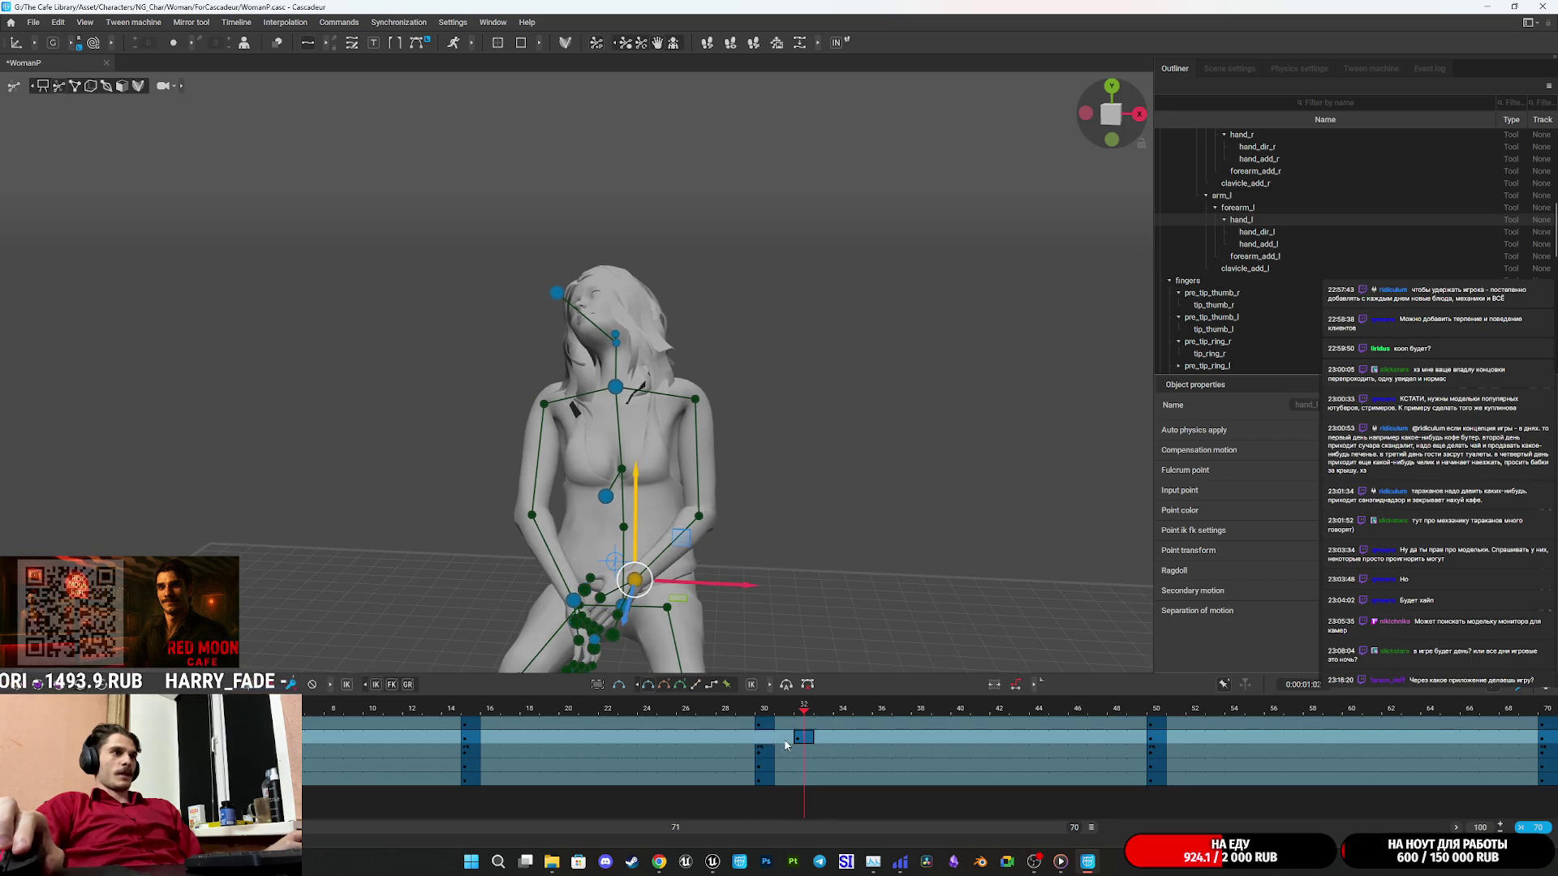
{"action": "left_click", "coordinate": [489, 738]}
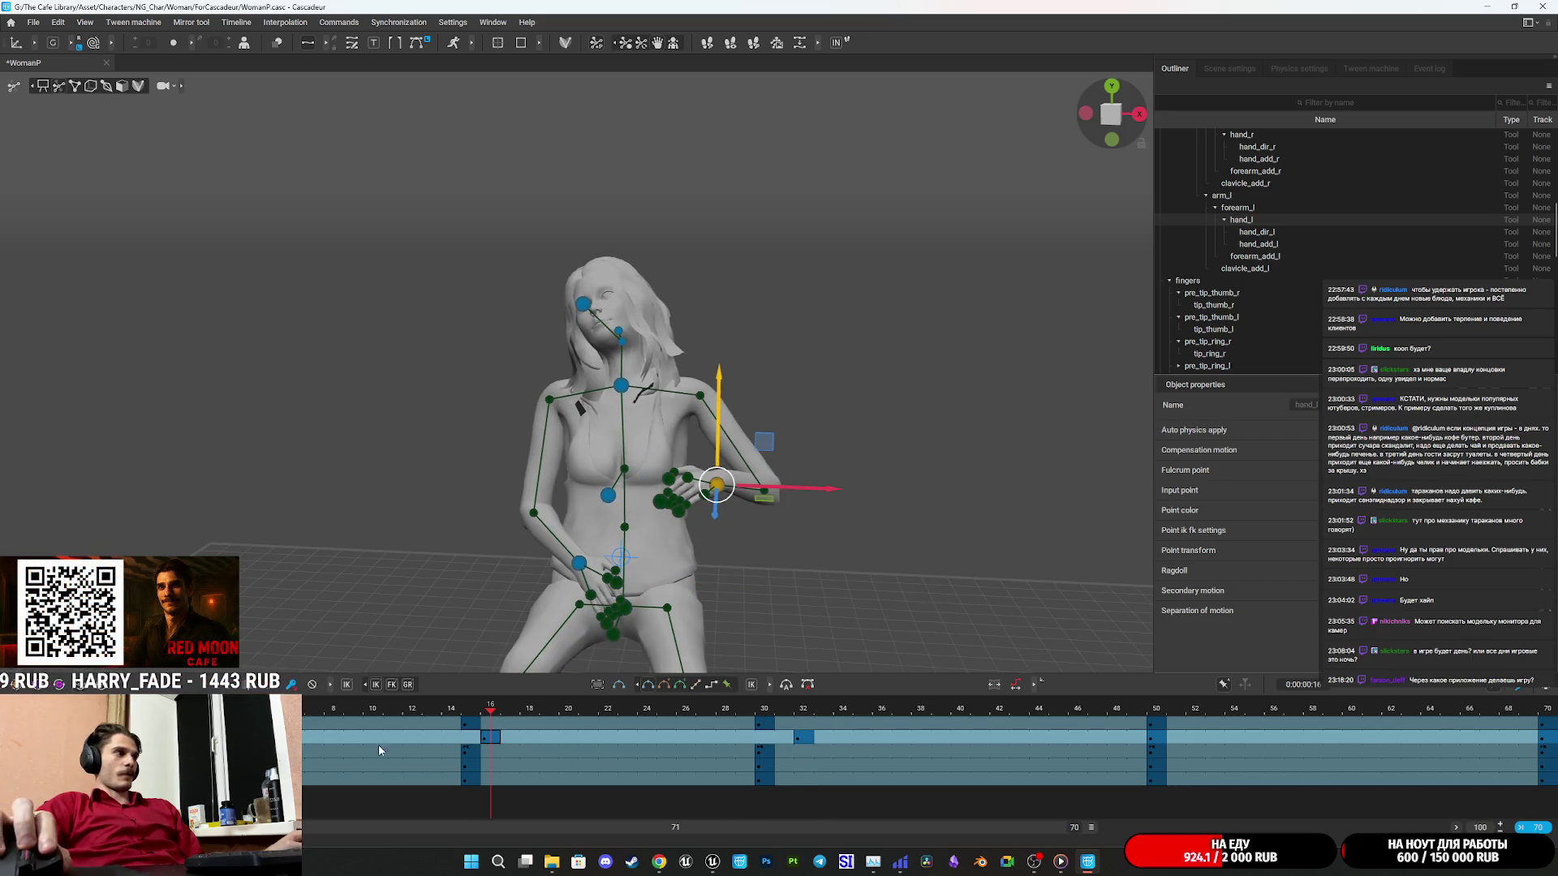
{"action": "left_click_drag", "start_coordinate": [490, 738], "coordinate": [276, 740]}
{"action": "key", "text": "space"}
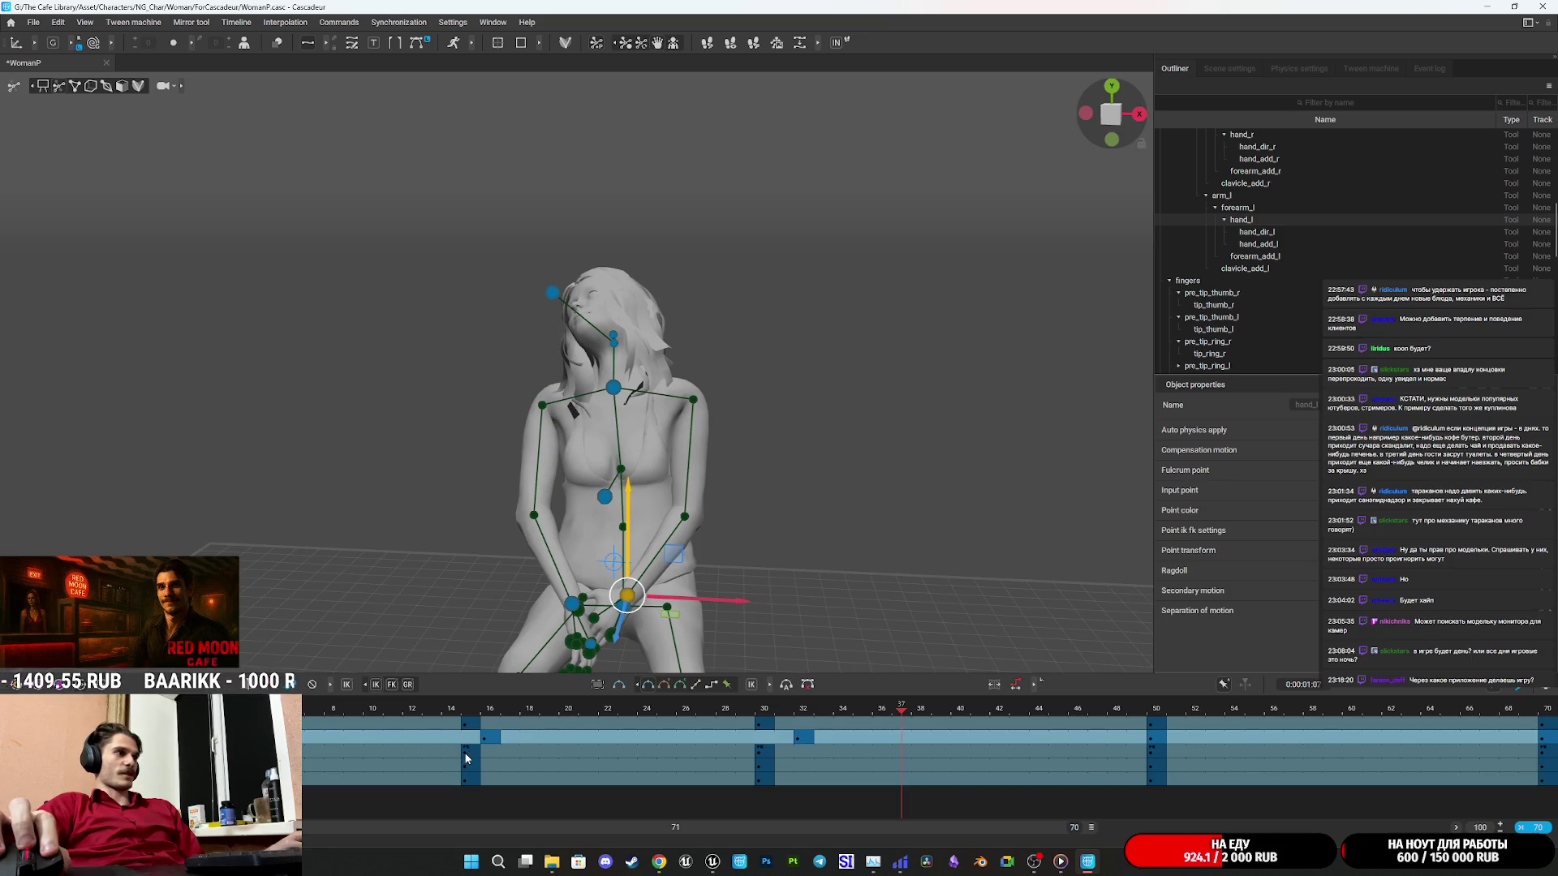
Shift the row-3 keys one frame later (30 to 31, near 51) and replay from frame 0.
{"action": "left_click", "coordinate": [511, 751]}
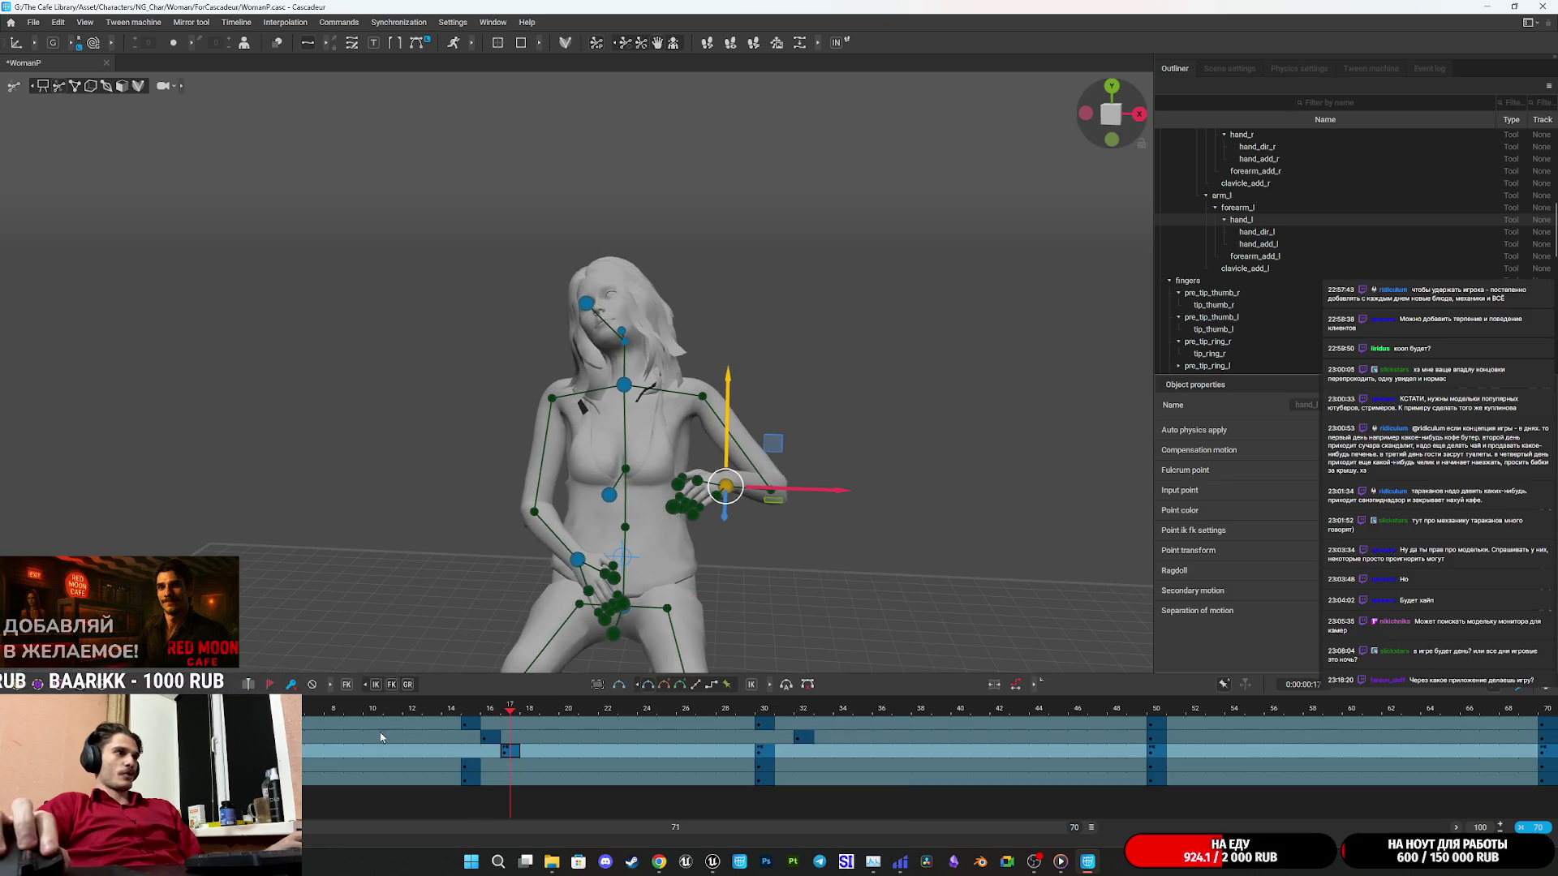
{"action": "left_click_drag", "start_coordinate": [769, 756], "coordinate": [794, 758]}
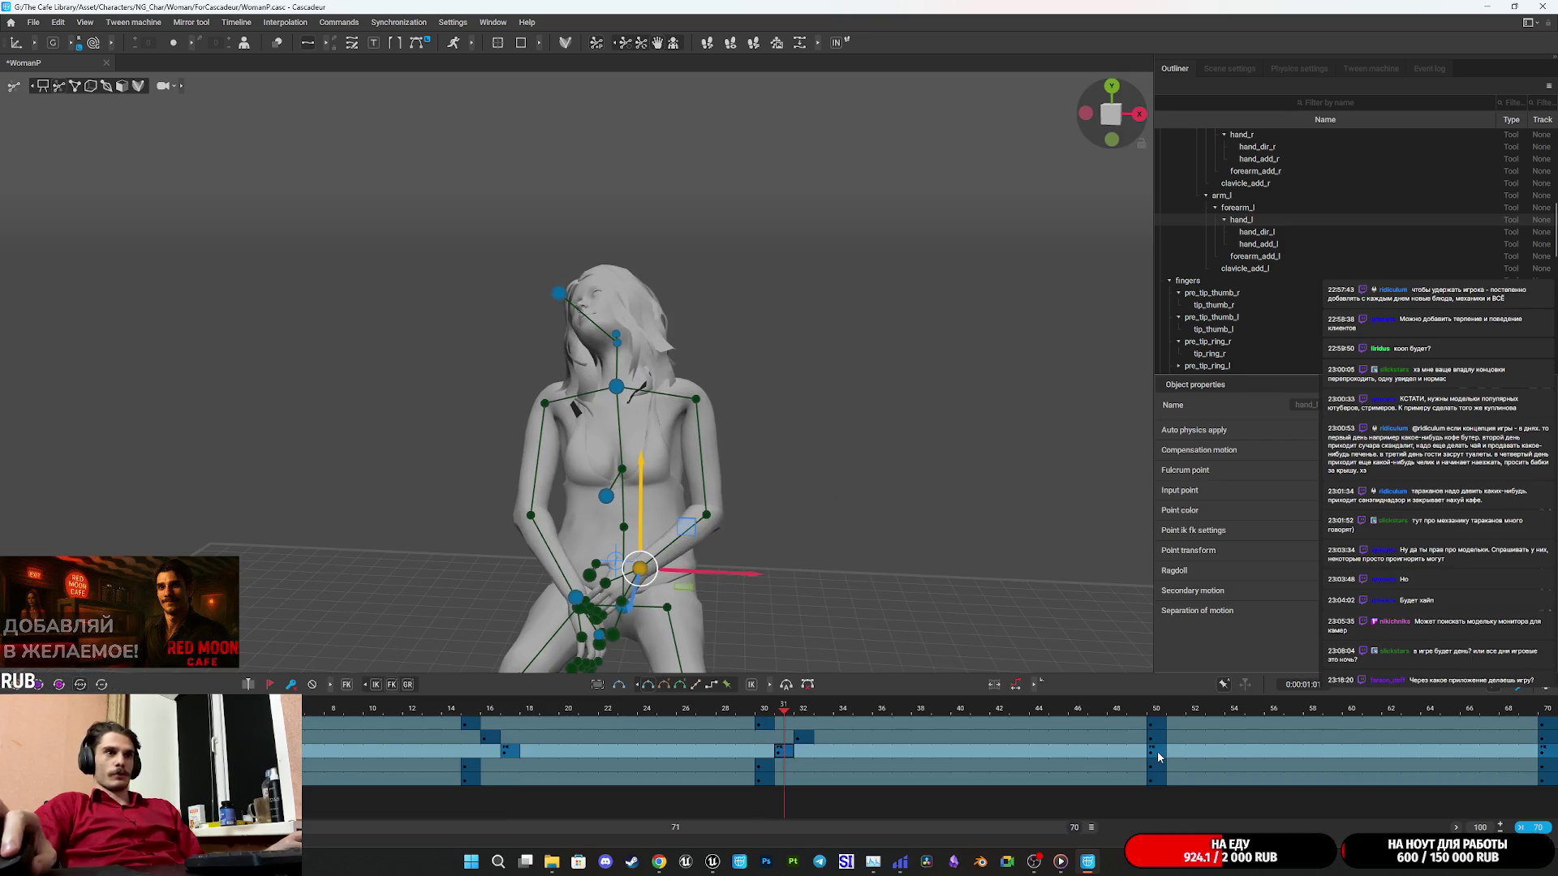
{"action": "mouse_move", "coordinate": [1157, 751]}
{"action": "left_mouse_down"}
{"action": "mouse_move", "coordinate": [1227, 756]}
{"action": "mouse_move", "coordinate": [1196, 757]}
{"action": "left_mouse_up"}
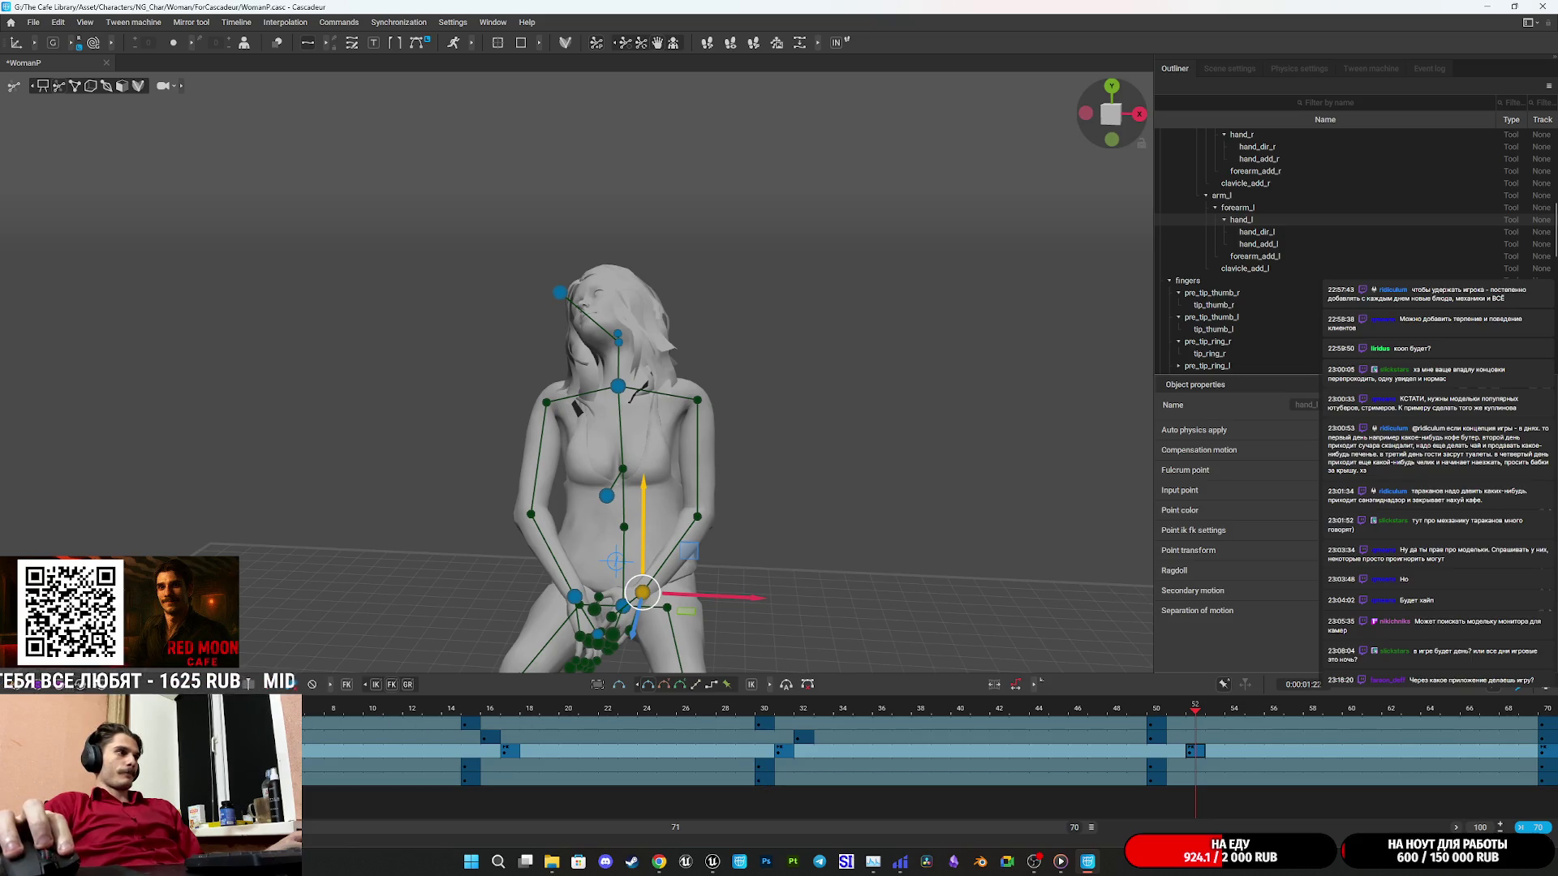
{"action": "key", "text": "Home"}
{"action": "key", "text": "space"}
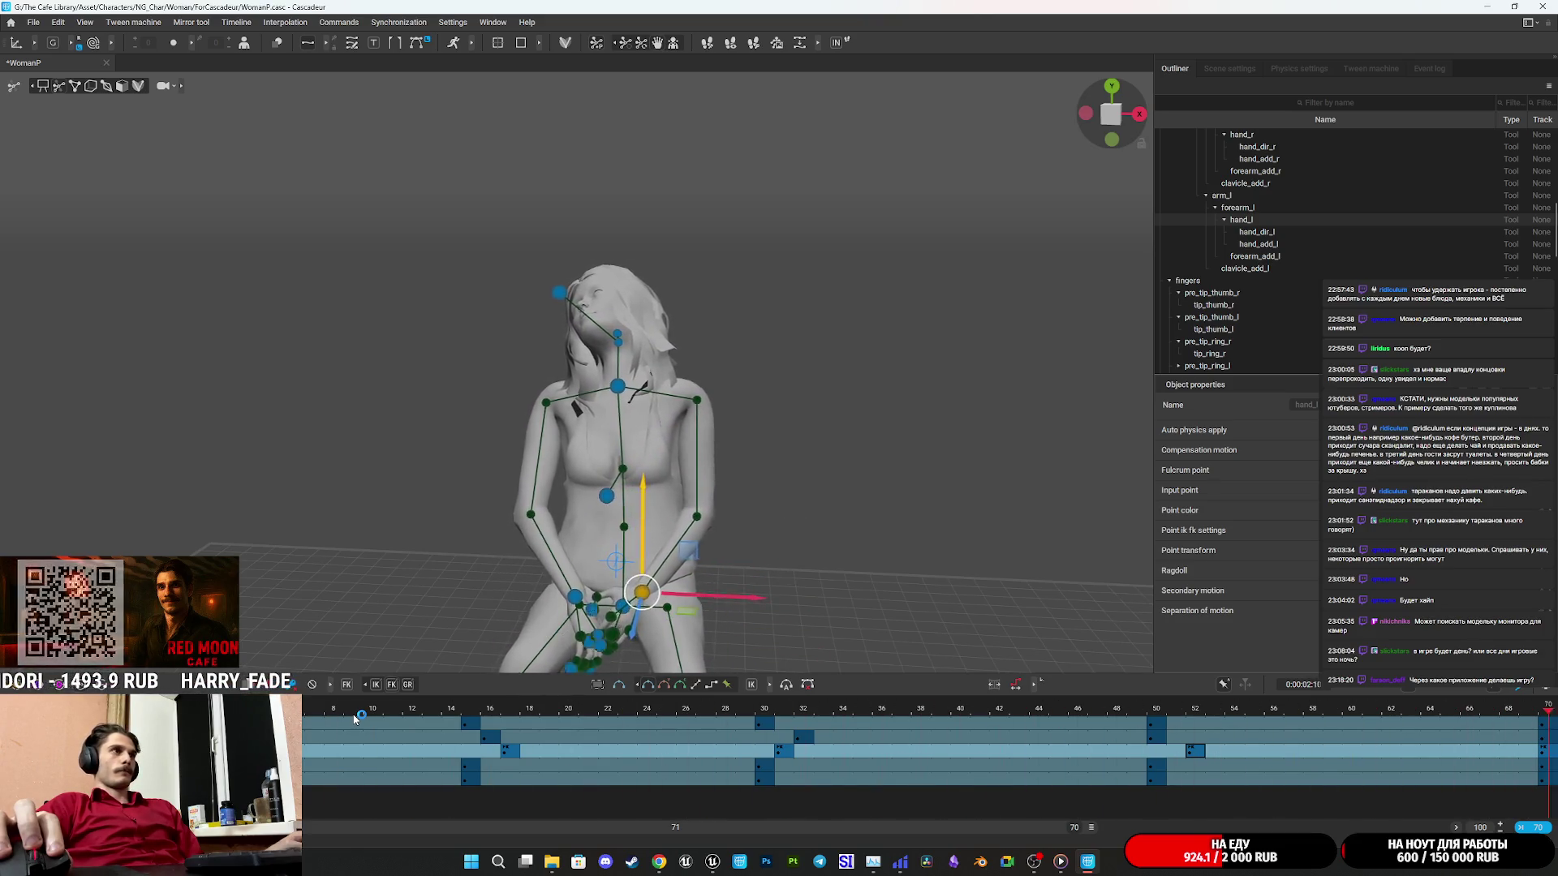
{"action": "left_click_drag", "start_coordinate": [505, 719], "coordinate": [799, 739]}
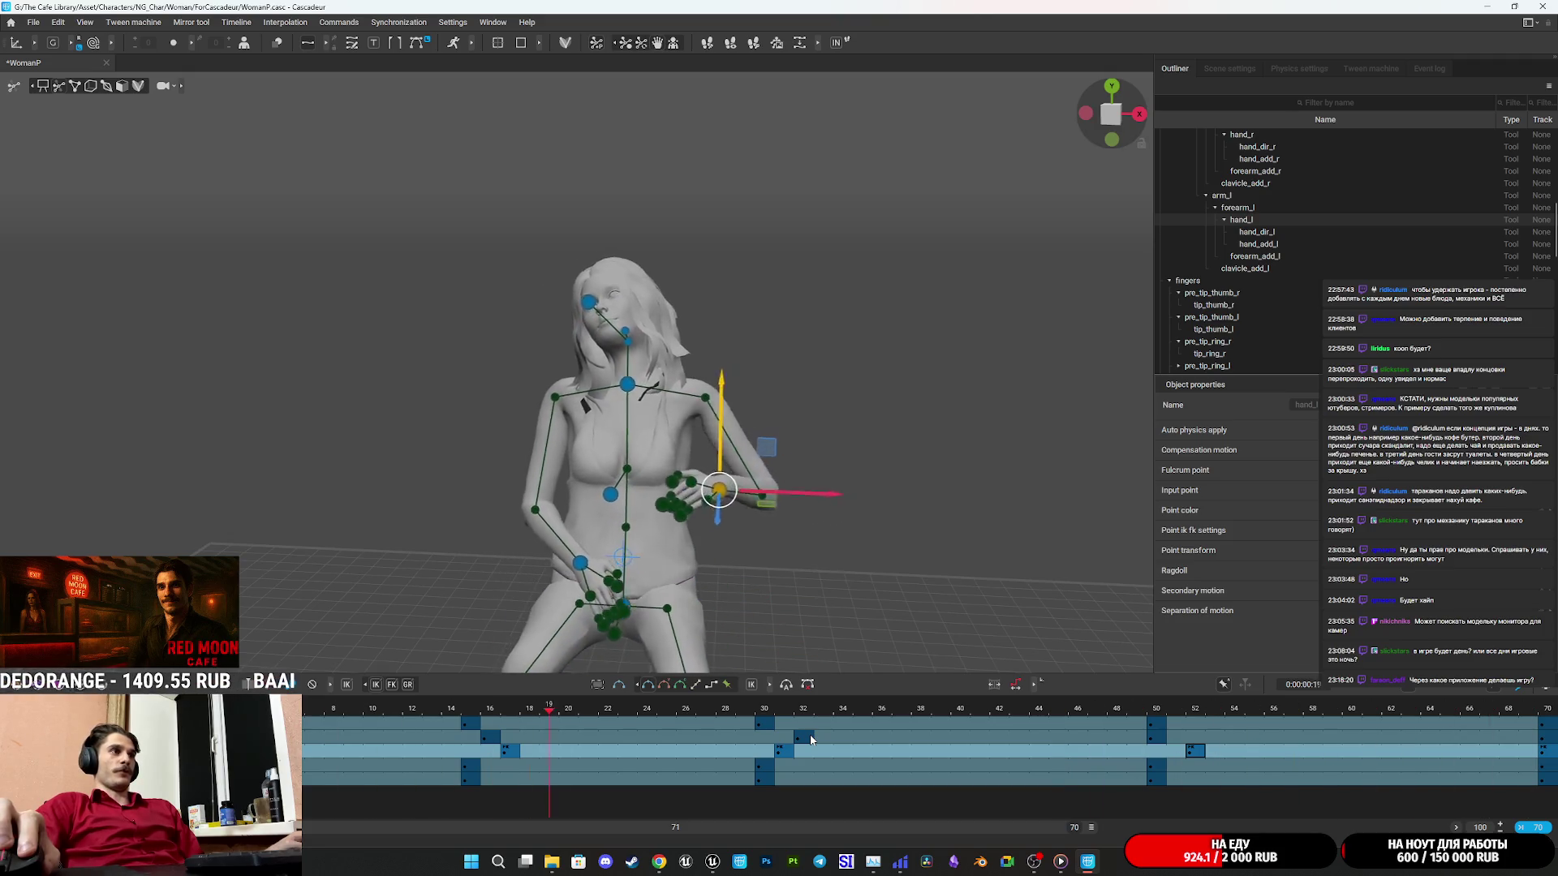
Move the left hand right and down around frame 17, then scrub back to frame 2.
{"action": "scroll", "coordinate": [824, 573], "scroll_direction": "down", "scroll_amount": 2}
{"action": "left_click_drag", "start_coordinate": [824, 574], "coordinate": [816, 501]}
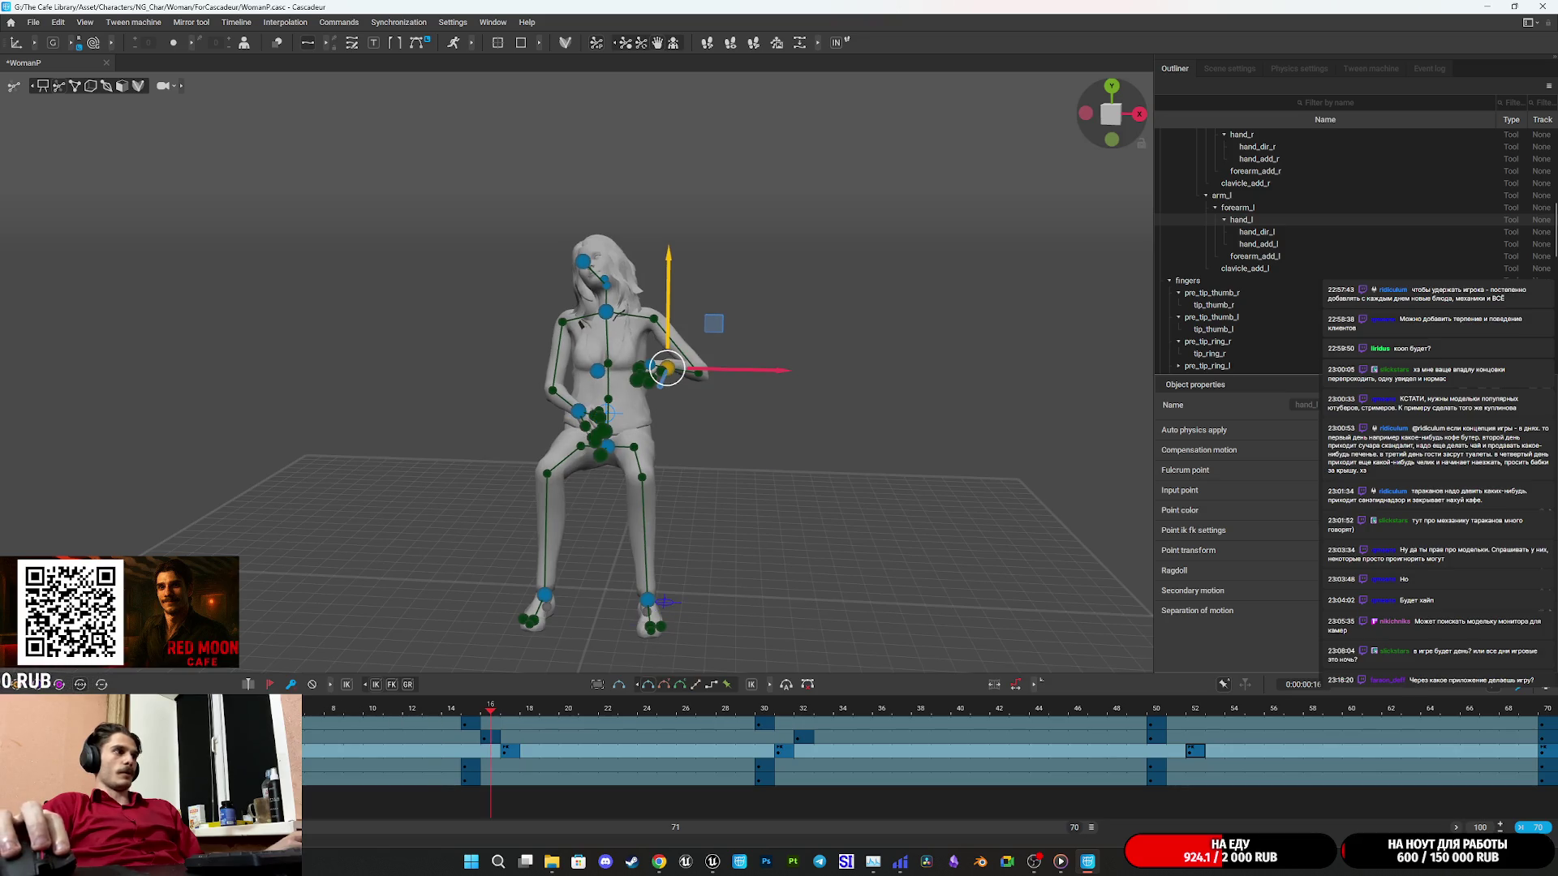
{"action": "mouse_move", "coordinate": [333, 724]}
{"action": "left_mouse_down"}
{"action": "mouse_move", "coordinate": [527, 728]}
{"action": "mouse_move", "coordinate": [478, 730]}
{"action": "mouse_move", "coordinate": [513, 736]}
{"action": "left_mouse_up"}
{"action": "scroll", "coordinate": [752, 487], "scroll_direction": "up", "scroll_amount": 3}
{"action": "mouse_move", "coordinate": [752, 487]}
{"action": "left_mouse_down"}
{"action": "mouse_move", "coordinate": [888, 563]}
{"action": "mouse_move", "coordinate": [651, 548]}
{"action": "mouse_move", "coordinate": [582, 492]}
{"action": "left_mouse_up"}
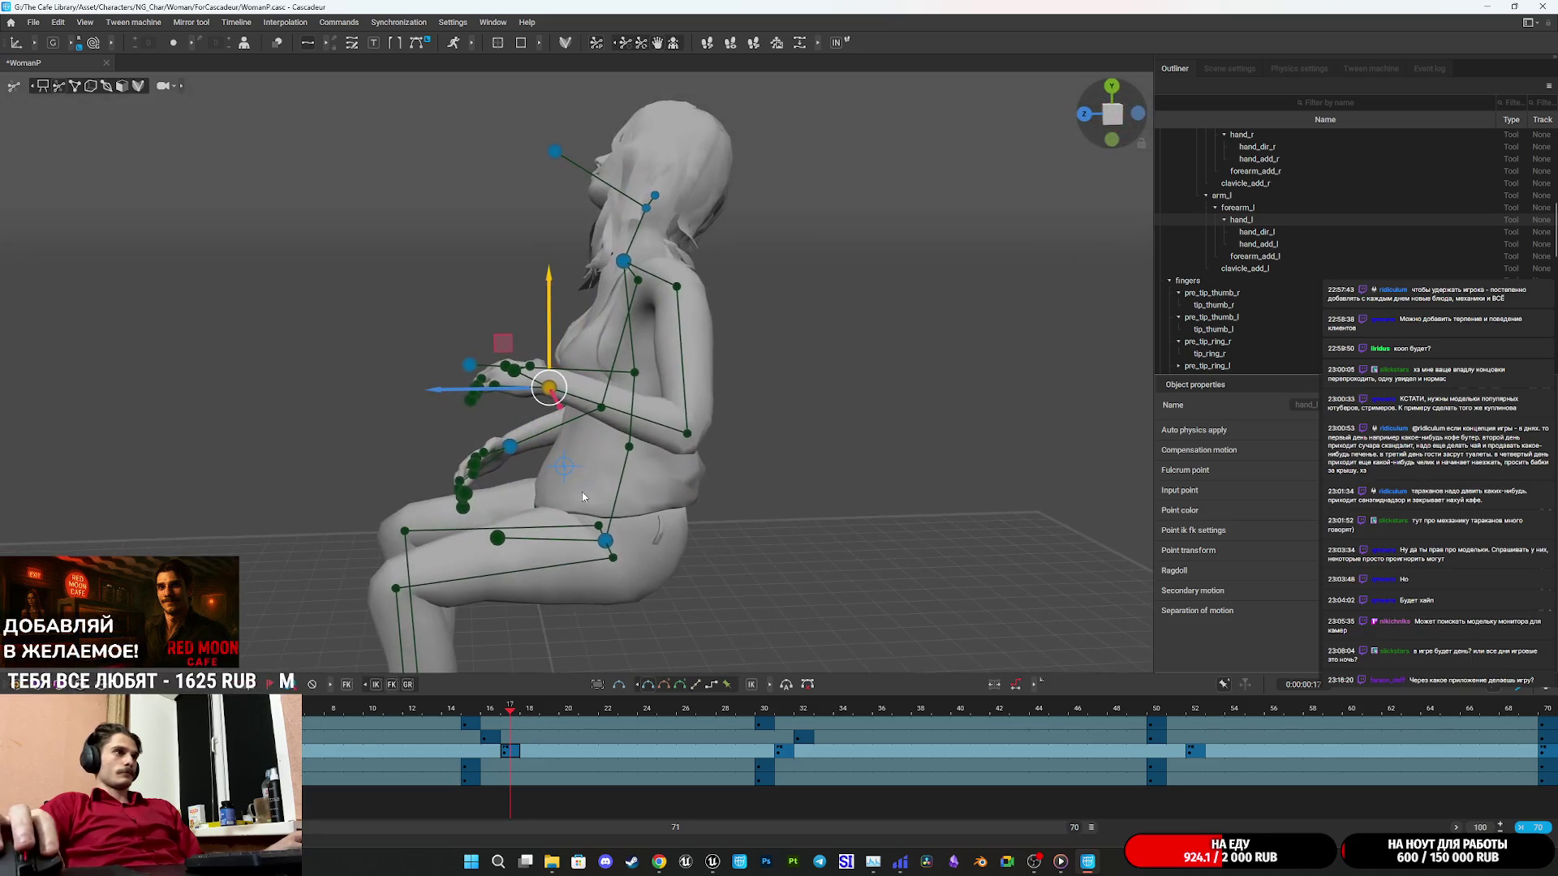
{"action": "mouse_move", "coordinate": [503, 370]}
{"action": "left_mouse_down"}
{"action": "mouse_move", "coordinate": [491, 414]}
{"action": "mouse_move", "coordinate": [511, 422]}
{"action": "mouse_move", "coordinate": [539, 392]}
{"action": "mouse_move", "coordinate": [560, 410]}
{"action": "mouse_move", "coordinate": [897, 468]}
{"action": "left_mouse_up"}
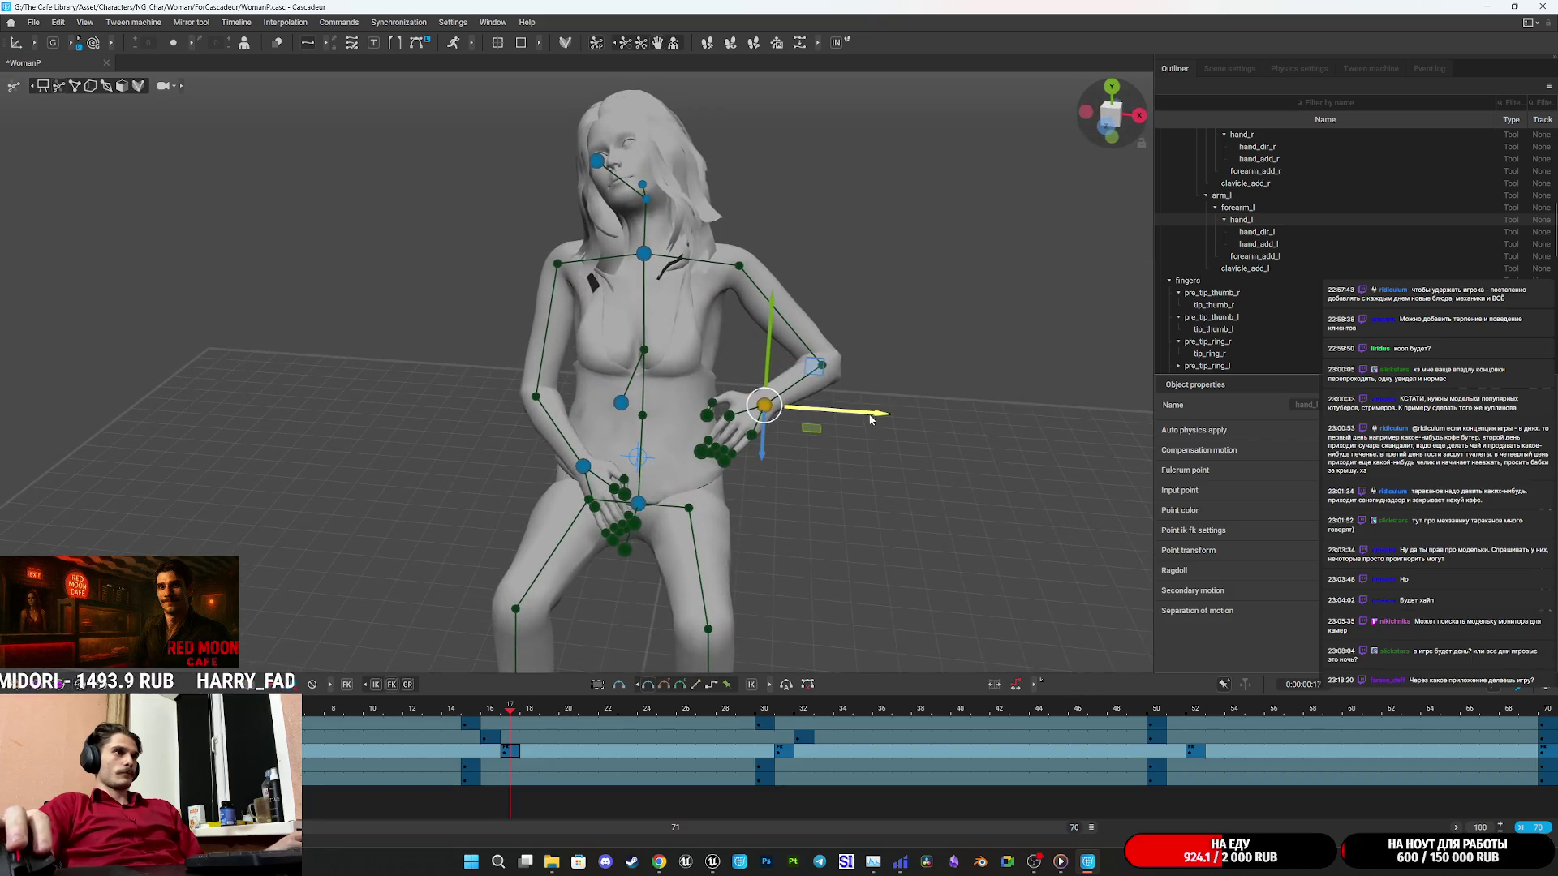
{"action": "left_click_drag", "start_coordinate": [869, 418], "coordinate": [849, 416]}
{"action": "left_click_drag", "start_coordinate": [361, 708], "coordinate": [215, 708]}
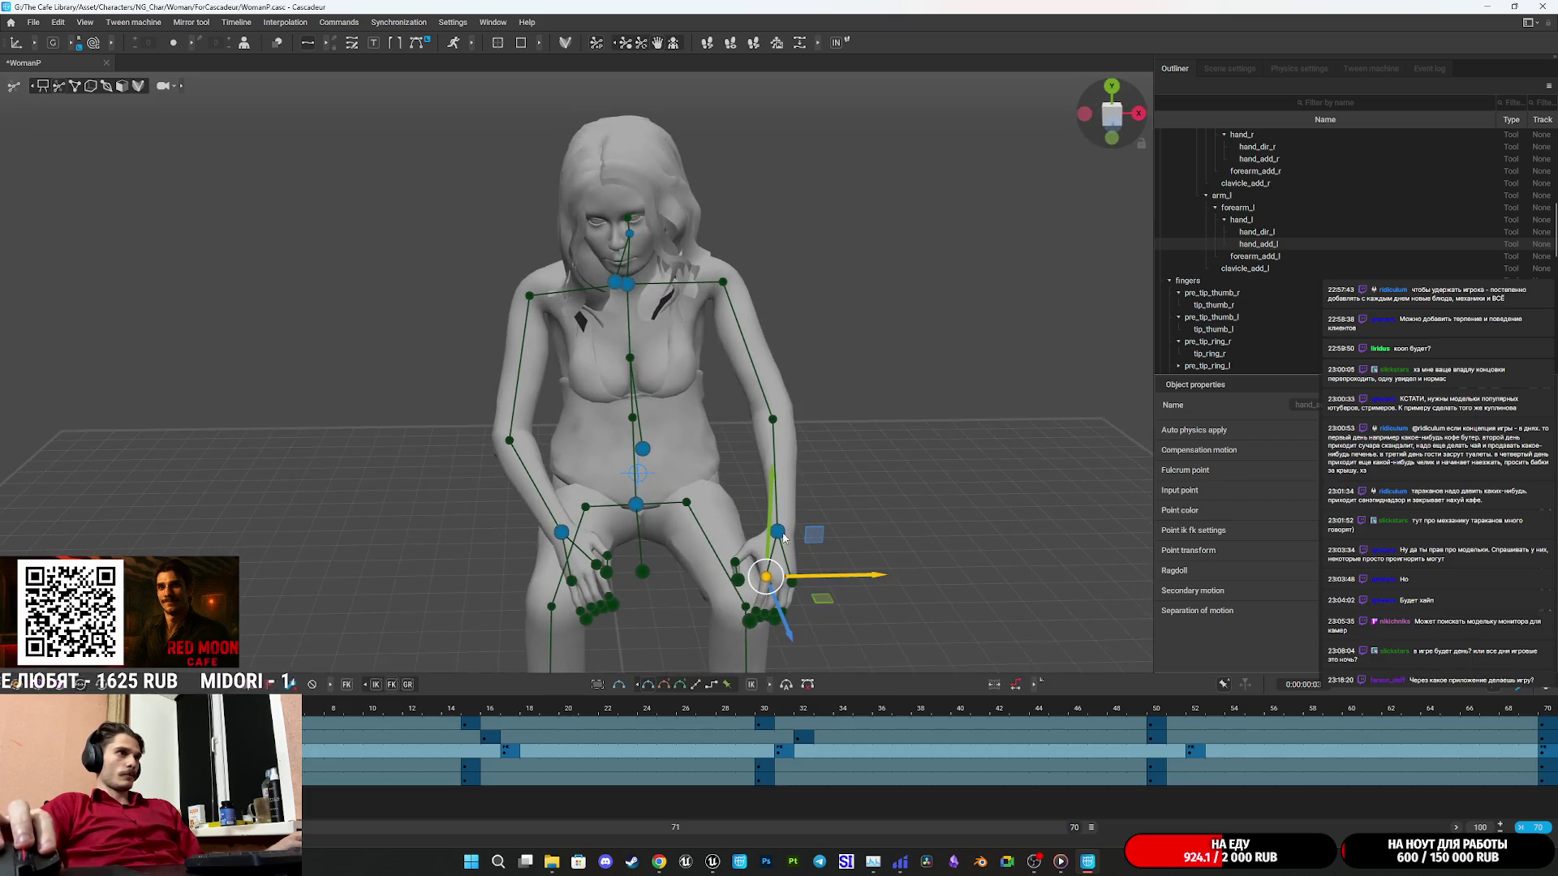
{"action": "left_click", "coordinate": [794, 532]}
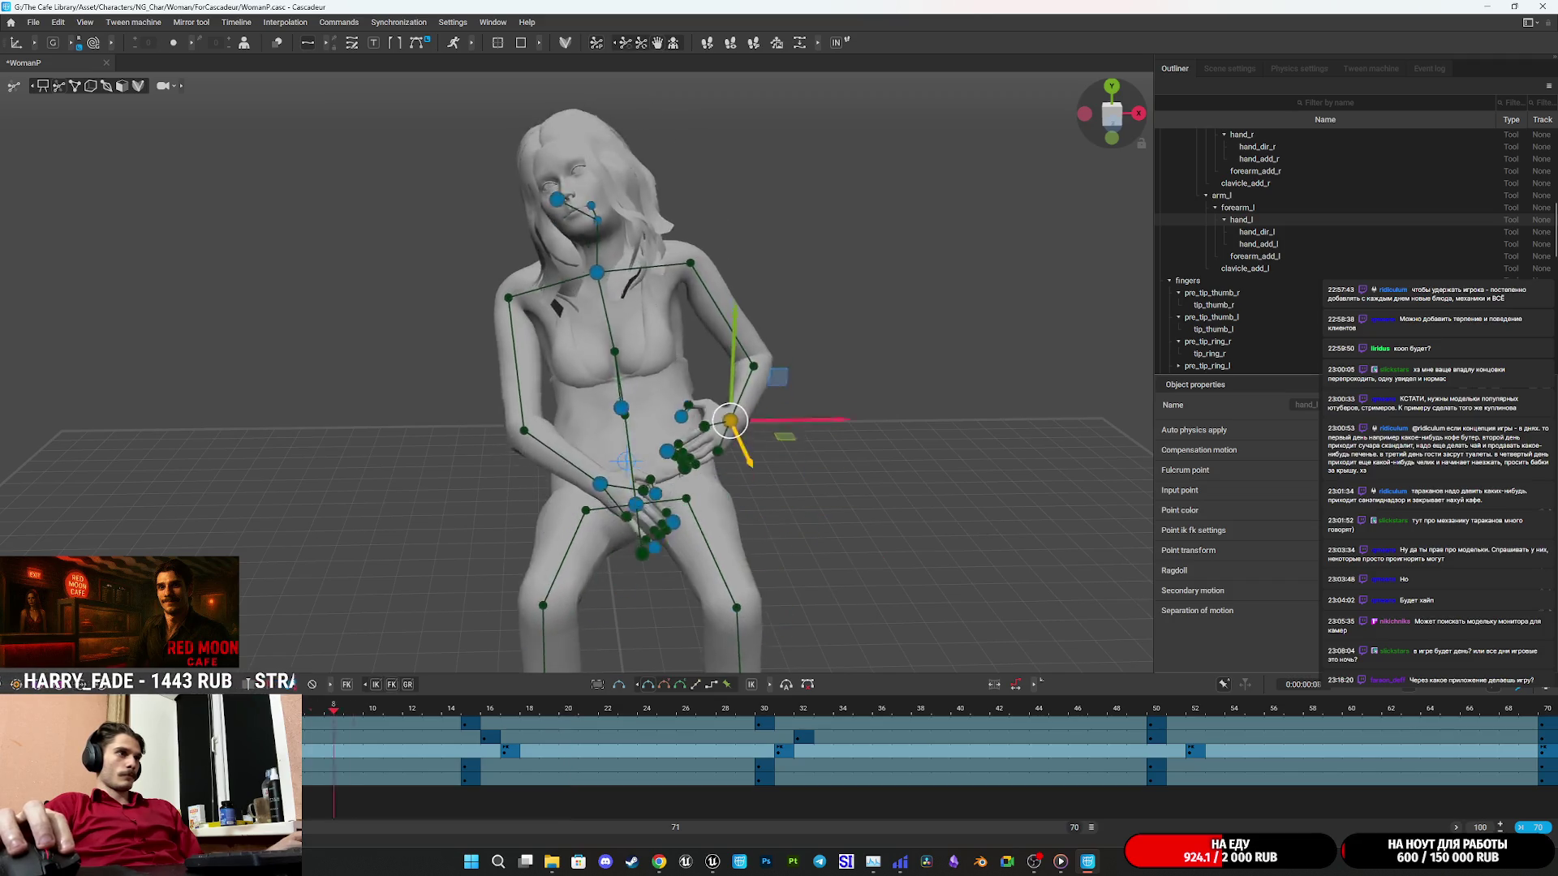
{"action": "left_click", "coordinate": [520, 712]}
{"action": "left_click_drag", "start_coordinate": [717, 587], "coordinate": [805, 573]}
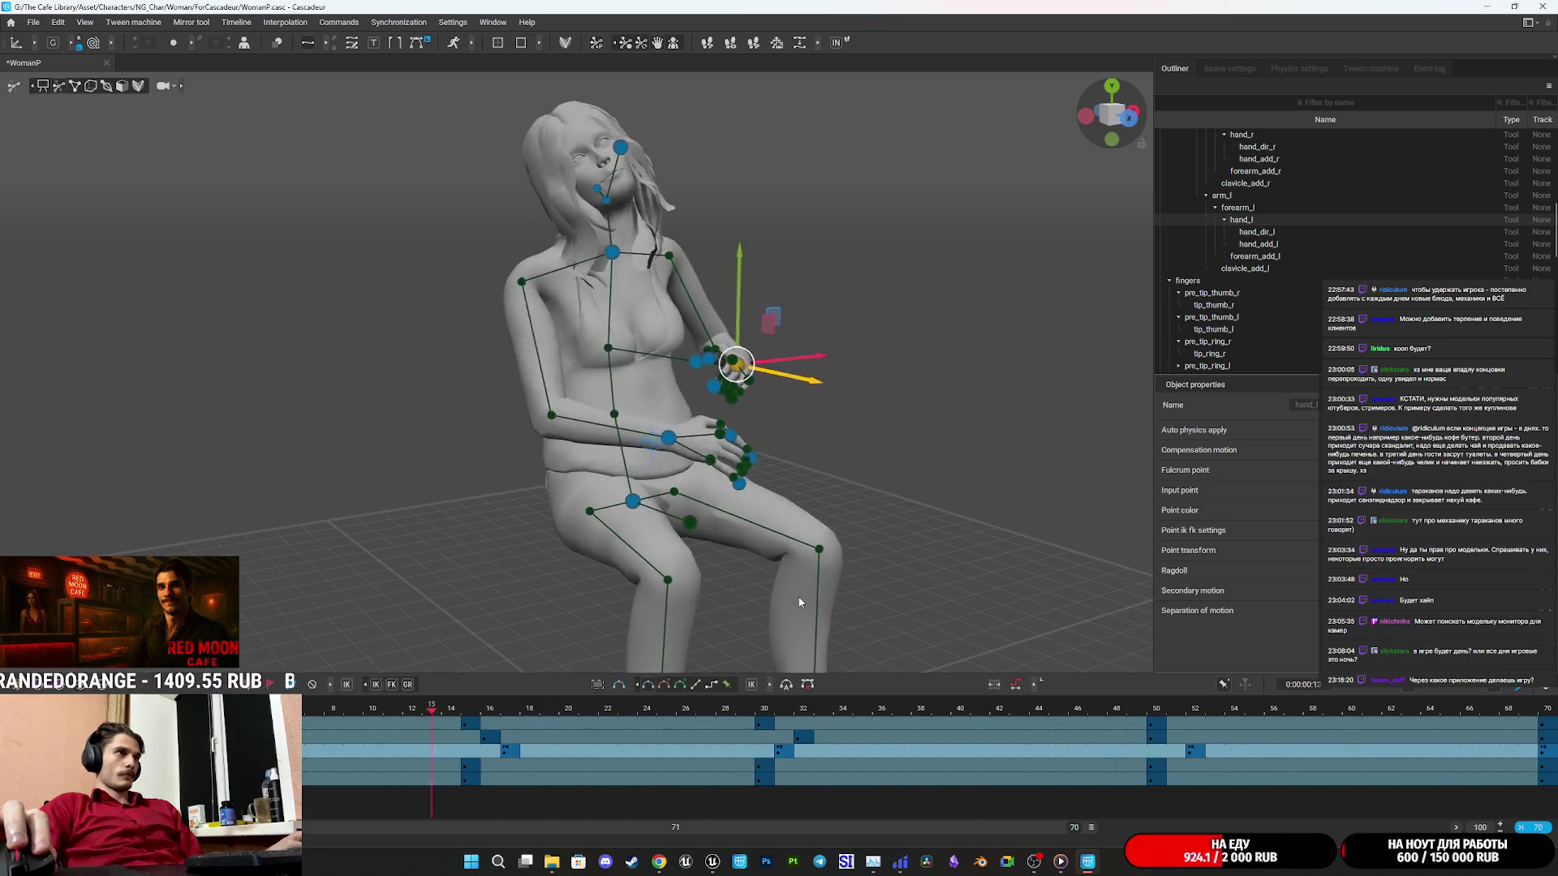
{"action": "mouse_move", "coordinate": [826, 559]}
{"action": "left_mouse_down"}
{"action": "mouse_move", "coordinate": [797, 535]}
{"action": "mouse_move", "coordinate": [728, 543]}
{"action": "left_mouse_up"}
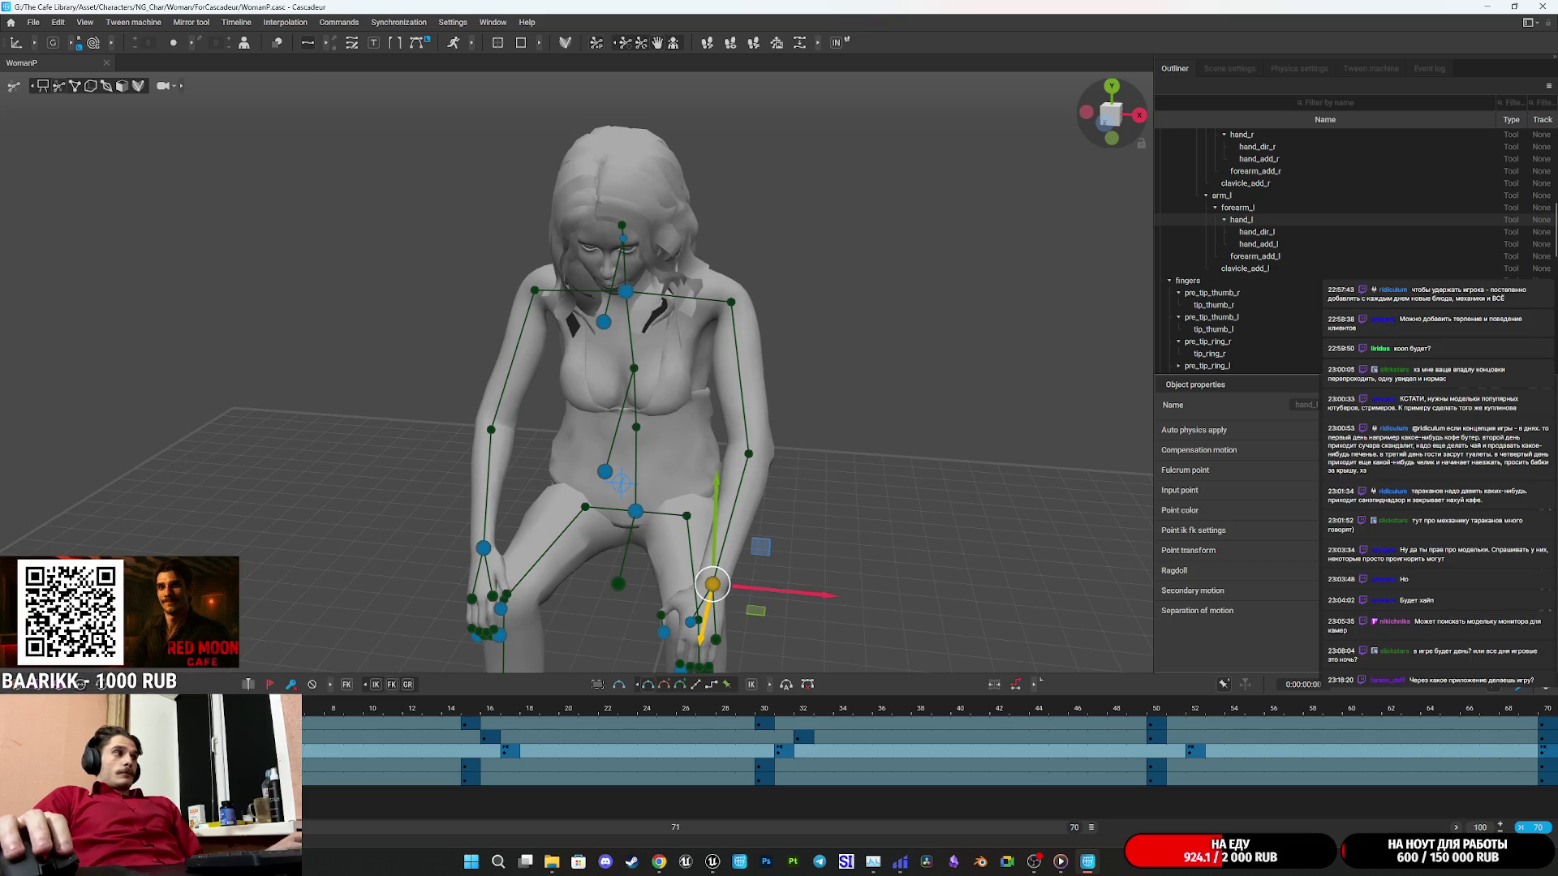
{"action": "mouse_move", "coordinate": [455, 751]}
{"action": "left_mouse_down"}
{"action": "mouse_move", "coordinate": [1253, 750]}
{"action": "mouse_move", "coordinate": [1550, 781]}
{"action": "left_mouse_up"}
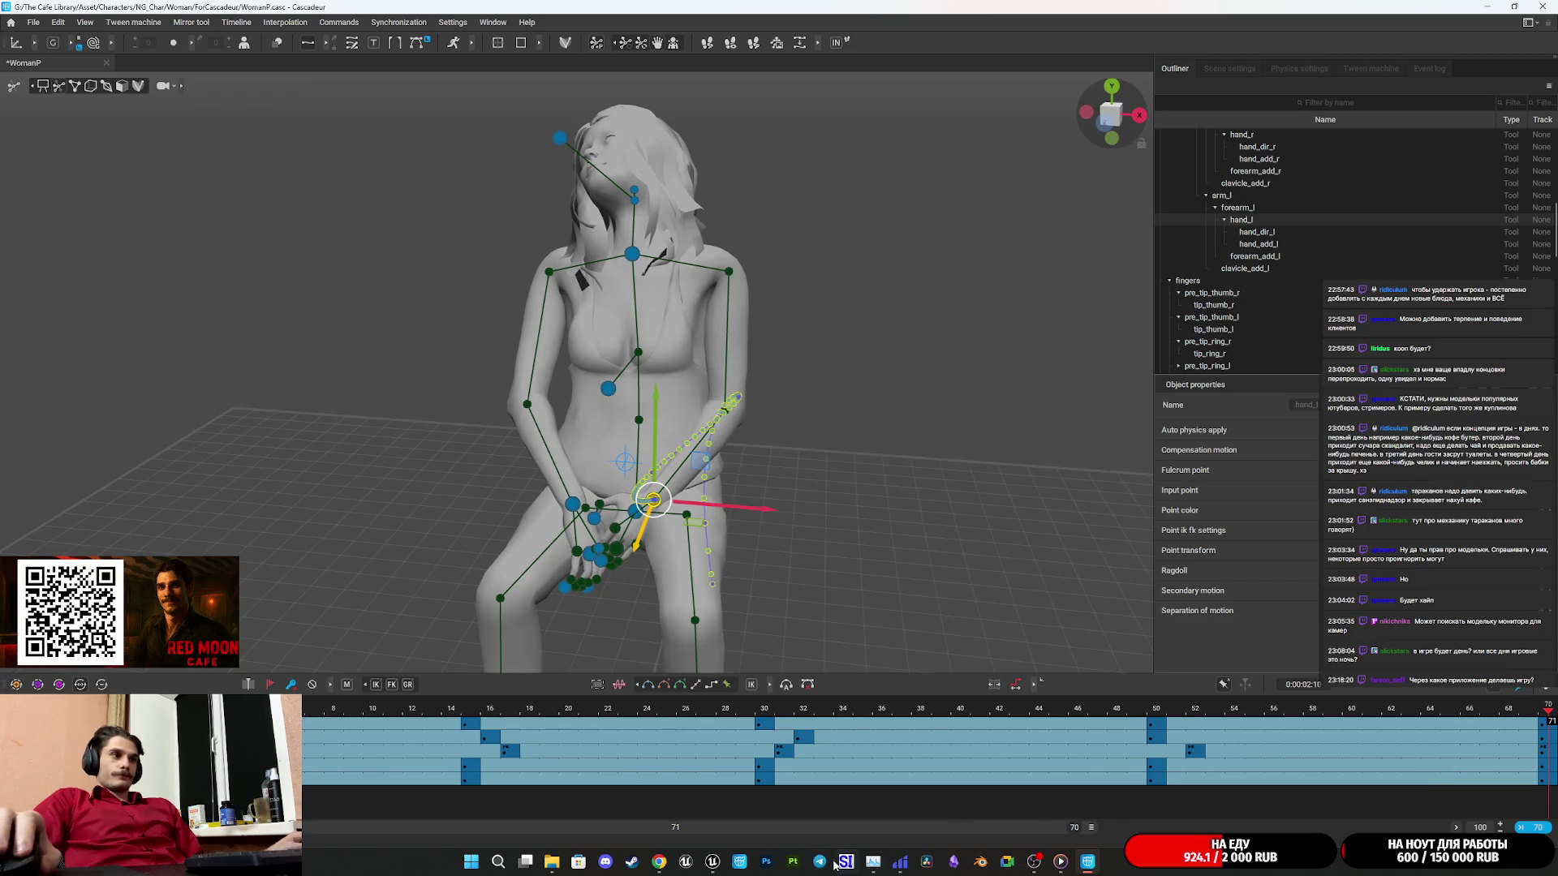
{"action": "mouse_move", "coordinate": [718, 864]}
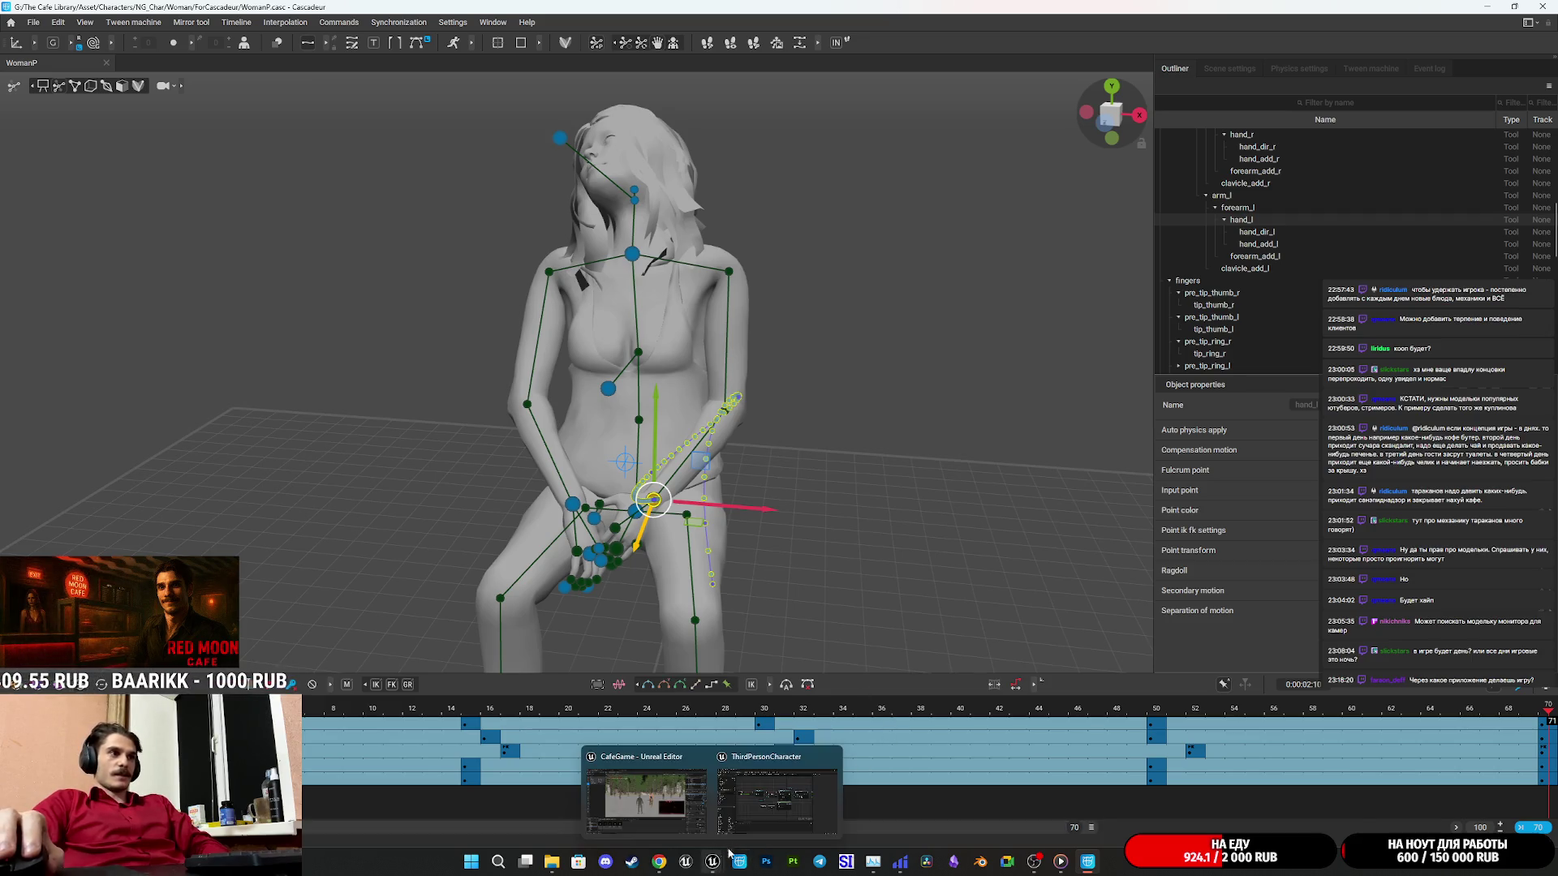
Pan the ThirdPersonCharacter Blueprint graph to reveal the GetUp nodes.
{"action": "left_click", "coordinate": [778, 795]}
{"action": "mouse_move", "coordinate": [1073, 531]}
{"action": "left_mouse_down"}
{"action": "mouse_move", "coordinate": [842, 615]}
{"action": "mouse_move", "coordinate": [753, 616]}
{"action": "left_mouse_up"}
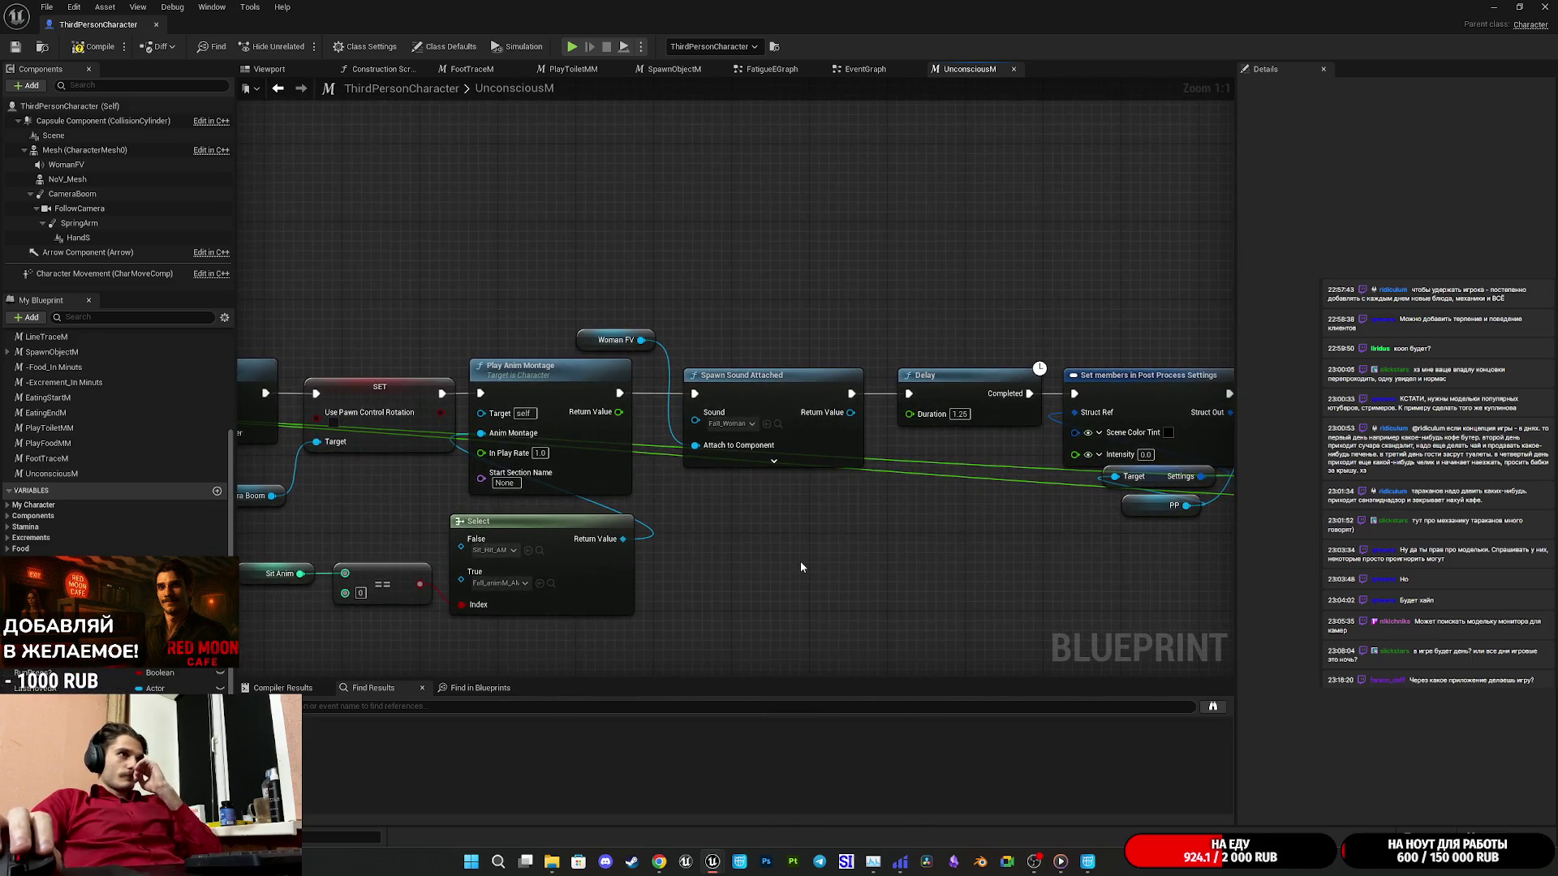
{"action": "mouse_move", "coordinate": [952, 313]}
{"action": "left_mouse_down"}
{"action": "mouse_move", "coordinate": [855, 472]}
{"action": "mouse_move", "coordinate": [937, 304]}
{"action": "left_mouse_up"}
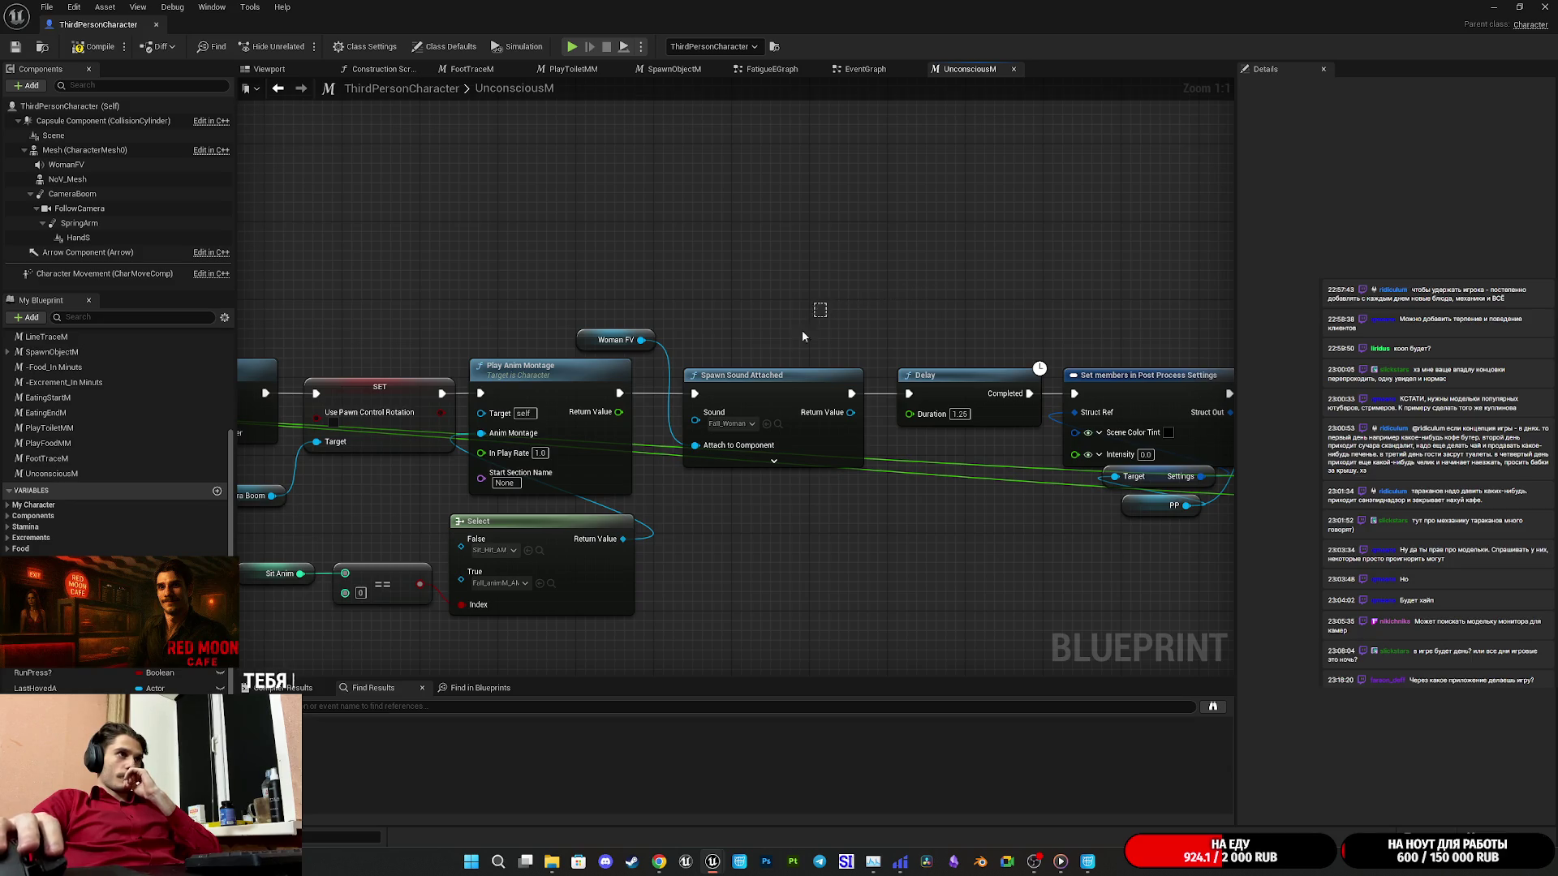
{"action": "left_click_drag", "start_coordinate": [998, 545], "coordinate": [246, 539]}
{"action": "mouse_move", "coordinate": [766, 532]}
{"action": "left_mouse_down"}
{"action": "mouse_move", "coordinate": [710, 532]}
{"action": "mouse_move", "coordinate": [918, 519]}
{"action": "left_mouse_up"}
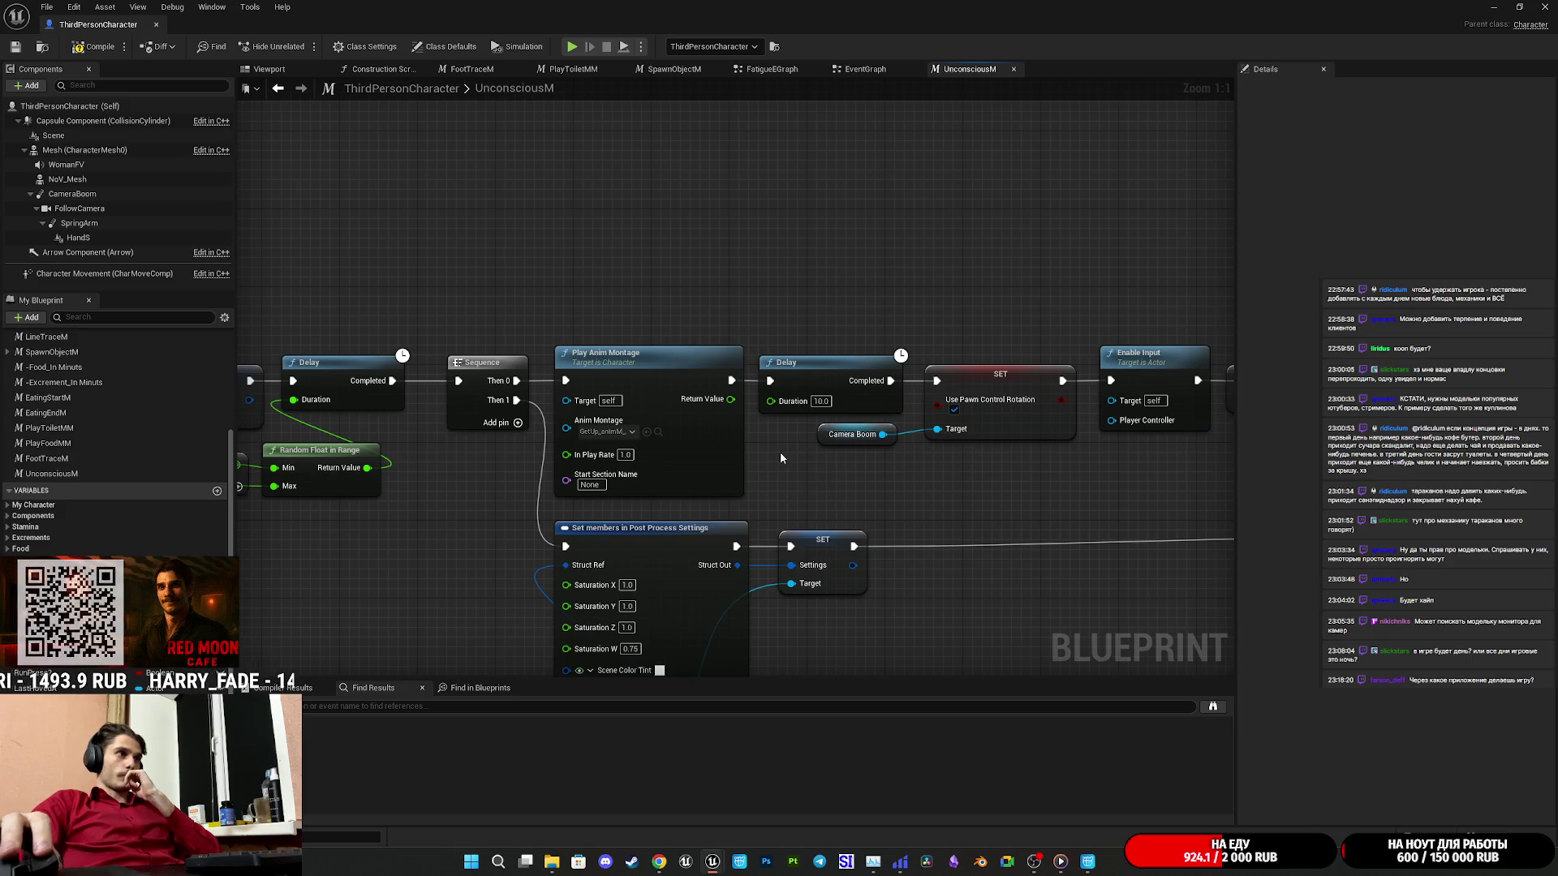
Open and close the GetUp_animM_AM montage, minimize the blueprint, and return to Cascadeur.
{"action": "left_click", "coordinate": [1492, 7]}
{"action": "double_click", "coordinate": [361, 717]}
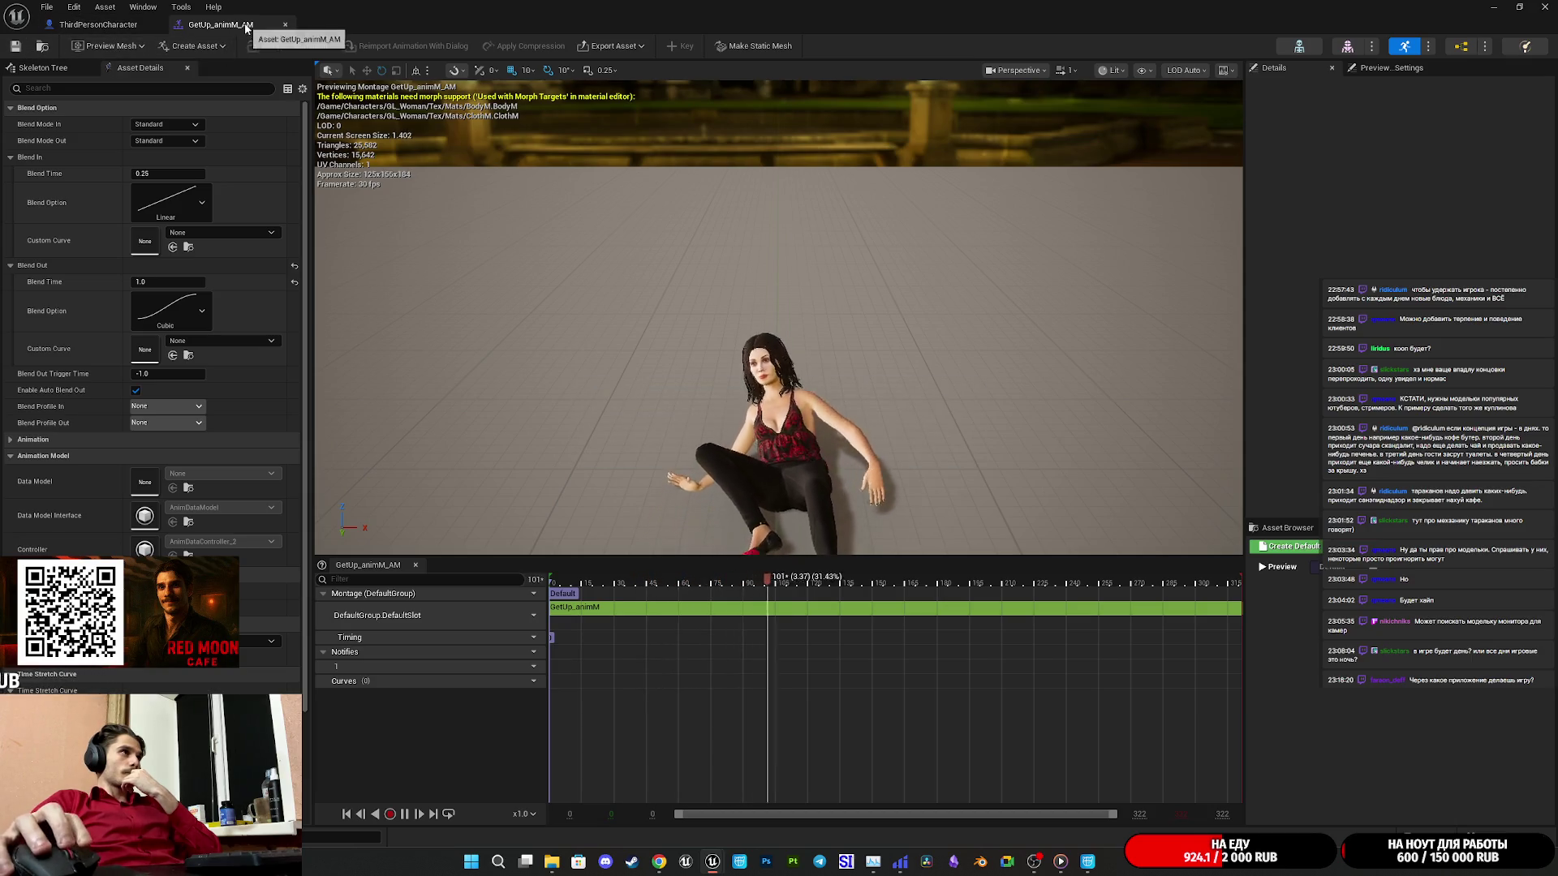
{"action": "left_click", "coordinate": [284, 24]}
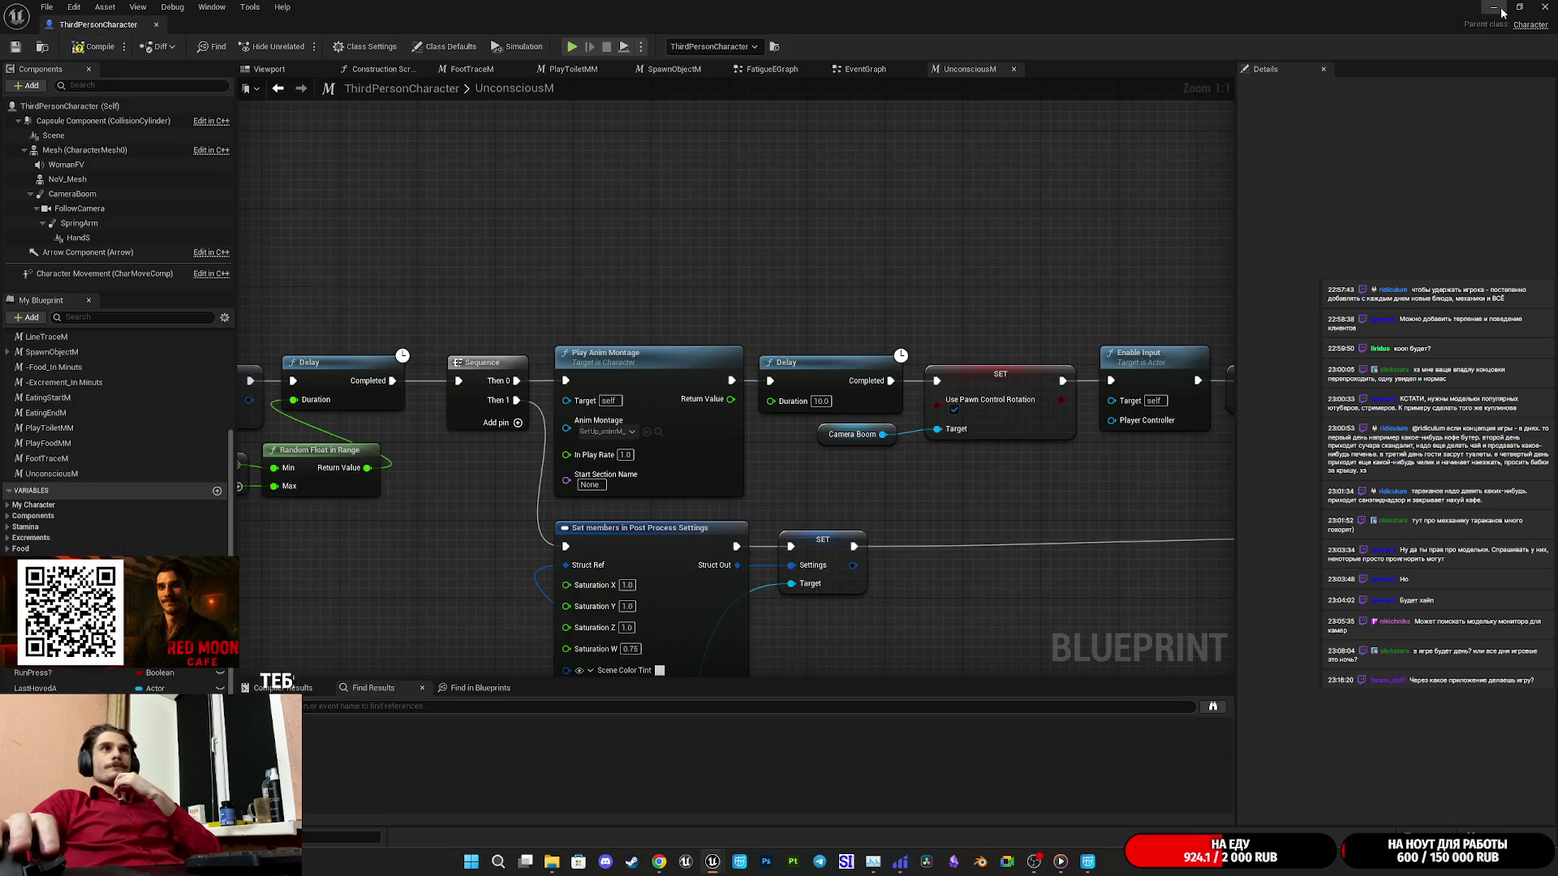
{"action": "left_click", "coordinate": [1501, 10]}
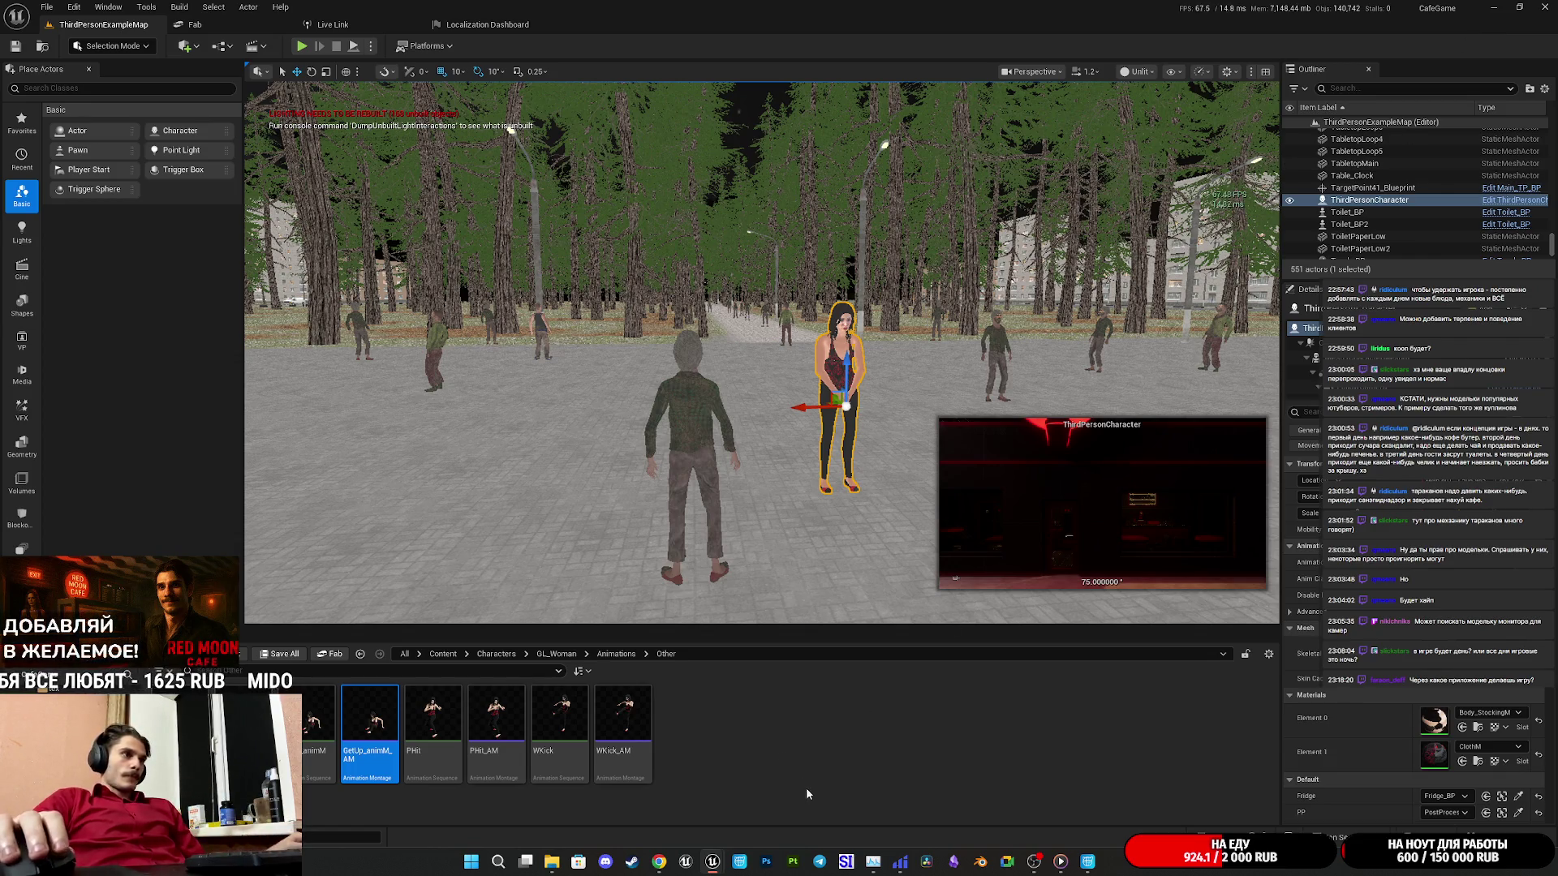
{"action": "mouse_move", "coordinate": [720, 858]}
{"action": "mouse_move", "coordinate": [903, 867]}
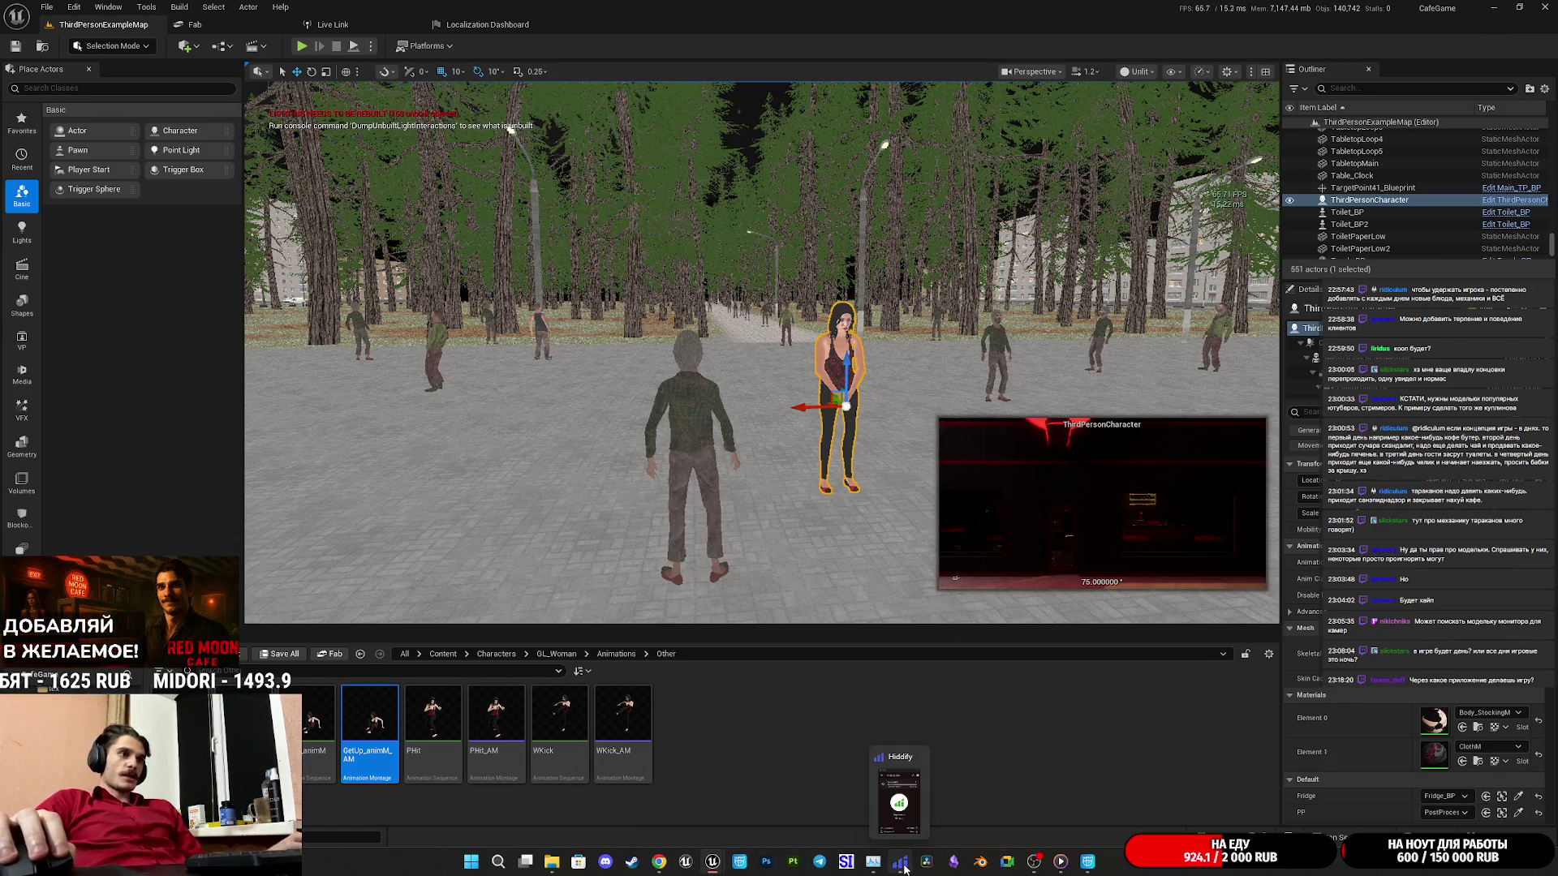
{"action": "left_click", "coordinate": [1087, 860]}
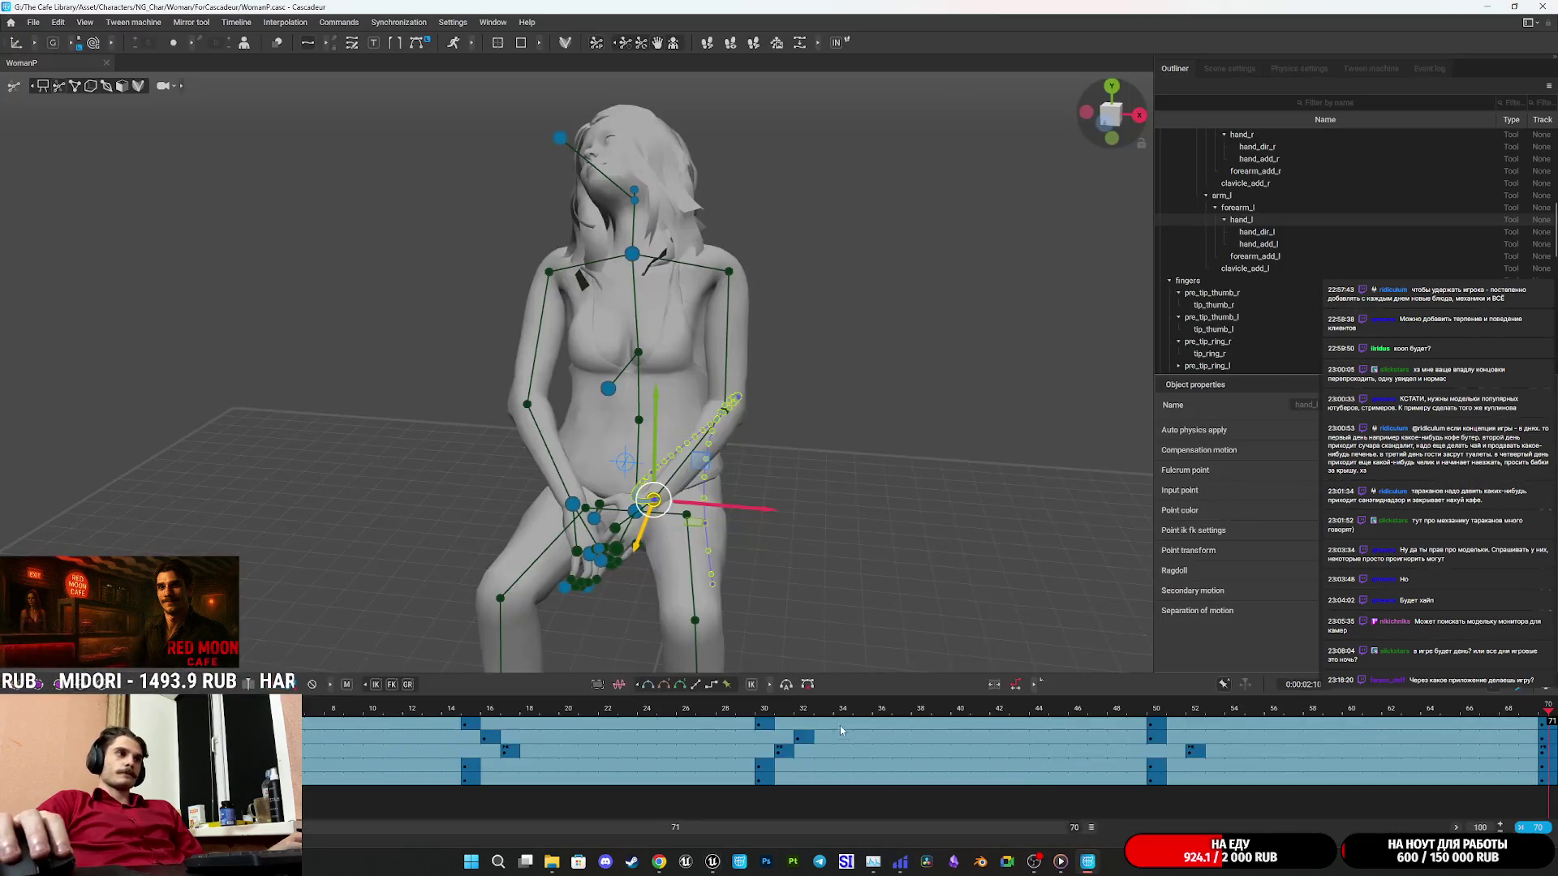
{"action": "key", "text": "space"}
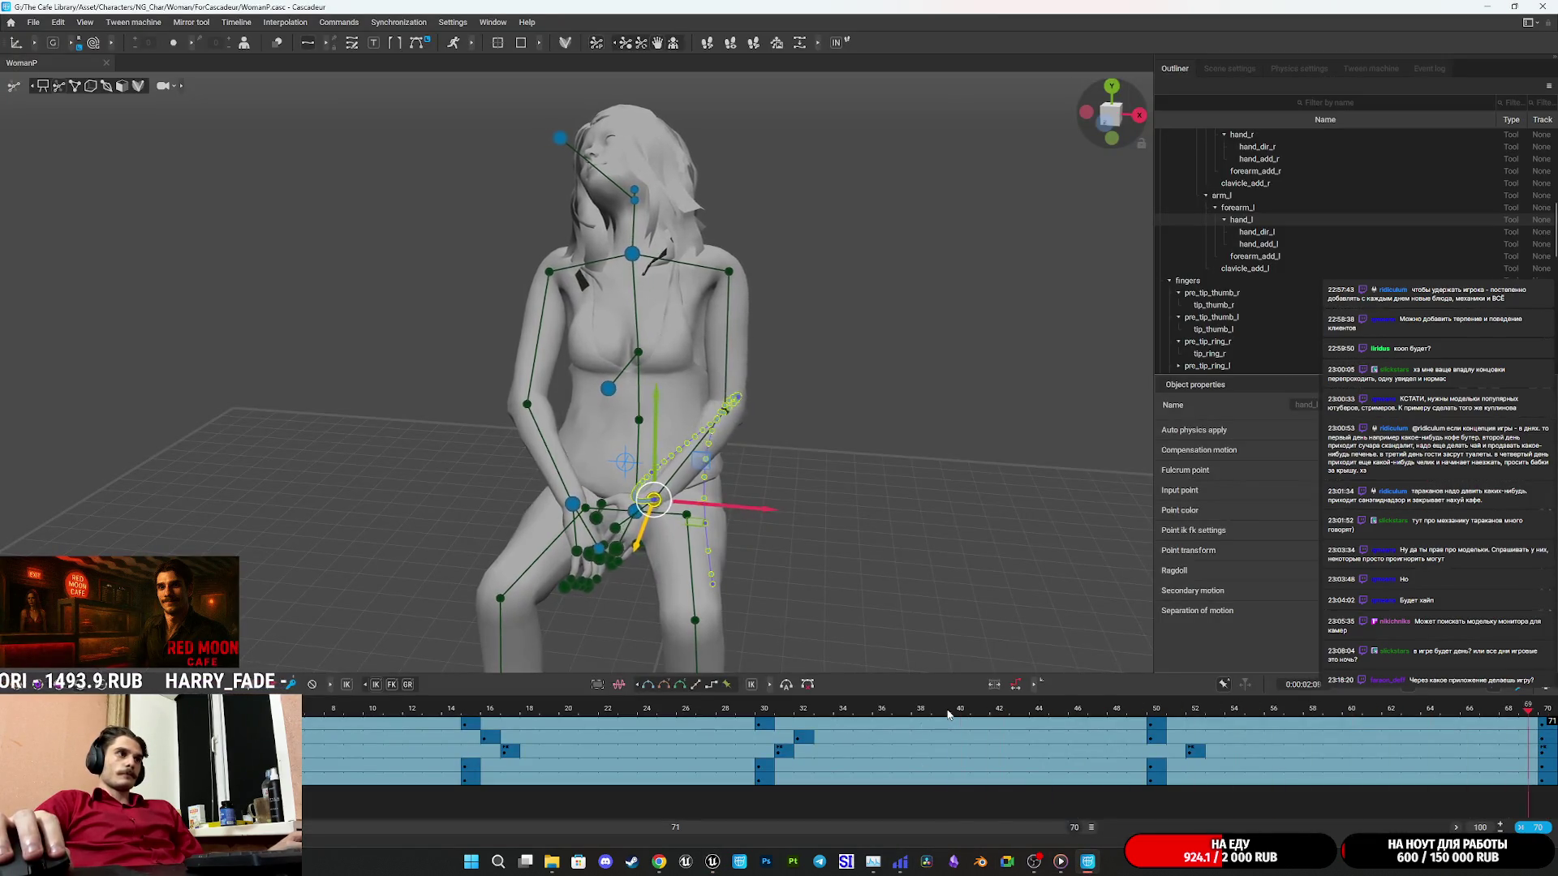
{"action": "left_click", "coordinate": [1123, 714]}
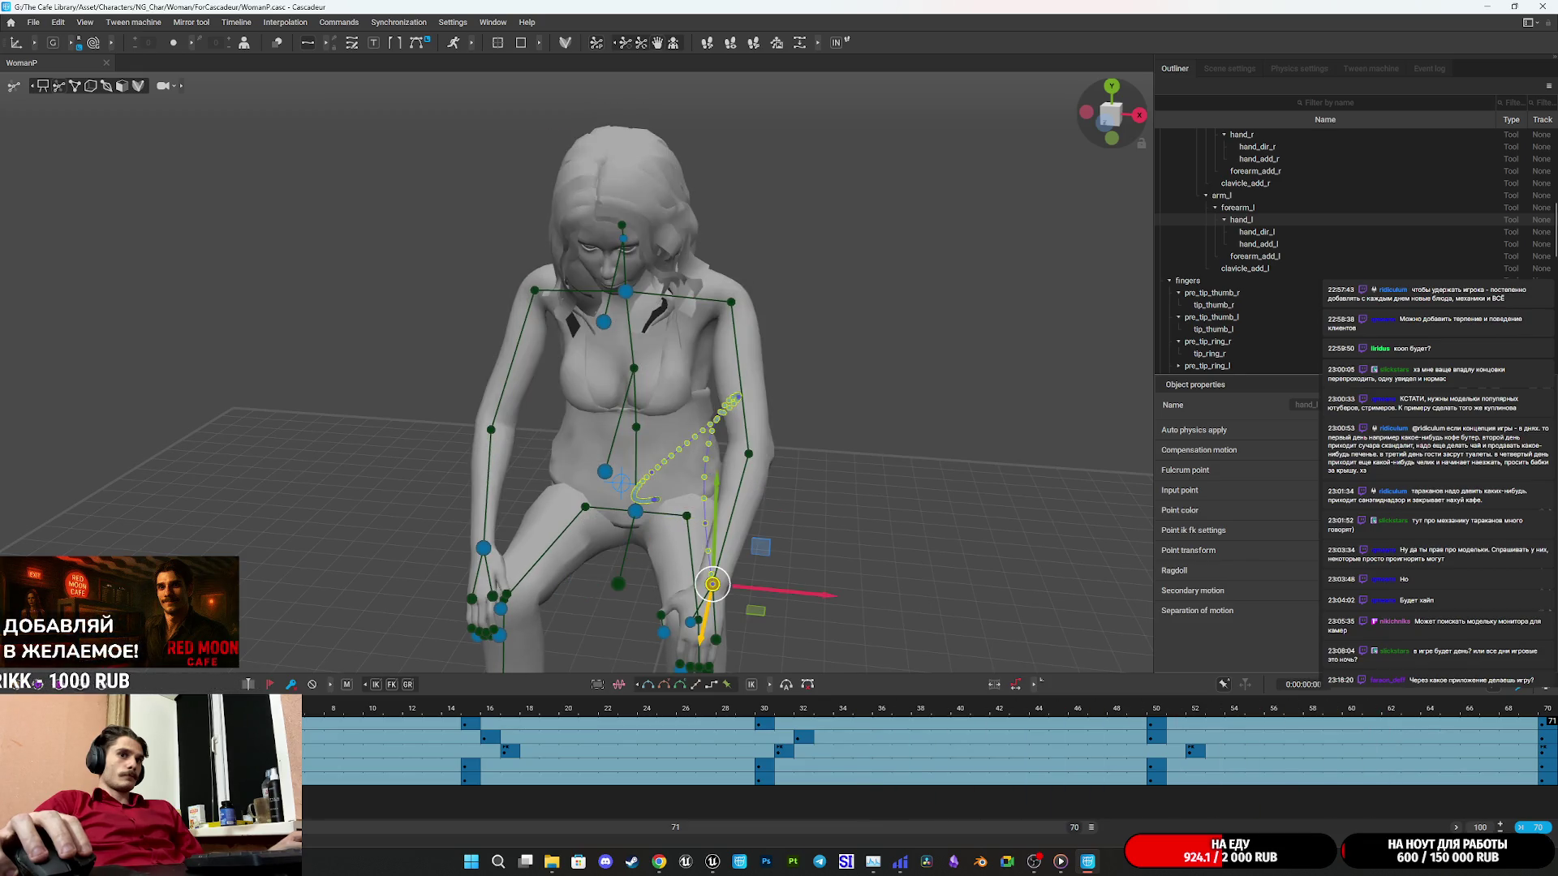
{"action": "left_click", "coordinate": [33, 21]}
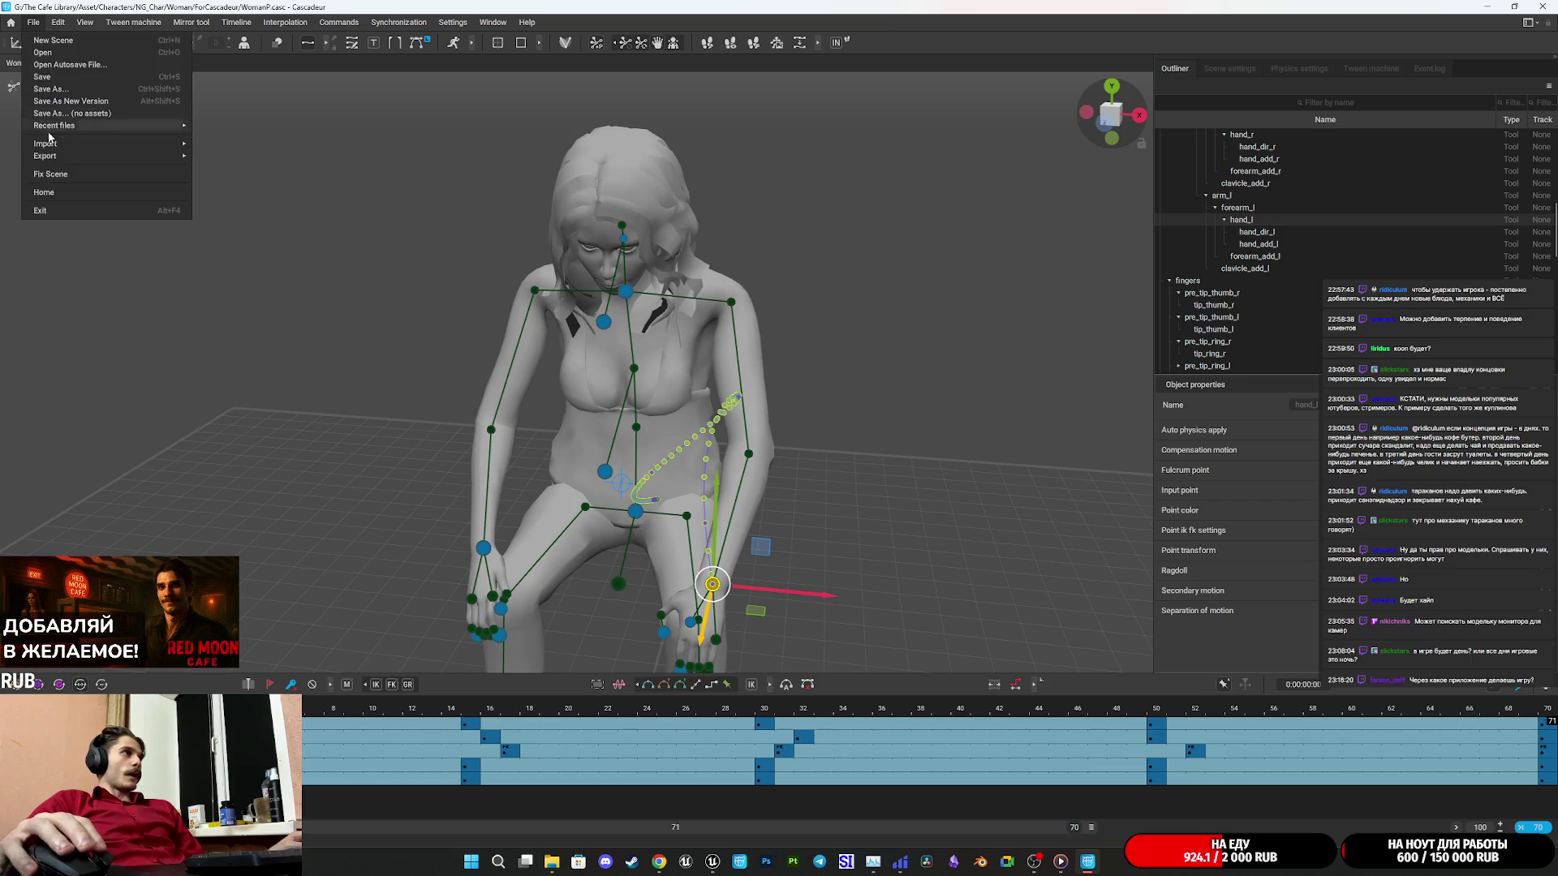
Export frames 0–70 as Sit_Unc_Start.fbx via Export Fbx/Dae, then return to Unreal.
{"action": "mouse_move", "coordinate": [69, 159]}
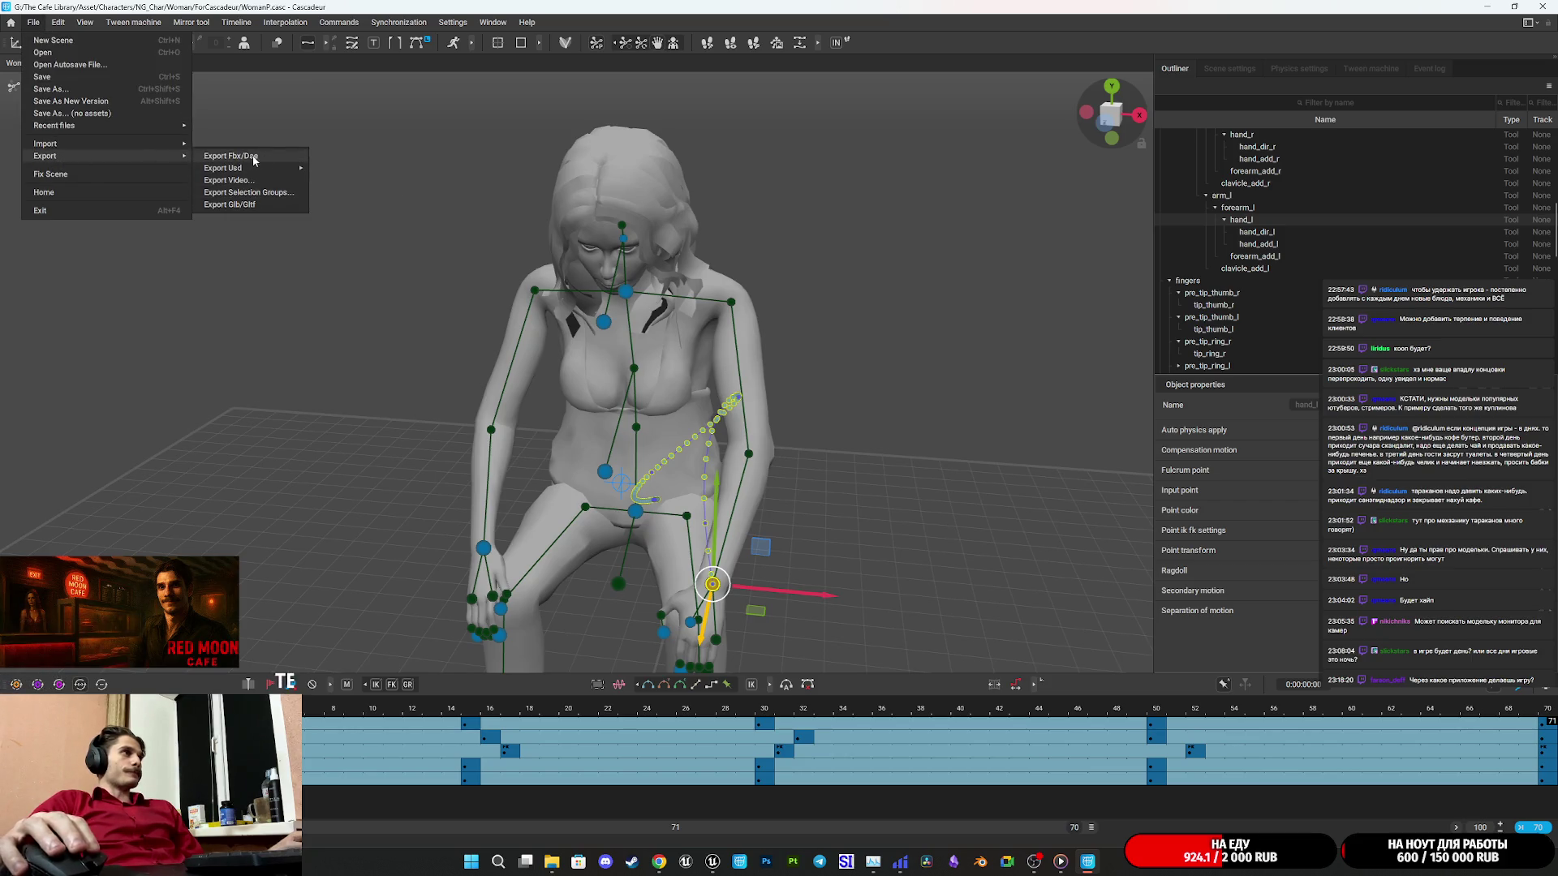
{"action": "left_click", "coordinate": [254, 156]}
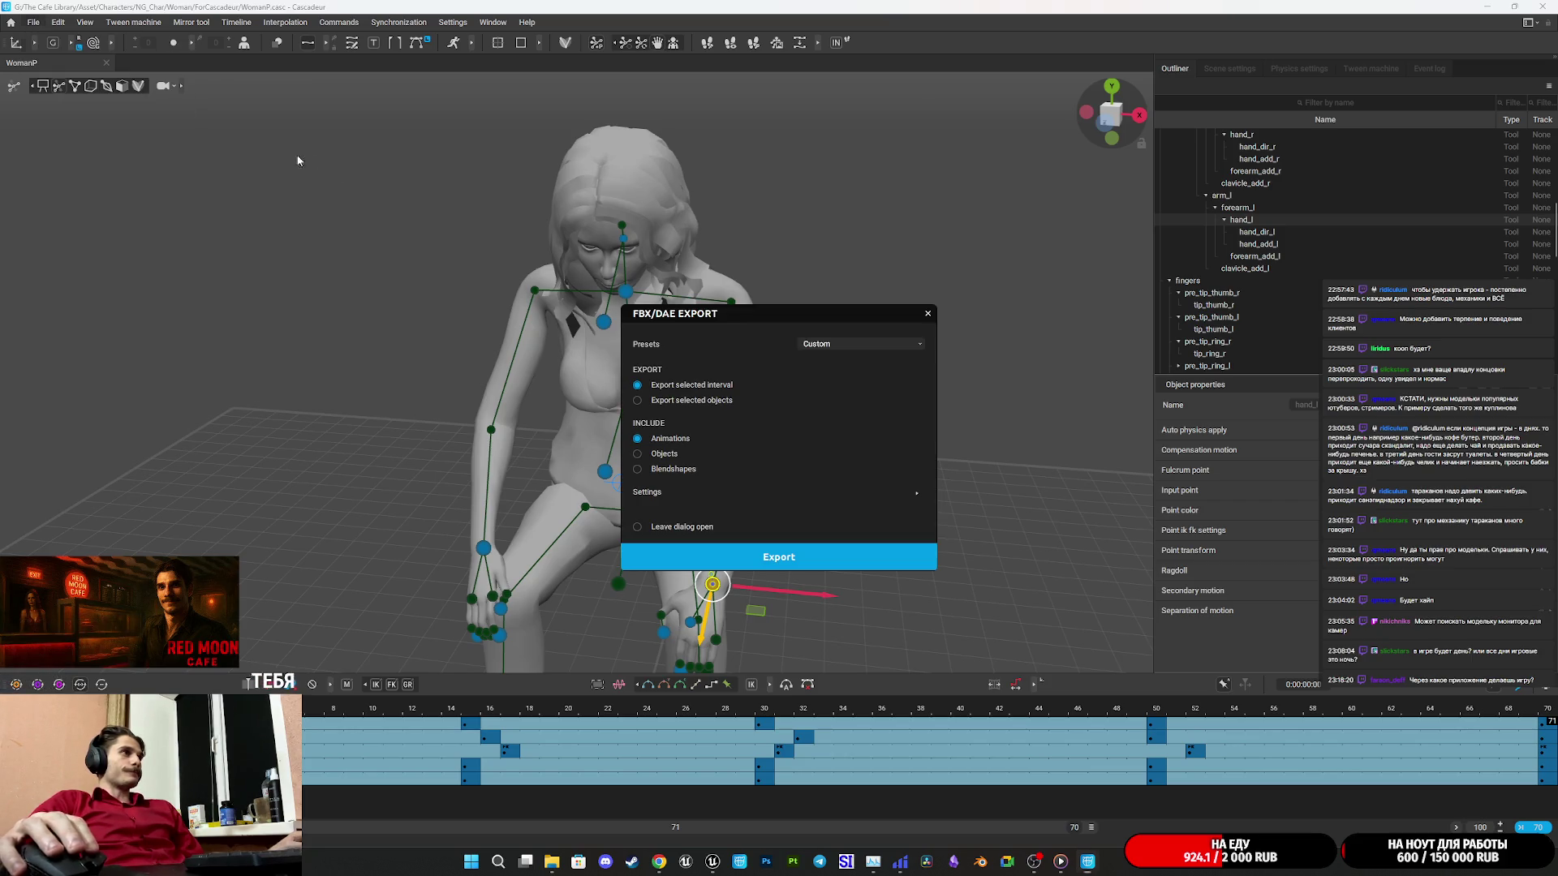
{"action": "left_click", "coordinate": [778, 564]}
{"action": "type", "text": "Sit_Unc"}
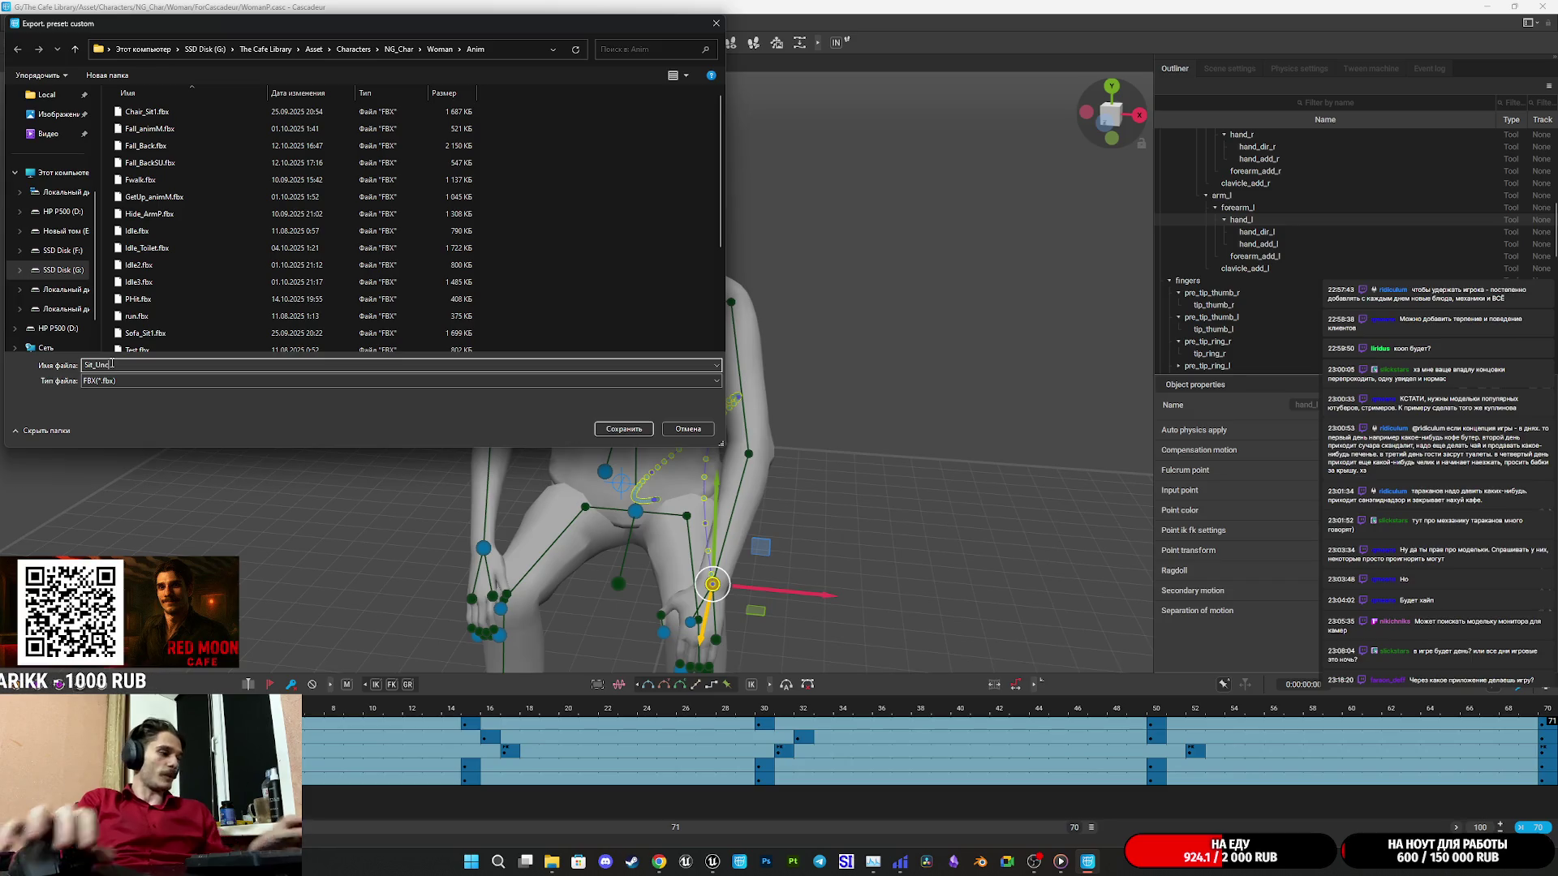
{"action": "type", "text": "_Start"}
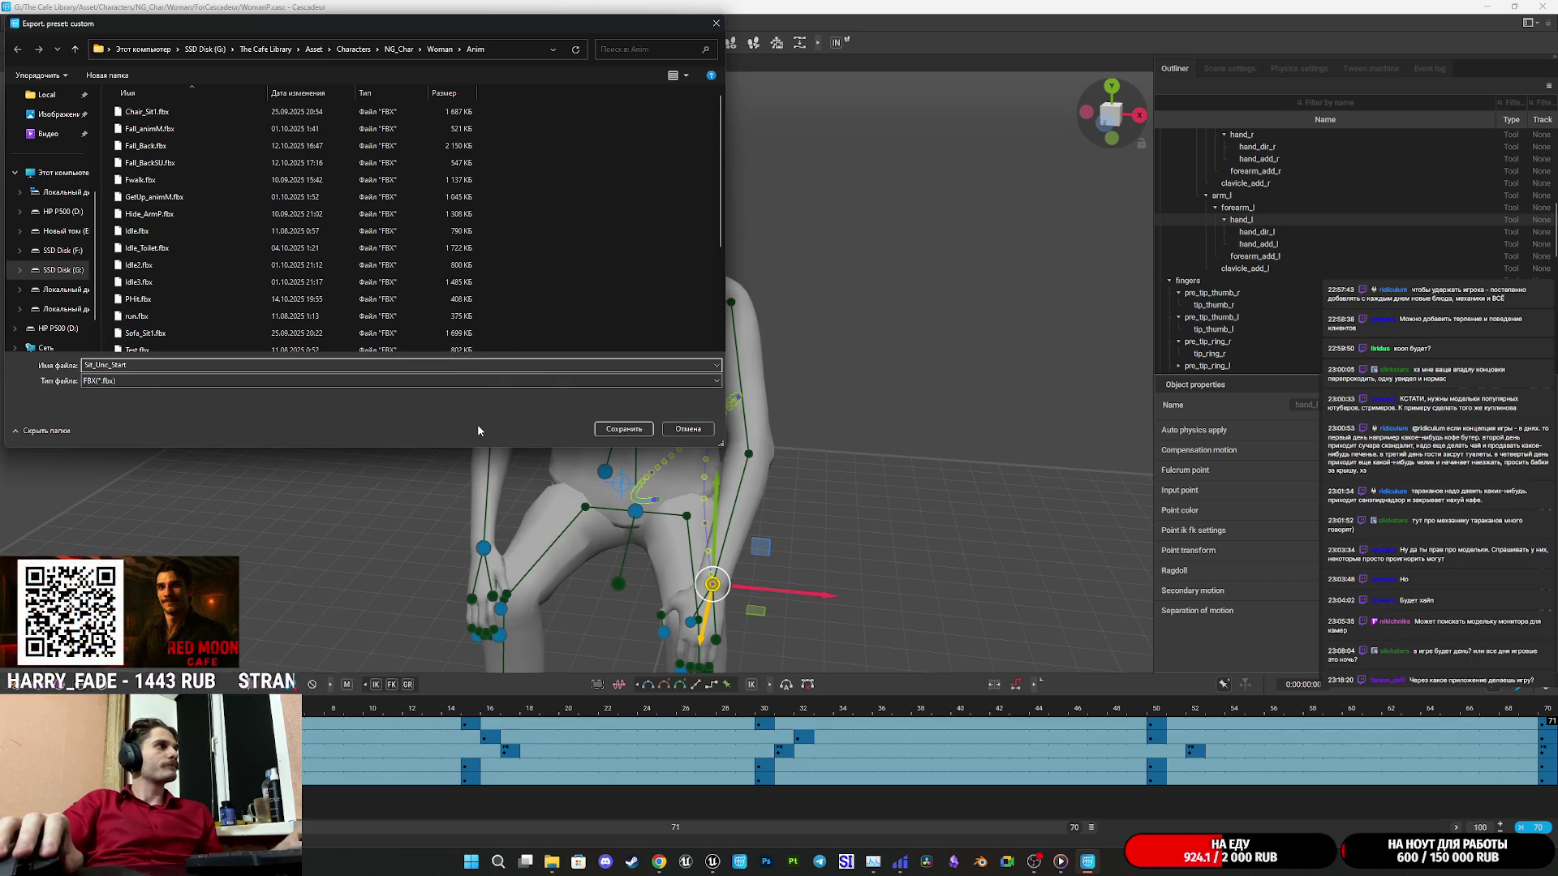
{"action": "left_click", "coordinate": [622, 429]}
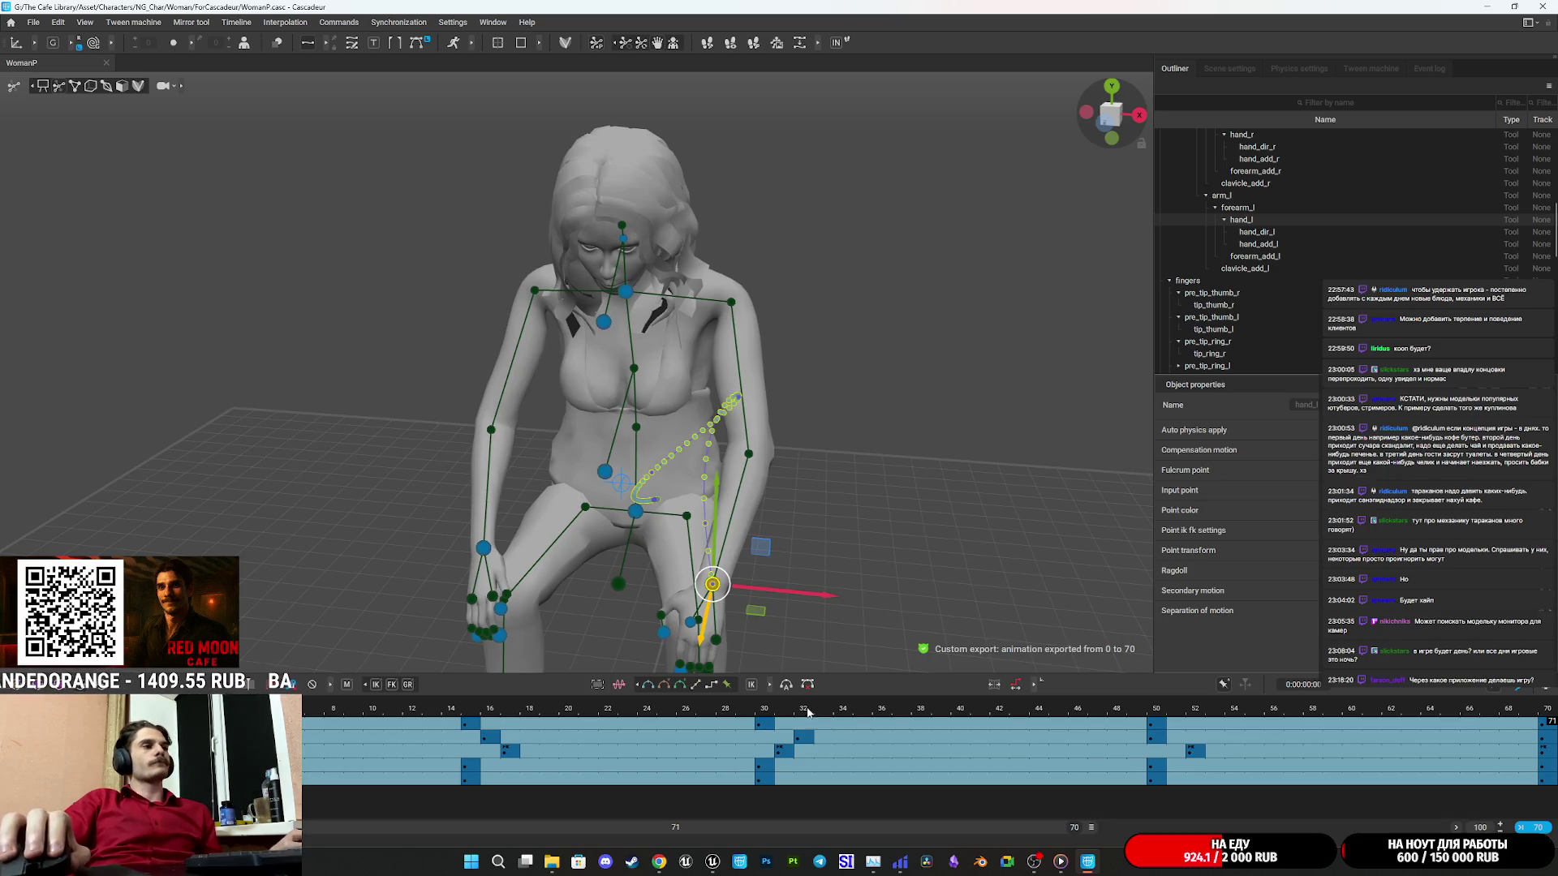
{"action": "mouse_move", "coordinate": [713, 861]}
{"action": "left_click", "coordinate": [697, 808]}
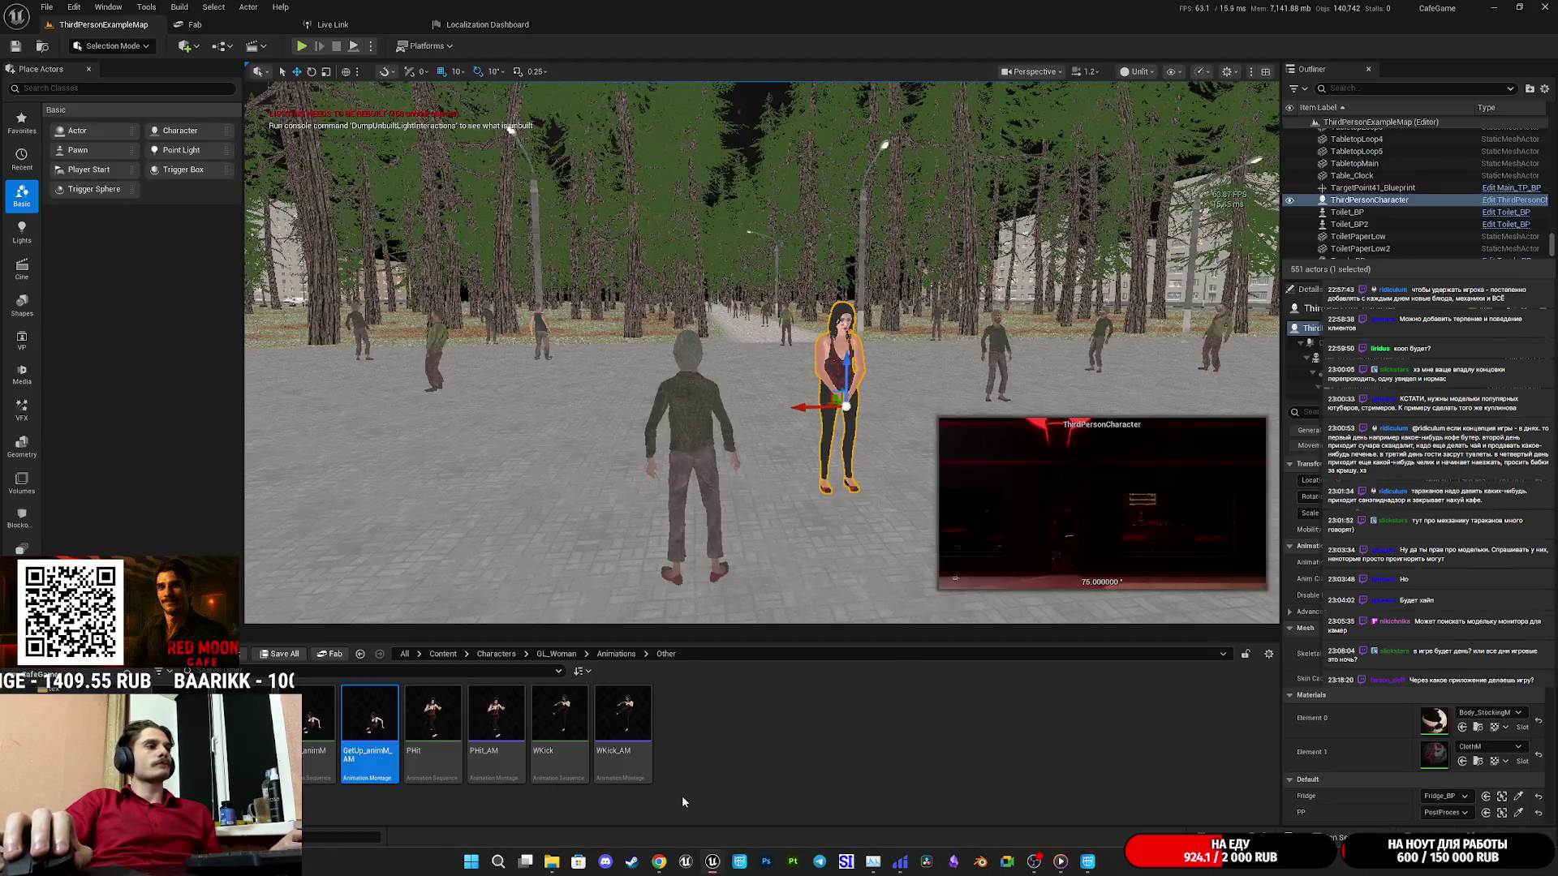
Import the Sit_Unc_Start FBX into Unreal using WomanNorm_Skeleton.
{"action": "left_click", "coordinate": [552, 862]}
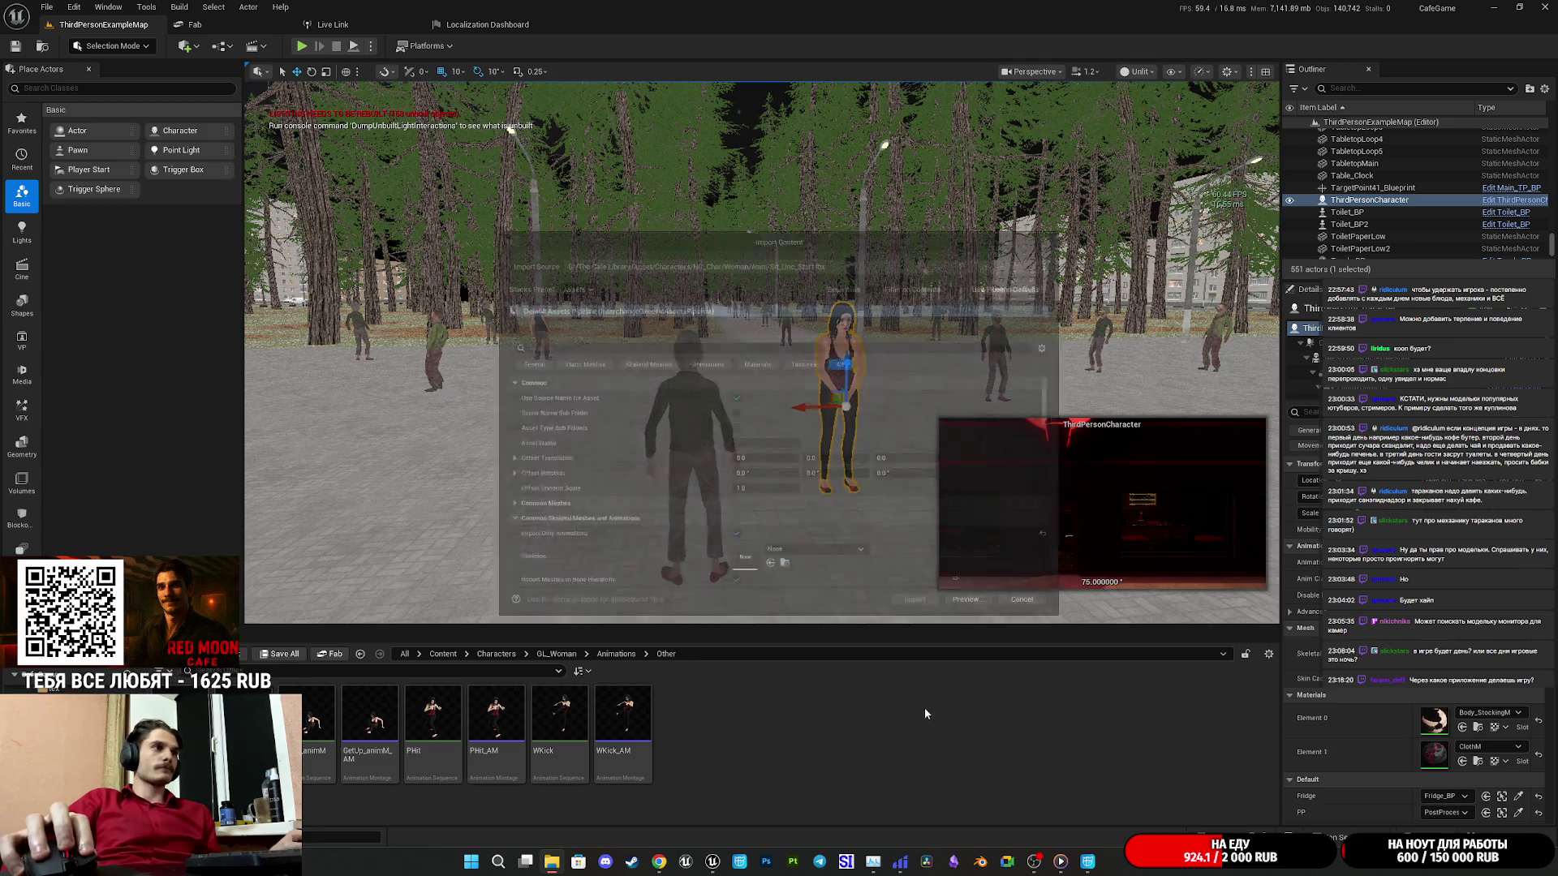
{"action": "left_click", "coordinate": [811, 559]}
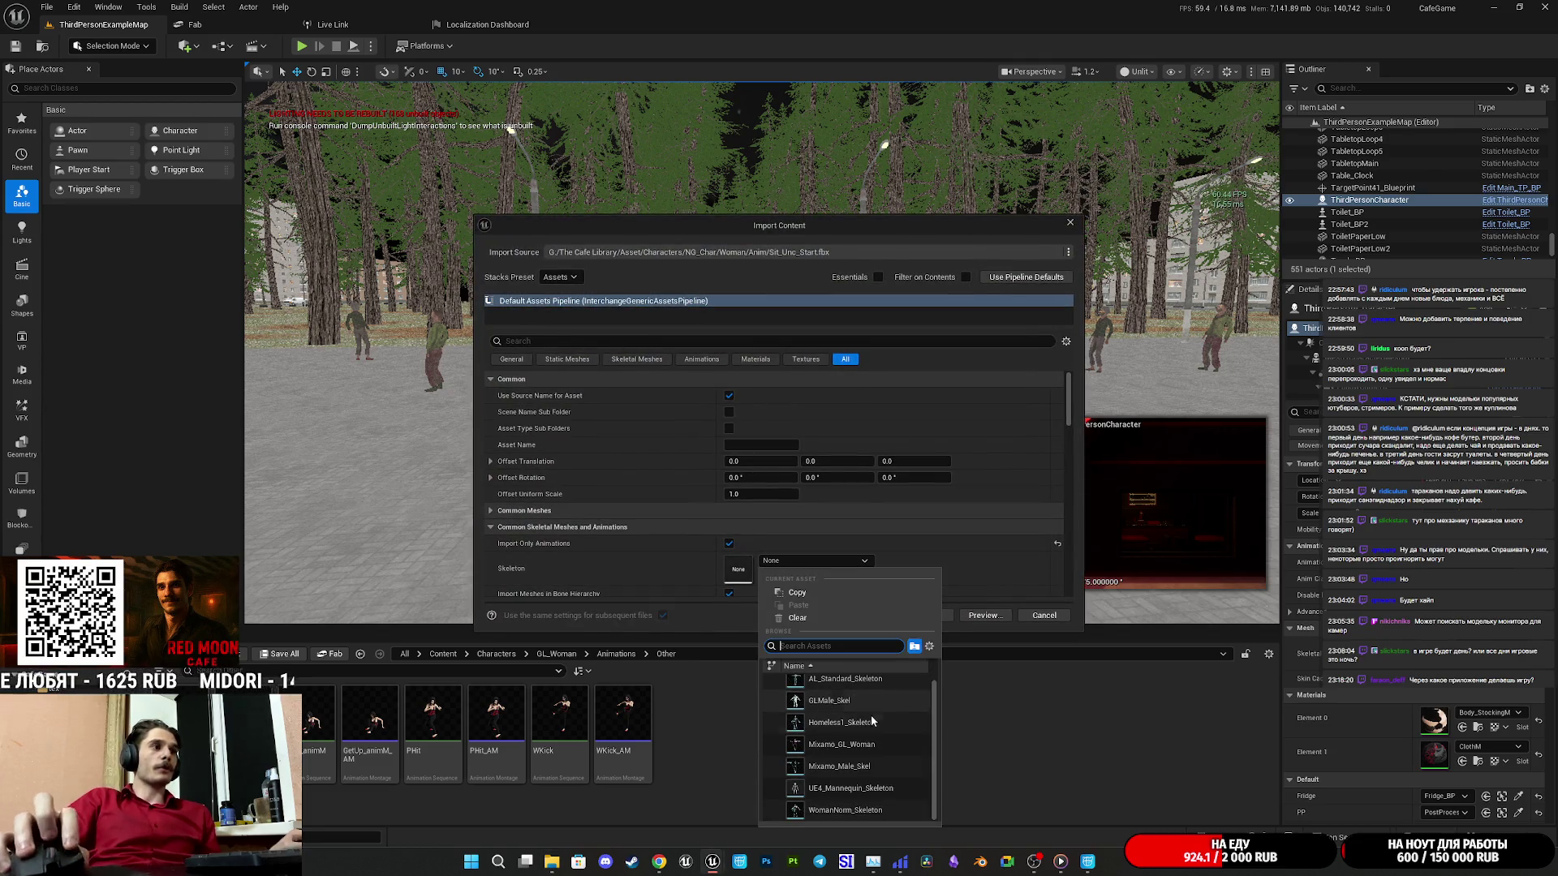
{"action": "left_click", "coordinate": [858, 816]}
Open Sit_Unc_Start, scrub frames 23–37 and play the preview, then close its editor.
{"action": "double_click", "coordinate": [560, 718]}
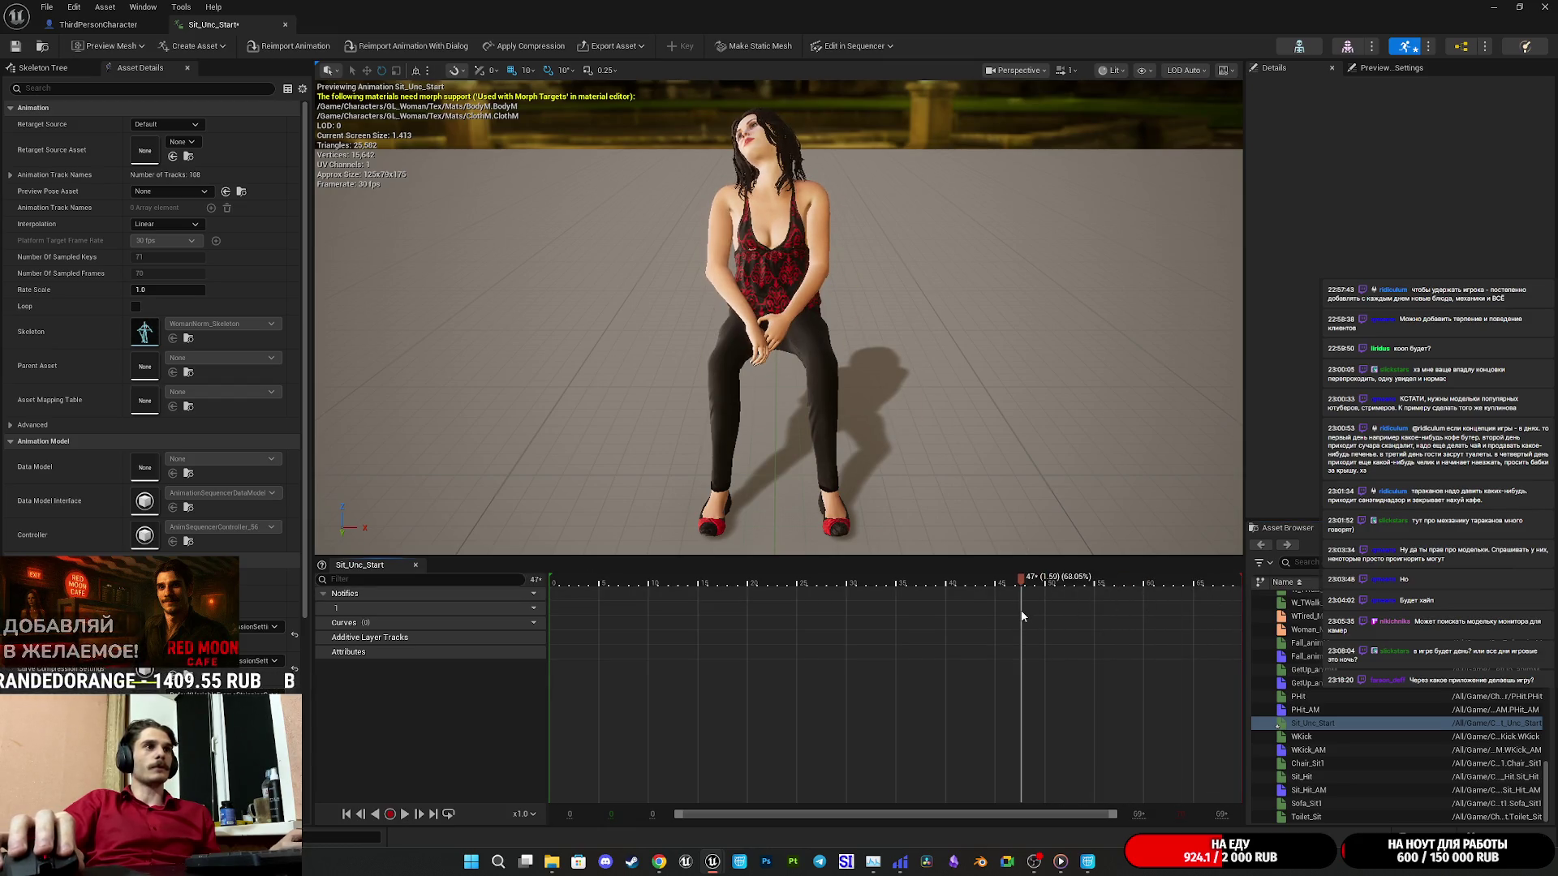
{"action": "mouse_move", "coordinate": [1020, 617]}
{"action": "left_mouse_down"}
{"action": "mouse_move", "coordinate": [768, 575]}
{"action": "mouse_move", "coordinate": [781, 591]}
{"action": "left_mouse_up"}
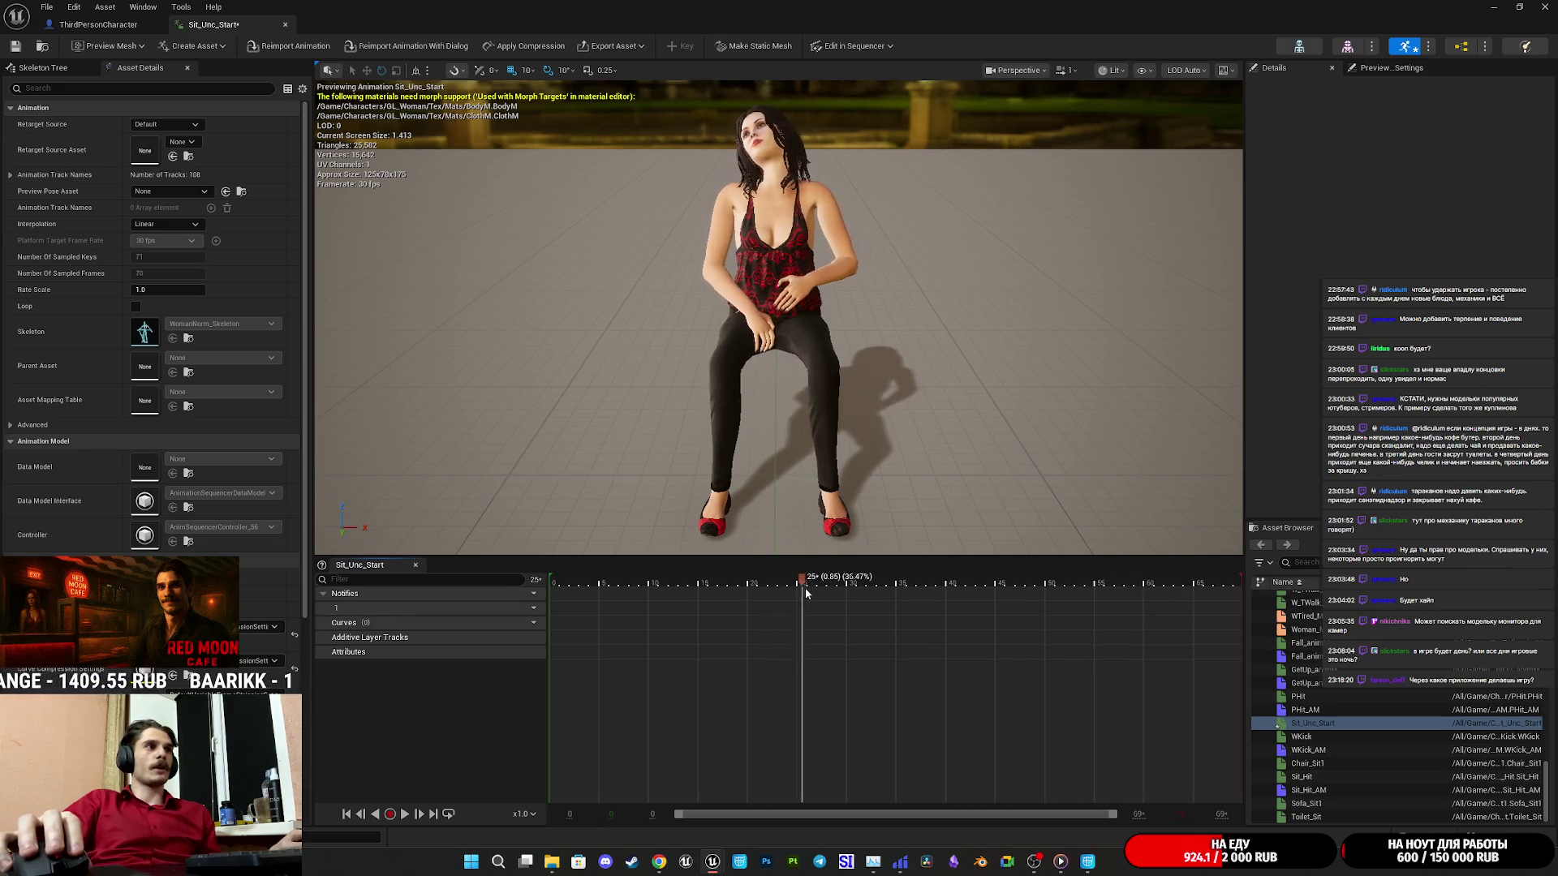
{"action": "left_click_drag", "start_coordinate": [894, 587], "coordinate": [920, 592]}
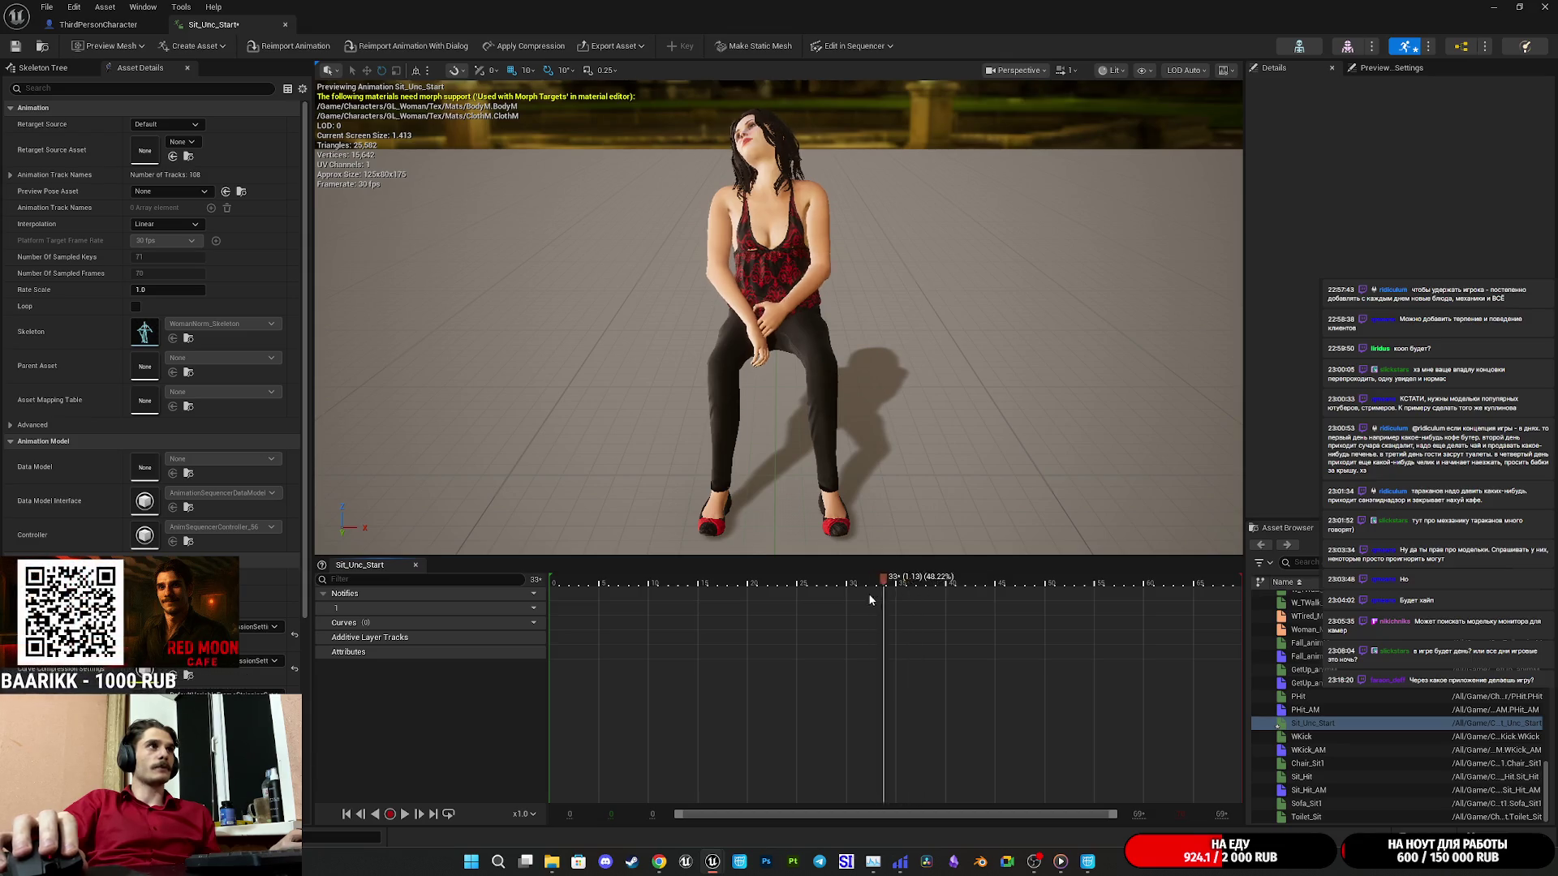
{"action": "left_click", "coordinate": [651, 618]}
{"action": "key", "text": "space"}
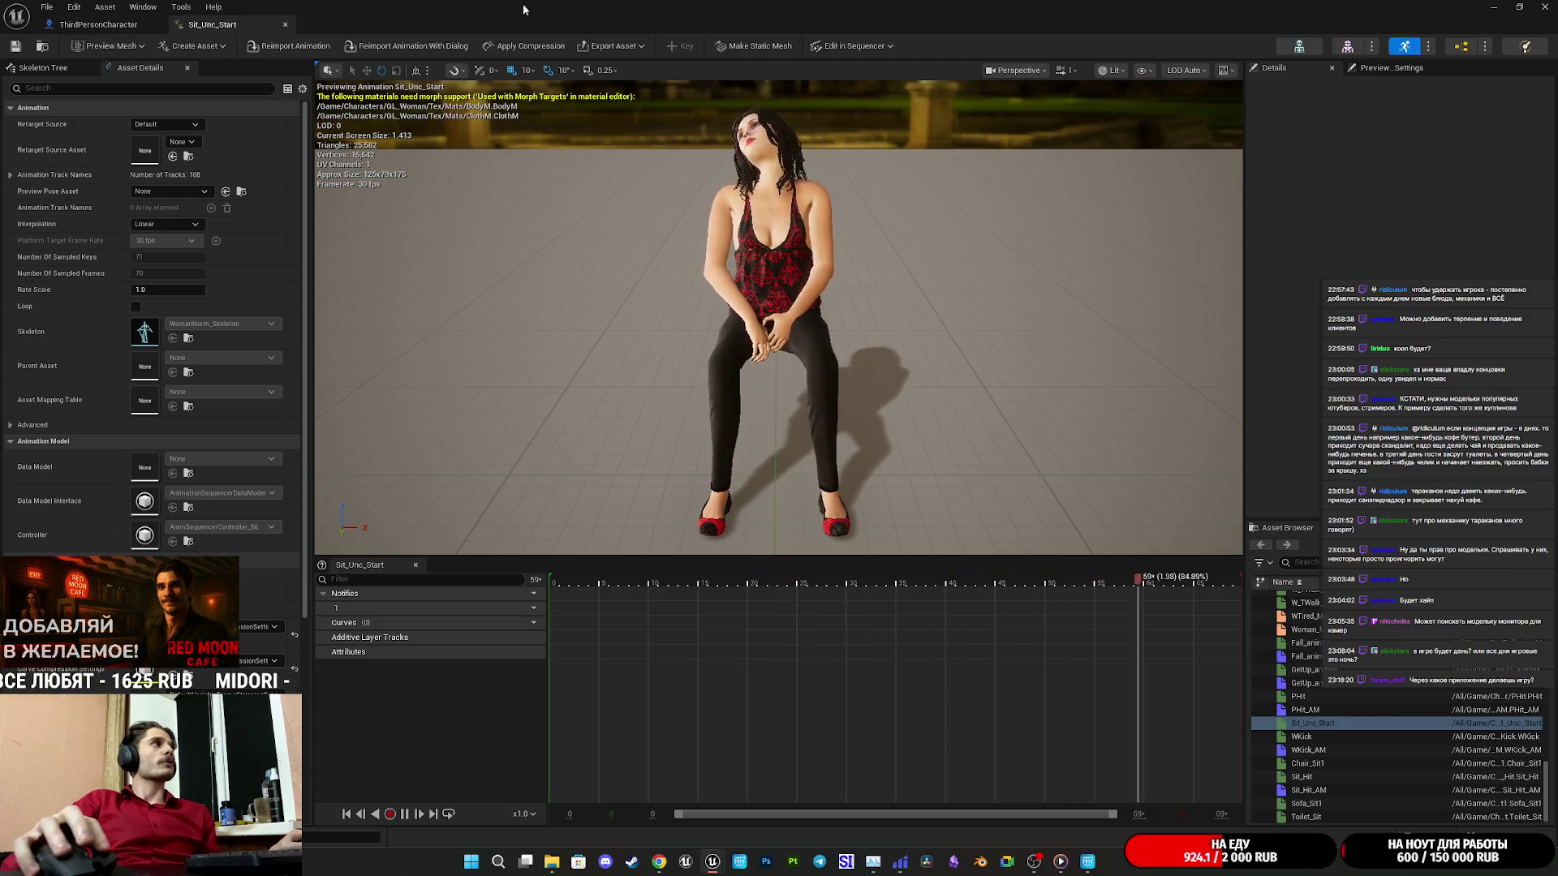
{"action": "left_click", "coordinate": [285, 25]}
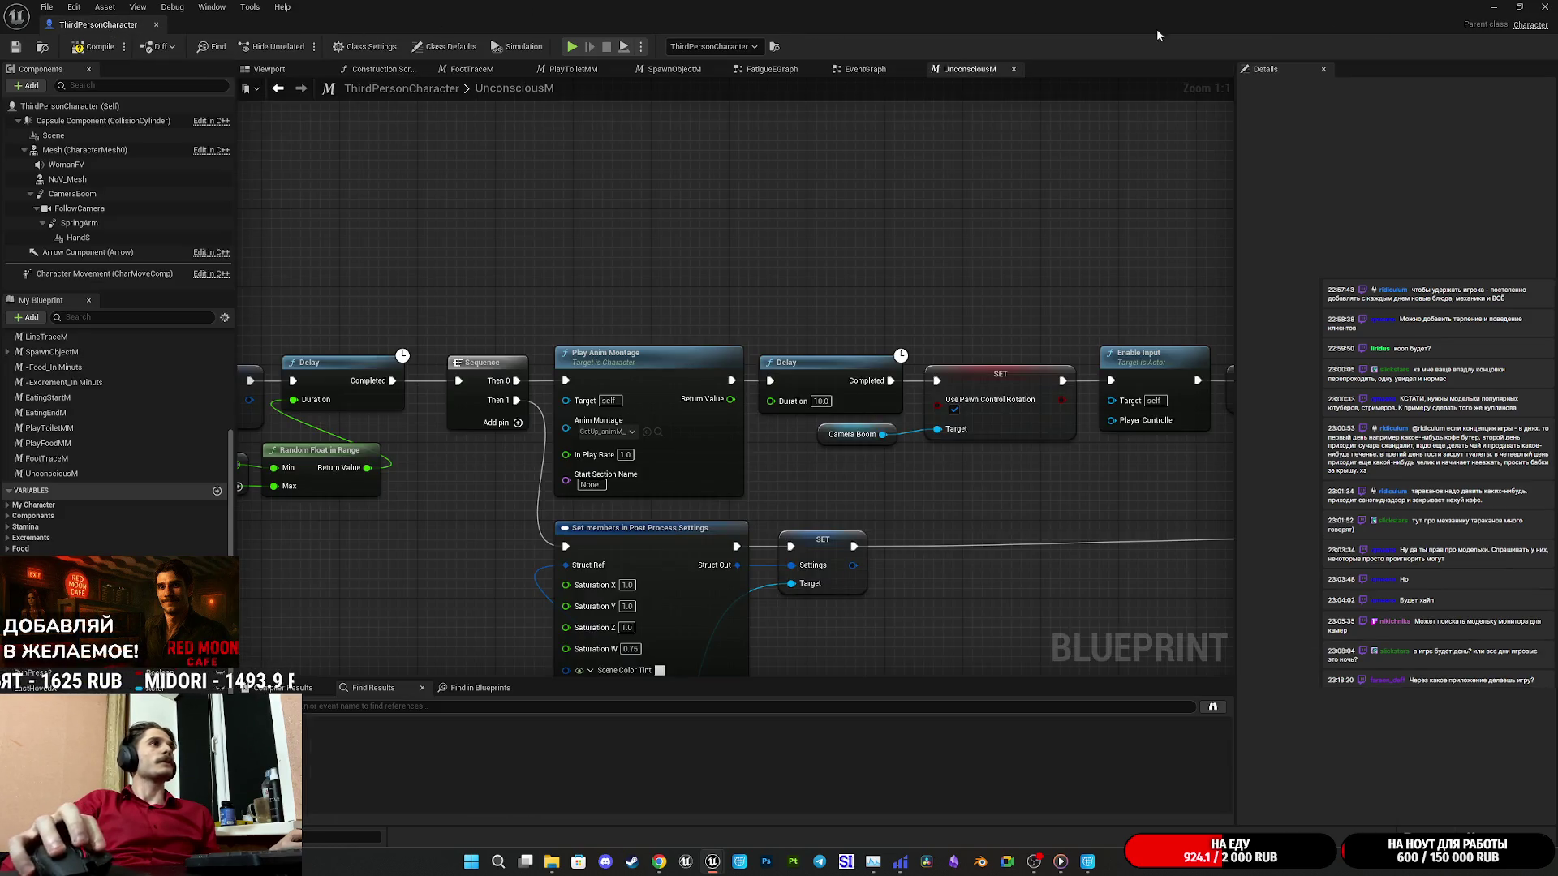
In Animations/Siting, create montage Sit_Unc_Start_AM from Sit_Unc_Start and open it.
{"action": "left_click", "coordinate": [1496, 6]}
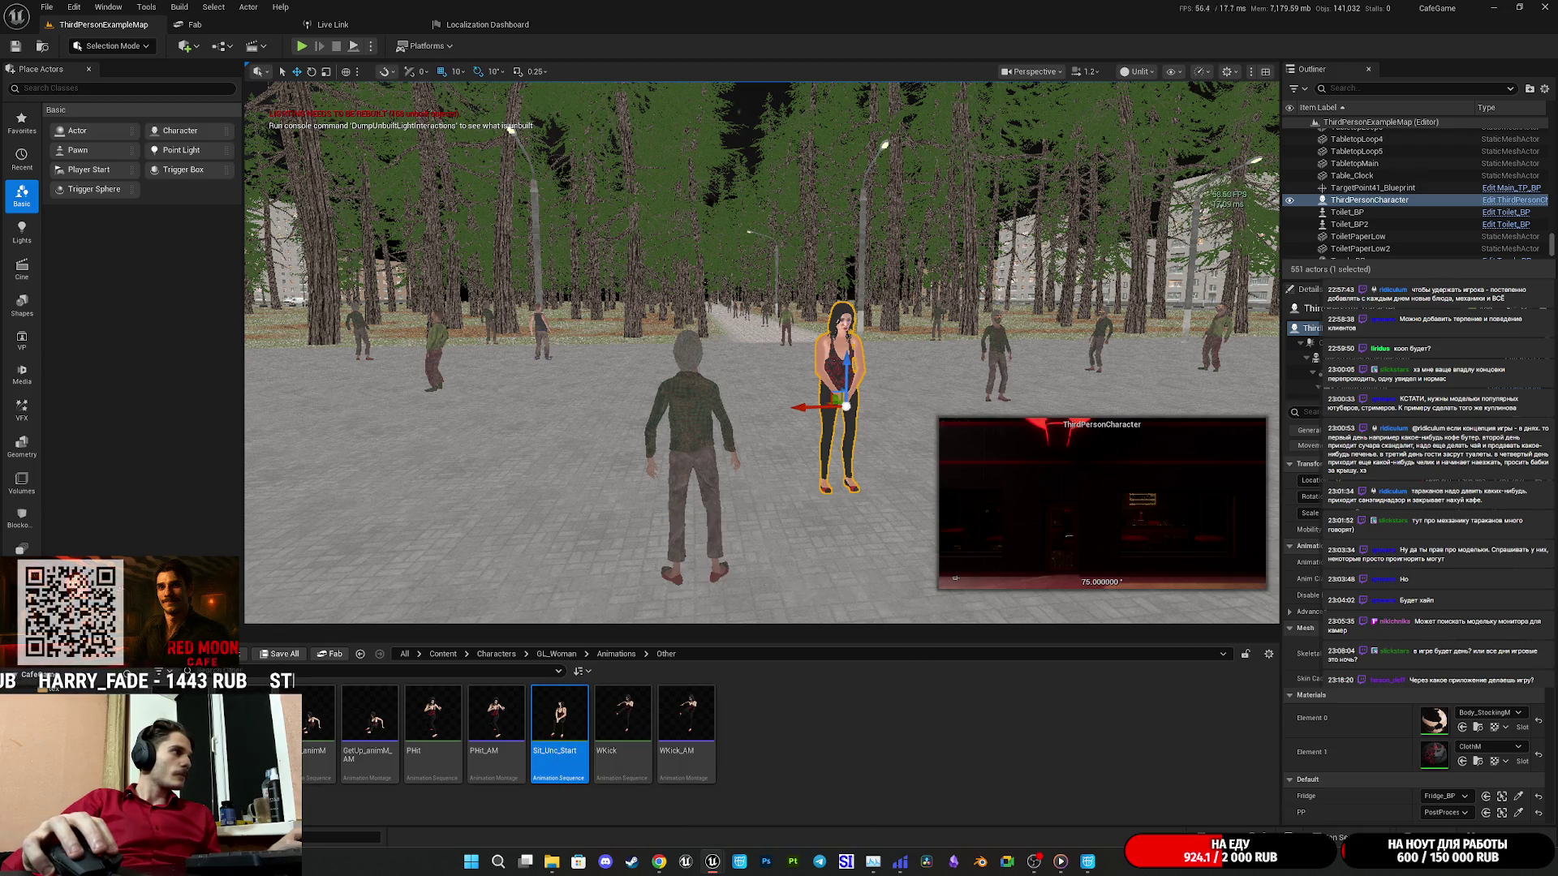
{"action": "left_click", "coordinate": [121, 755]}
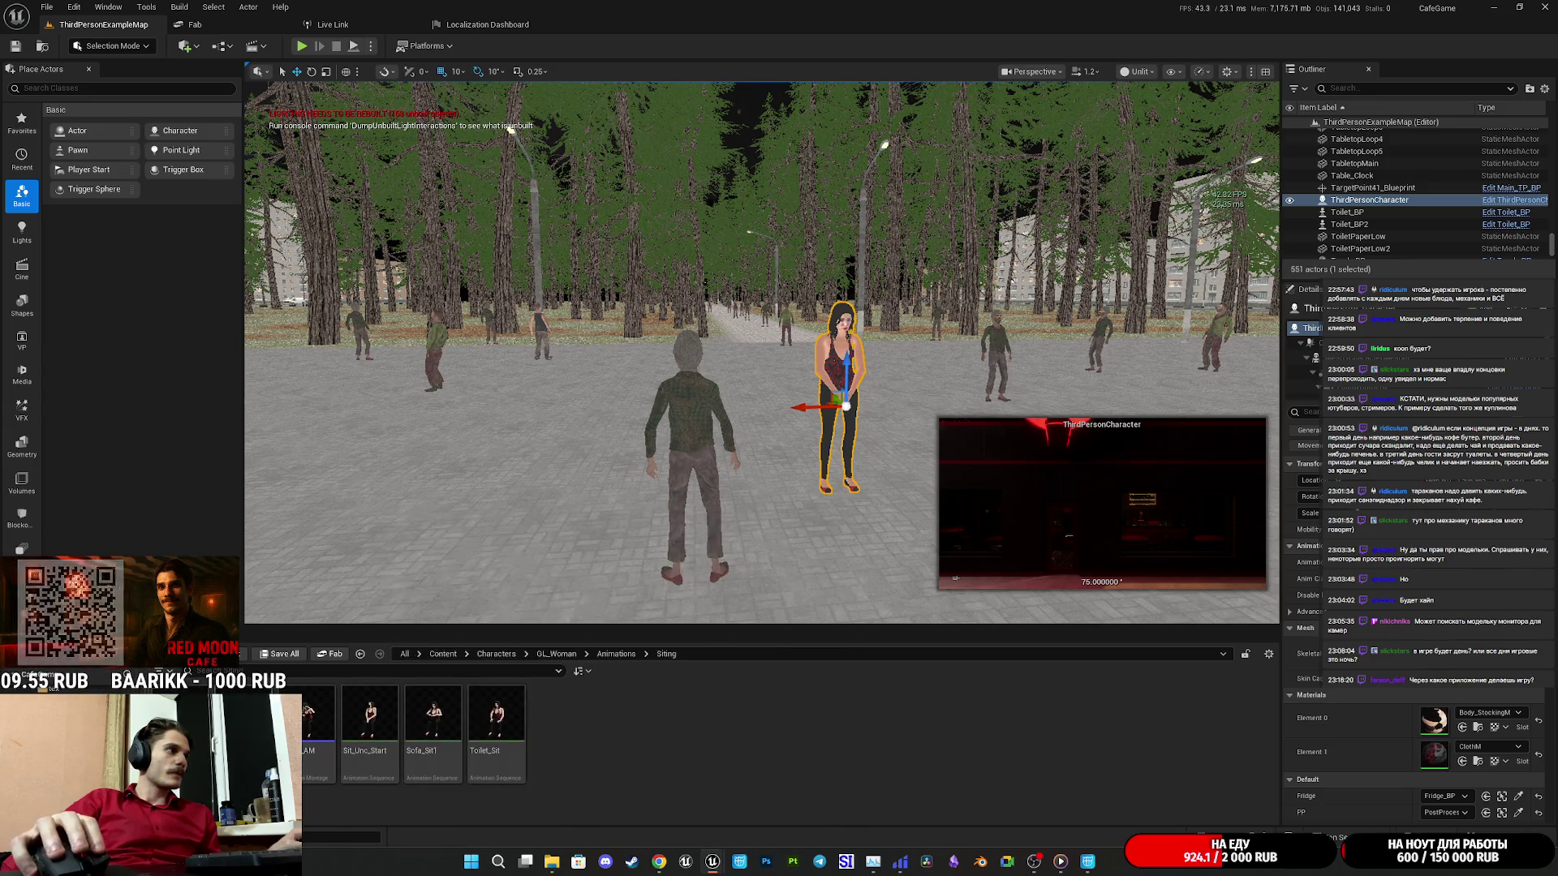
{"action": "right_click", "coordinate": [383, 718]}
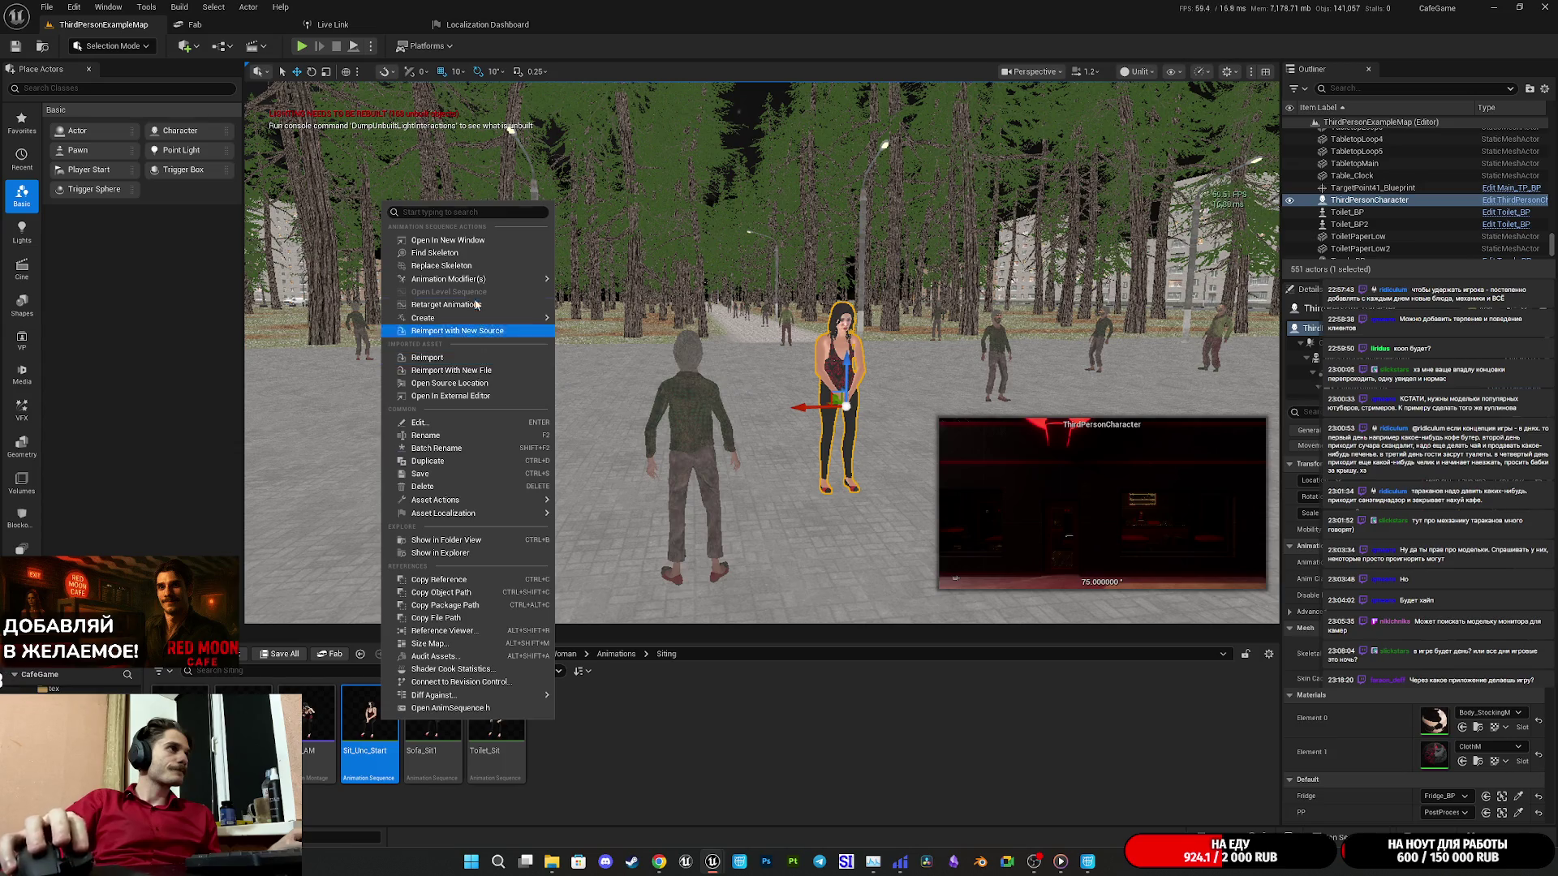
{"action": "mouse_move", "coordinate": [495, 318]}
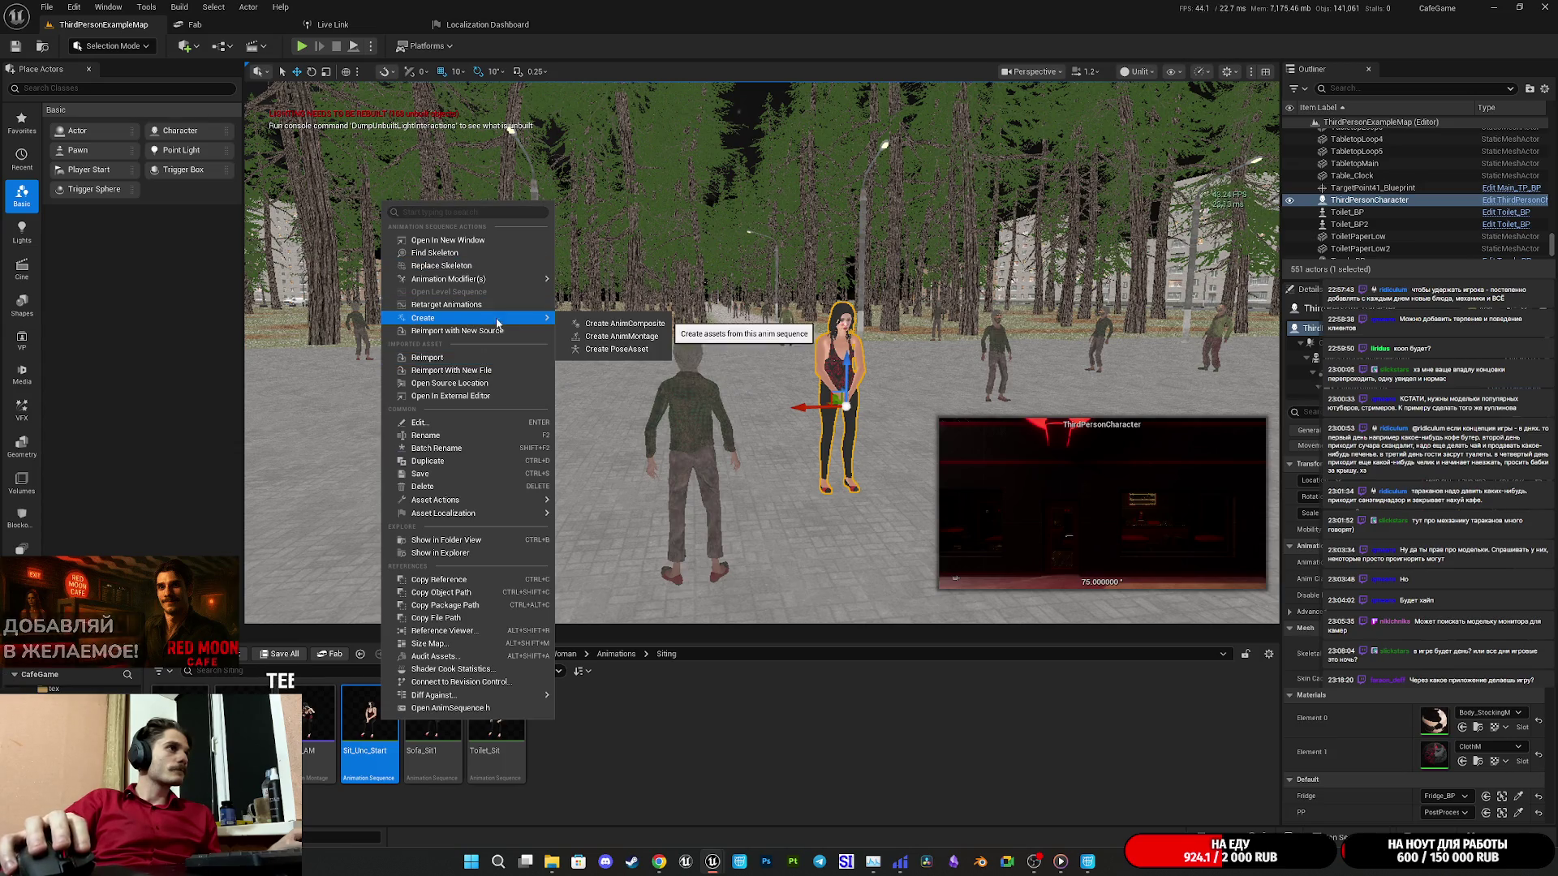
{"action": "left_click", "coordinate": [620, 335]}
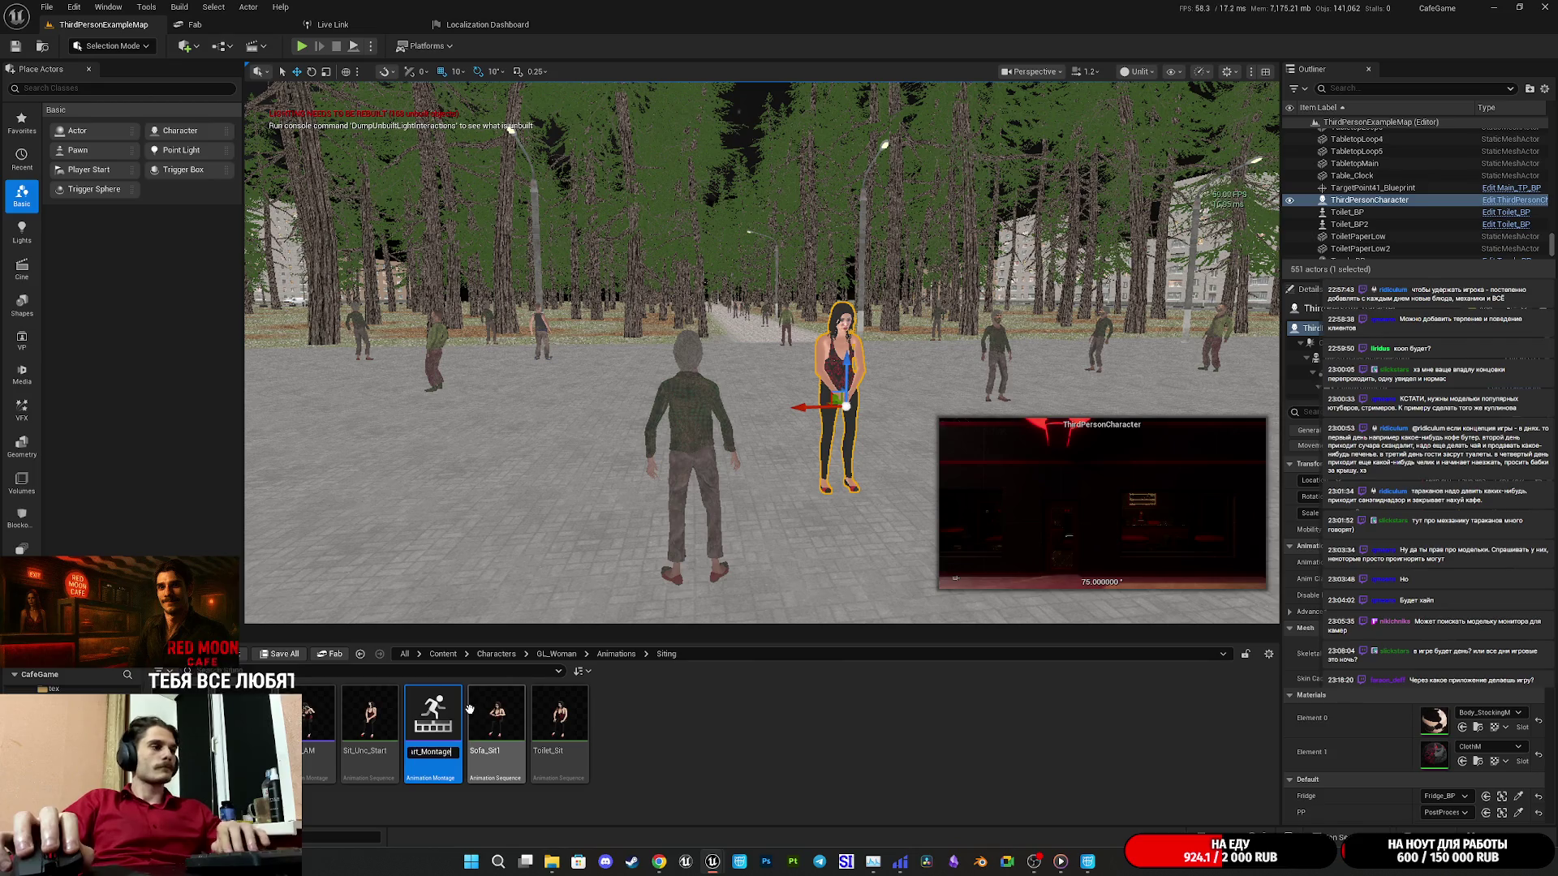
{"action": "key", "text": "BackSpace"}
{"action": "key", "text": "BackSpace"}
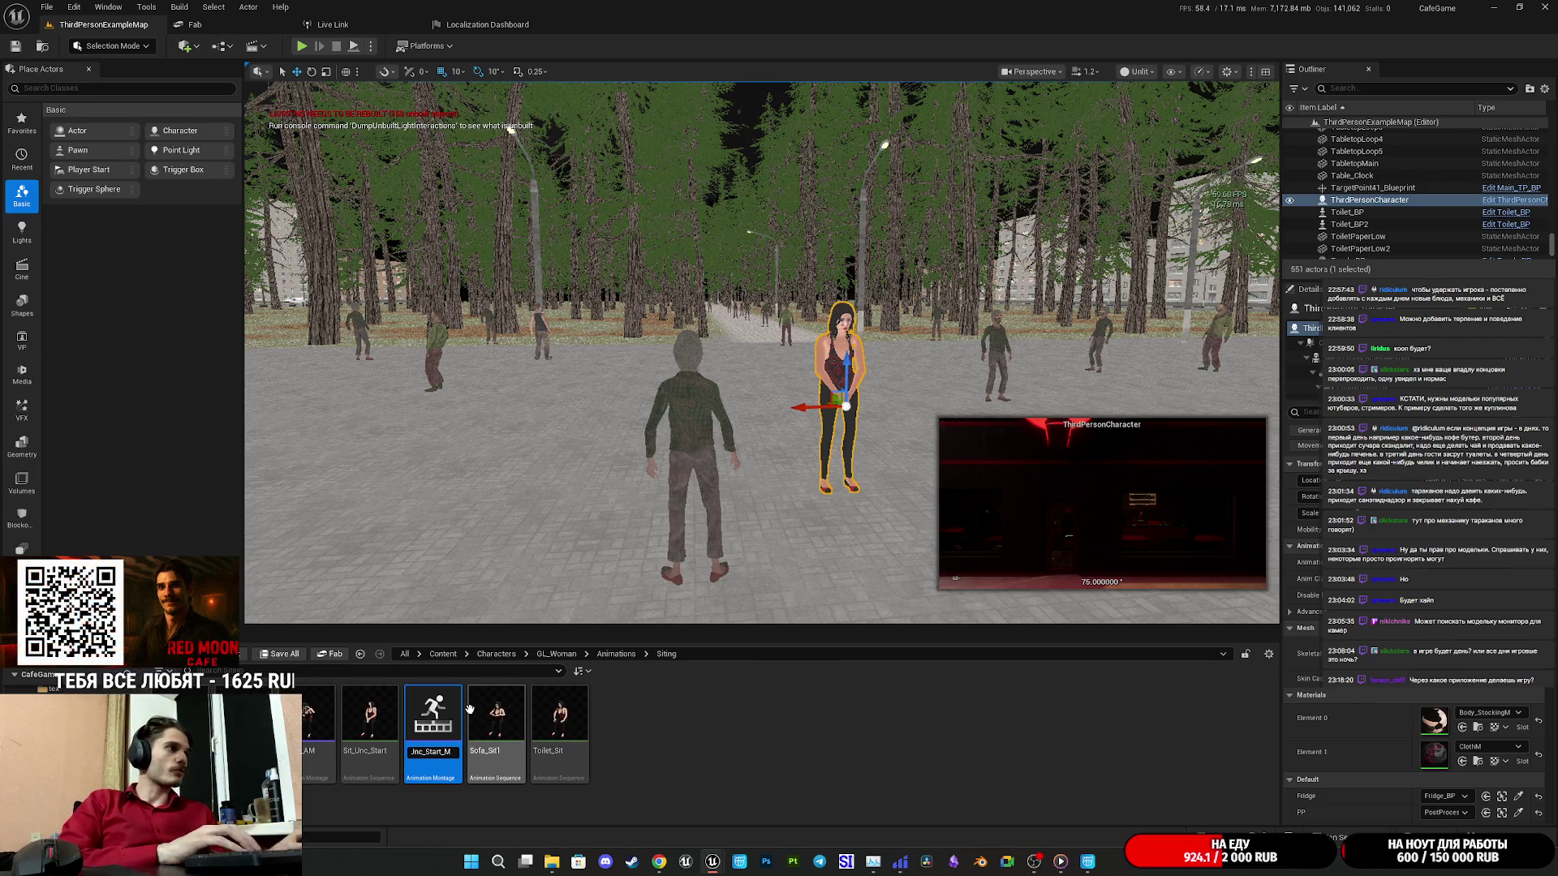
{"action": "type", "text": "M"}
{"action": "key", "text": "Return"}
{"action": "double_click", "coordinate": [437, 725]}
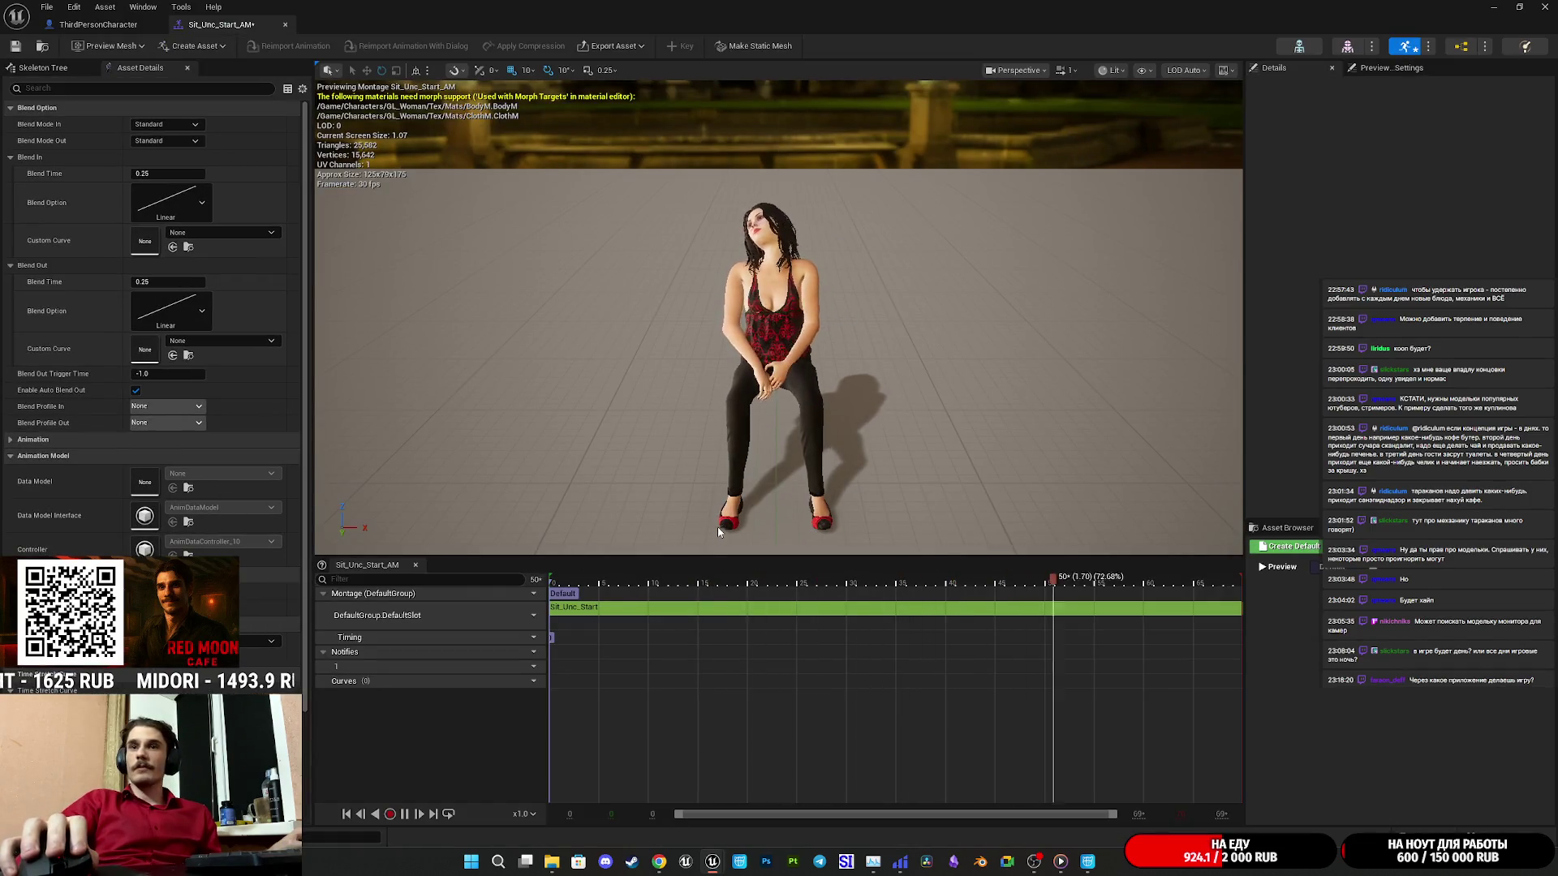
Set the Sit_Unc_Start_AM montage's blend curves to Cubic and save the montage.
{"action": "left_click", "coordinate": [198, 204]}
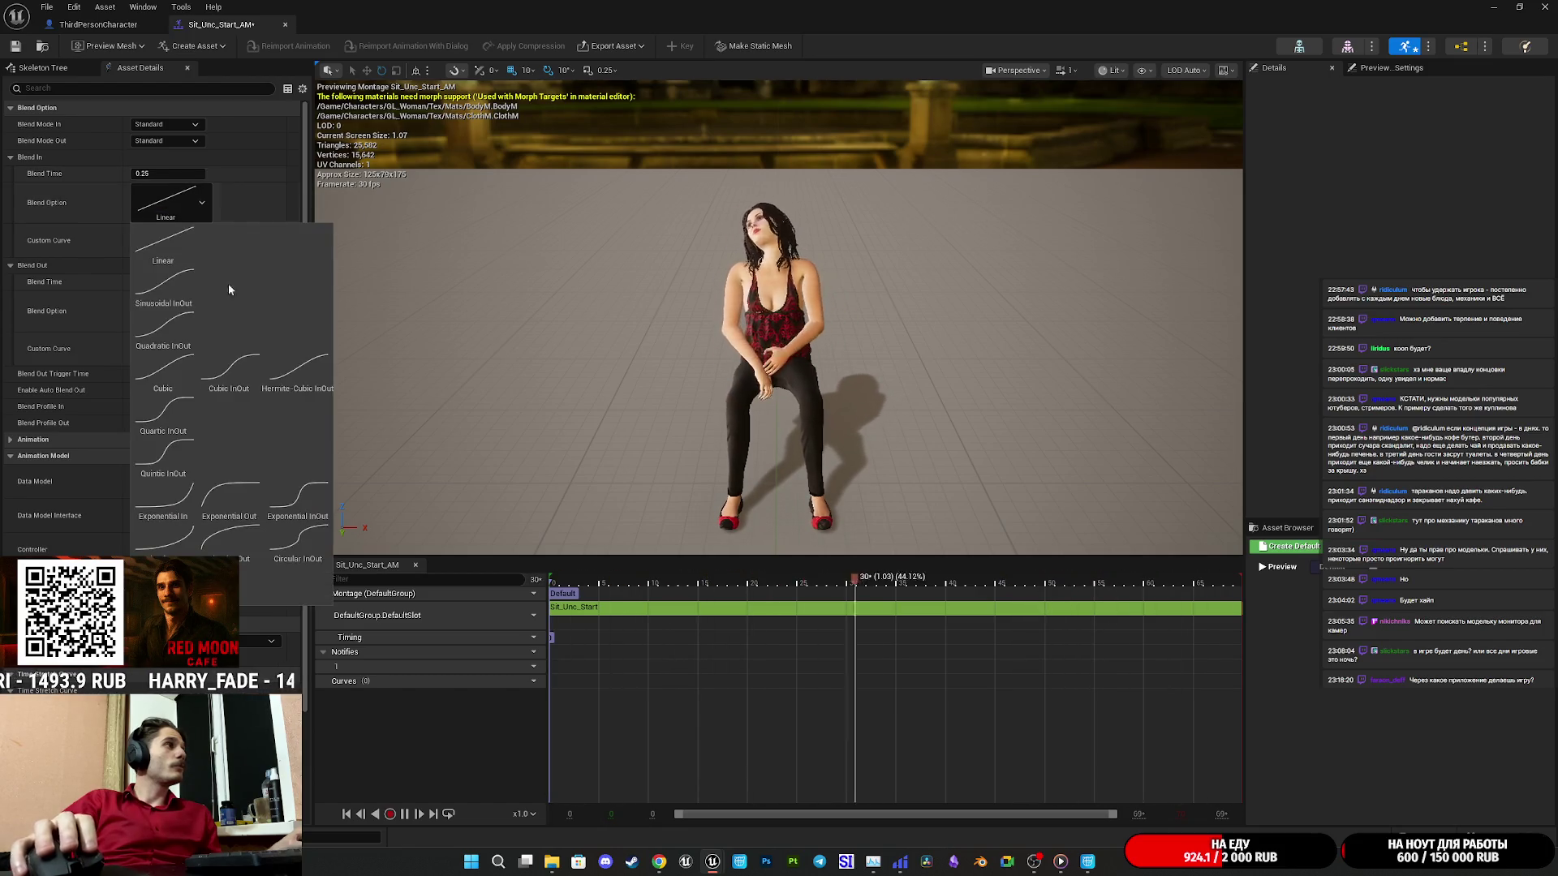
{"action": "left_click", "coordinate": [167, 366]}
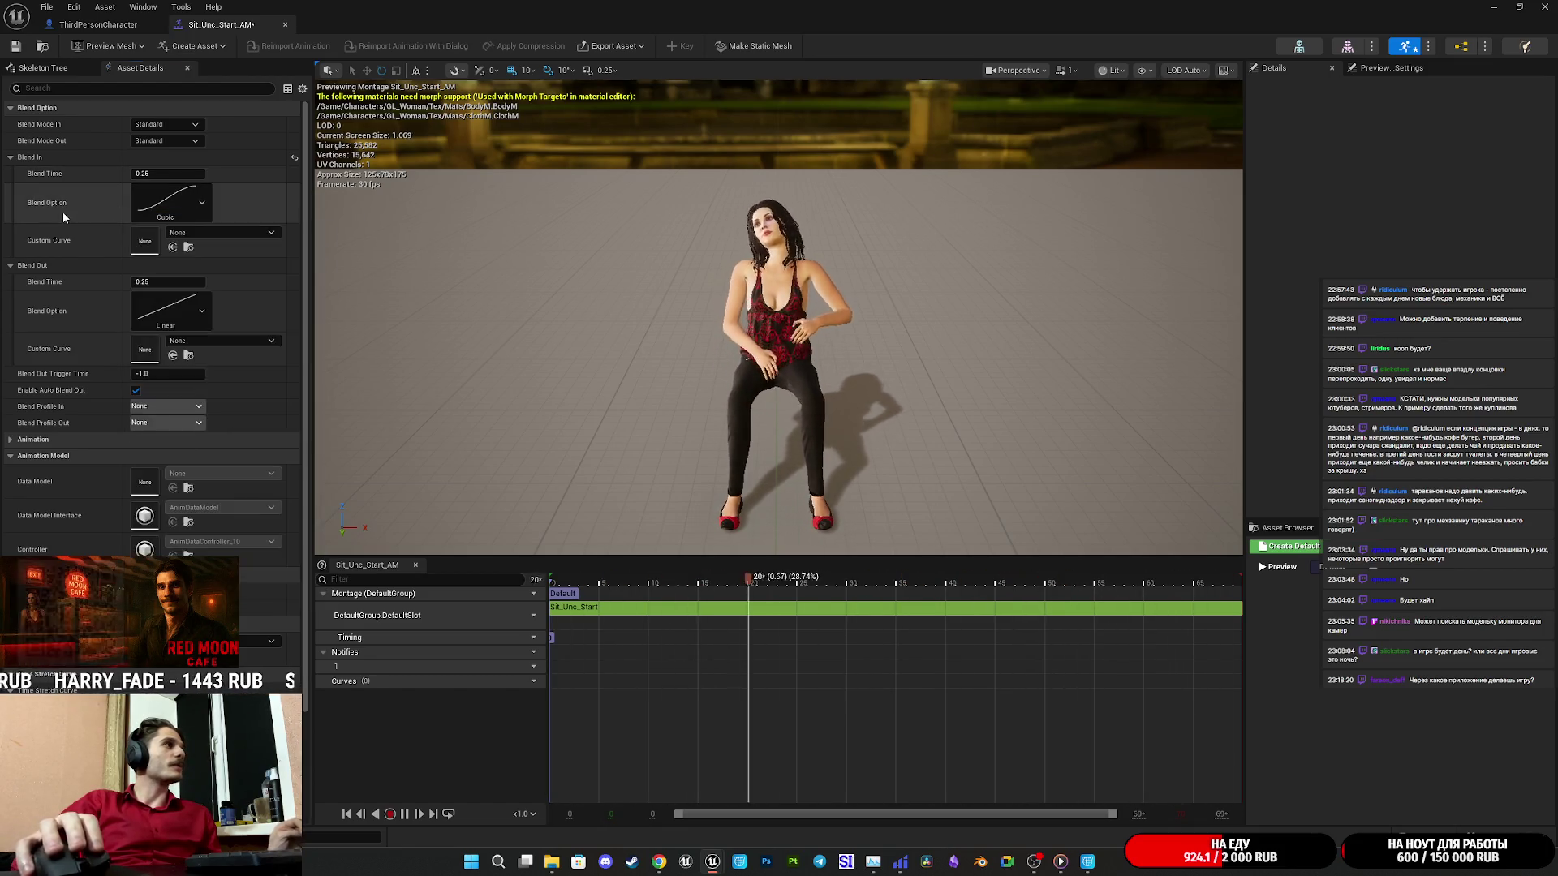
{"action": "left_click", "coordinate": [183, 310]}
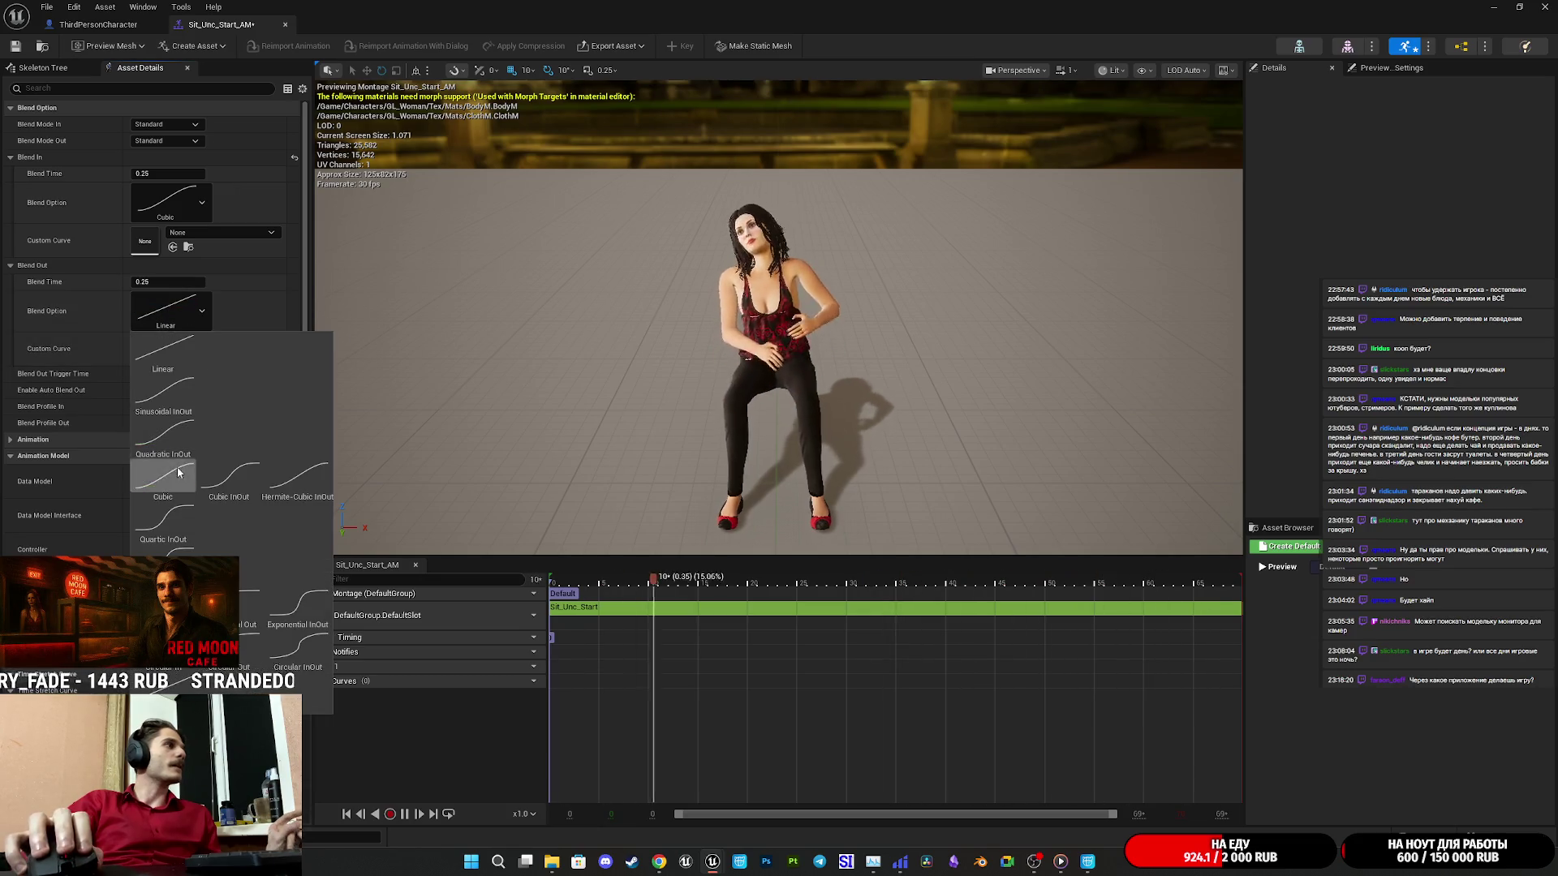
{"action": "left_click", "coordinate": [16, 45]}
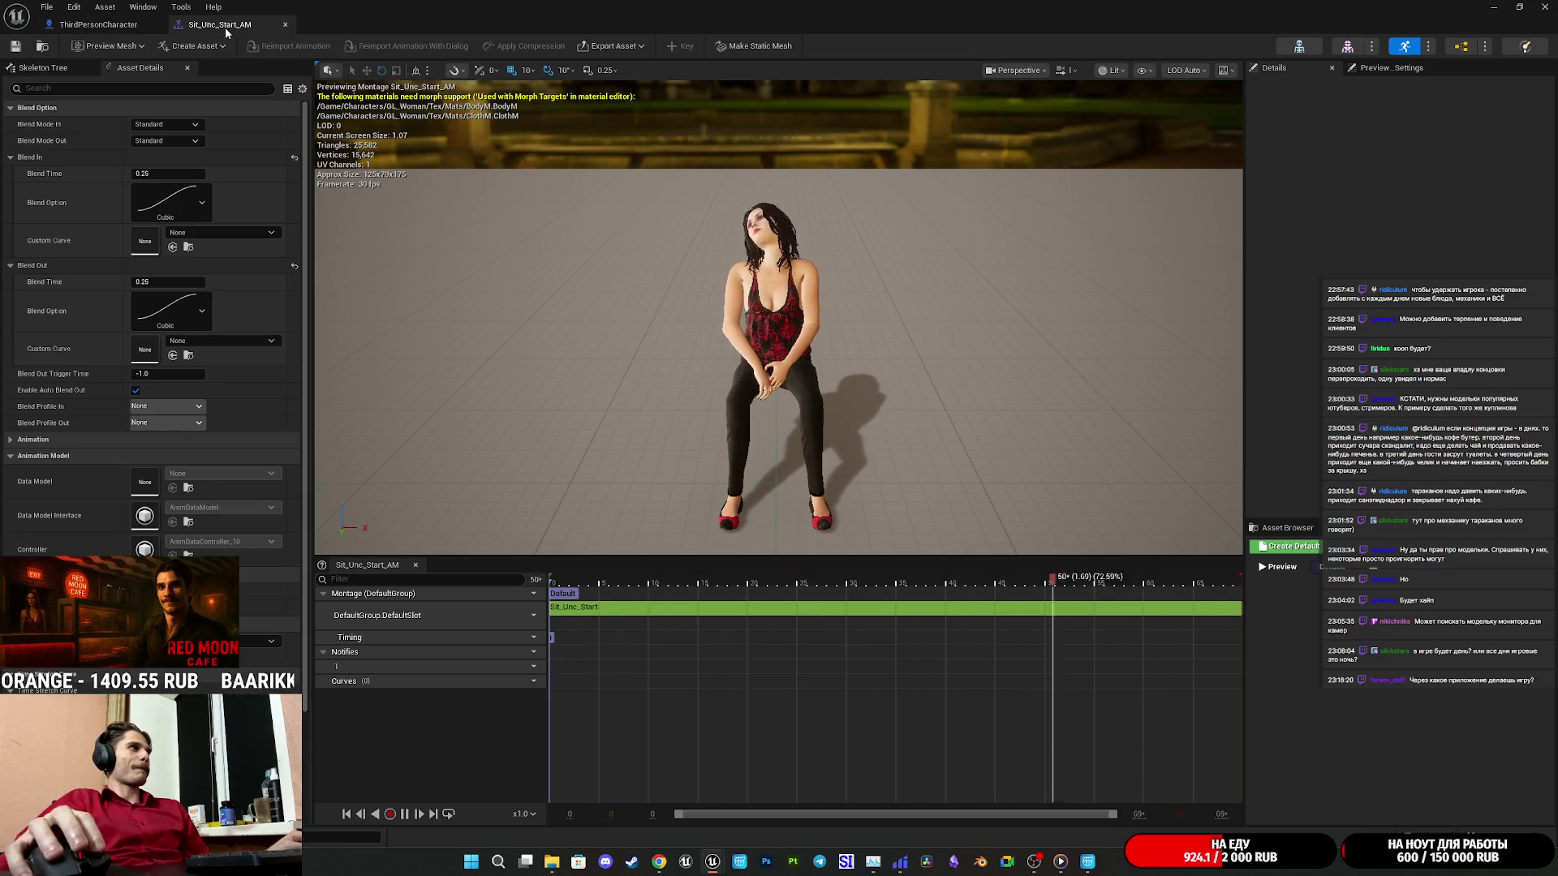
Glance over the ThirdPersonCharacter graph, then return to the level and save the map.
{"action": "left_click", "coordinate": [99, 25]}
{"action": "mouse_move", "coordinate": [789, 503]}
{"action": "left_mouse_down"}
{"action": "mouse_move", "coordinate": [924, 350]}
{"action": "mouse_move", "coordinate": [1064, 417]}
{"action": "left_mouse_up"}
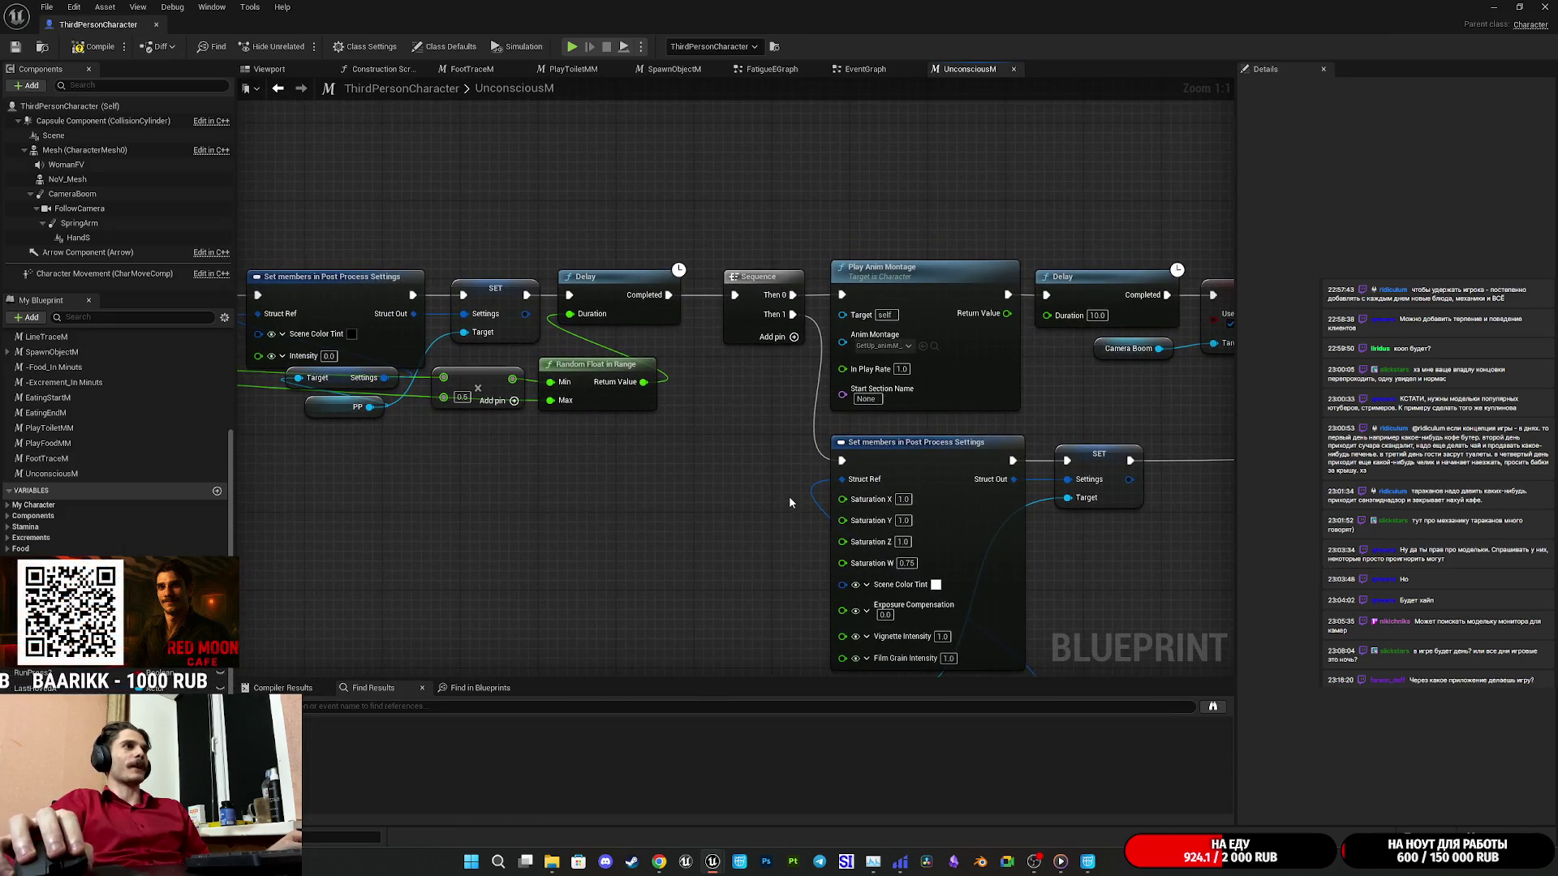
{"action": "scroll", "coordinate": [788, 502], "scroll_direction": "down", "scroll_amount": 5}
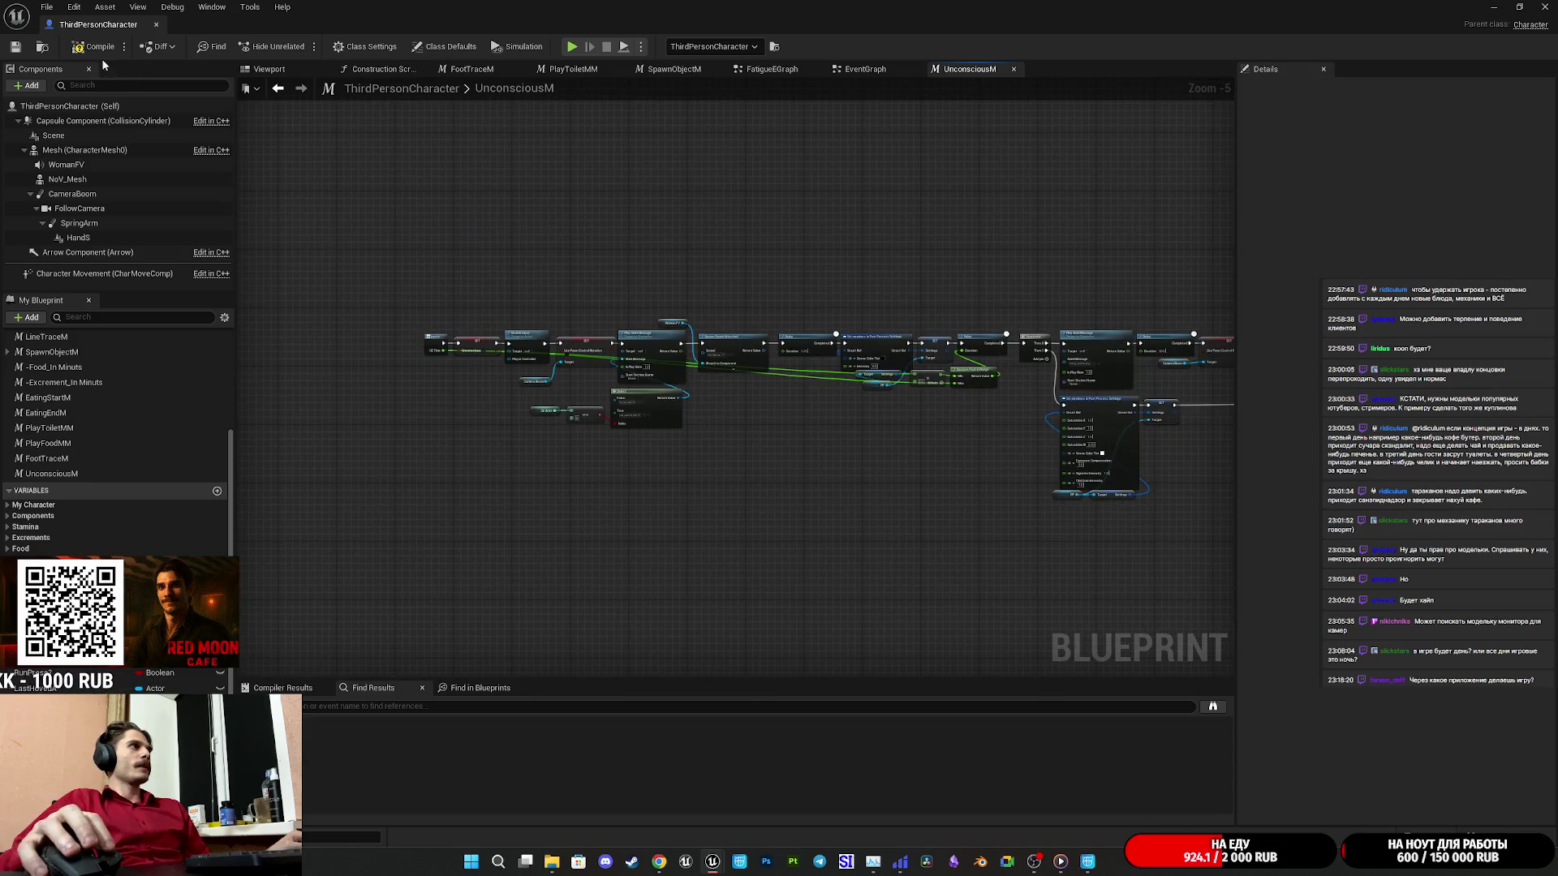
{"action": "scroll", "coordinate": [634, 364], "scroll_direction": "up", "scroll_amount": 5}
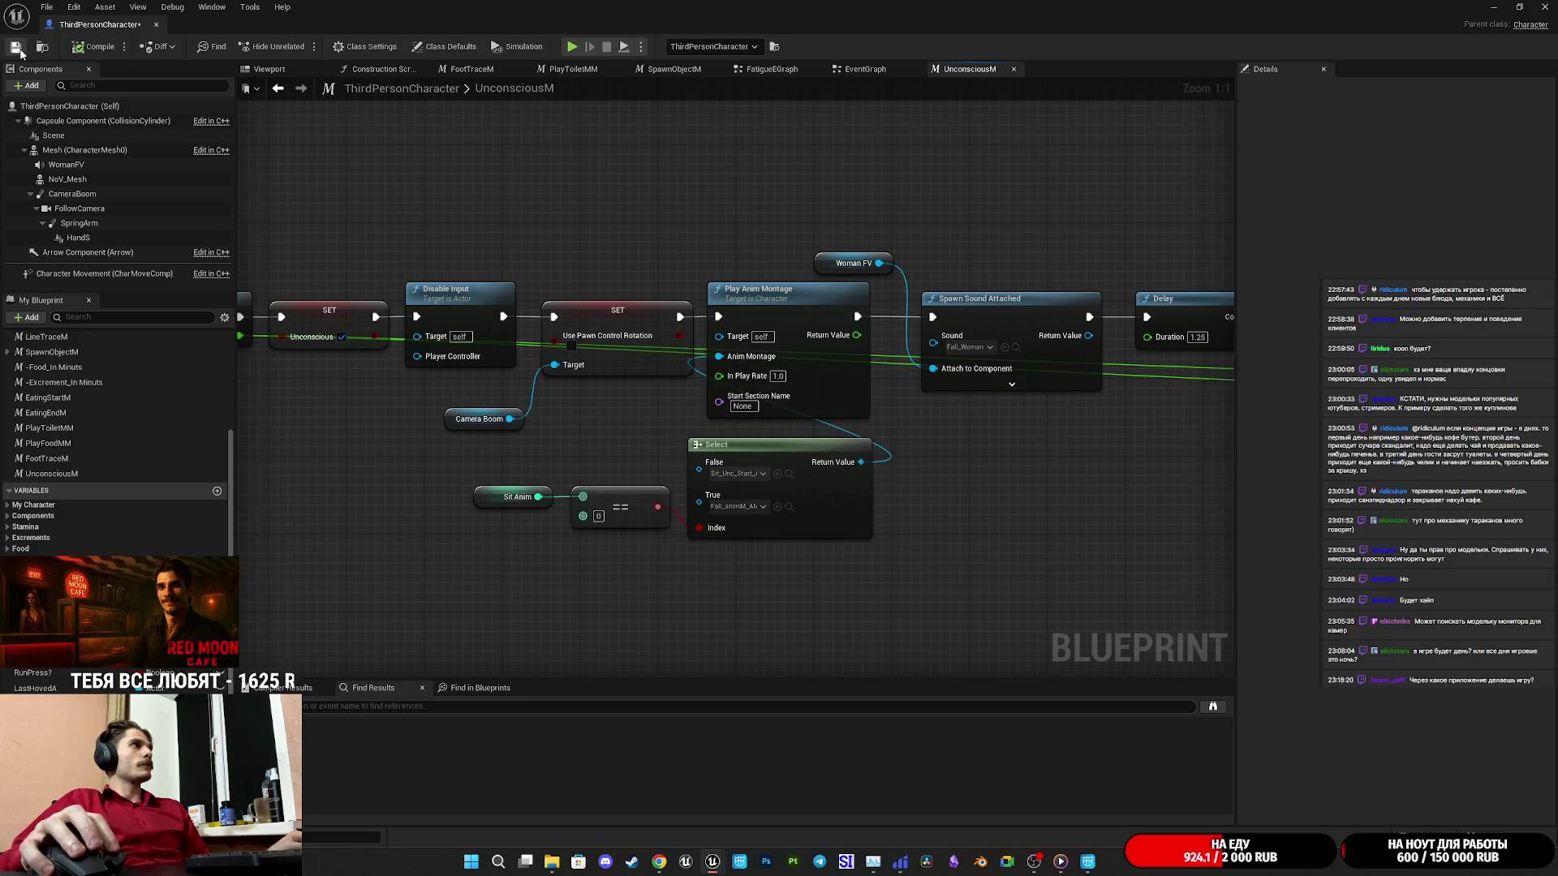
{"action": "left_click", "coordinate": [1495, 8]}
{"action": "key", "text": "ctrl+s"}
{"action": "left_click", "coordinate": [852, 566]}
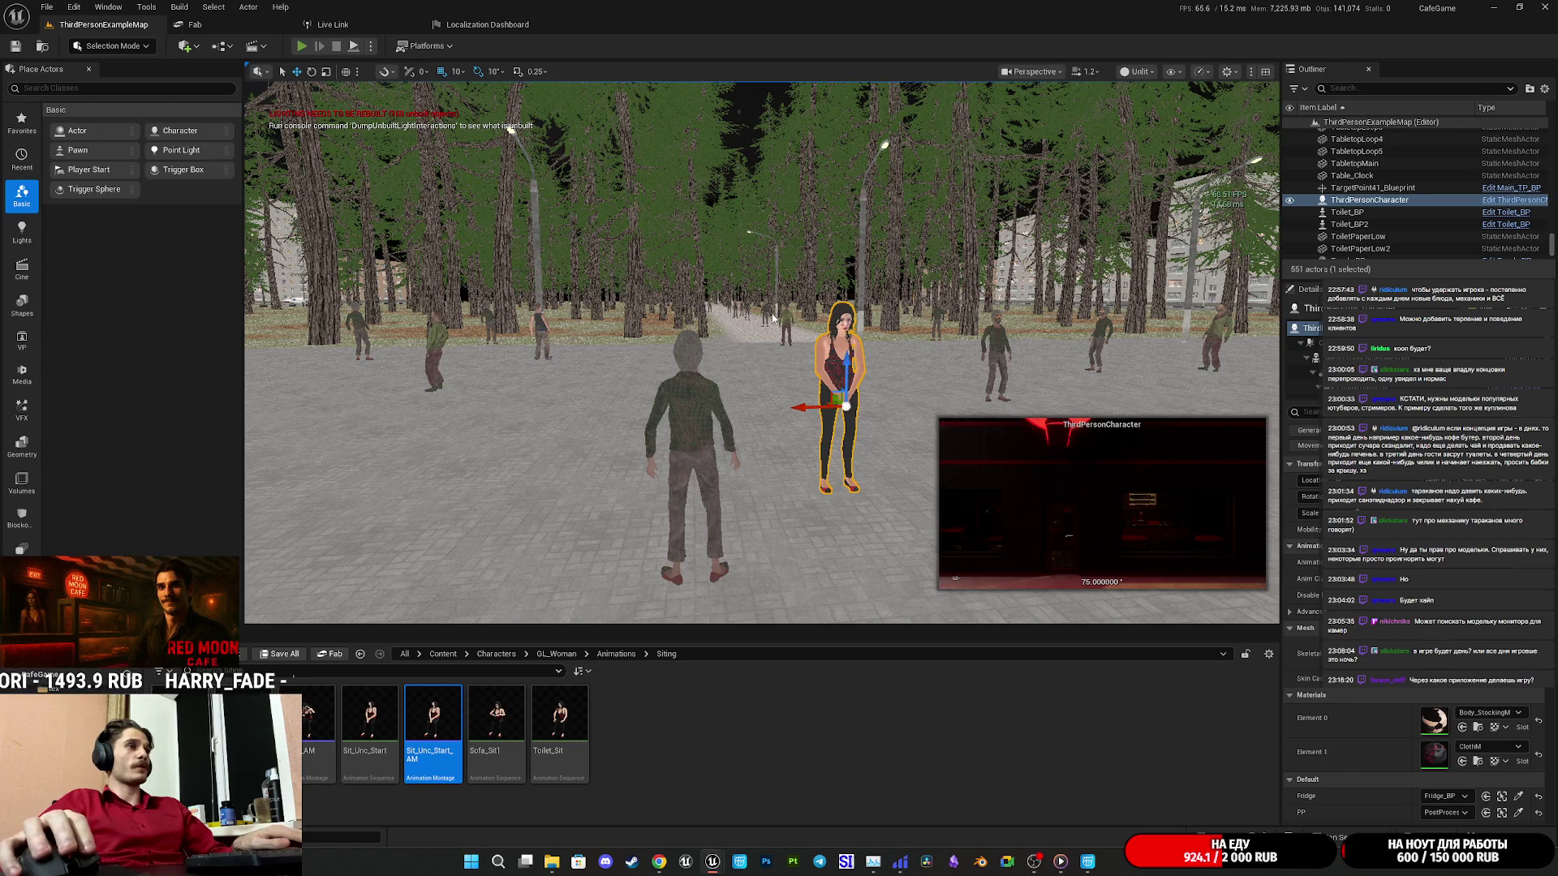
Play-test the level, walking from the counter onto the street and sitting in an armchair.
{"action": "key", "text": "alt+p"}
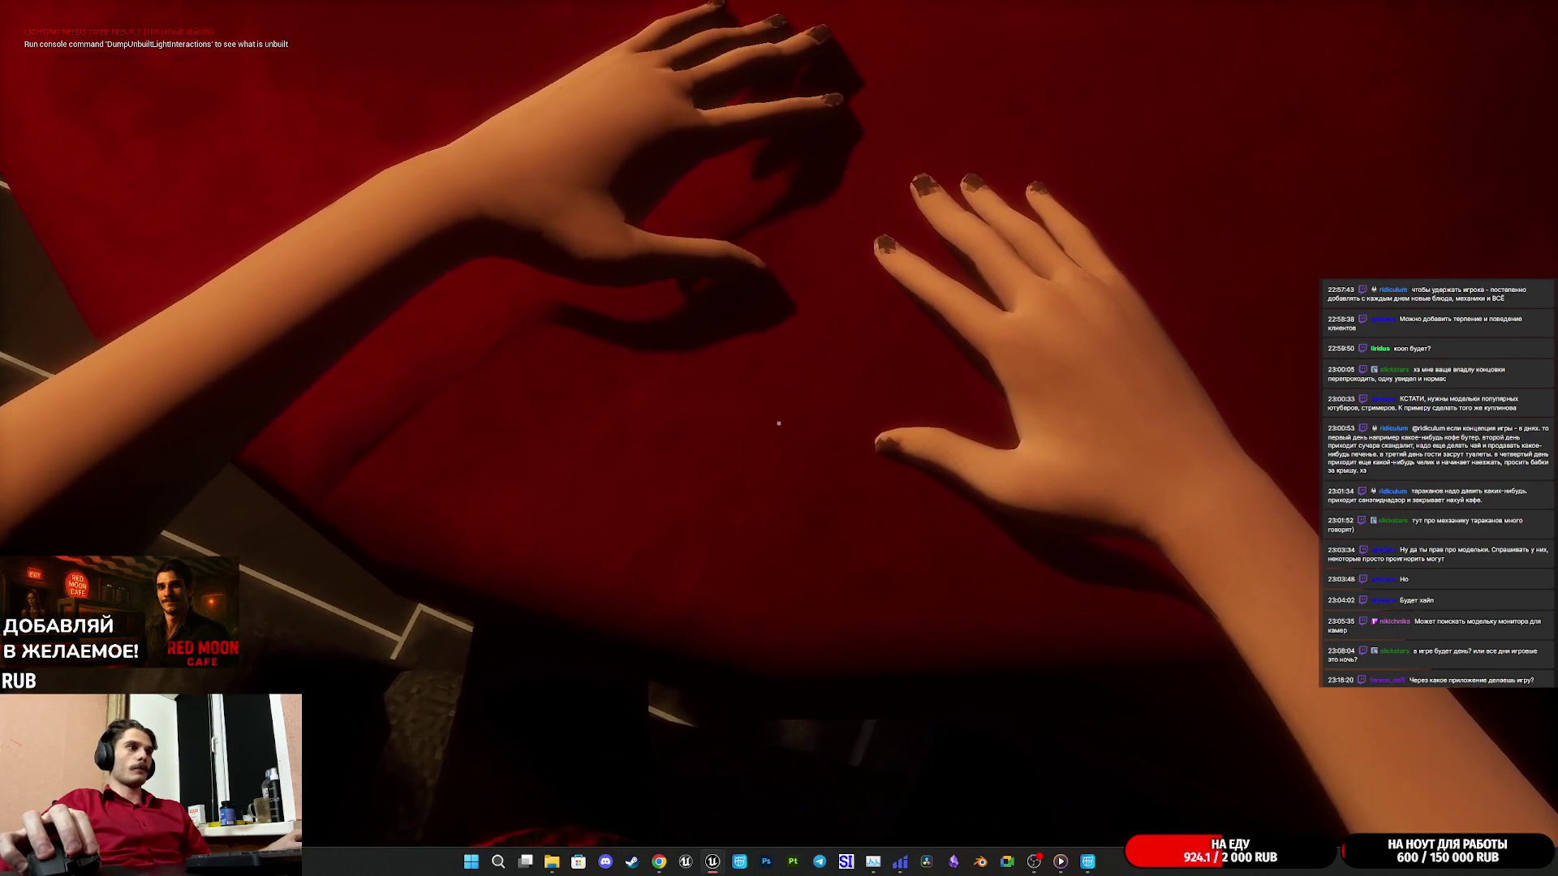
{"action": "key", "text": "w"}
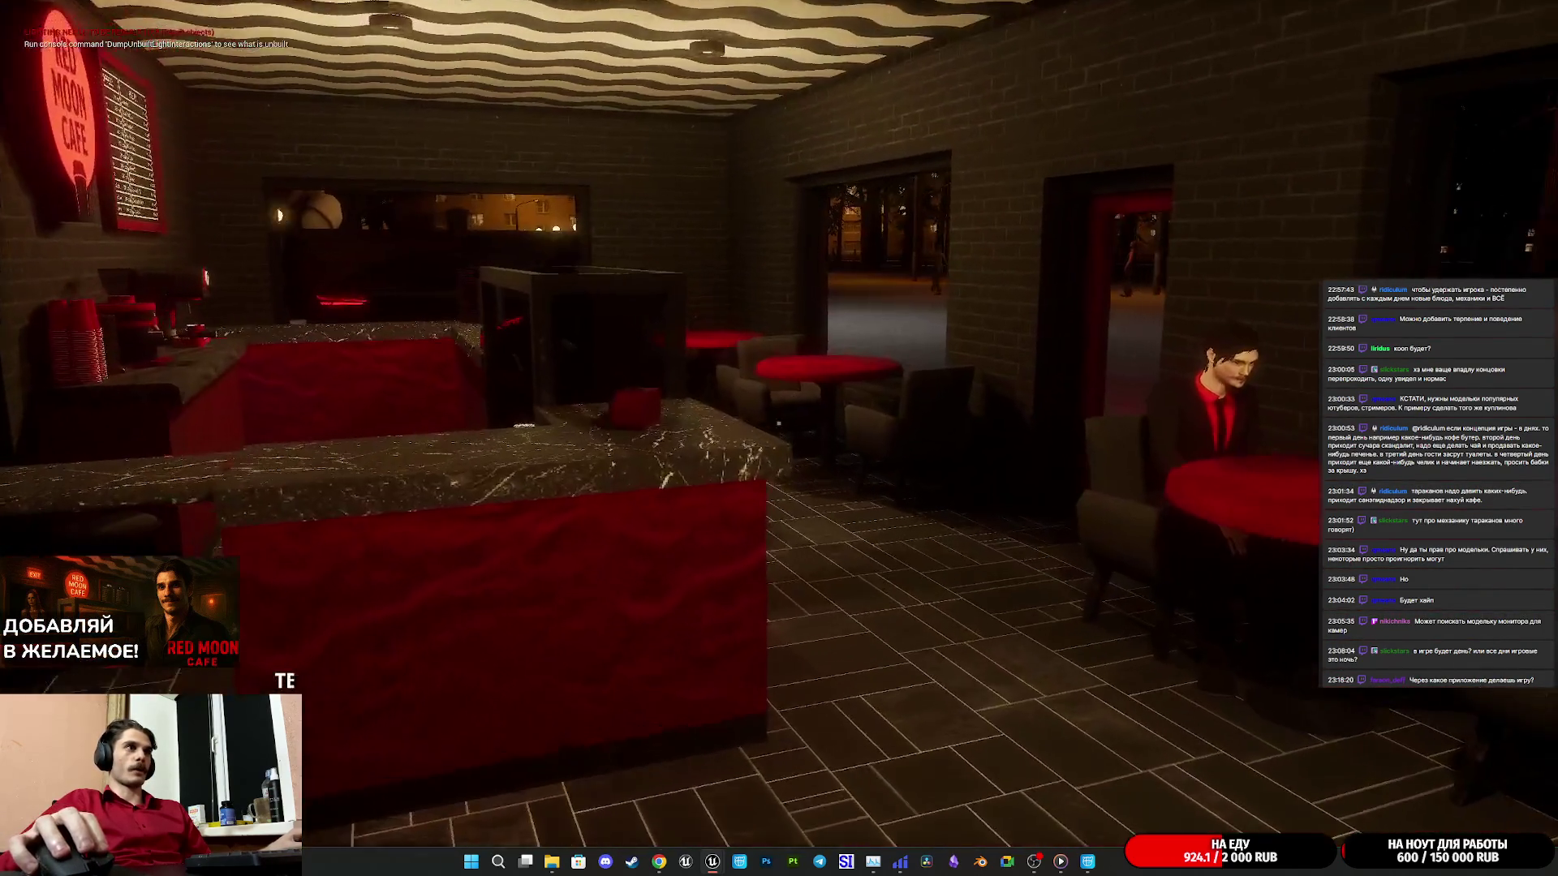
{"action": "key", "text": "w"}
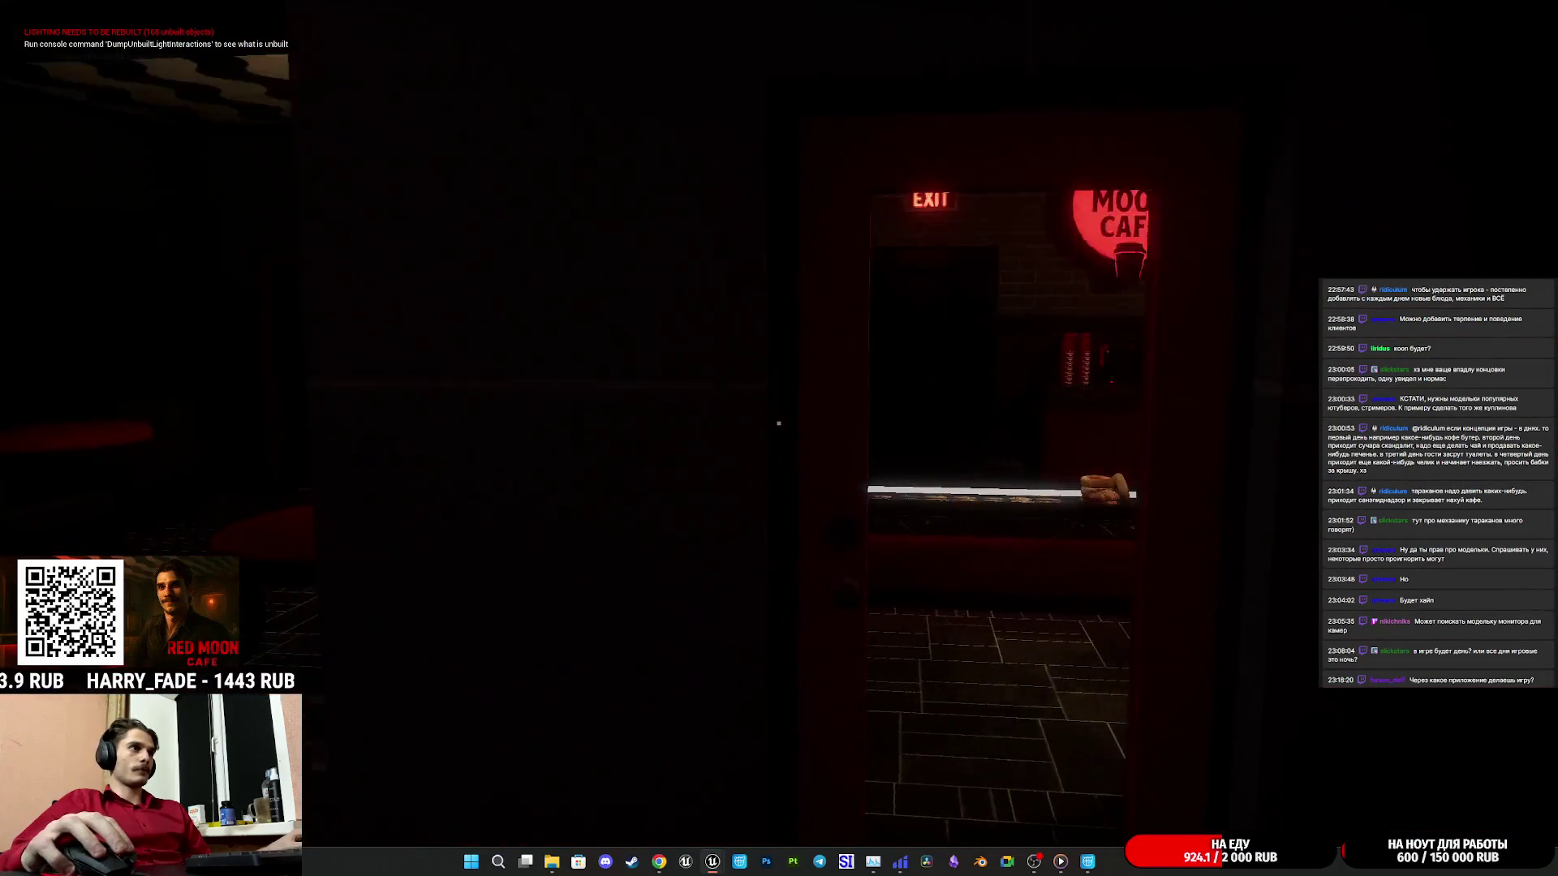
{"action": "key", "text": "e"}
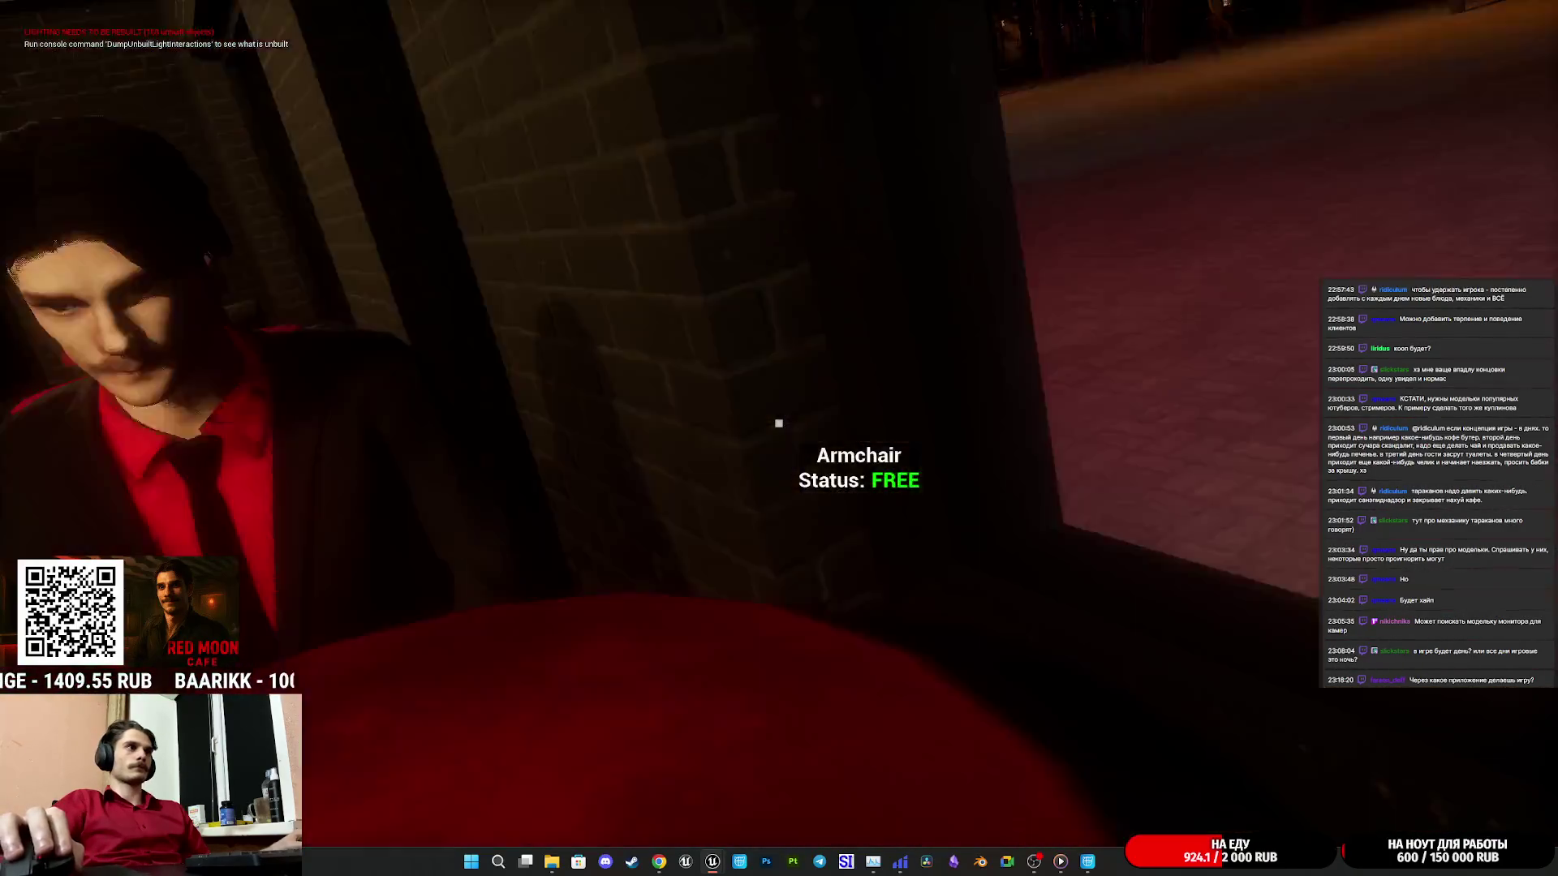
{"action": "key", "text": "e"}
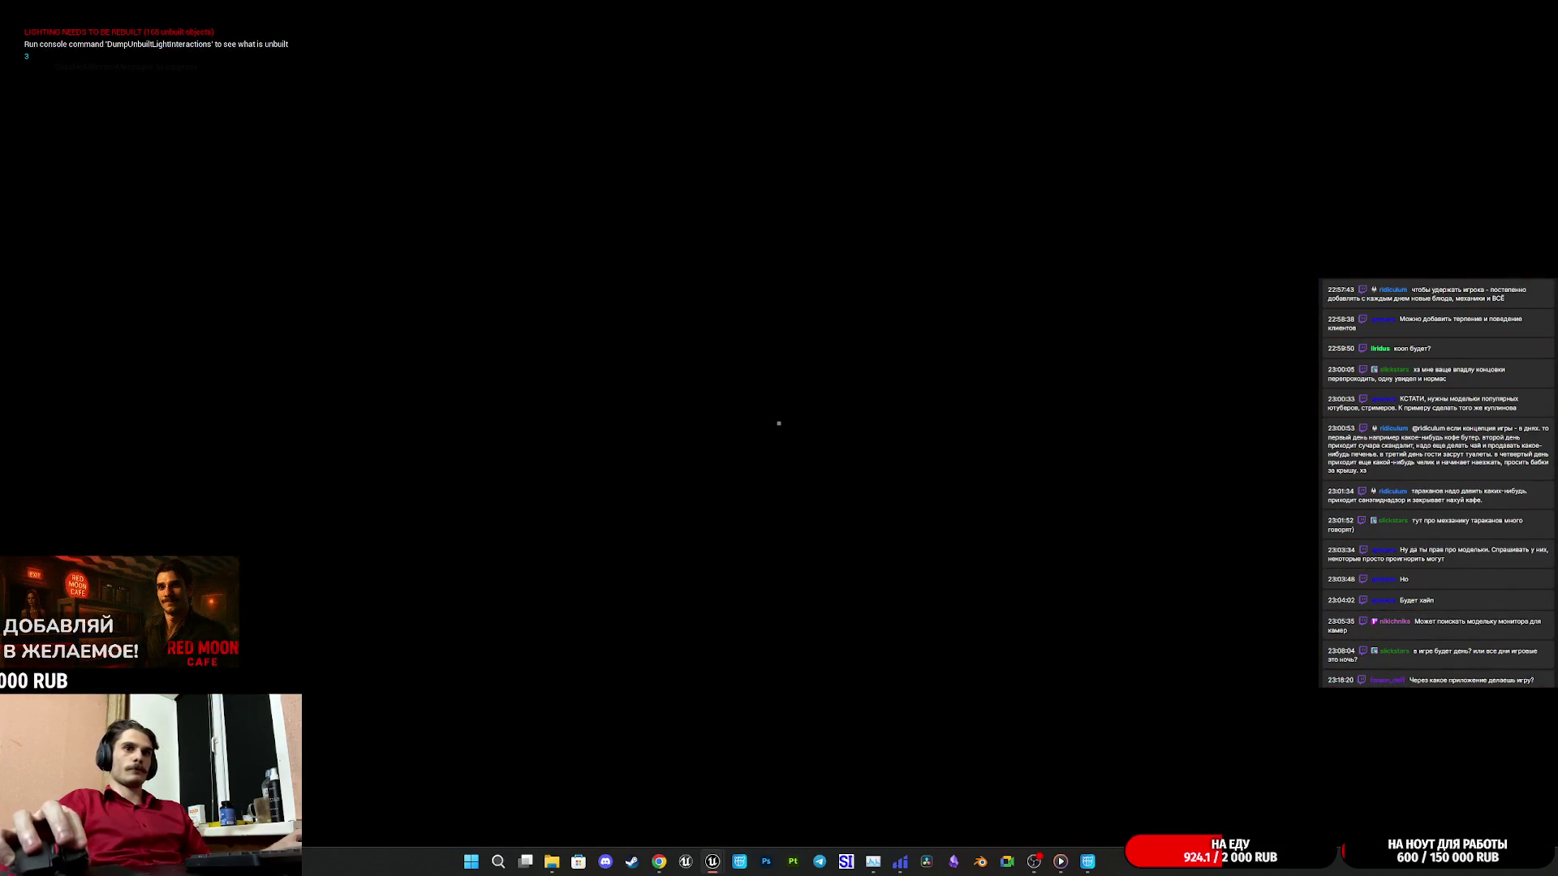
{"action": "key", "text": "Escape"}
Play-test the restroom: switch on the light, sit on the toilet, stop, and select the seated woman.
{"action": "key", "text": "alt+p"}
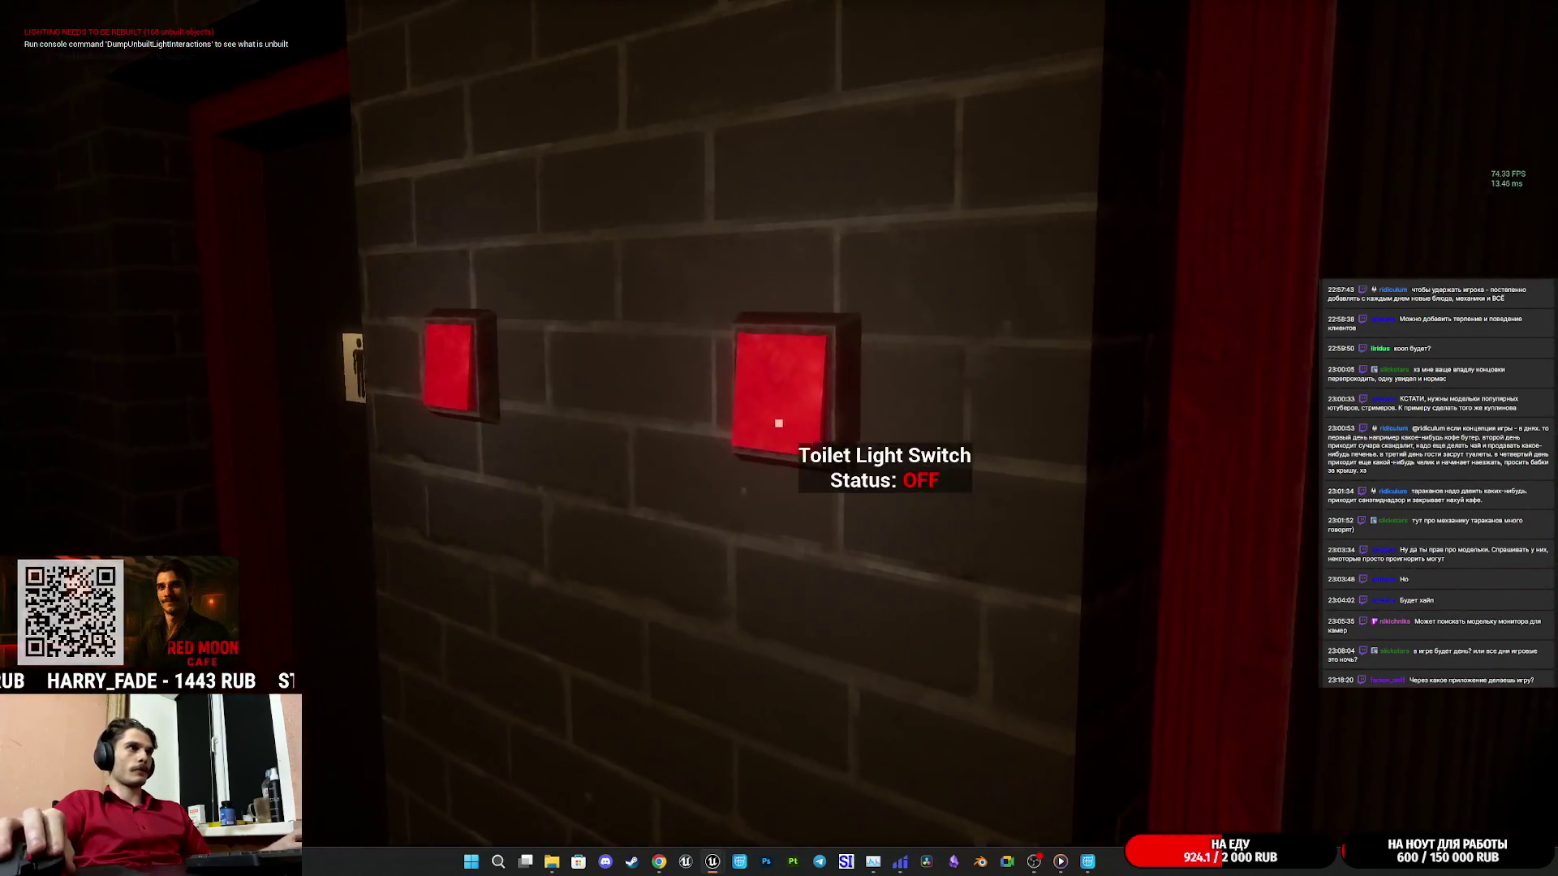
{"action": "left_click", "coordinate": [779, 422]}
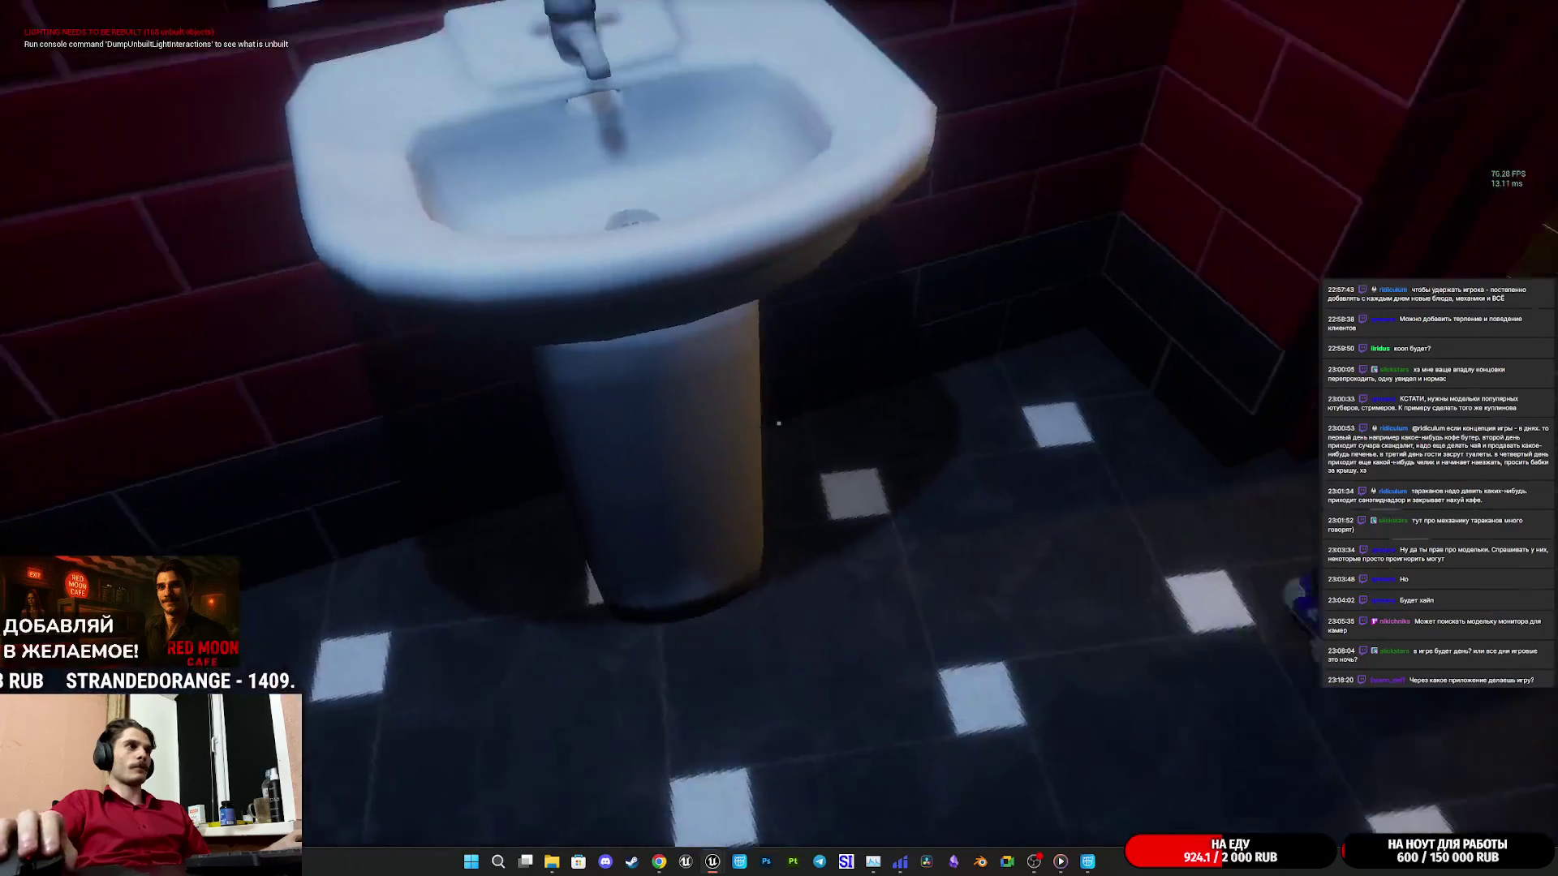
{"action": "key", "text": "w"}
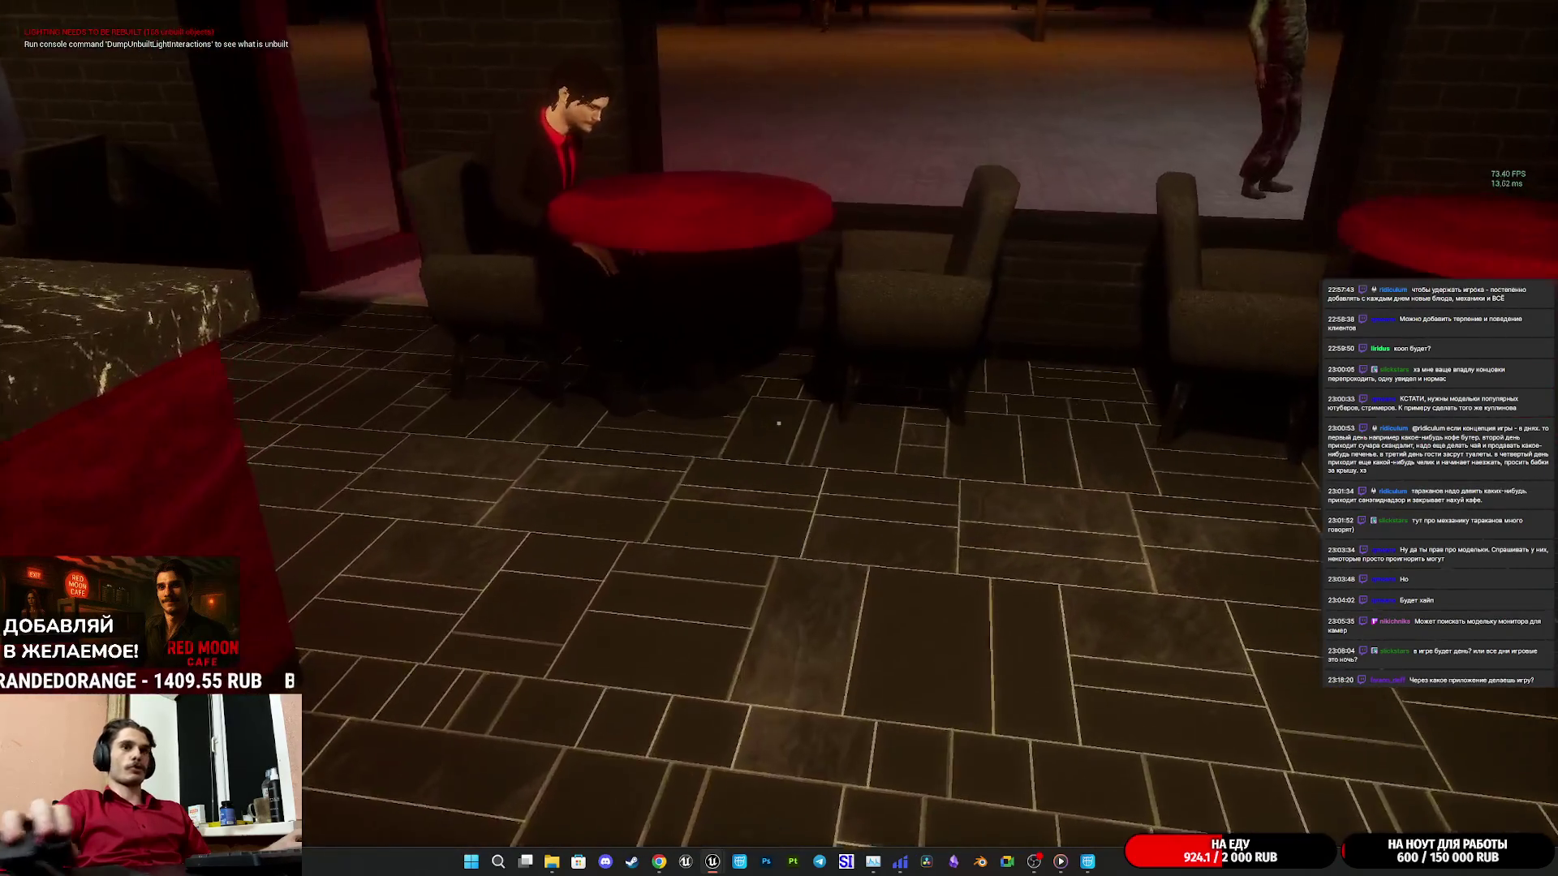
{"action": "key", "text": "w"}
{"action": "key", "text": "w"}
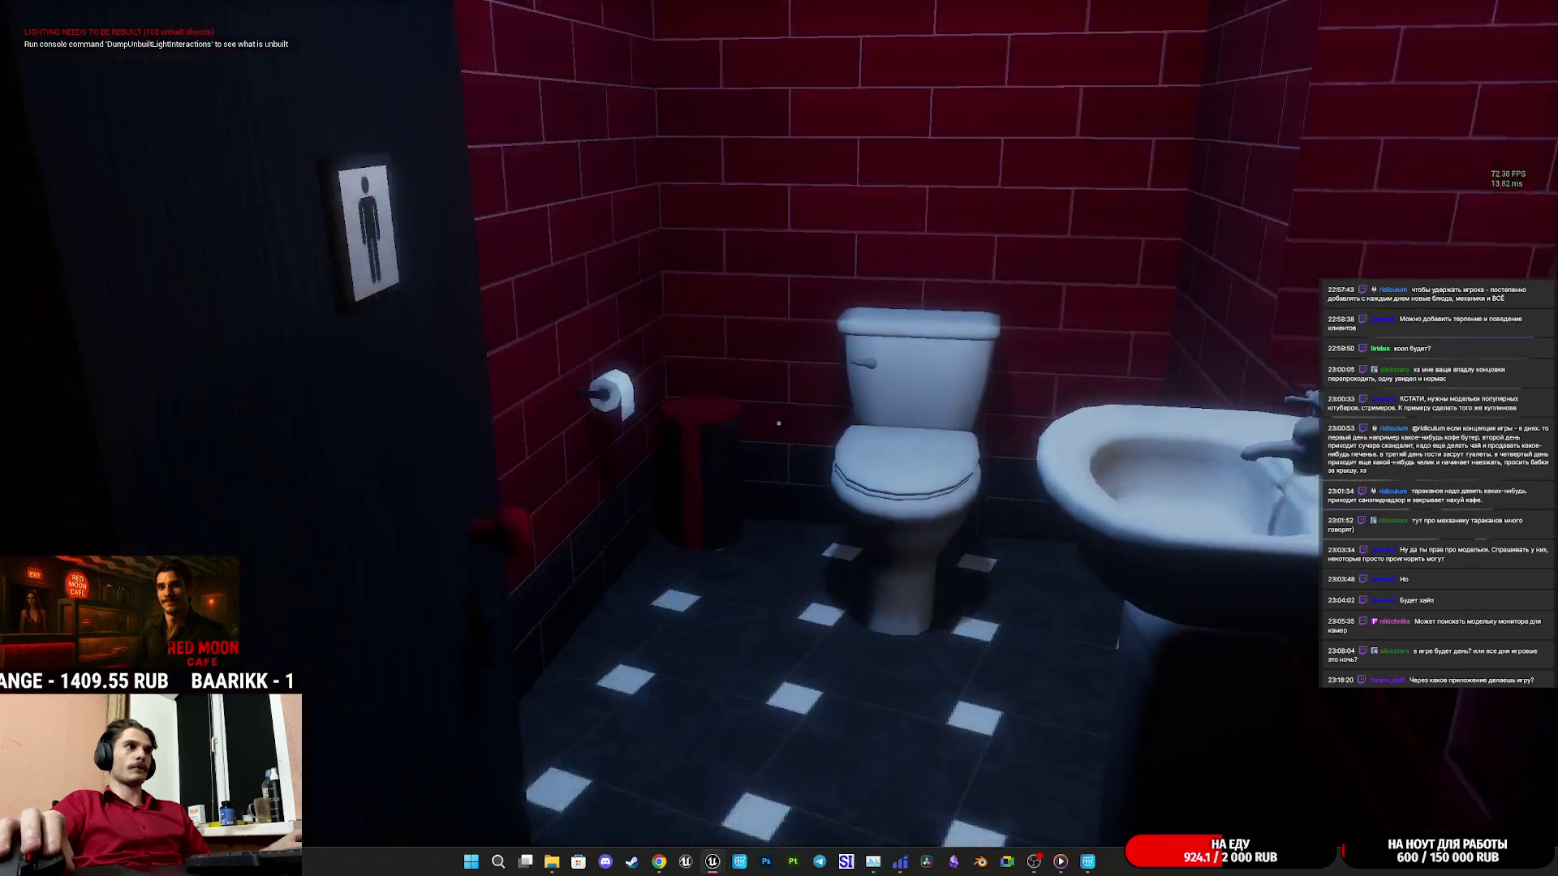
{"action": "key", "text": "w"}
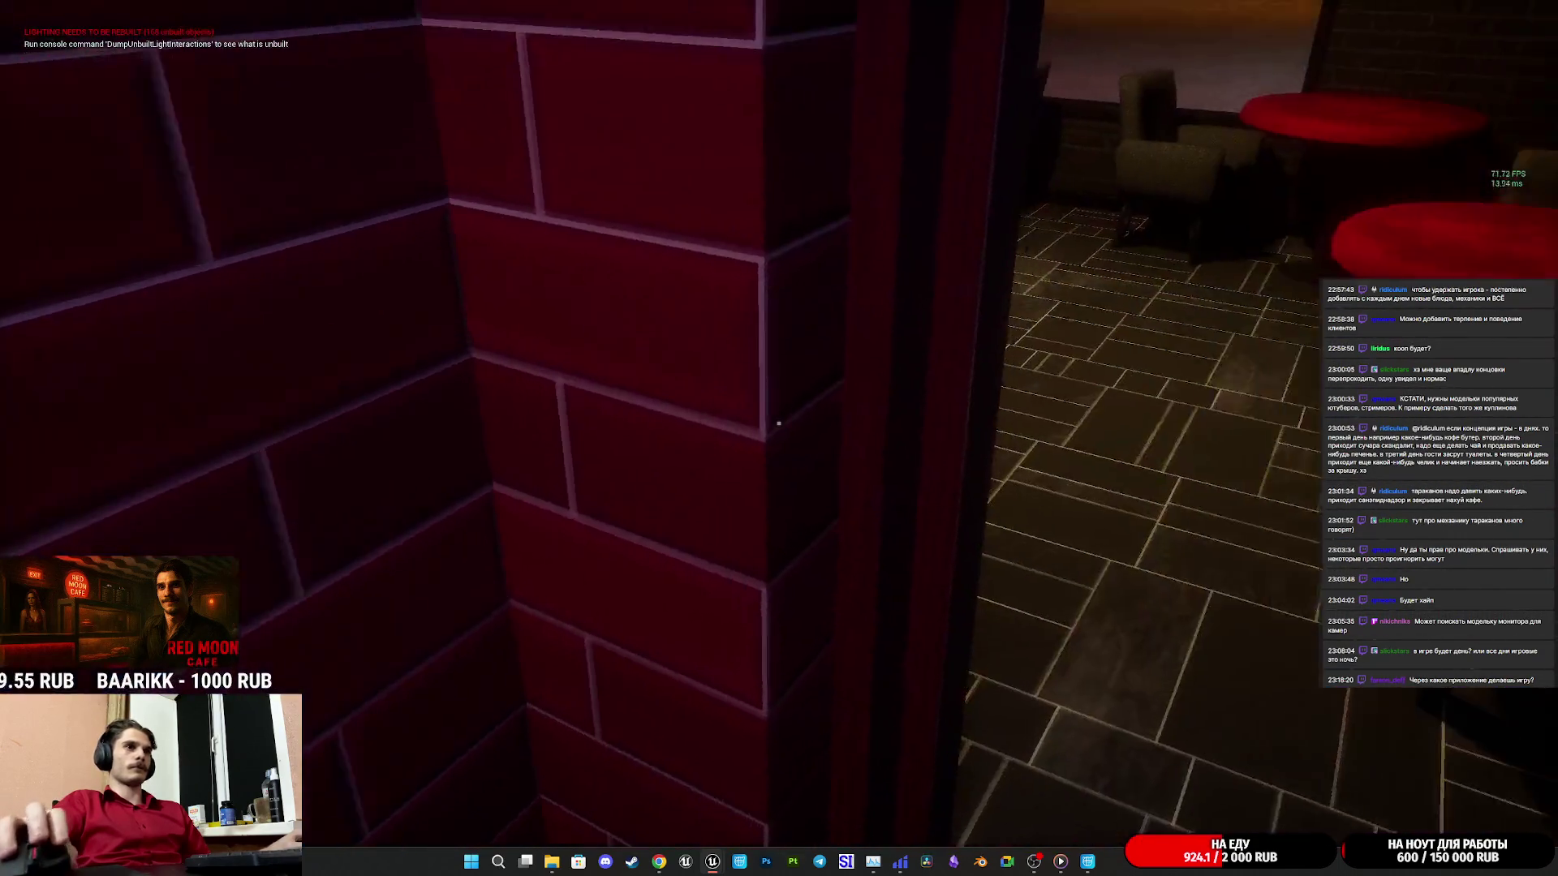
{"action": "key", "text": "Escape"}
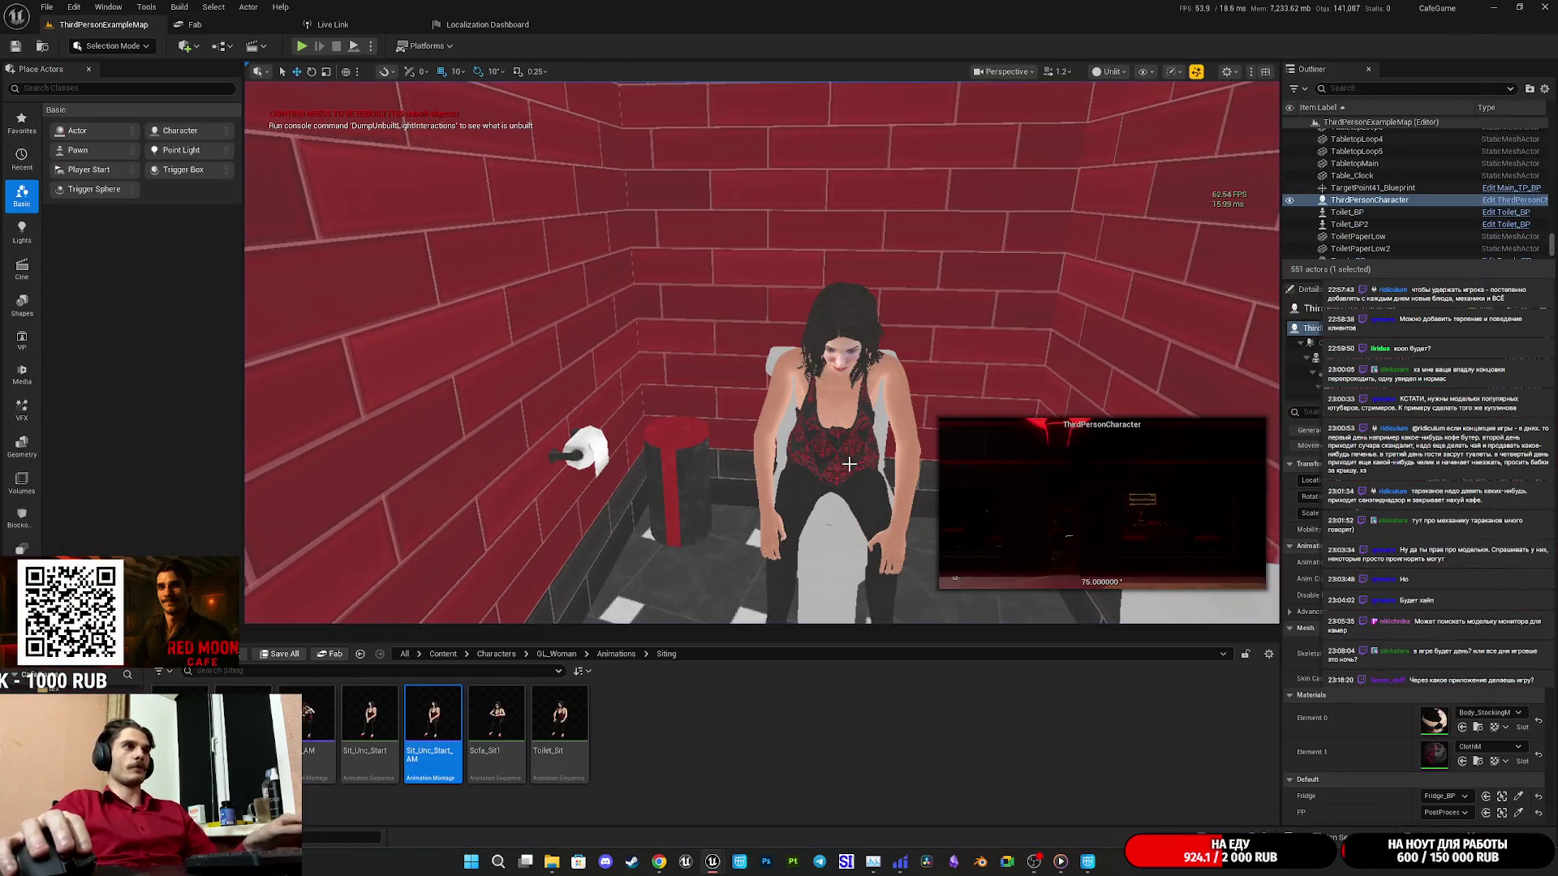
{"action": "left_click", "coordinate": [854, 441]}
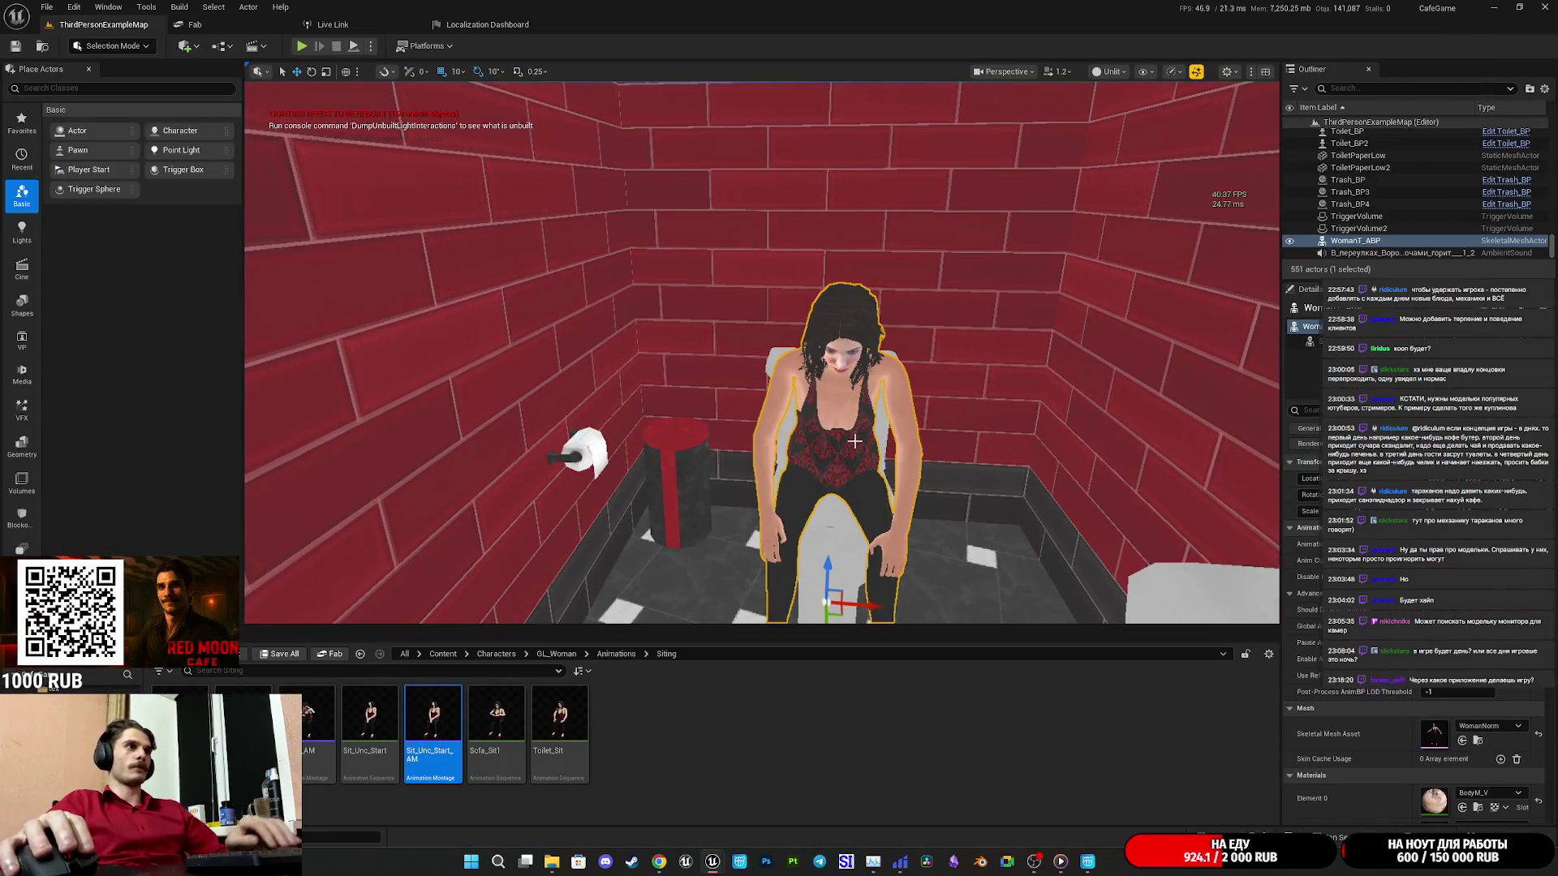
Delete the leftover woman actor, save the map, and start a fullscreen play test.
{"action": "key", "text": "Delete"}
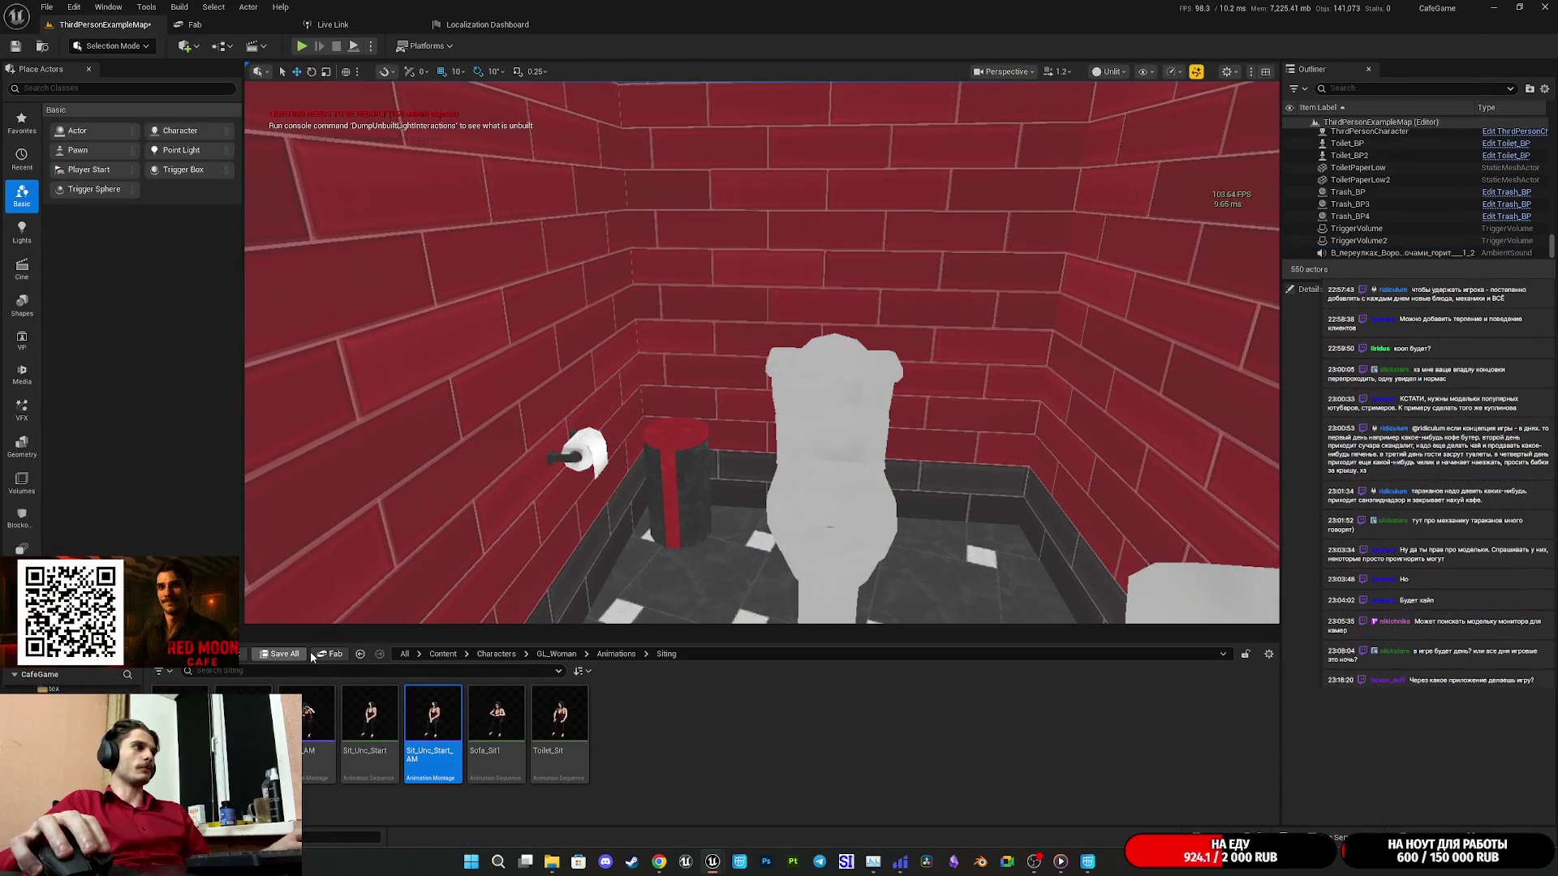
{"action": "left_click", "coordinate": [840, 381]}
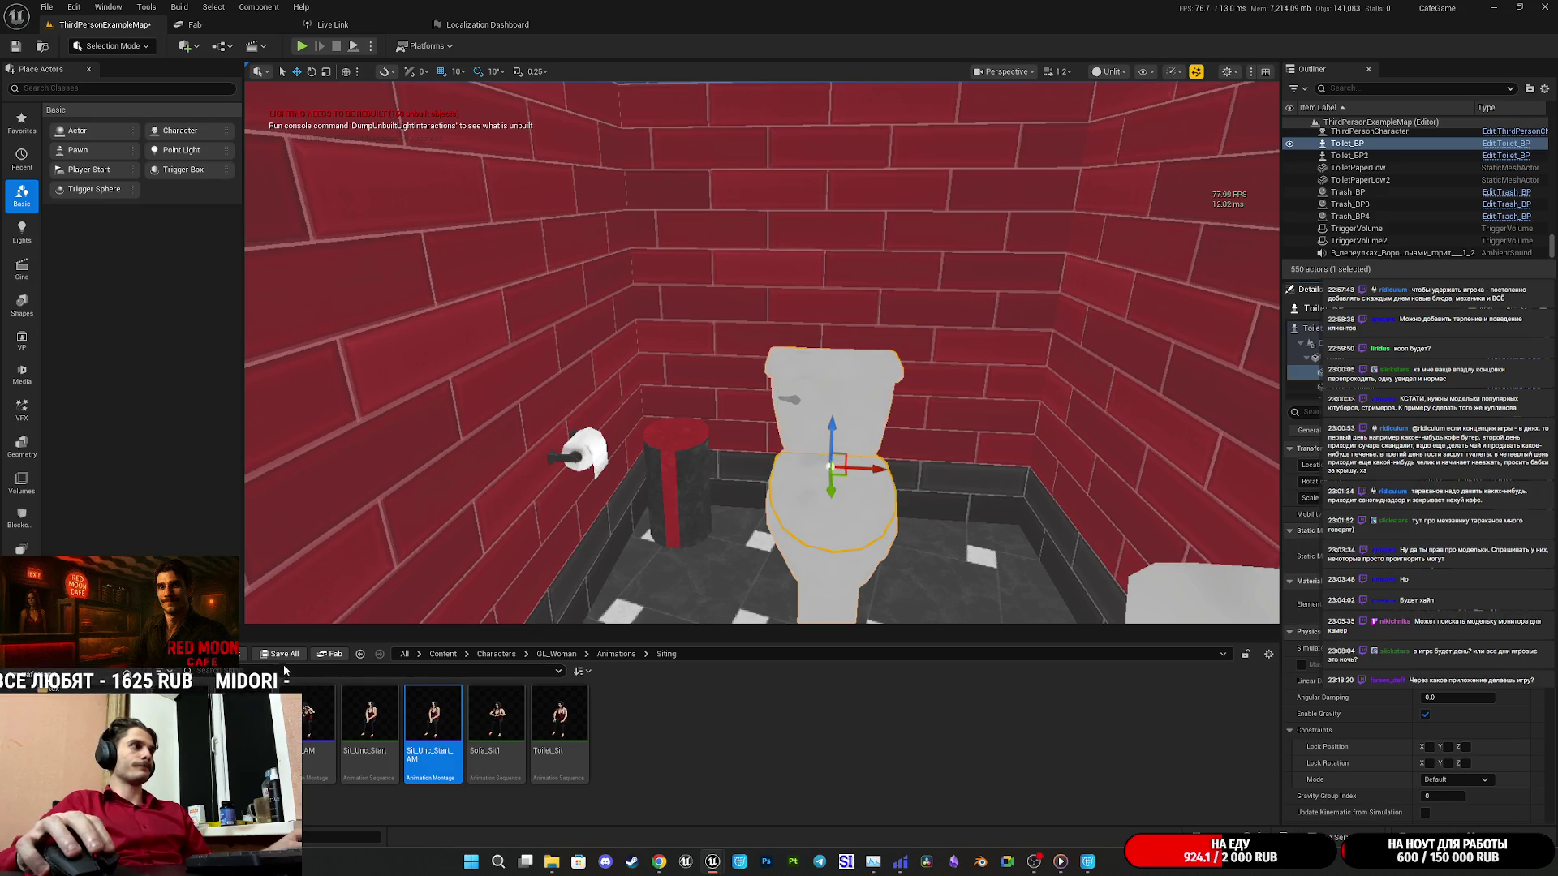
{"action": "left_click", "coordinate": [280, 656]}
{"action": "left_click", "coordinate": [893, 569]}
{"action": "left_click", "coordinate": [301, 47]}
{"action": "key", "text": "F11"}
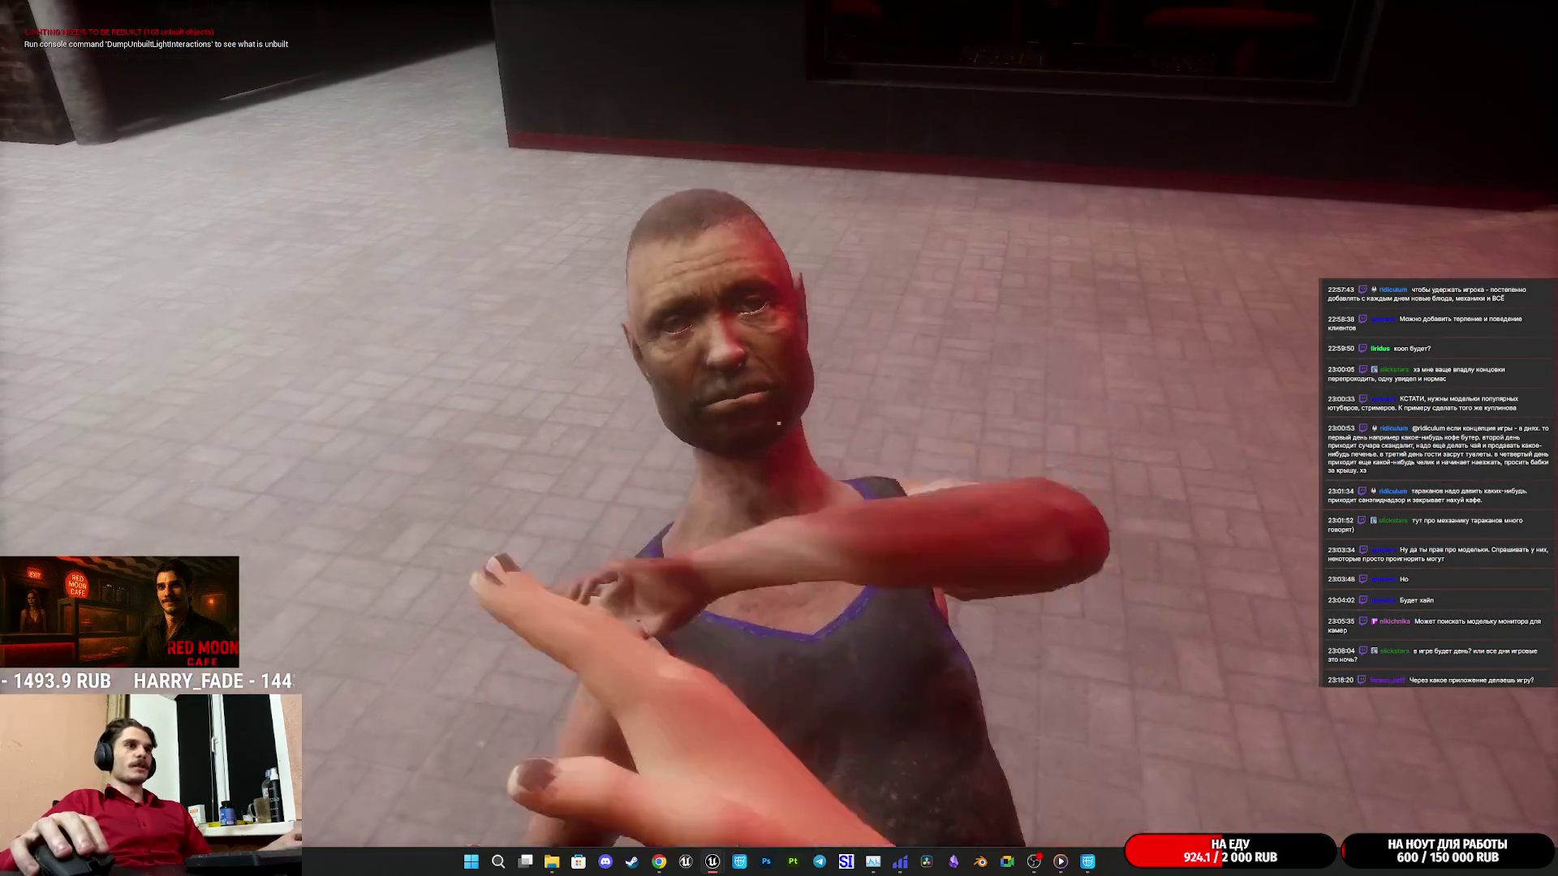
Walk into the restroom and back out to the red-framed door, then restart and stop play.
{"action": "key", "text": "w"}
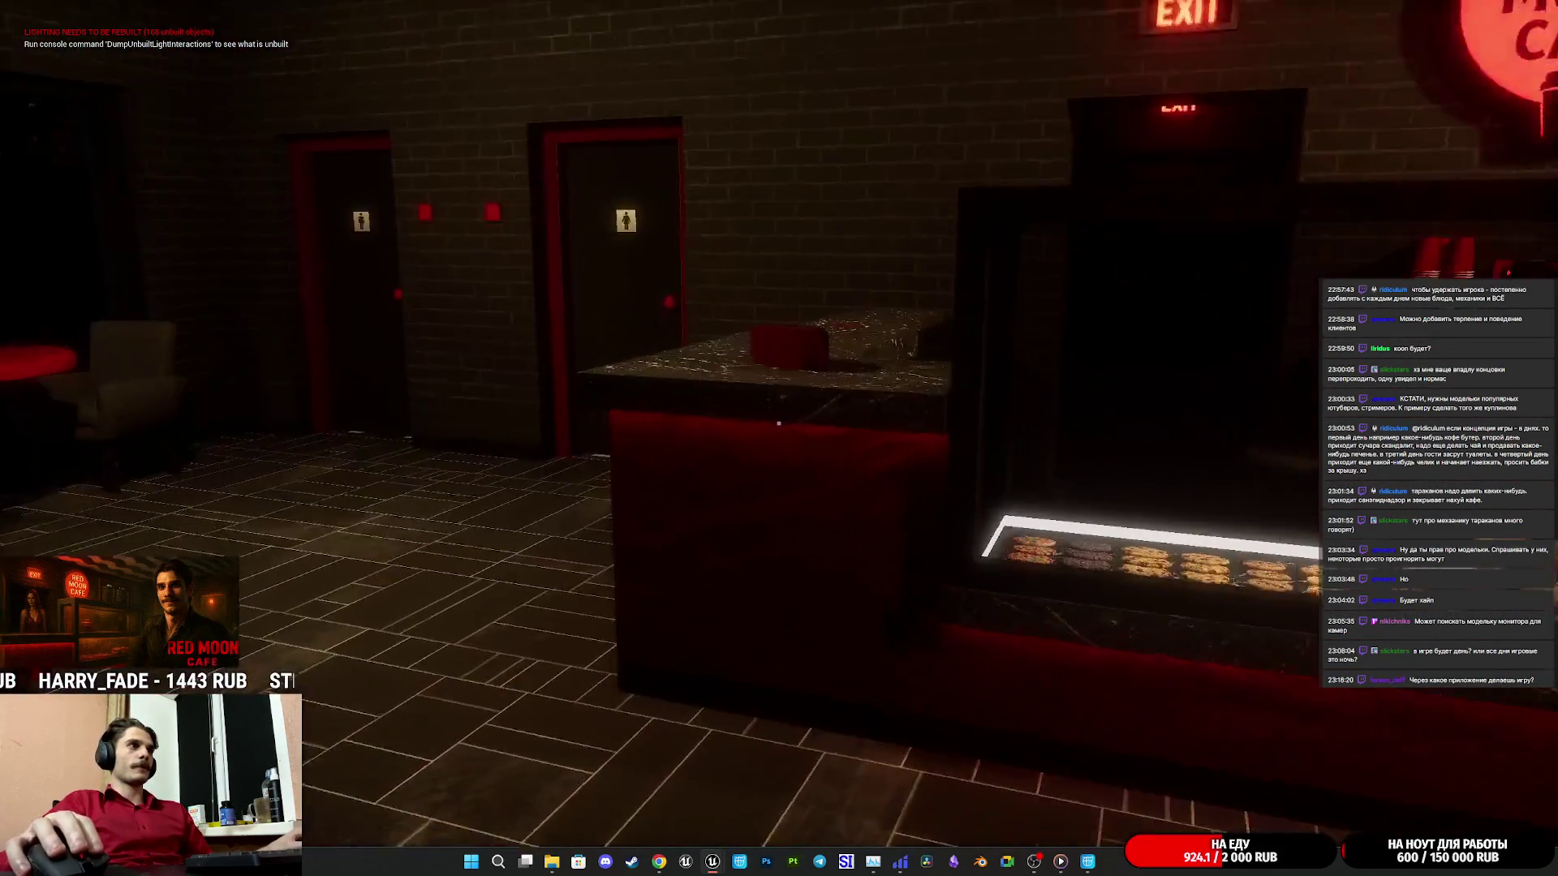
{"action": "key", "text": "w"}
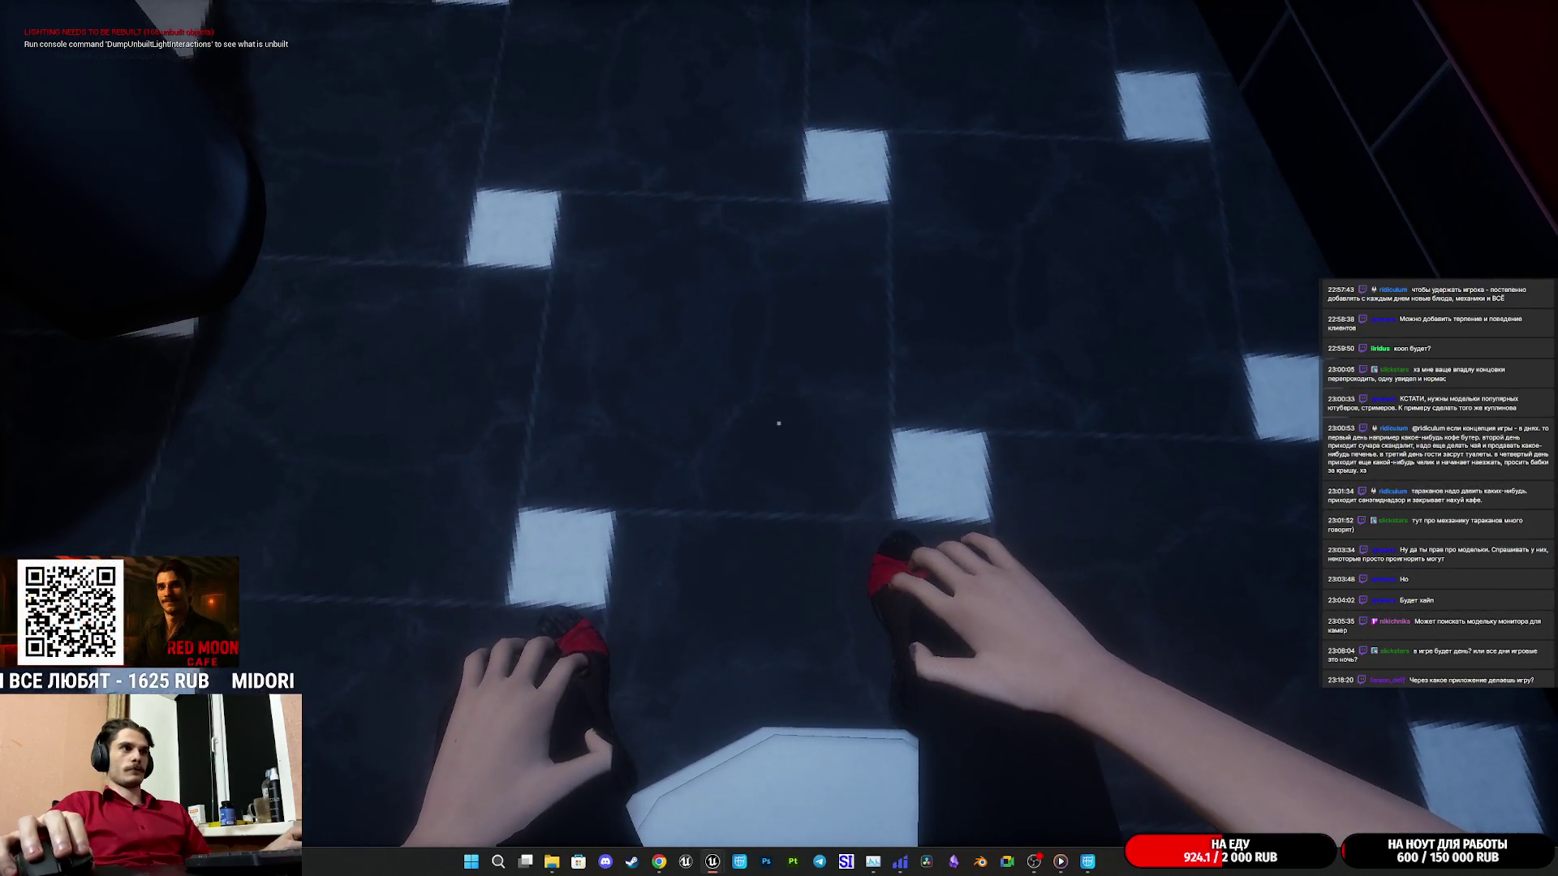
{"action": "key", "text": "w"}
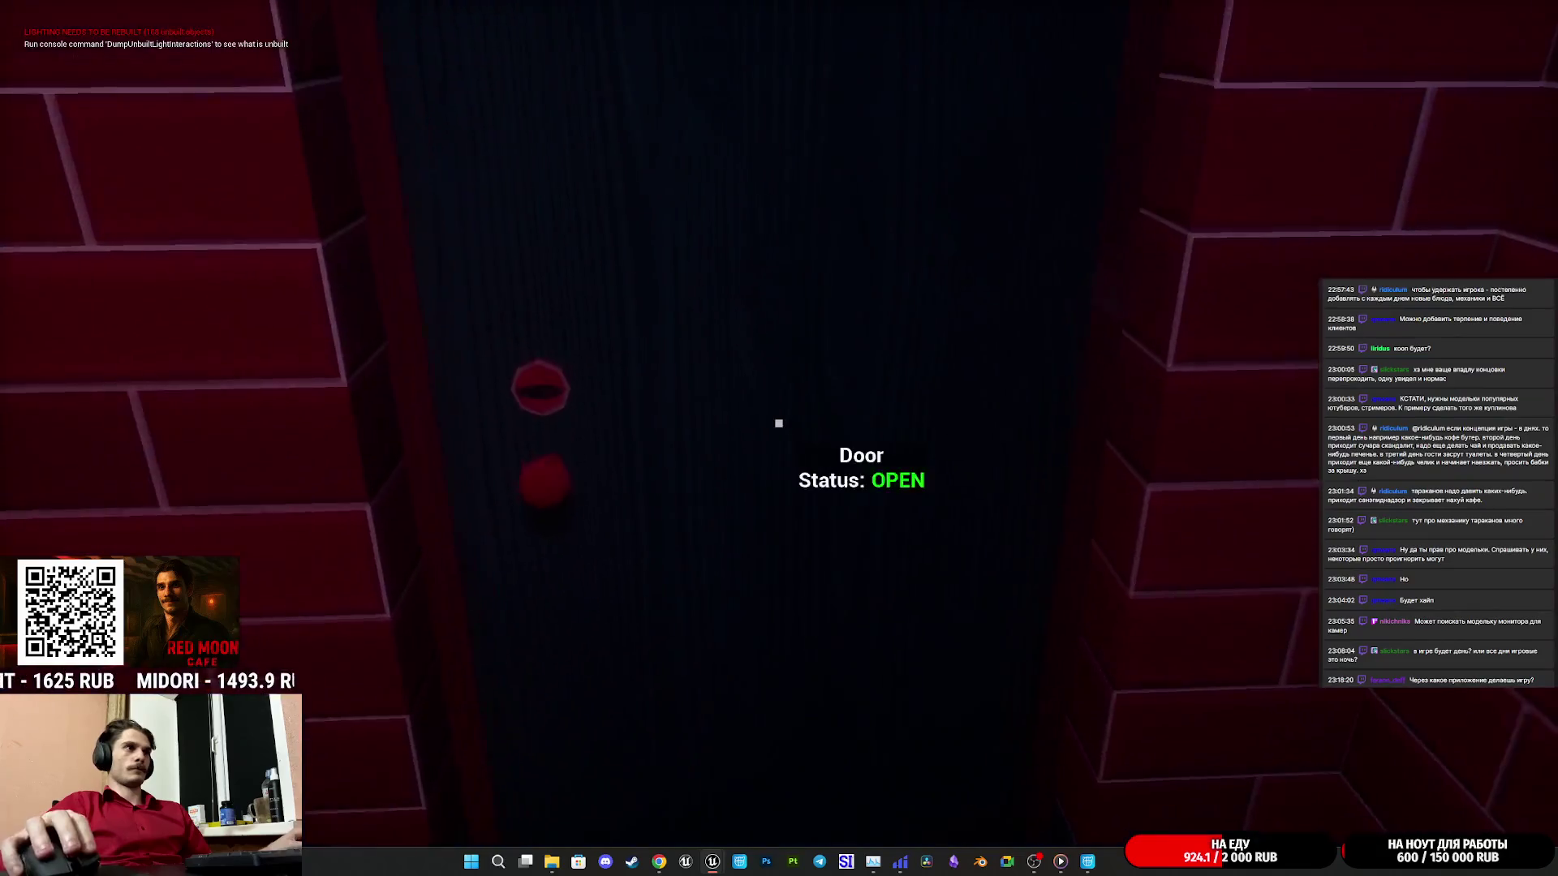
{"action": "key", "text": "w"}
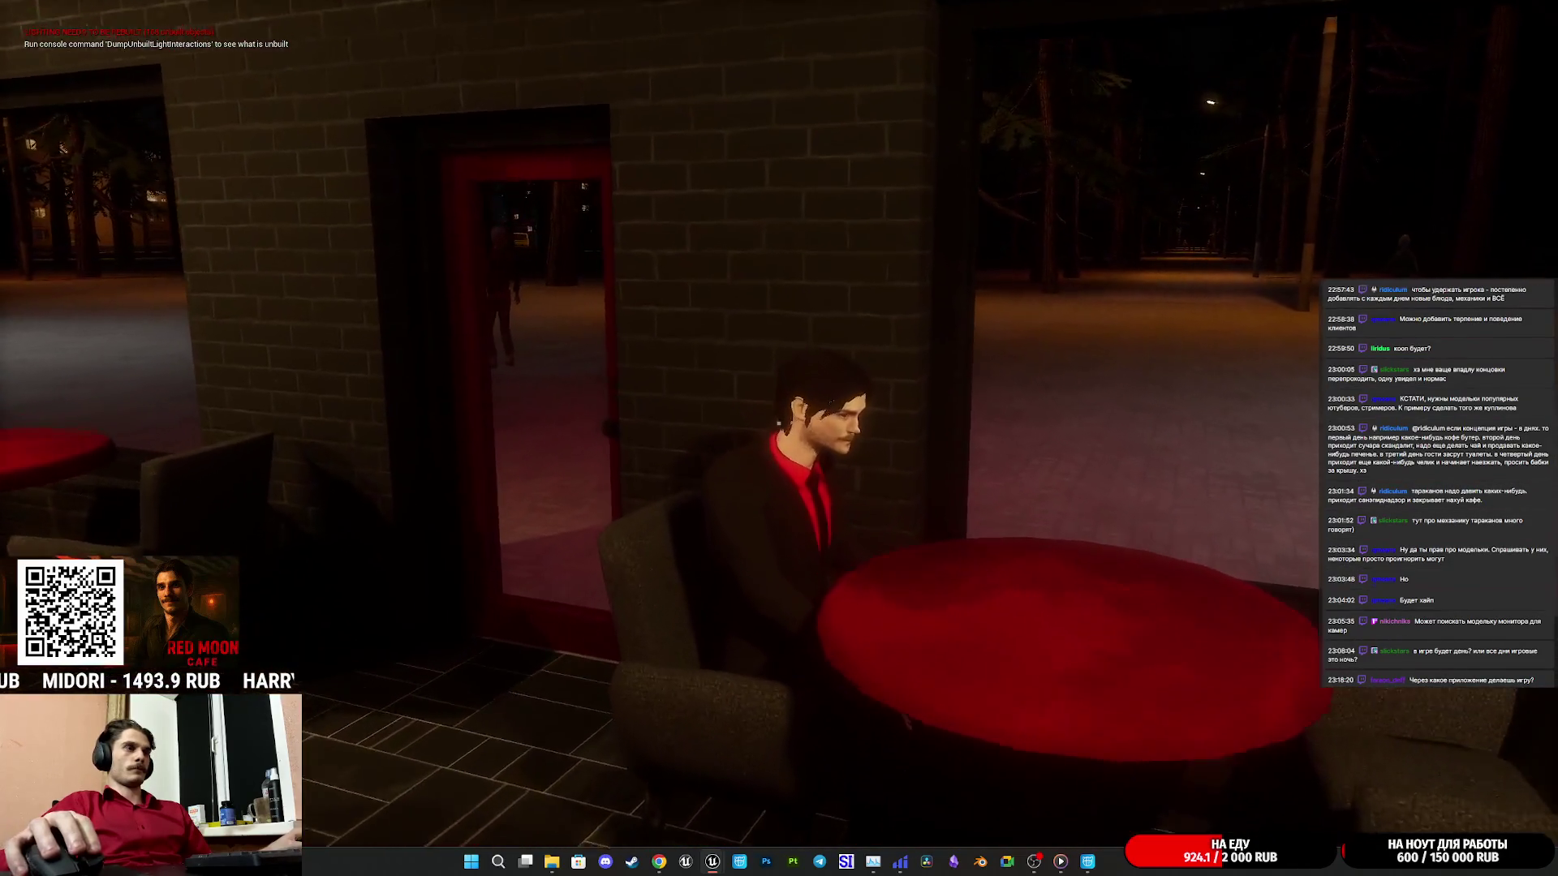
{"action": "key", "text": "Escape"}
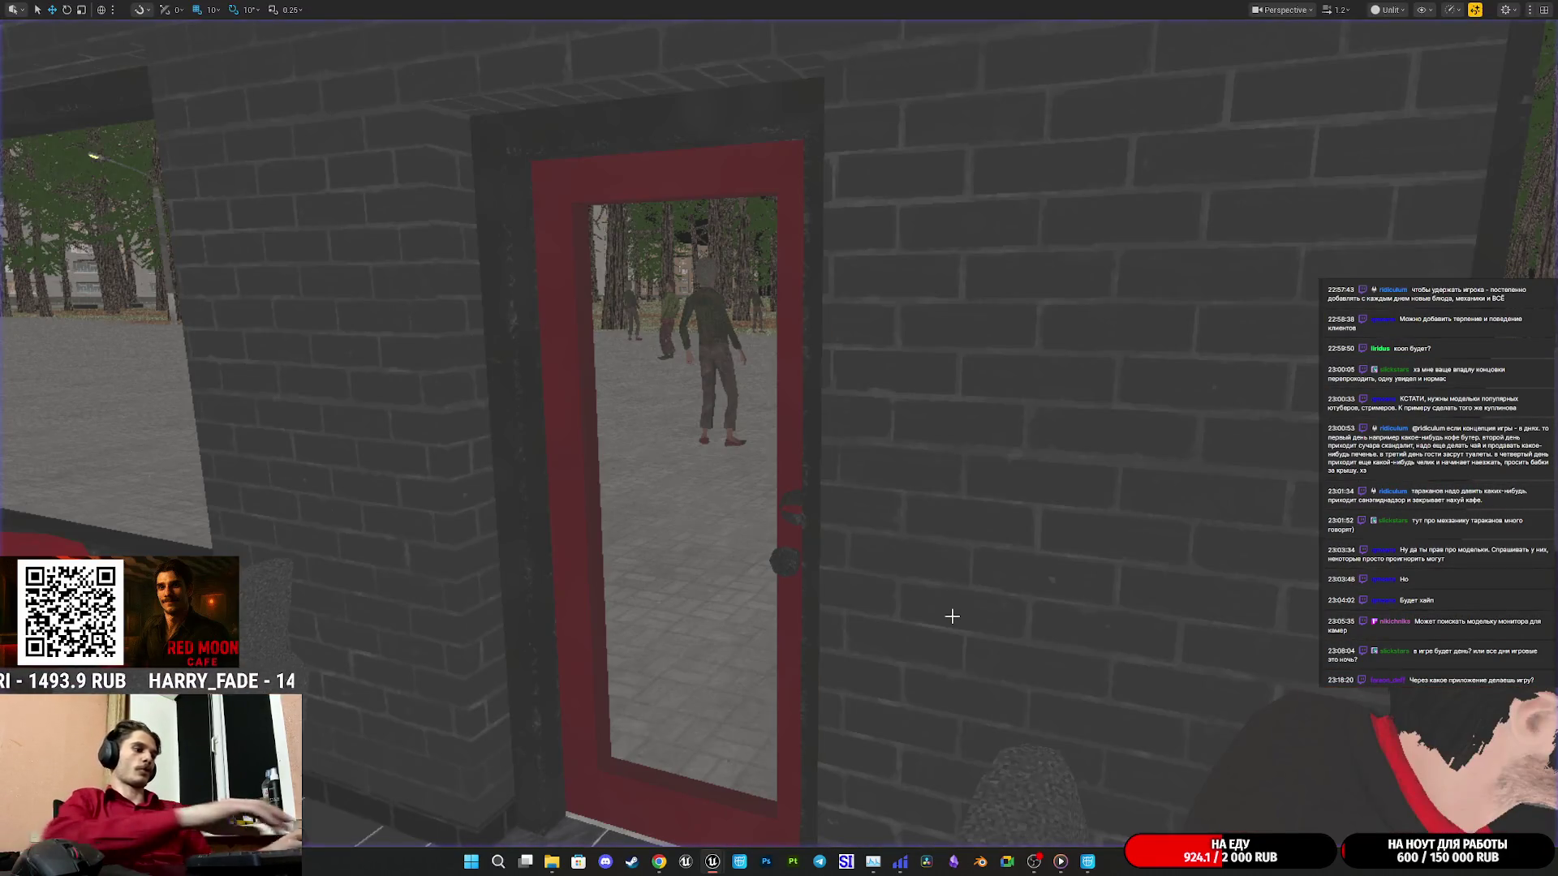
{"action": "key", "text": "alt+p"}
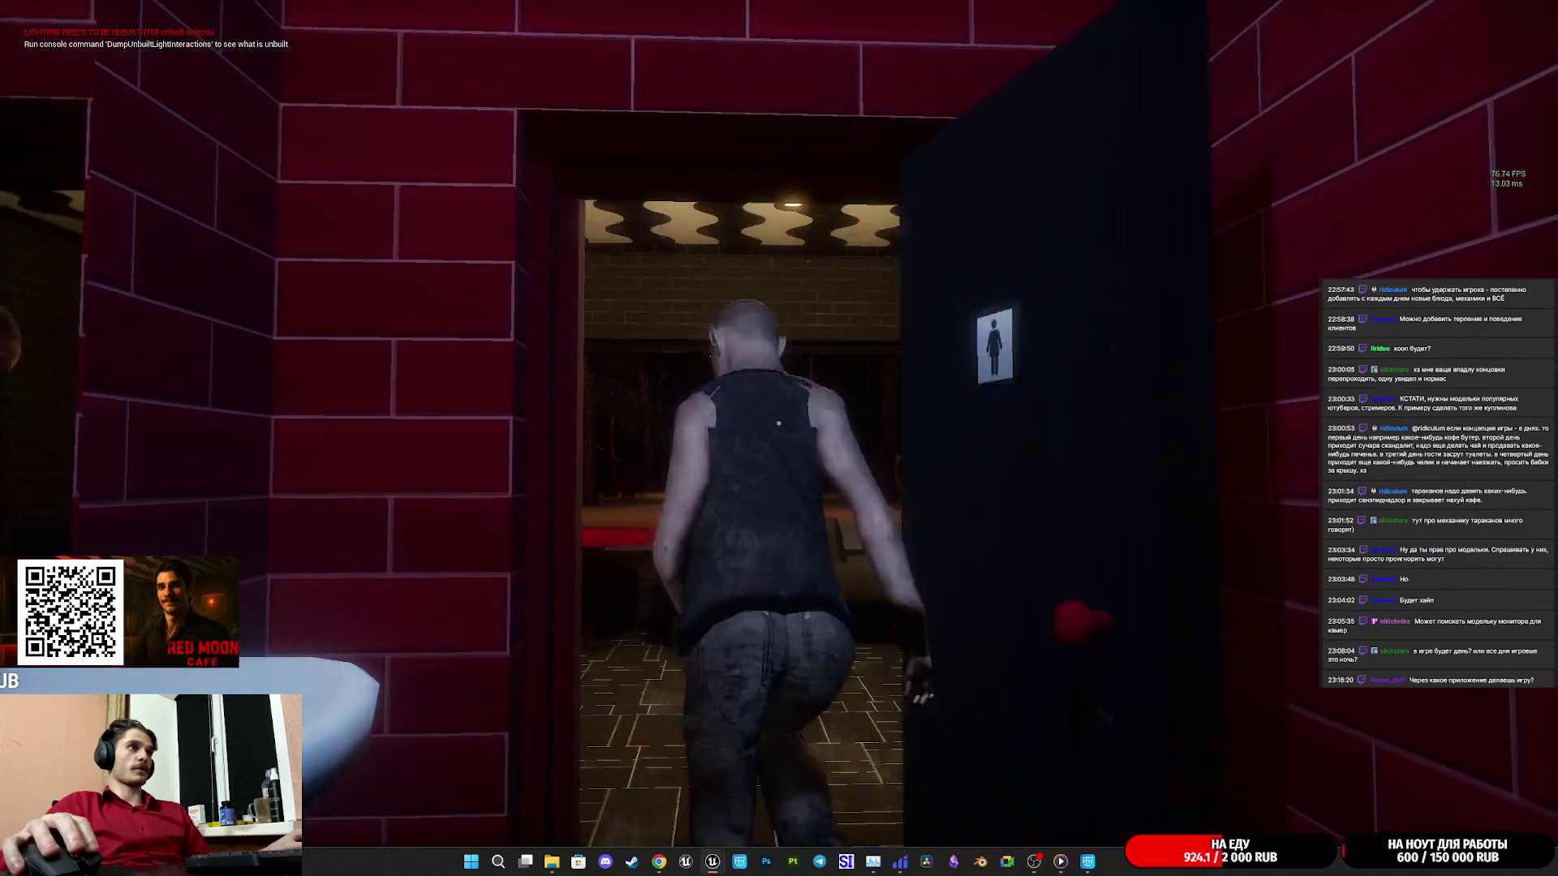
{"action": "key", "text": "Escape"}
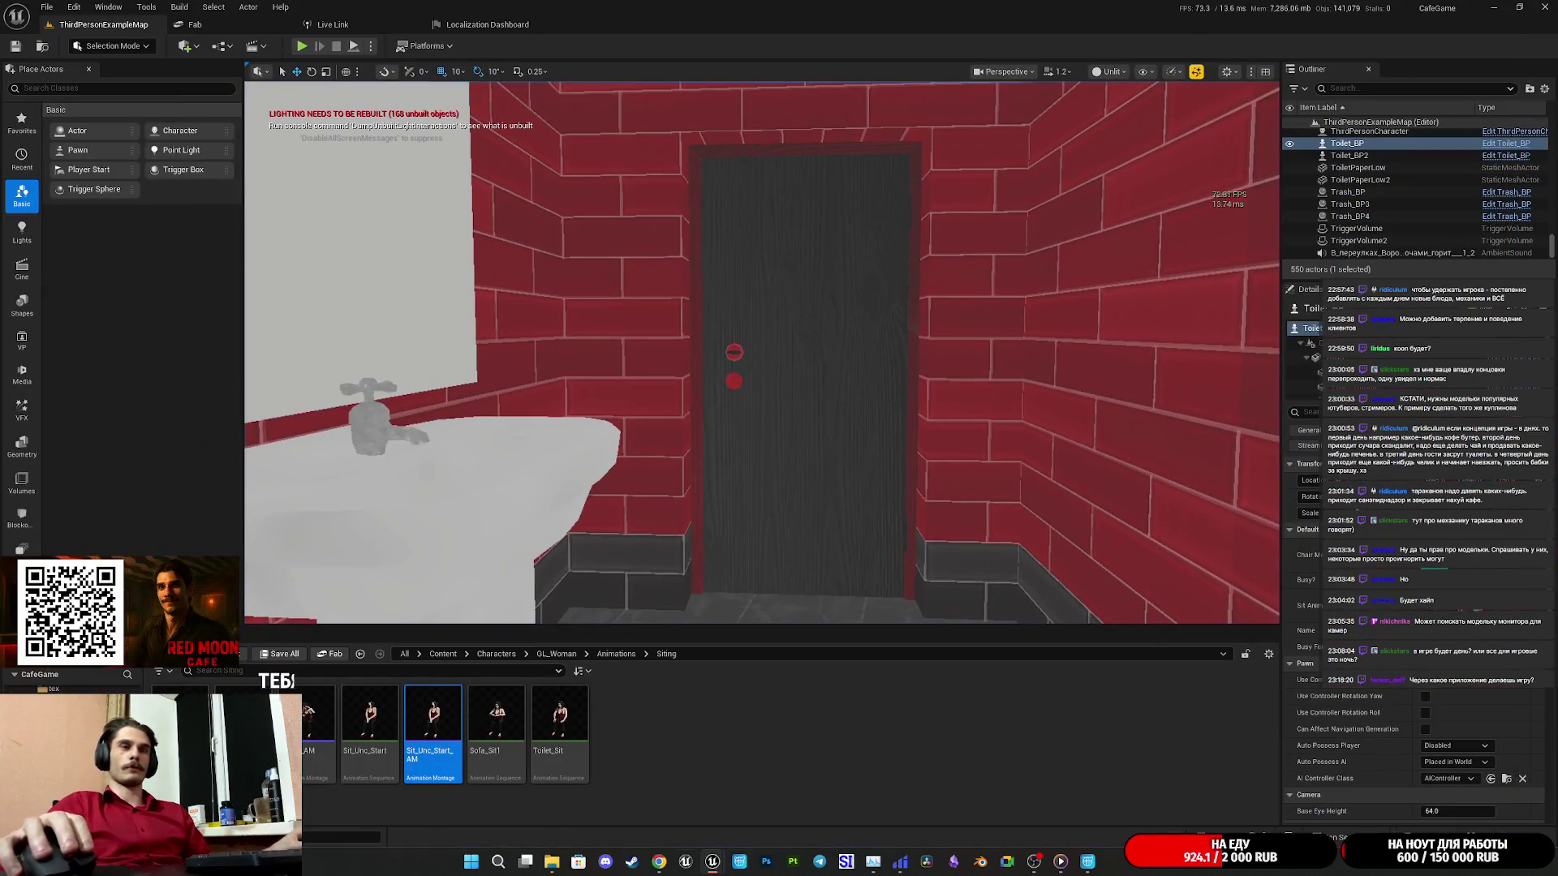
{"action": "mouse_move", "coordinate": [659, 862]}
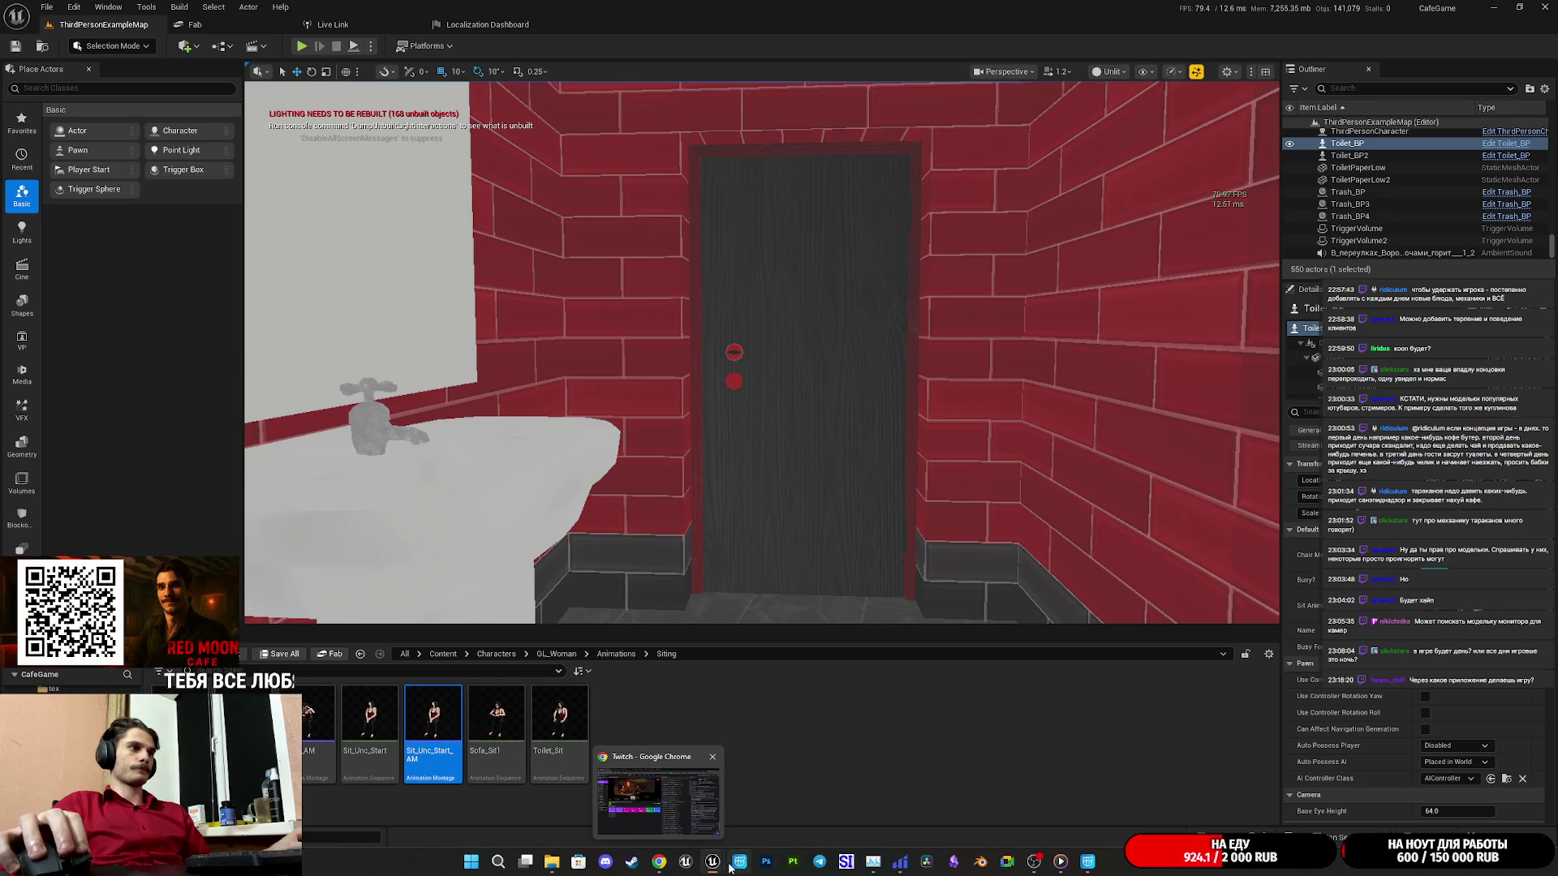
Review the UnconsciousM graph and the EventGraph's Random Bool and Branch nodes, then minimize the editor.
{"action": "mouse_move", "coordinate": [712, 861]}
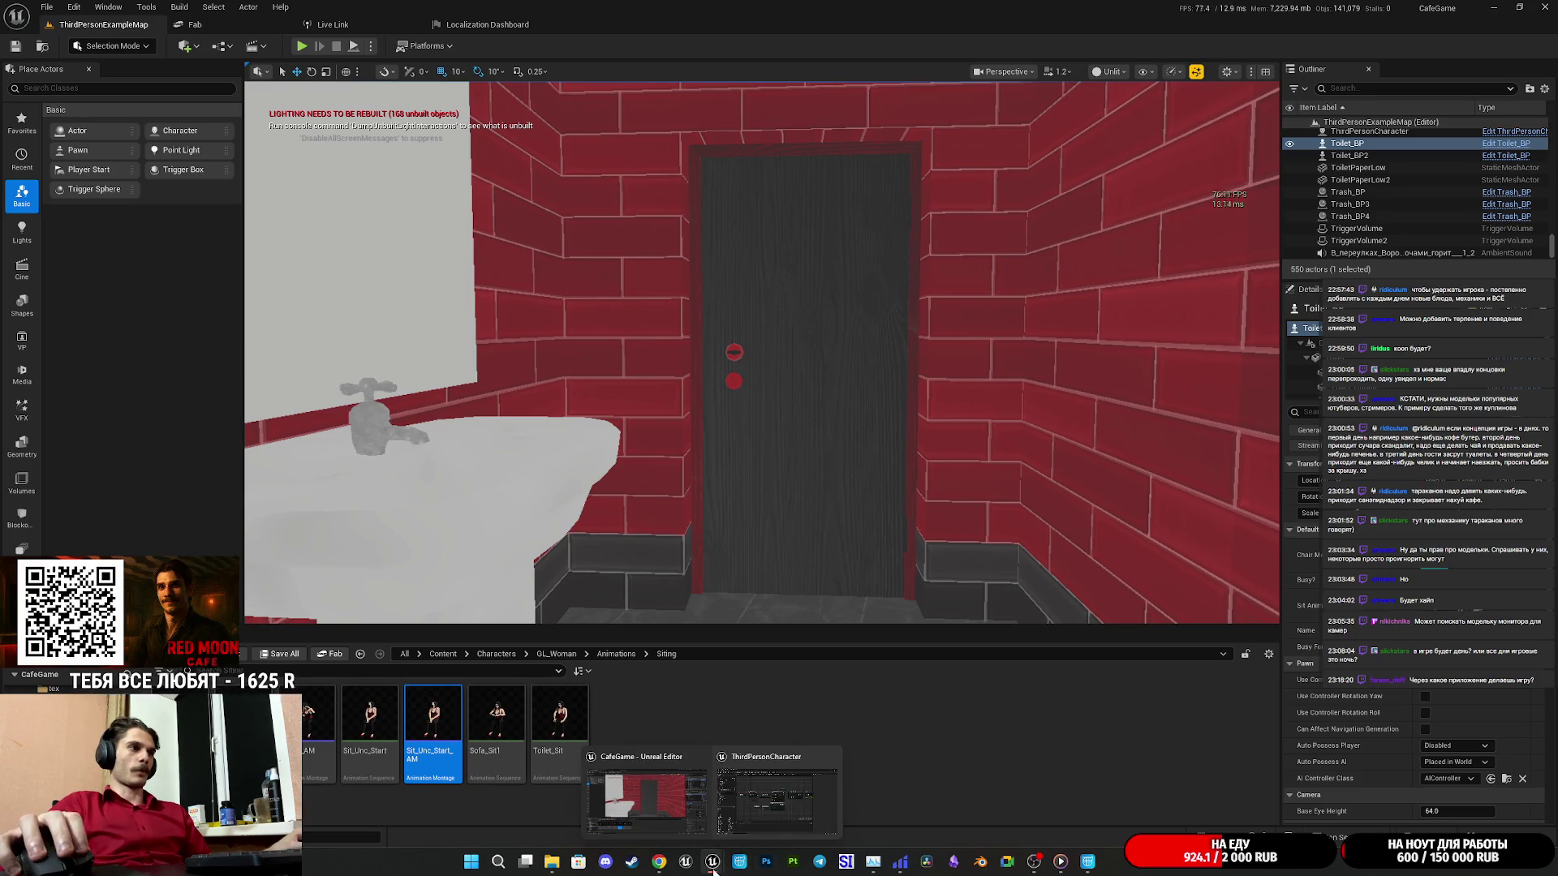
{"action": "left_click", "coordinate": [815, 791]}
{"action": "left_click_drag", "start_coordinate": [621, 534], "coordinate": [808, 602]}
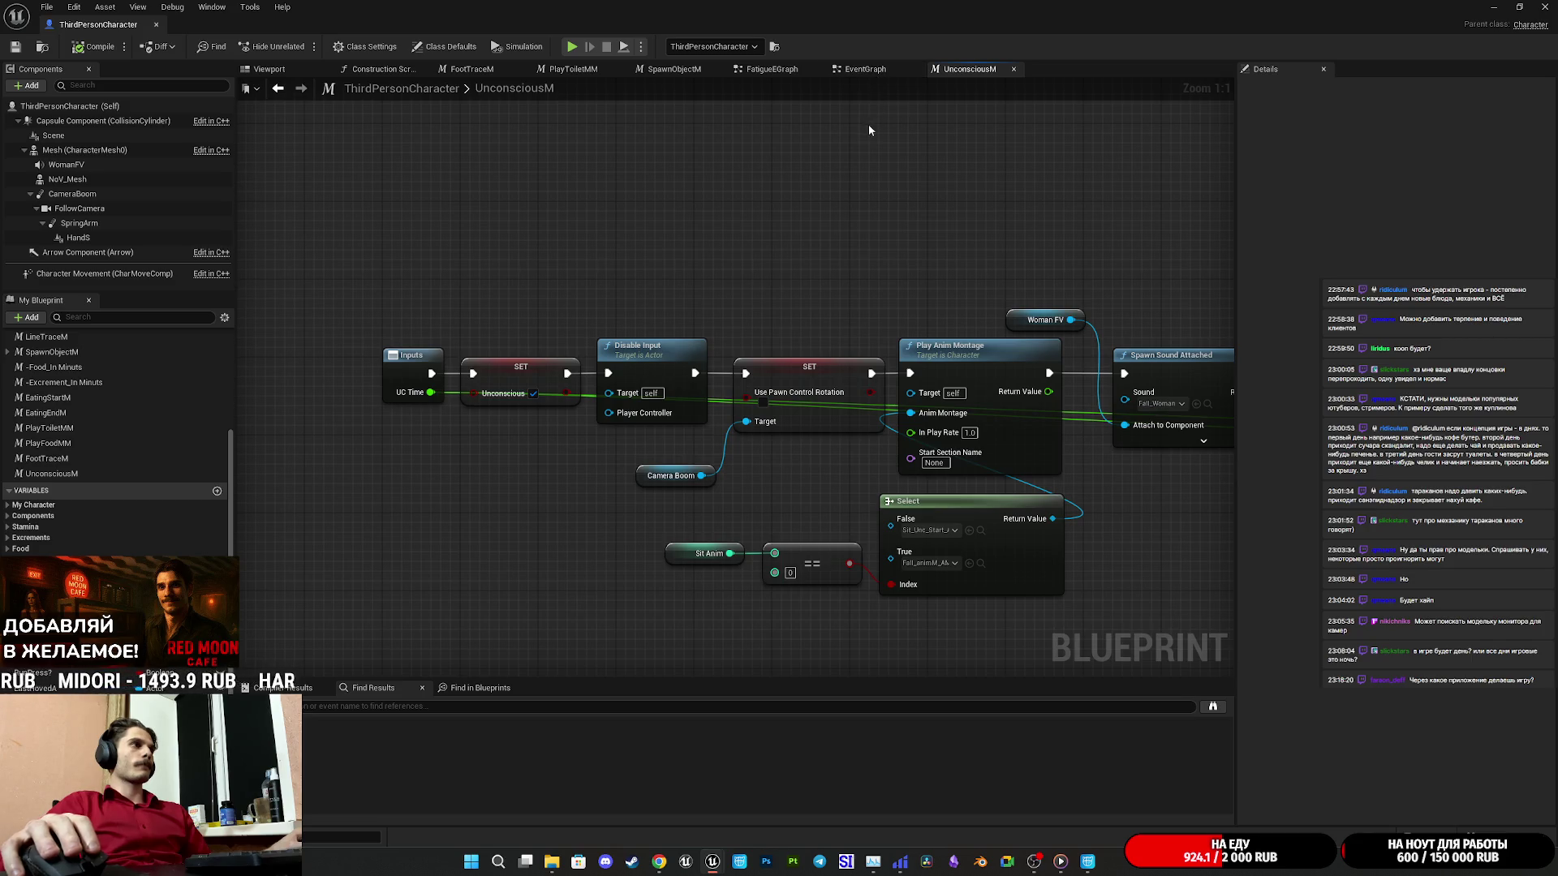
{"action": "left_click_drag", "start_coordinate": [530, 313], "coordinate": [512, 465]}
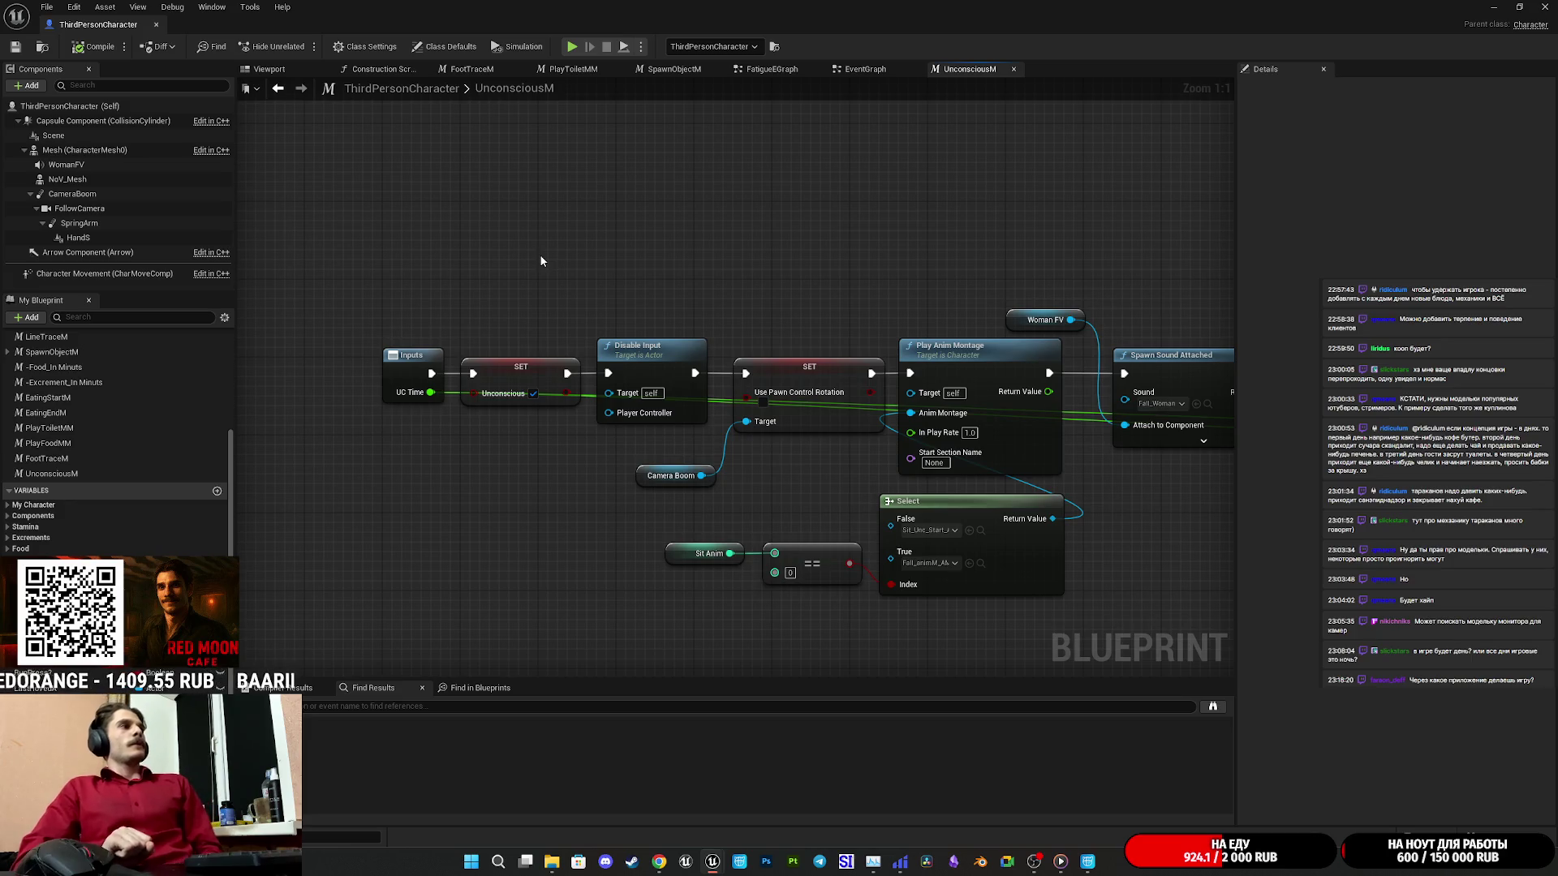
{"action": "left_click", "coordinate": [881, 70]}
{"action": "mouse_move", "coordinate": [855, 253]}
{"action": "left_mouse_down"}
{"action": "mouse_move", "coordinate": [1224, 214]}
{"action": "mouse_move", "coordinate": [1223, 399]}
{"action": "mouse_move", "coordinate": [674, 197]}
{"action": "left_mouse_up"}
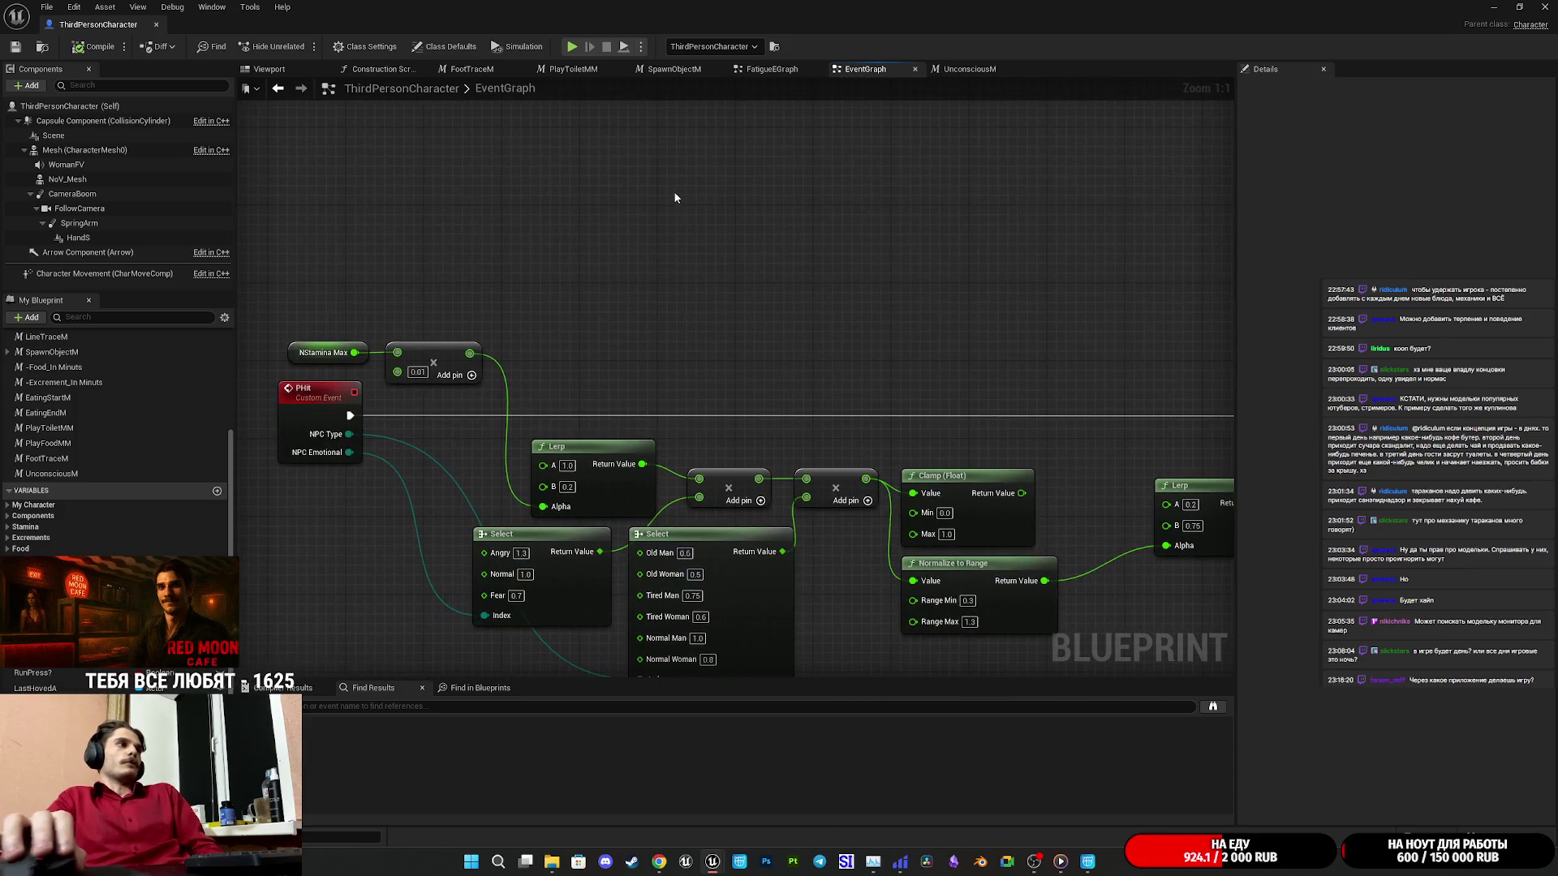
{"action": "left_click_drag", "start_coordinate": [674, 275], "coordinate": [66, 277]}
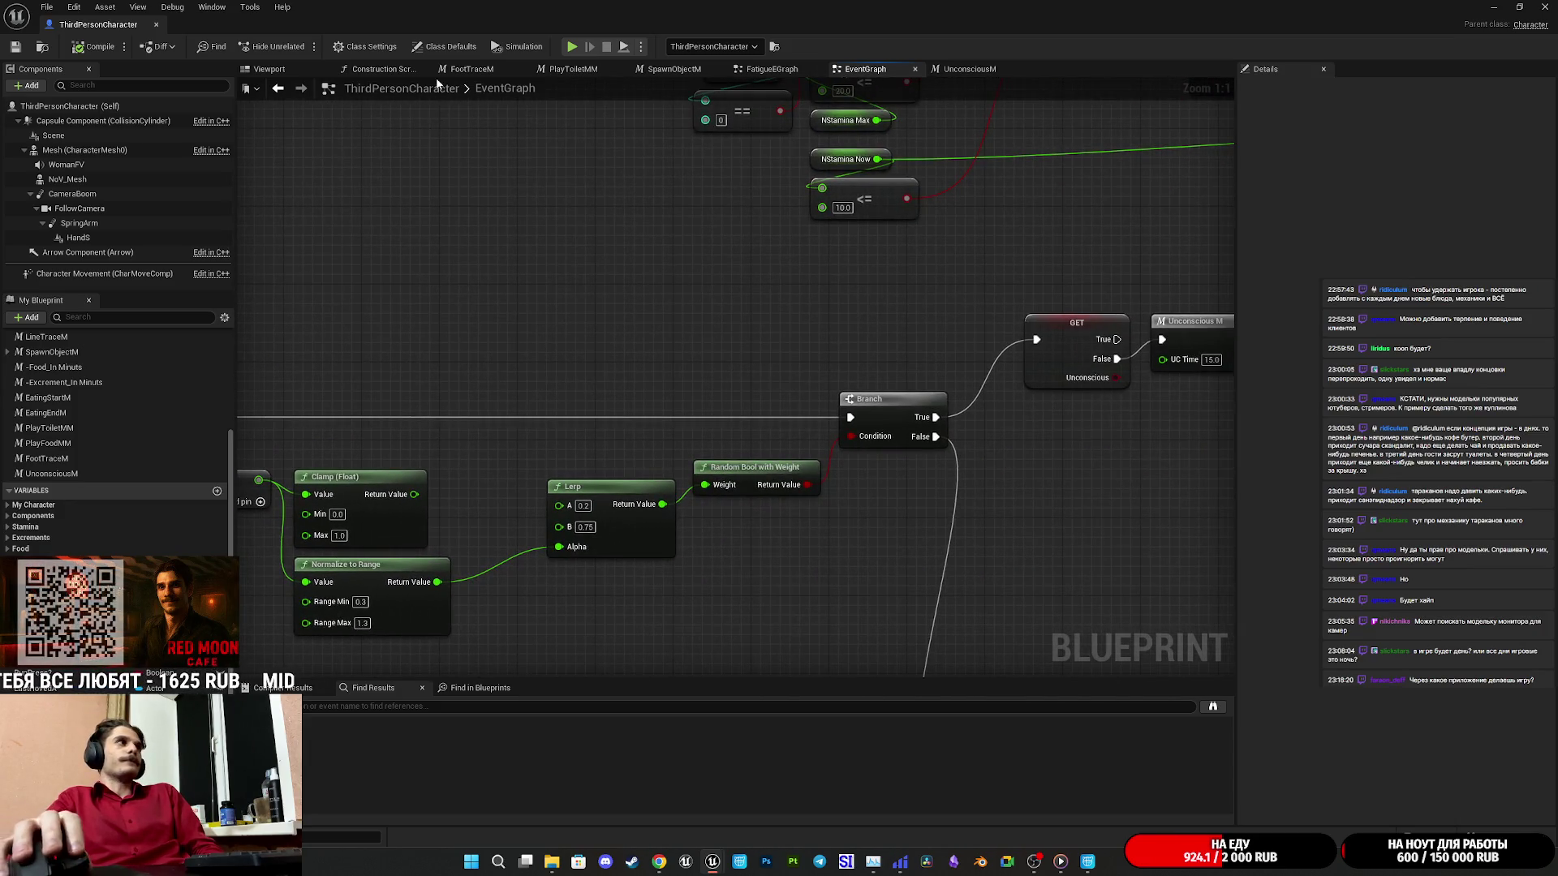
{"action": "left_click", "coordinate": [1500, 6]}
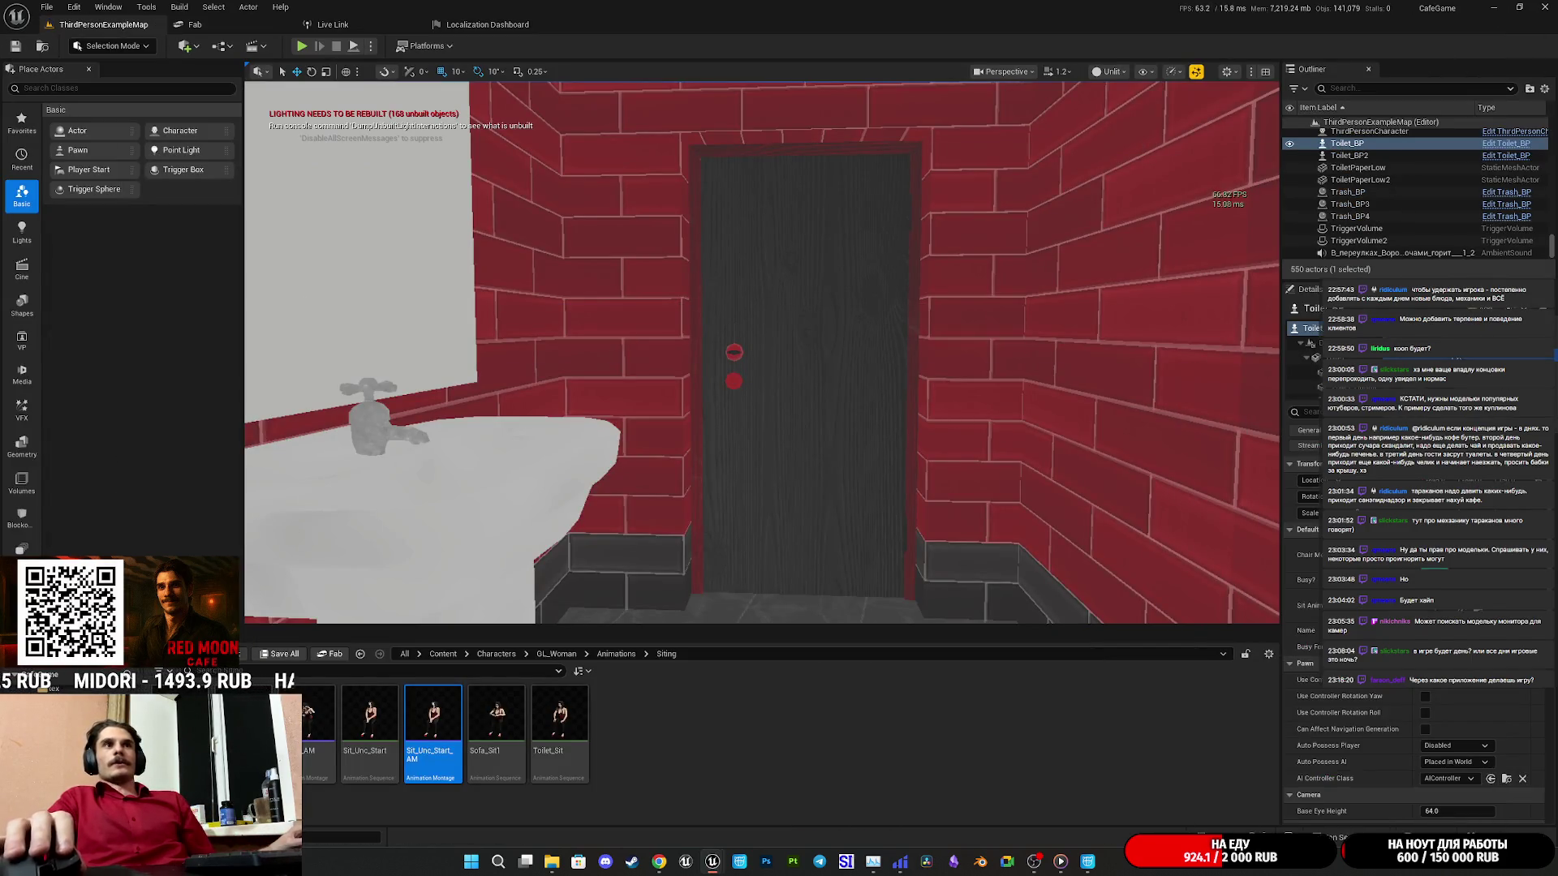
In Toilet_BP, wire the SET Unconscious node's execution output into the Branch and save.
{"action": "left_click", "coordinate": [713, 860]}
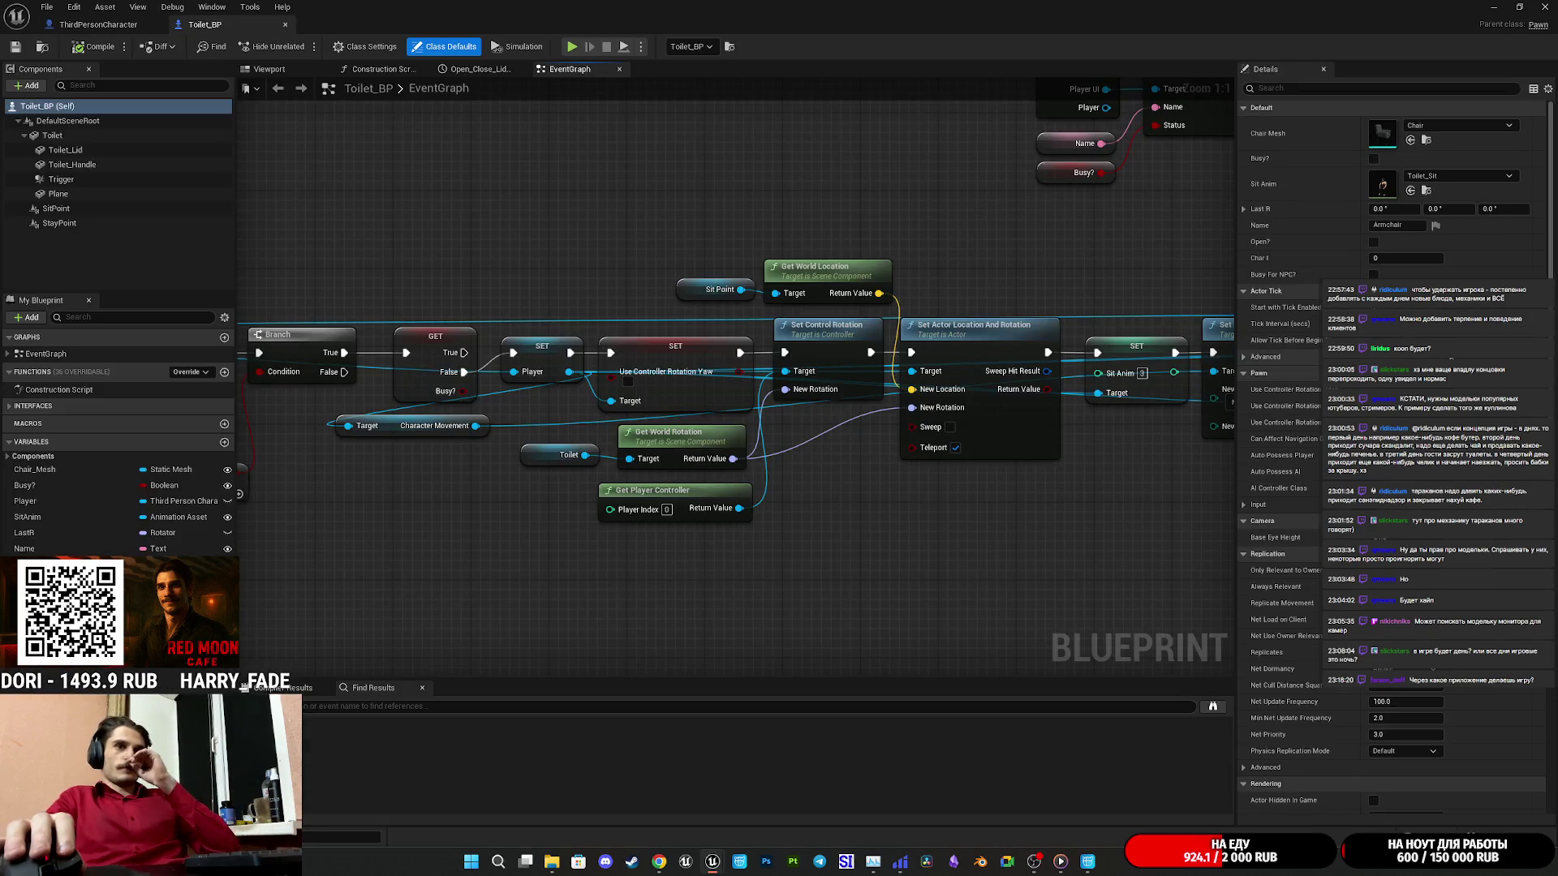
{"action": "scroll", "coordinate": [1130, 344], "scroll_direction": "down", "scroll_amount": 5}
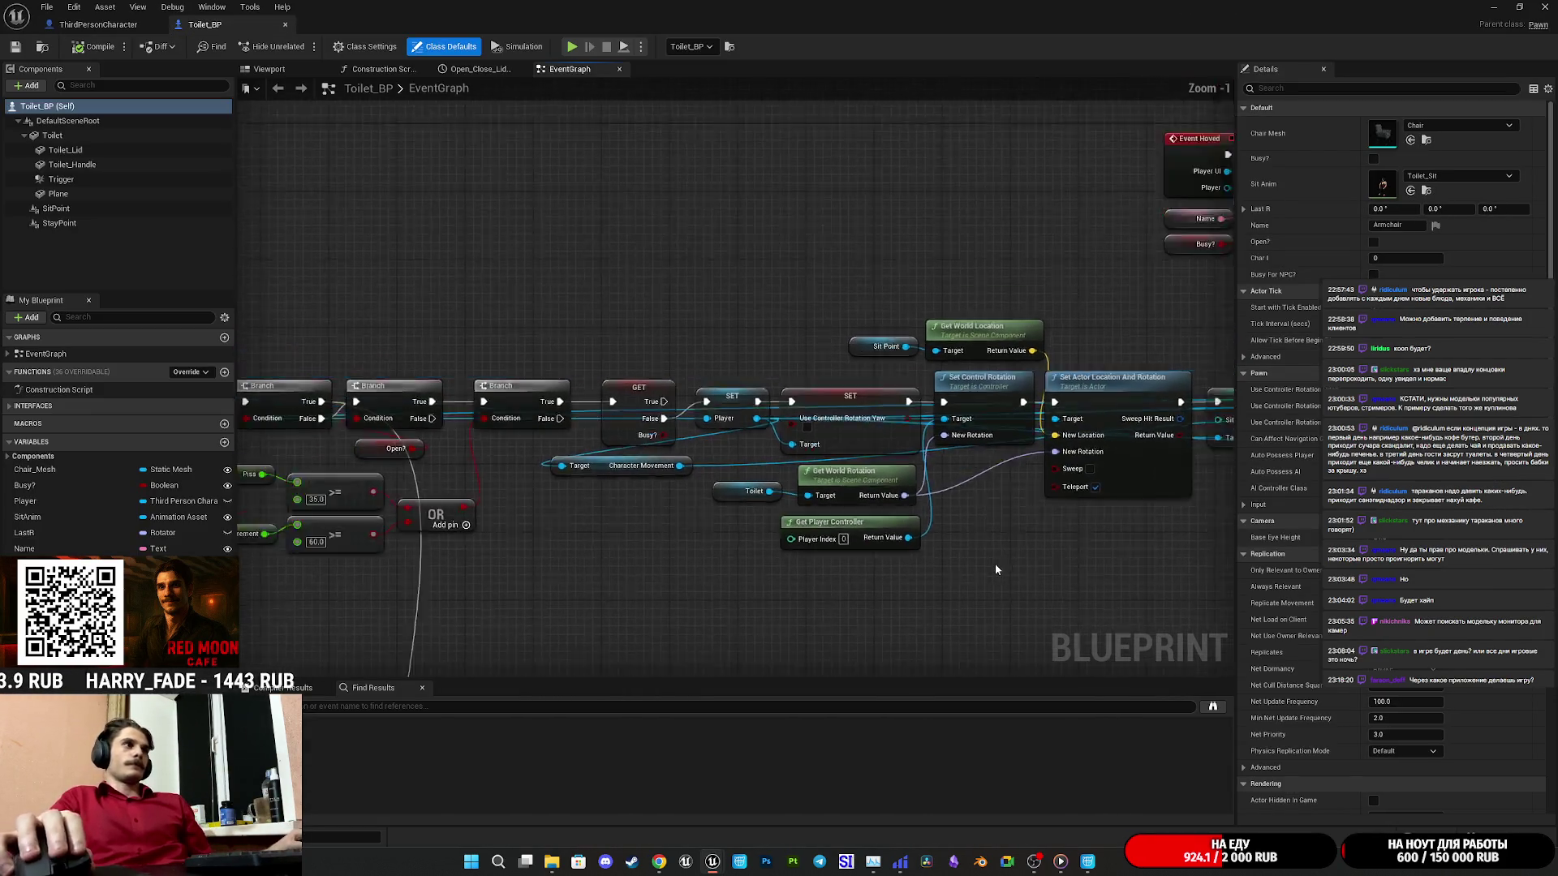
{"action": "scroll", "coordinate": [649, 526], "scroll_direction": "up", "scroll_amount": 5}
{"action": "left_click_drag", "start_coordinate": [706, 506], "coordinate": [336, 489]}
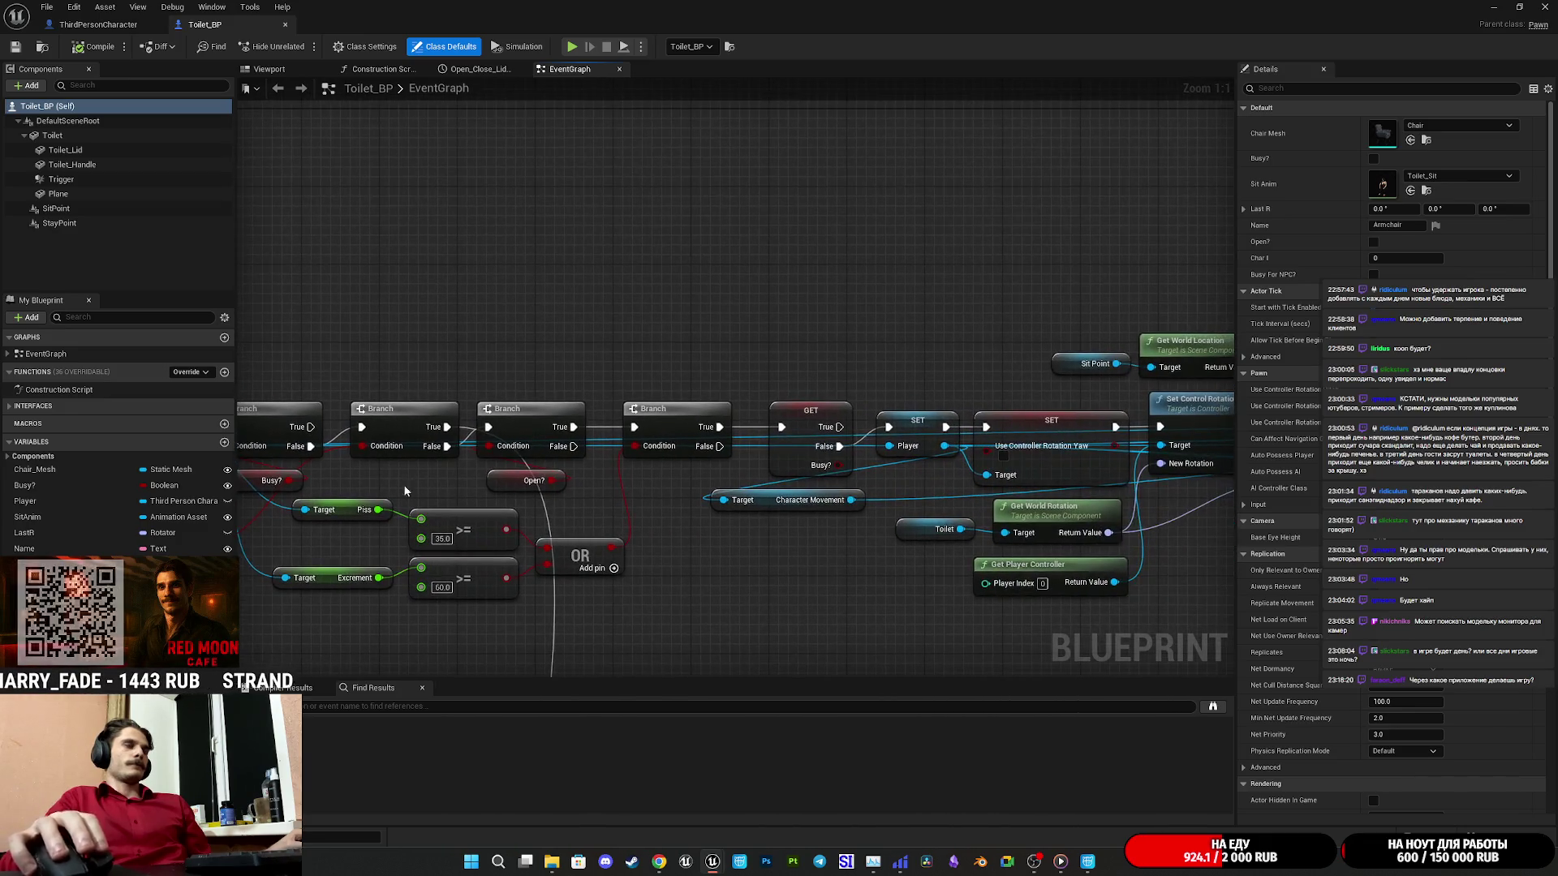
{"action": "mouse_move", "coordinate": [784, 572]}
{"action": "left_mouse_down"}
{"action": "mouse_move", "coordinate": [435, 542]}
{"action": "mouse_move", "coordinate": [324, 549]}
{"action": "mouse_move", "coordinate": [890, 494]}
{"action": "mouse_move", "coordinate": [522, 497]}
{"action": "left_mouse_up"}
{"action": "scroll", "coordinate": [991, 455], "scroll_direction": "down", "scroll_amount": 2}
{"action": "left_click_drag", "start_coordinate": [991, 455], "coordinate": [588, 466]}
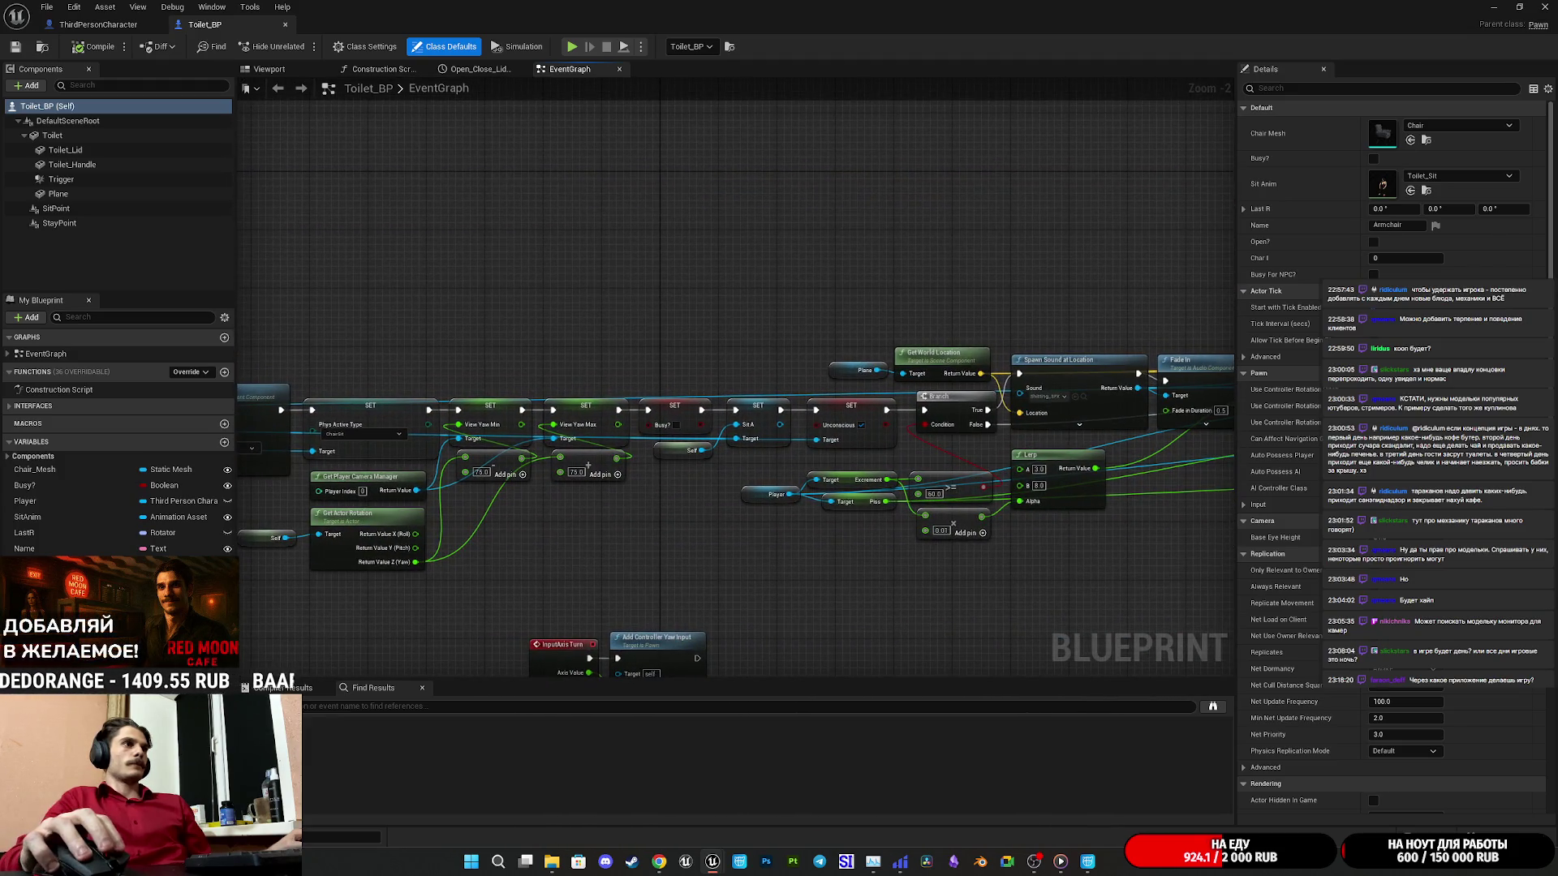
{"action": "scroll", "coordinate": [775, 469], "scroll_direction": "up", "scroll_amount": 2}
{"action": "mouse_move", "coordinate": [776, 469]}
{"action": "left_mouse_down"}
{"action": "mouse_move", "coordinate": [1158, 463]}
{"action": "mouse_move", "coordinate": [844, 456]}
{"action": "mouse_move", "coordinate": [244, 488]}
{"action": "left_mouse_up"}
{"action": "mouse_move", "coordinate": [1026, 535]}
{"action": "left_mouse_down"}
{"action": "mouse_move", "coordinate": [572, 495]}
{"action": "mouse_move", "coordinate": [1297, 534]}
{"action": "left_mouse_up"}
{"action": "left_click_drag", "start_coordinate": [528, 414], "coordinate": [538, 416]}
{"action": "left_click_drag", "start_coordinate": [734, 412], "coordinate": [732, 409]}
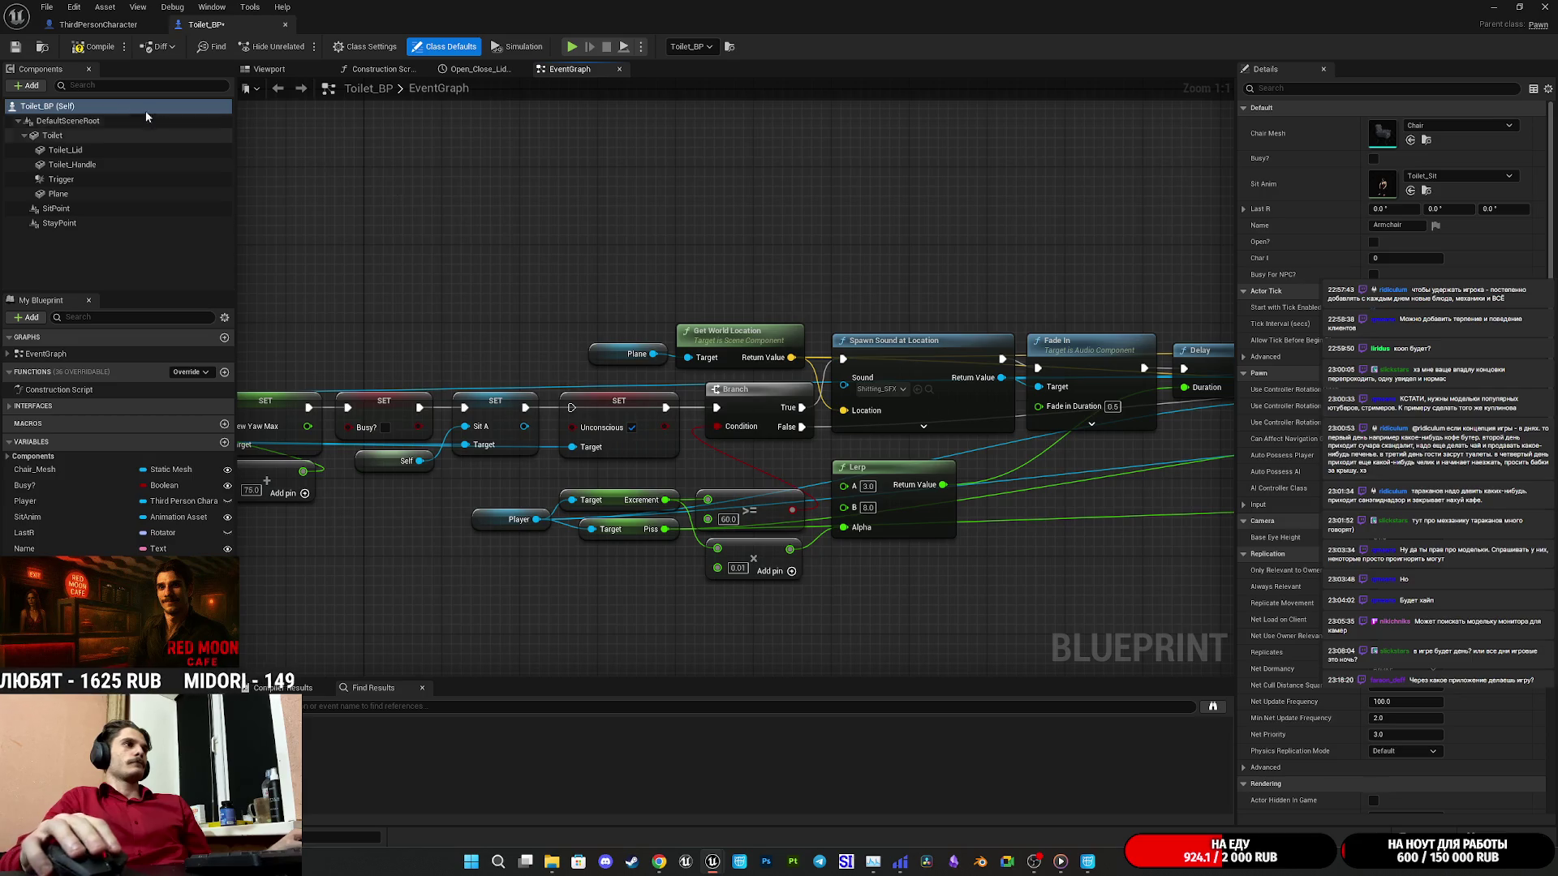
{"action": "left_click", "coordinate": [16, 49]}
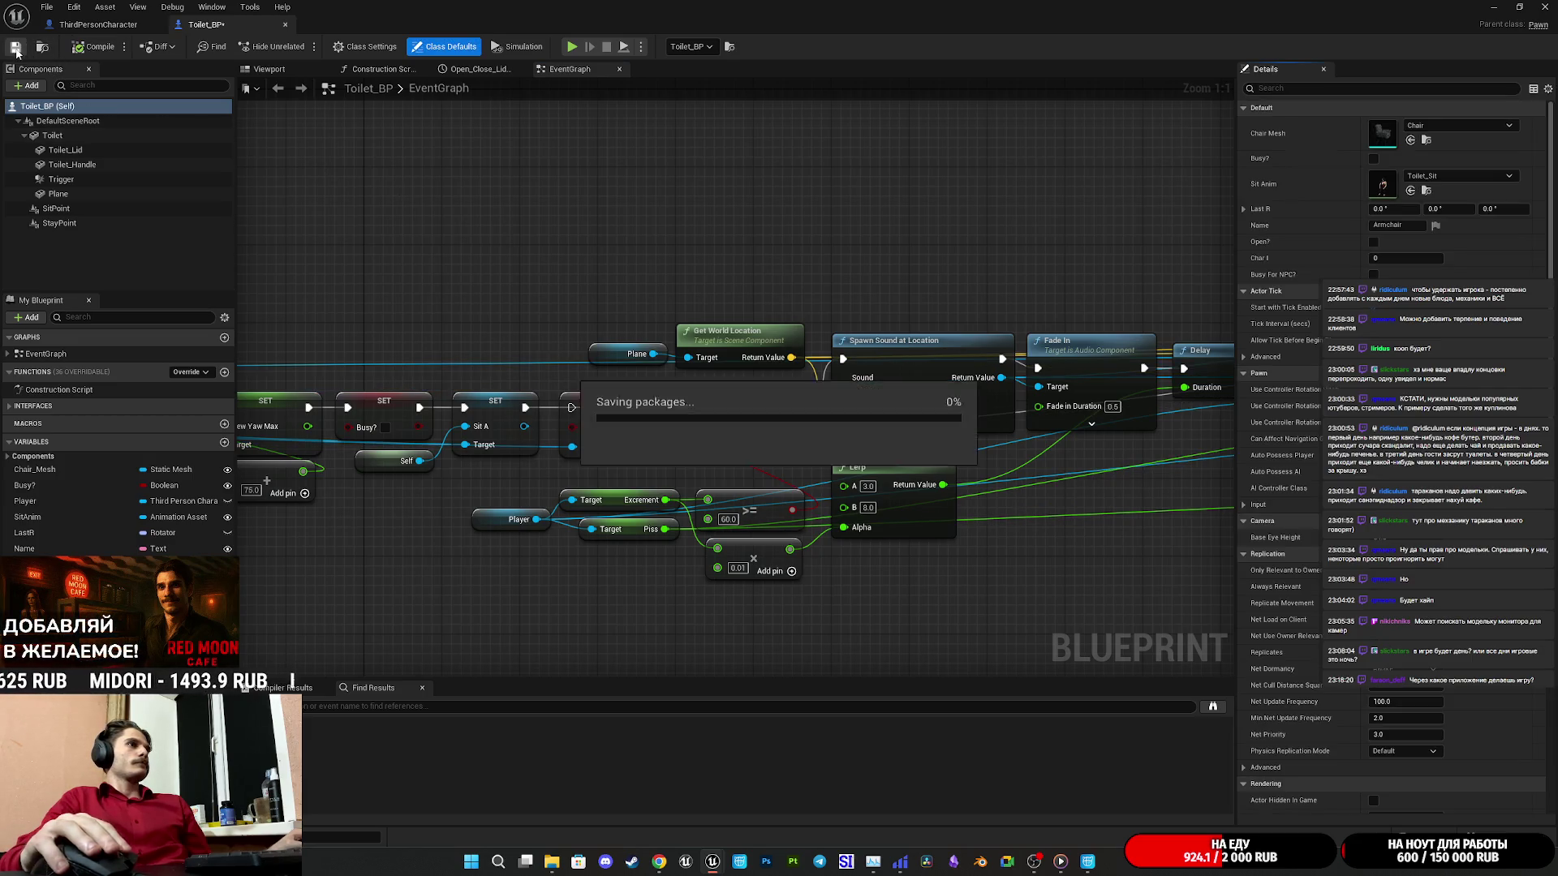
Trace the Toilet_BP node chain, then save the ThirdPersonCharacter Blueprint.
{"action": "left_click_drag", "start_coordinate": [937, 238], "coordinate": [649, 244]}
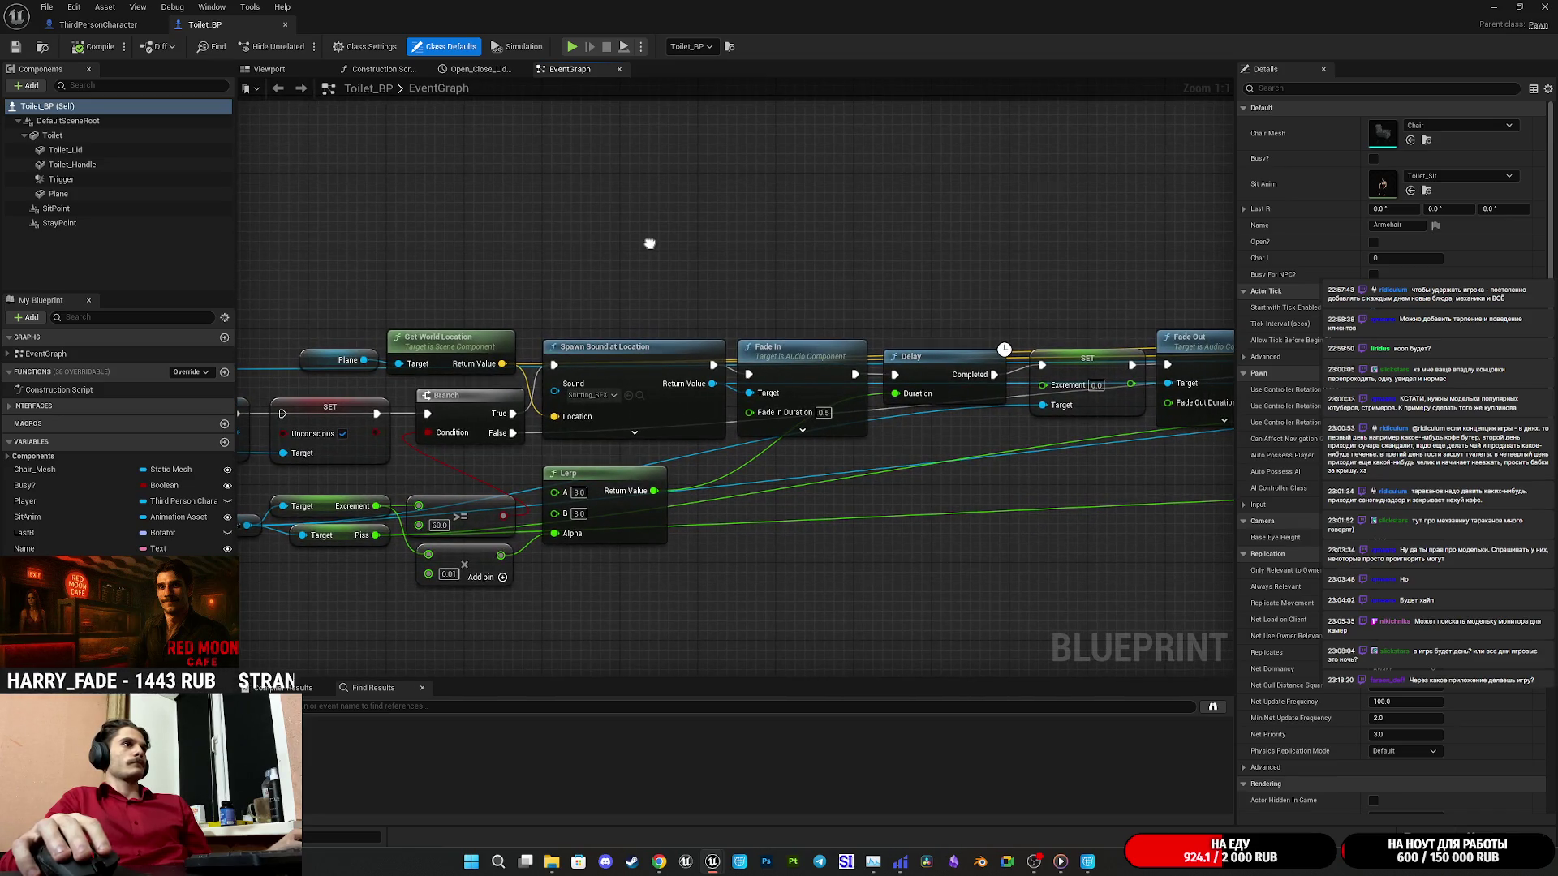
{"action": "left_click_drag", "start_coordinate": [649, 243], "coordinate": [485, 225]}
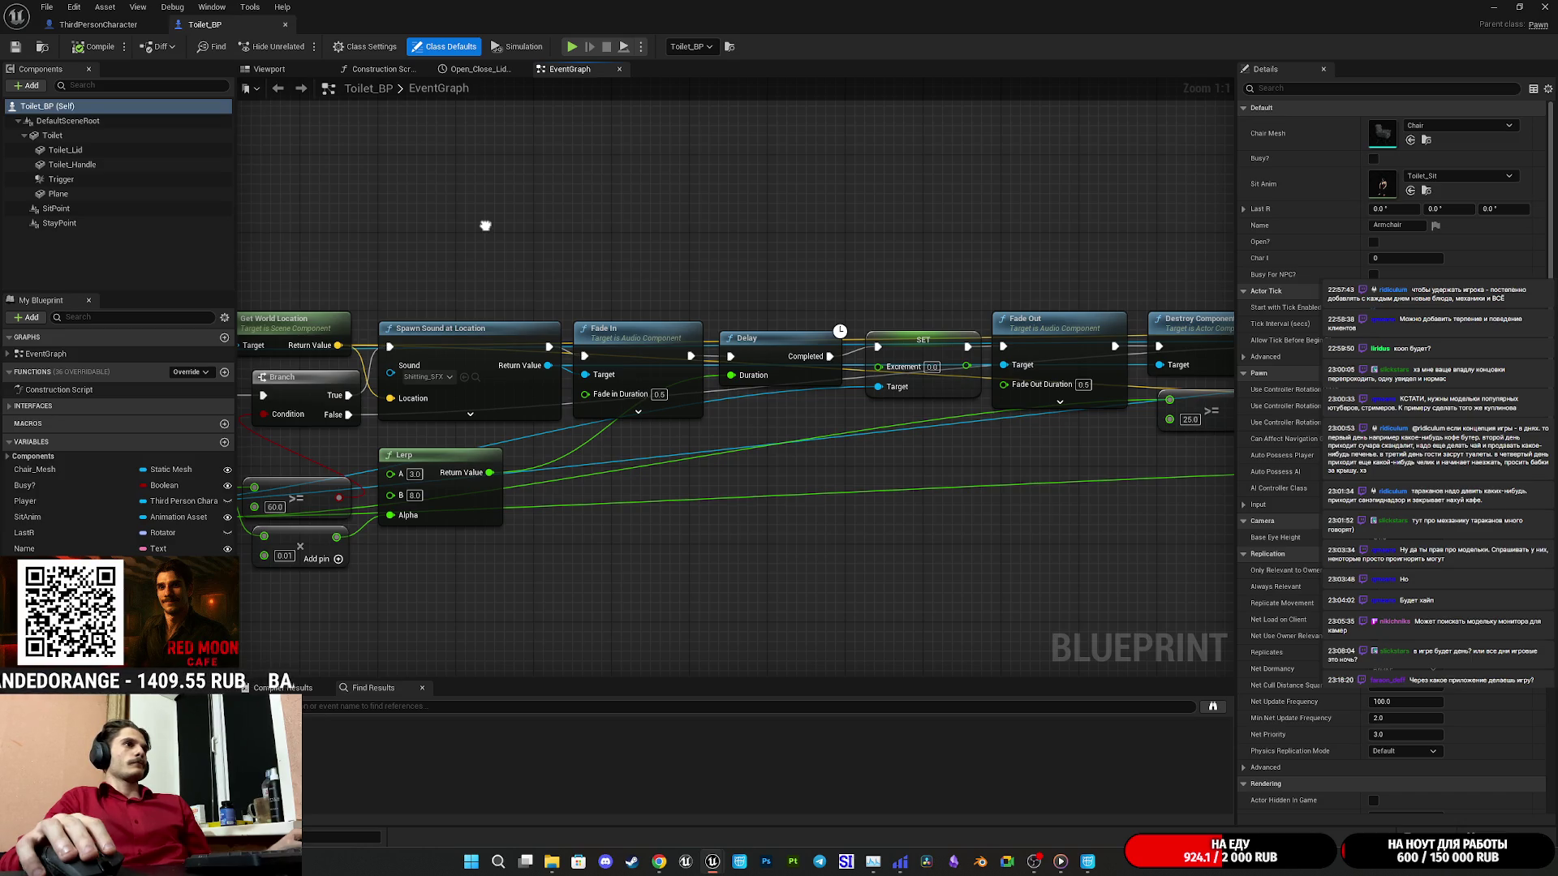
{"action": "left_click_drag", "start_coordinate": [485, 225], "coordinate": [632, 216]}
{"action": "left_click_drag", "start_coordinate": [474, 454], "coordinate": [657, 410]}
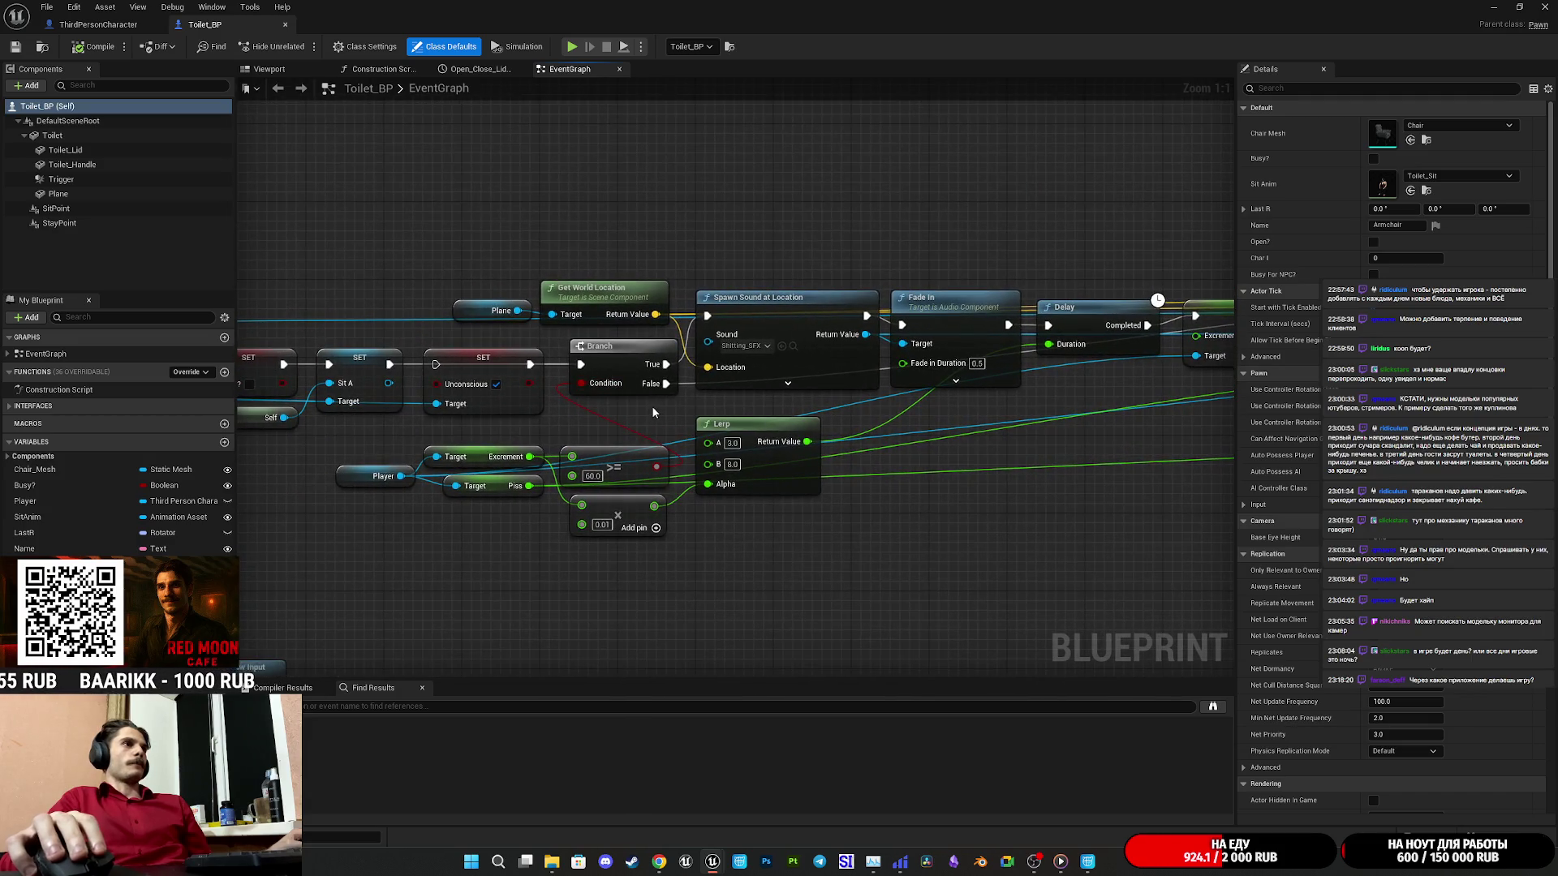
{"action": "left_click_drag", "start_coordinate": [1117, 368], "coordinate": [932, 380]}
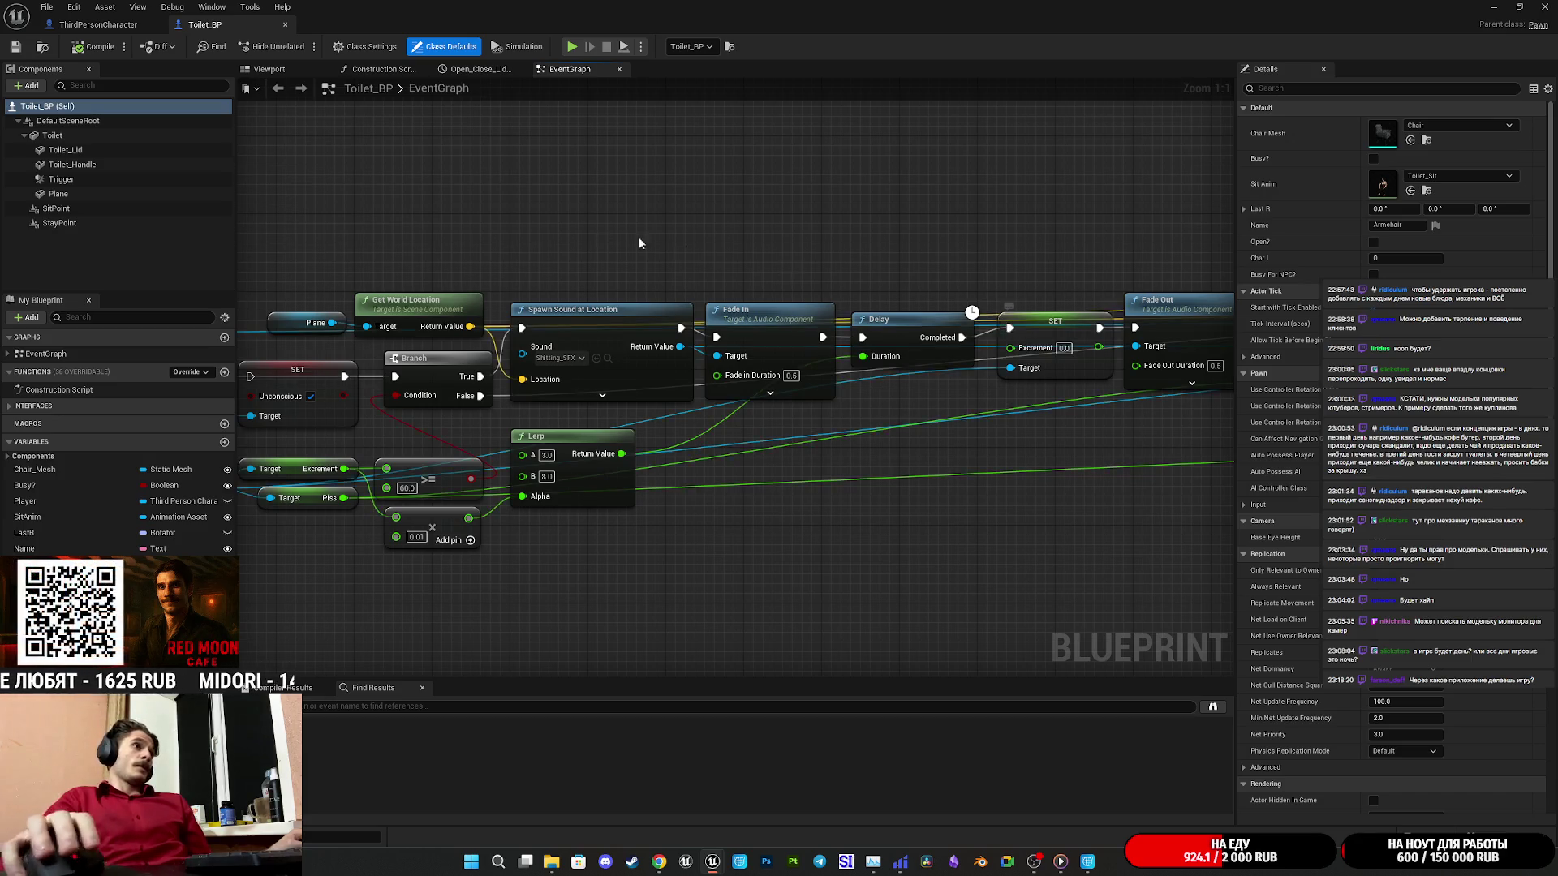
{"action": "left_click_drag", "start_coordinate": [639, 237], "coordinate": [984, 203]}
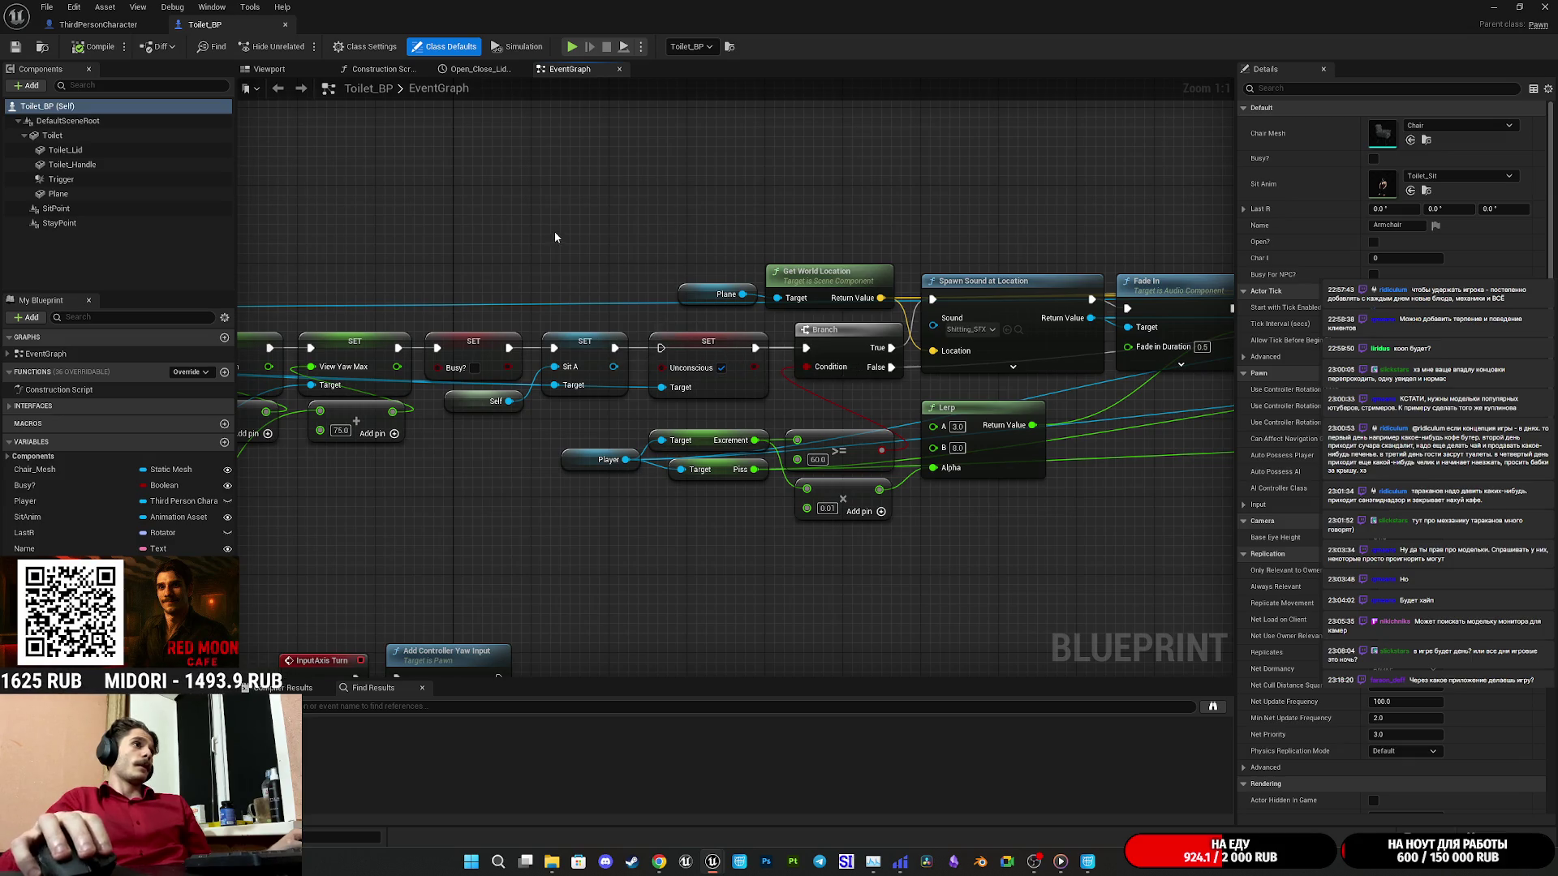
{"action": "left_click_drag", "start_coordinate": [816, 171], "coordinate": [552, 187]}
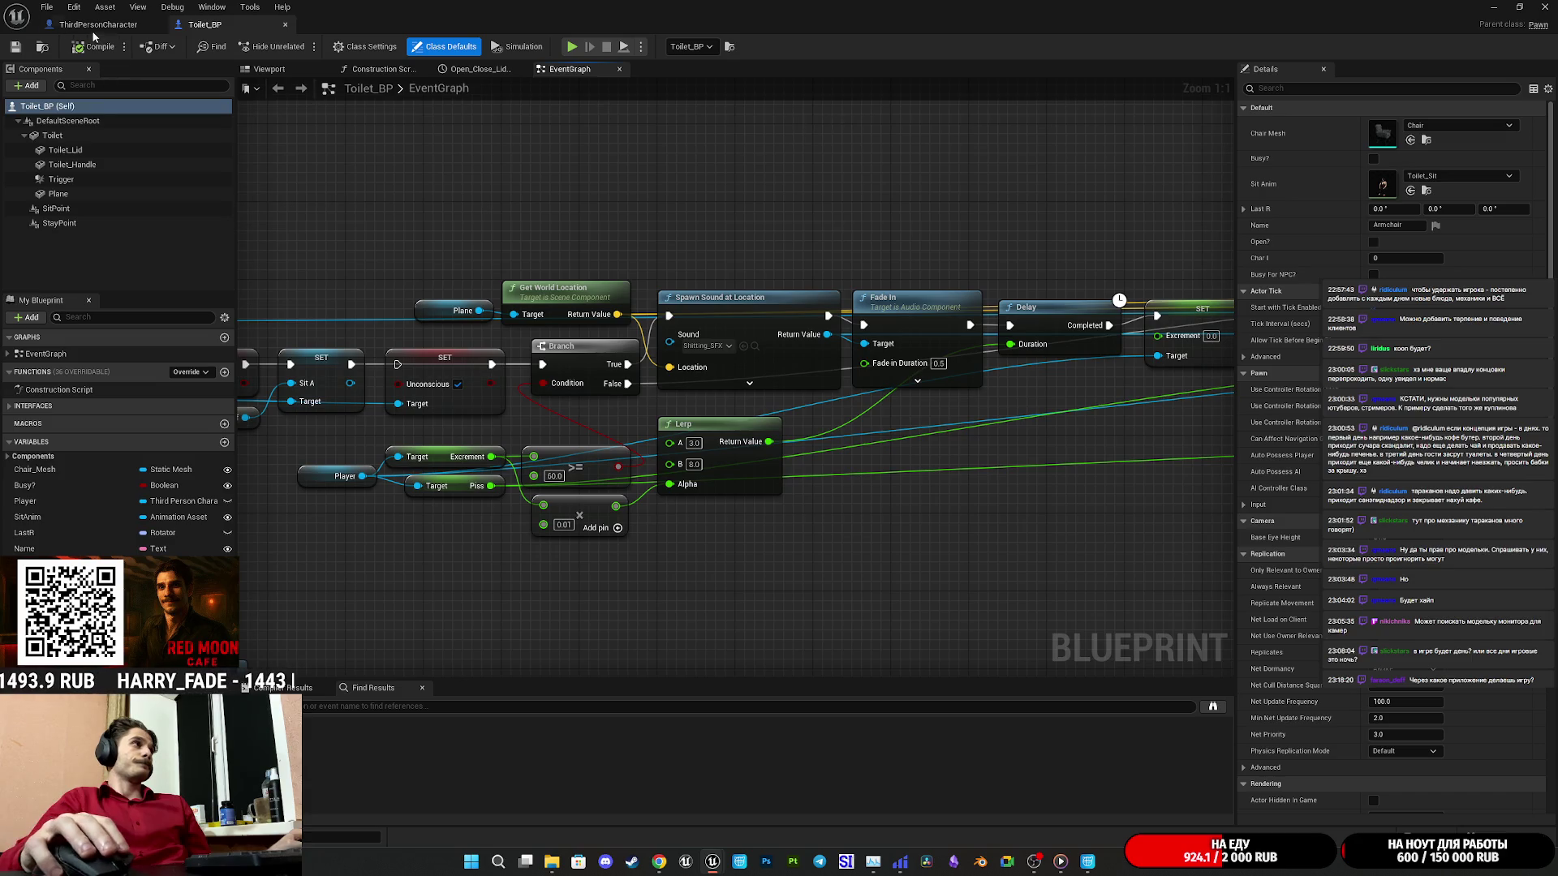
{"action": "left_click", "coordinate": [94, 25]}
{"action": "left_click", "coordinate": [17, 49]}
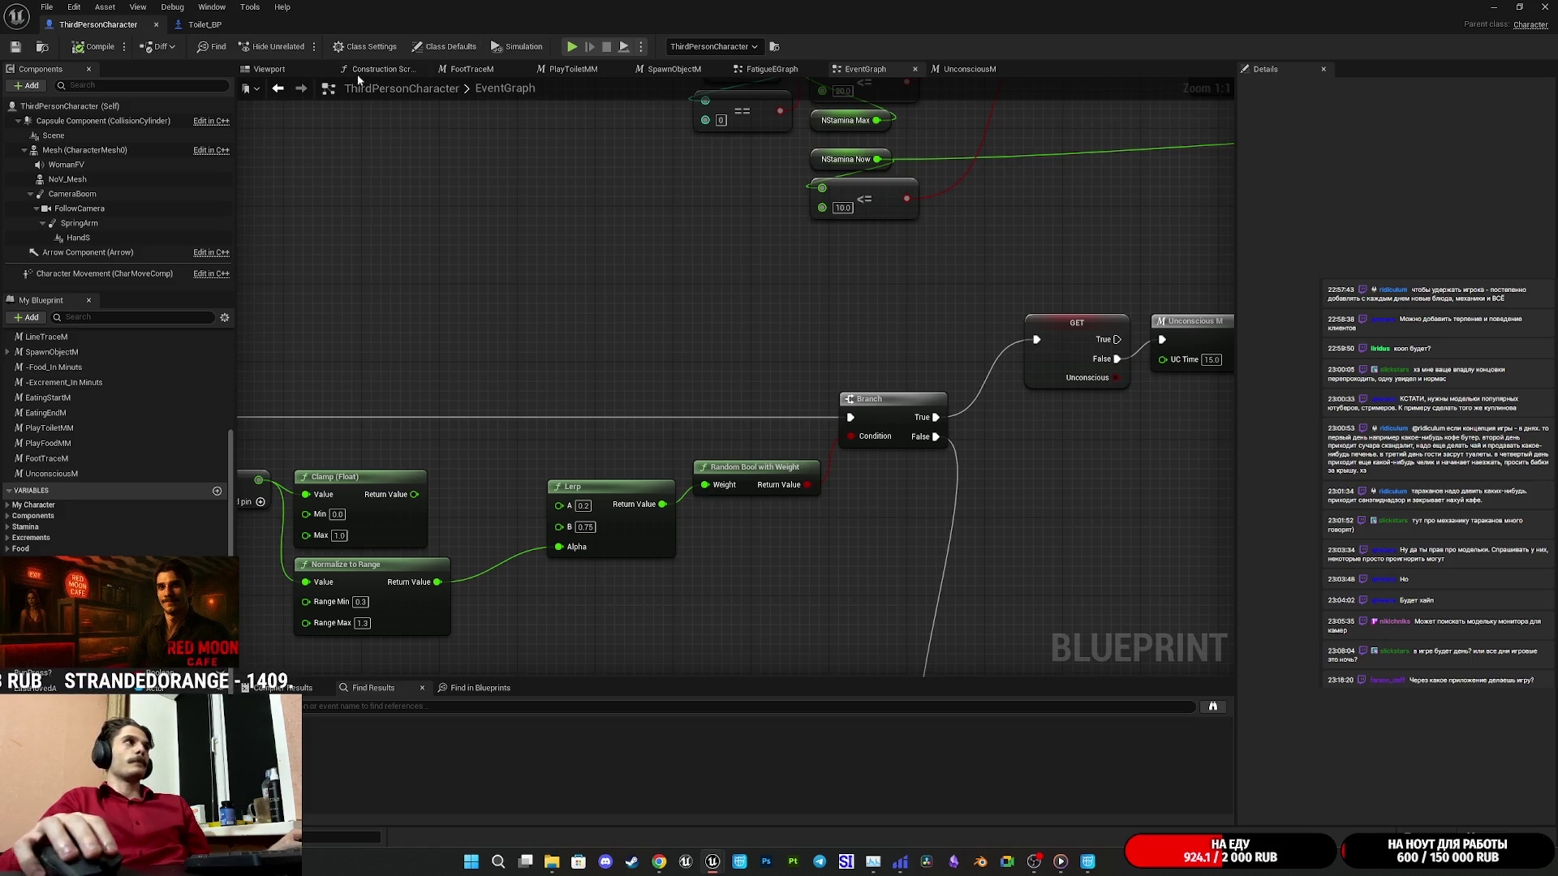
Reposition the Clamp (Float), Normalize to Range and Lerp nodes, then save the character Blueprint.
{"action": "mouse_move", "coordinate": [353, 212]}
{"action": "left_mouse_down"}
{"action": "mouse_move", "coordinate": [695, 212]}
{"action": "mouse_move", "coordinate": [784, 174]}
{"action": "mouse_move", "coordinate": [1171, 149]}
{"action": "mouse_move", "coordinate": [835, 125]}
{"action": "left_mouse_up"}
{"action": "left_click_drag", "start_coordinate": [993, 476], "coordinate": [756, 442]}
{"action": "mouse_move", "coordinate": [624, 416]}
{"action": "left_mouse_down"}
{"action": "mouse_move", "coordinate": [662, 424]}
{"action": "mouse_move", "coordinate": [663, 397]}
{"action": "mouse_move", "coordinate": [641, 404]}
{"action": "mouse_move", "coordinate": [880, 380]}
{"action": "mouse_move", "coordinate": [357, 403]}
{"action": "mouse_move", "coordinate": [306, 351]}
{"action": "mouse_move", "coordinate": [243, 340]}
{"action": "mouse_move", "coordinate": [987, 338]}
{"action": "left_mouse_up"}
{"action": "mouse_move", "coordinate": [842, 361]}
{"action": "left_mouse_down"}
{"action": "mouse_move", "coordinate": [1028, 383]}
{"action": "mouse_move", "coordinate": [908, 345]}
{"action": "mouse_move", "coordinate": [906, 257]}
{"action": "left_mouse_up"}
{"action": "mouse_move", "coordinate": [918, 450]}
{"action": "left_mouse_down"}
{"action": "mouse_move", "coordinate": [958, 383]}
{"action": "mouse_move", "coordinate": [995, 375]}
{"action": "left_mouse_up"}
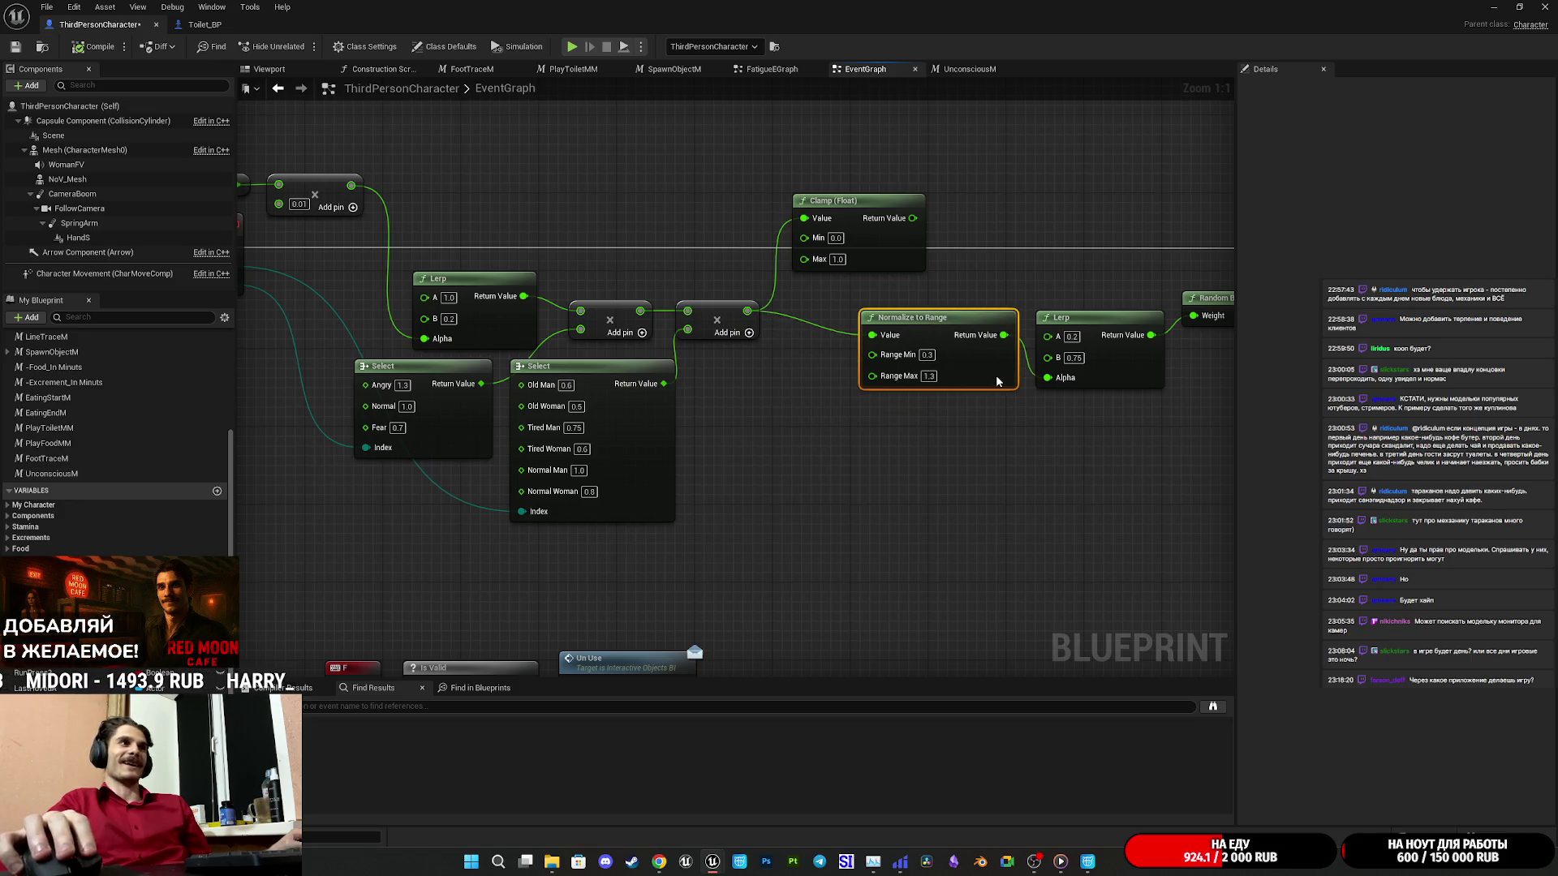
{"action": "left_click", "coordinate": [1113, 372], "text": "ctrl"}
{"action": "left_click_drag", "start_coordinate": [1113, 372], "coordinate": [1061, 375]}
{"action": "left_click", "coordinate": [1108, 438]}
{"action": "left_click_drag", "start_coordinate": [1108, 438], "coordinate": [981, 456]}
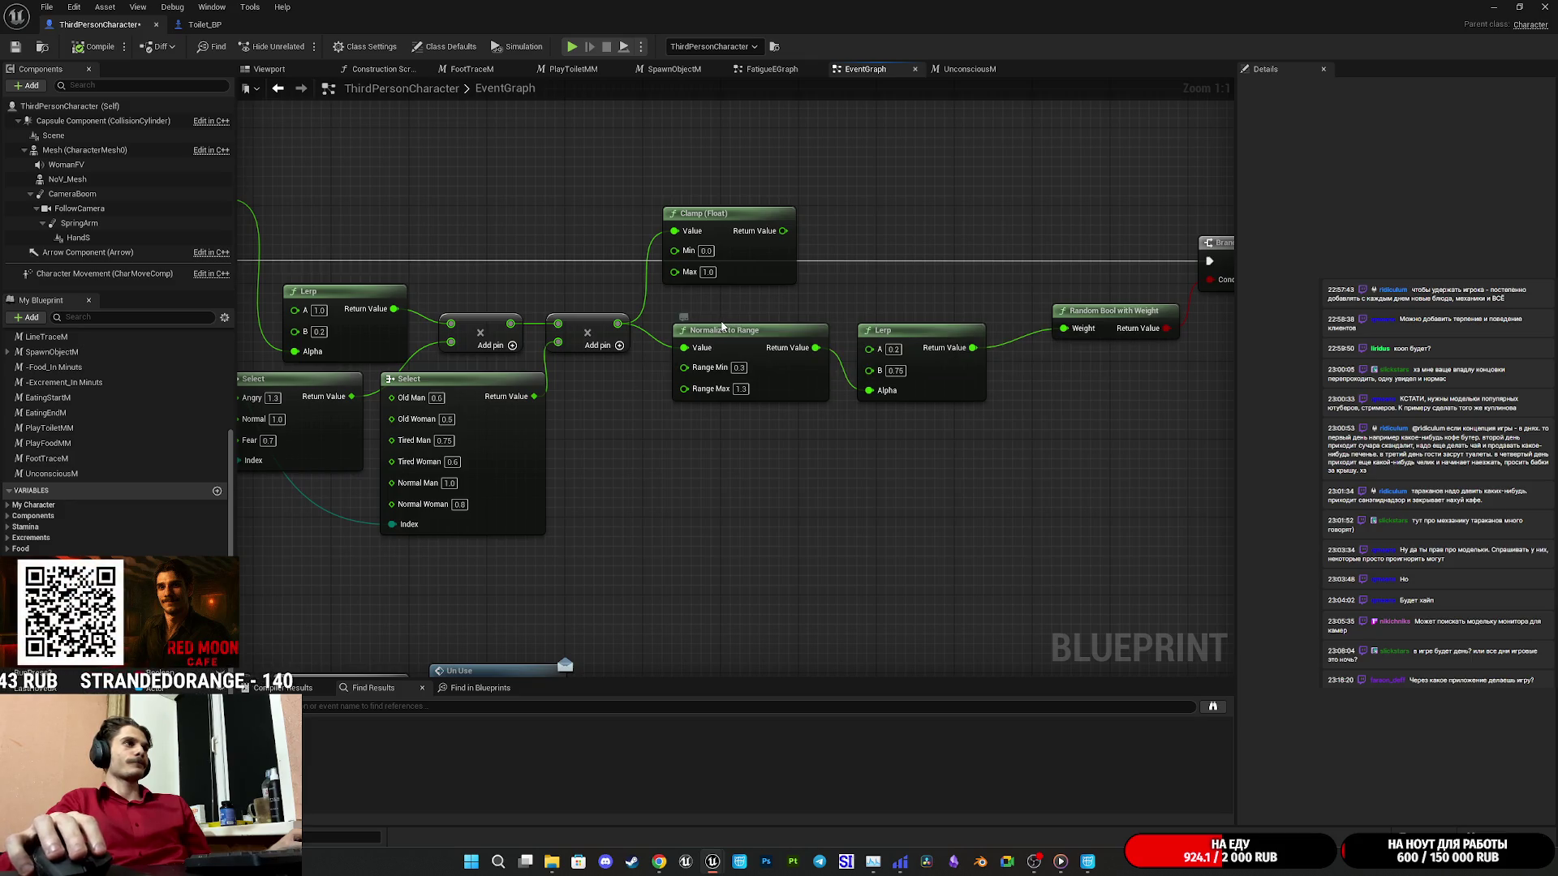
{"action": "left_click_drag", "start_coordinate": [813, 302], "coordinate": [498, 312]}
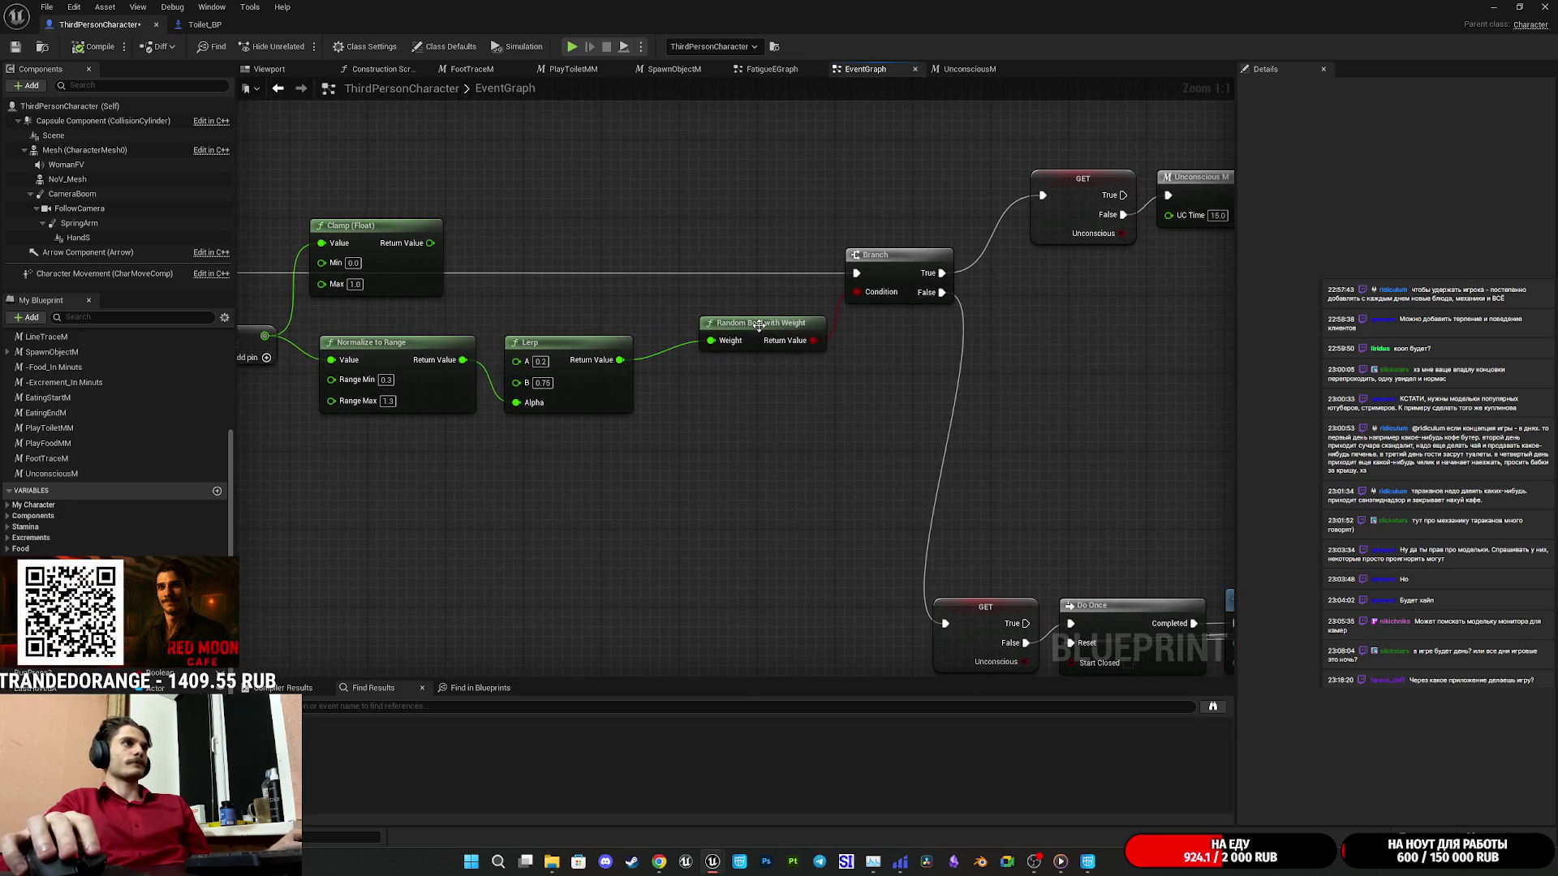
{"action": "left_click_drag", "start_coordinate": [725, 327], "coordinate": [952, 345]}
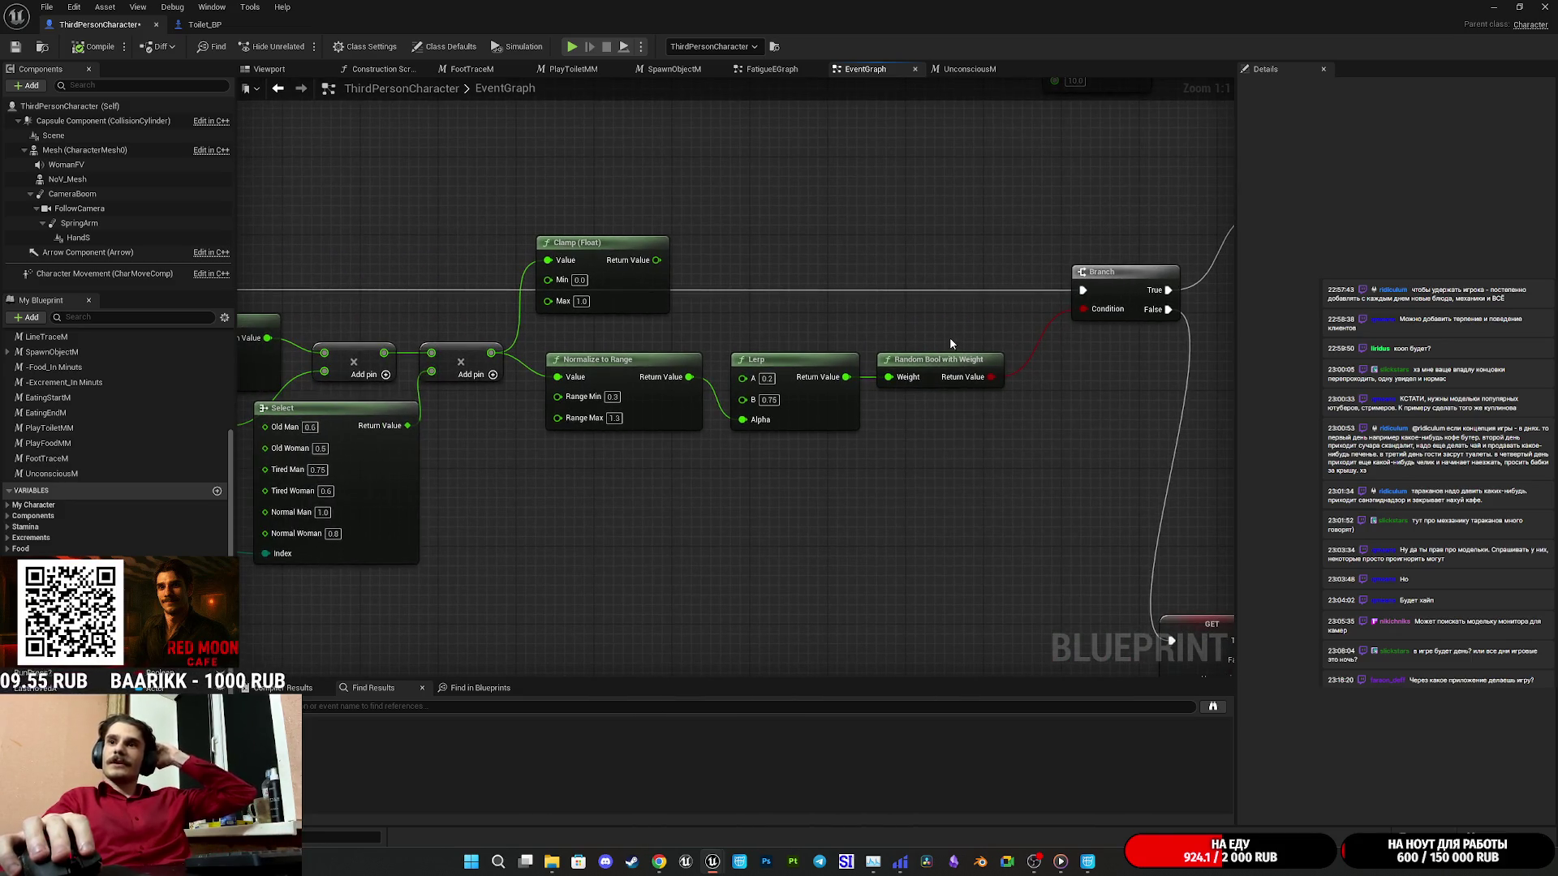
{"action": "left_click", "coordinate": [14, 46]}
Delete the Clamp (Float) node, align Normalize to Range, Lerp and Random Bool in one row, and save.
{"action": "left_click_drag", "start_coordinate": [852, 227], "coordinate": [706, 213]}
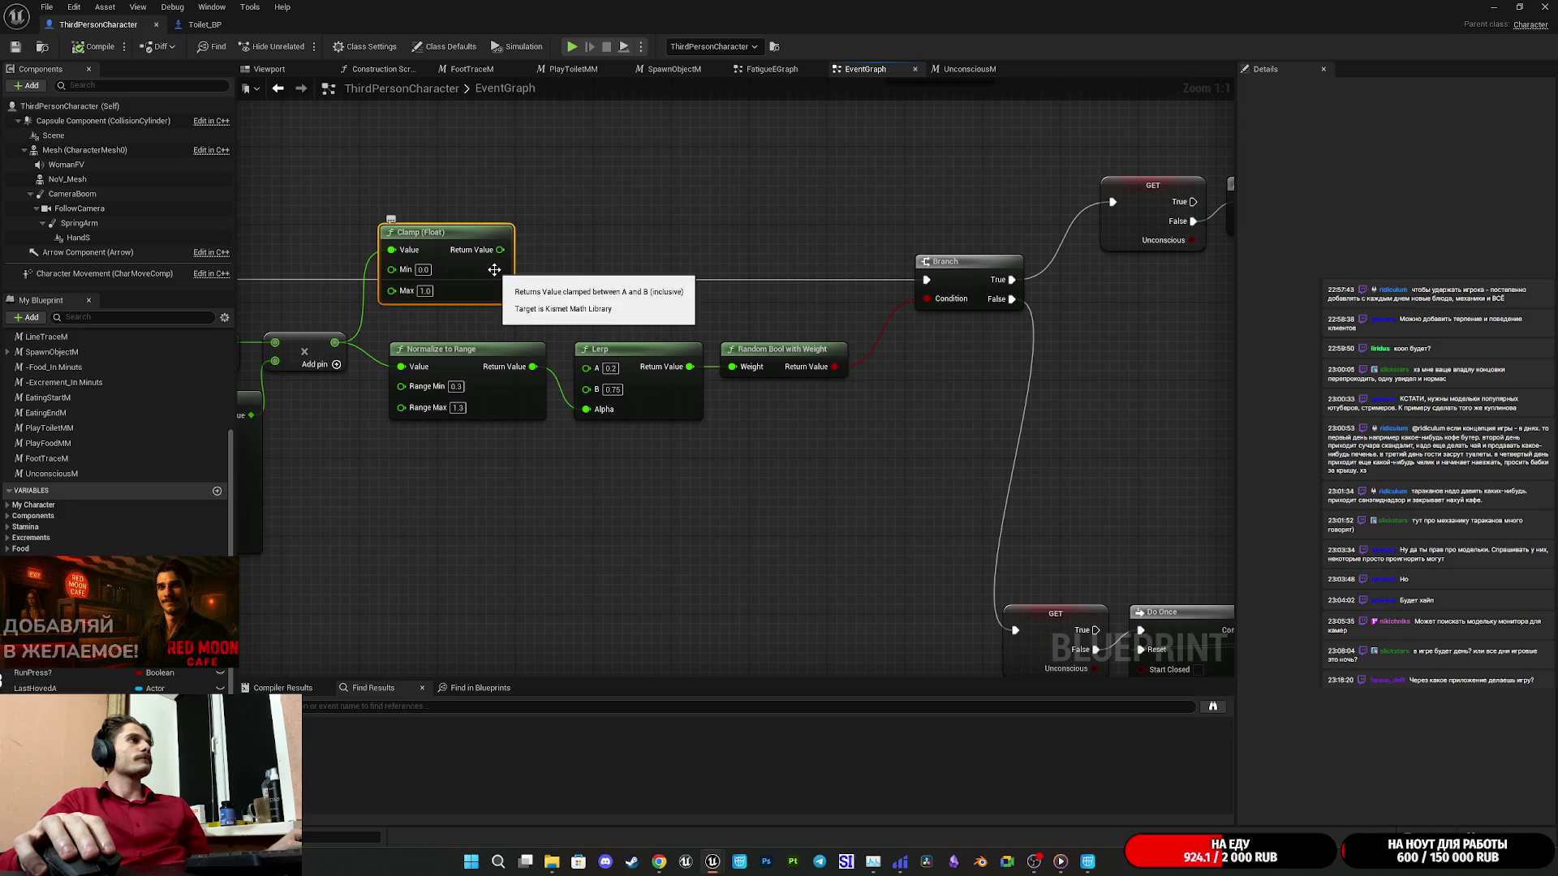
{"action": "left_click_drag", "start_coordinate": [542, 276], "coordinate": [692, 266]}
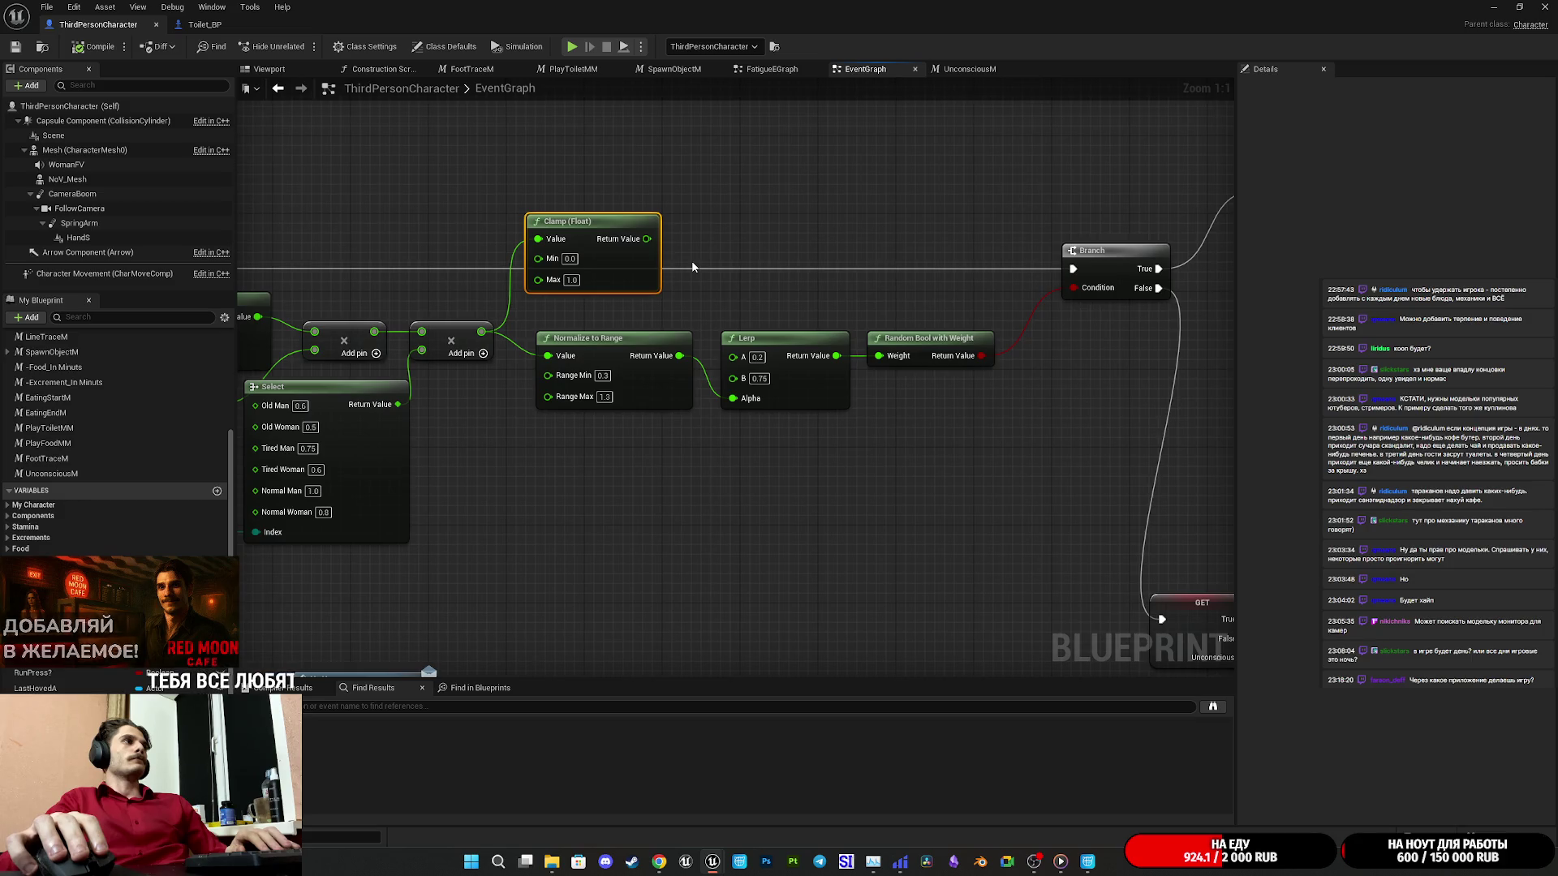
{"action": "key", "text": "Delete"}
{"action": "left_click_drag", "start_coordinate": [949, 507], "coordinate": [612, 300]}
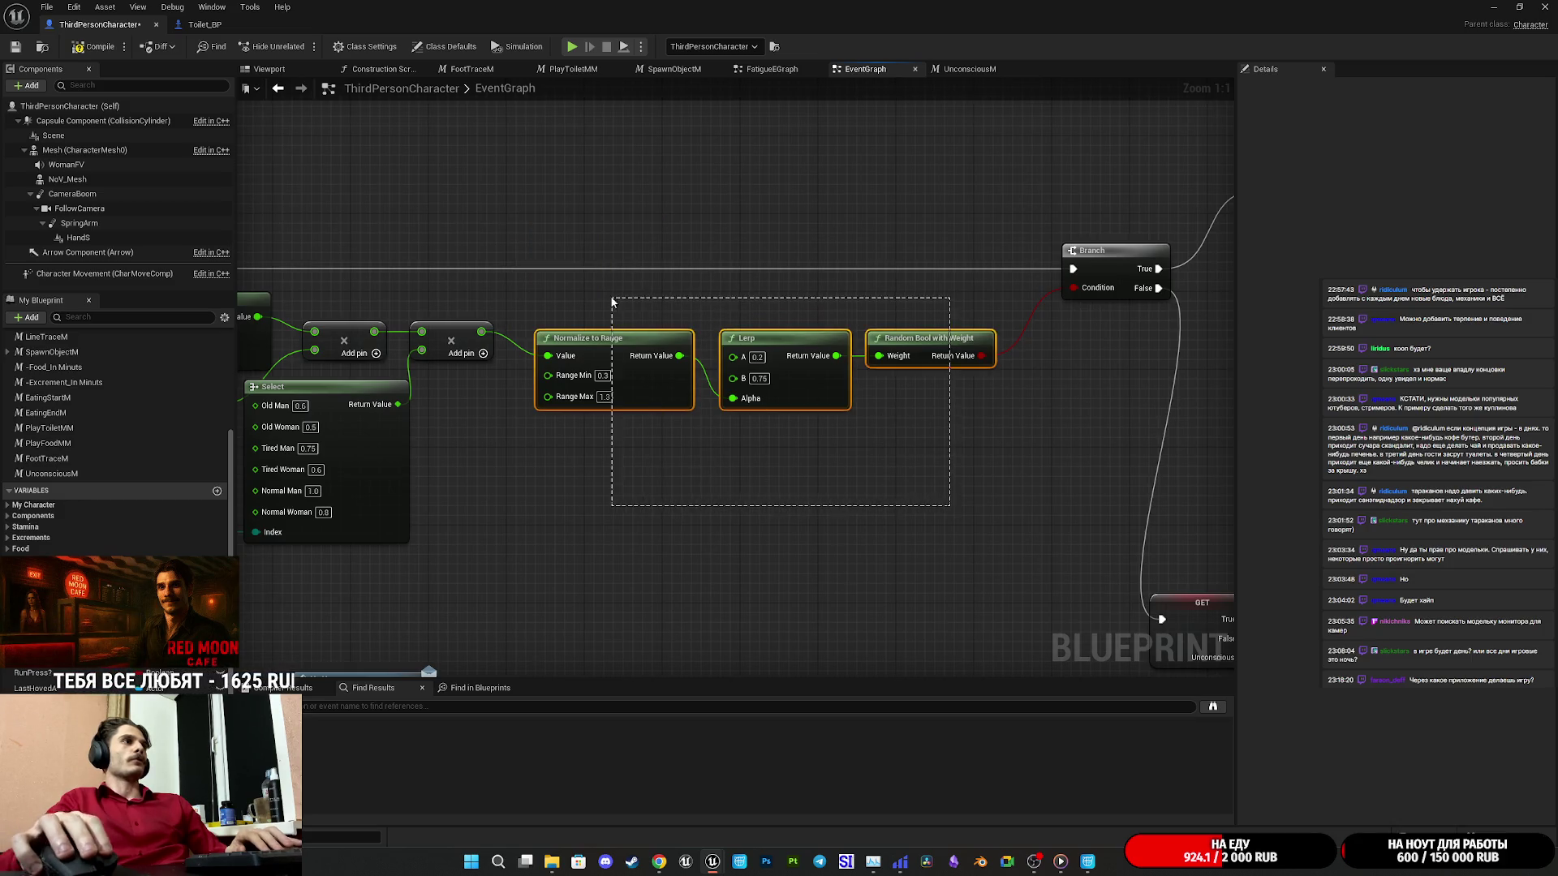
{"action": "left_click_drag", "start_coordinate": [944, 345], "coordinate": [944, 306]}
{"action": "left_click", "coordinate": [1013, 422]}
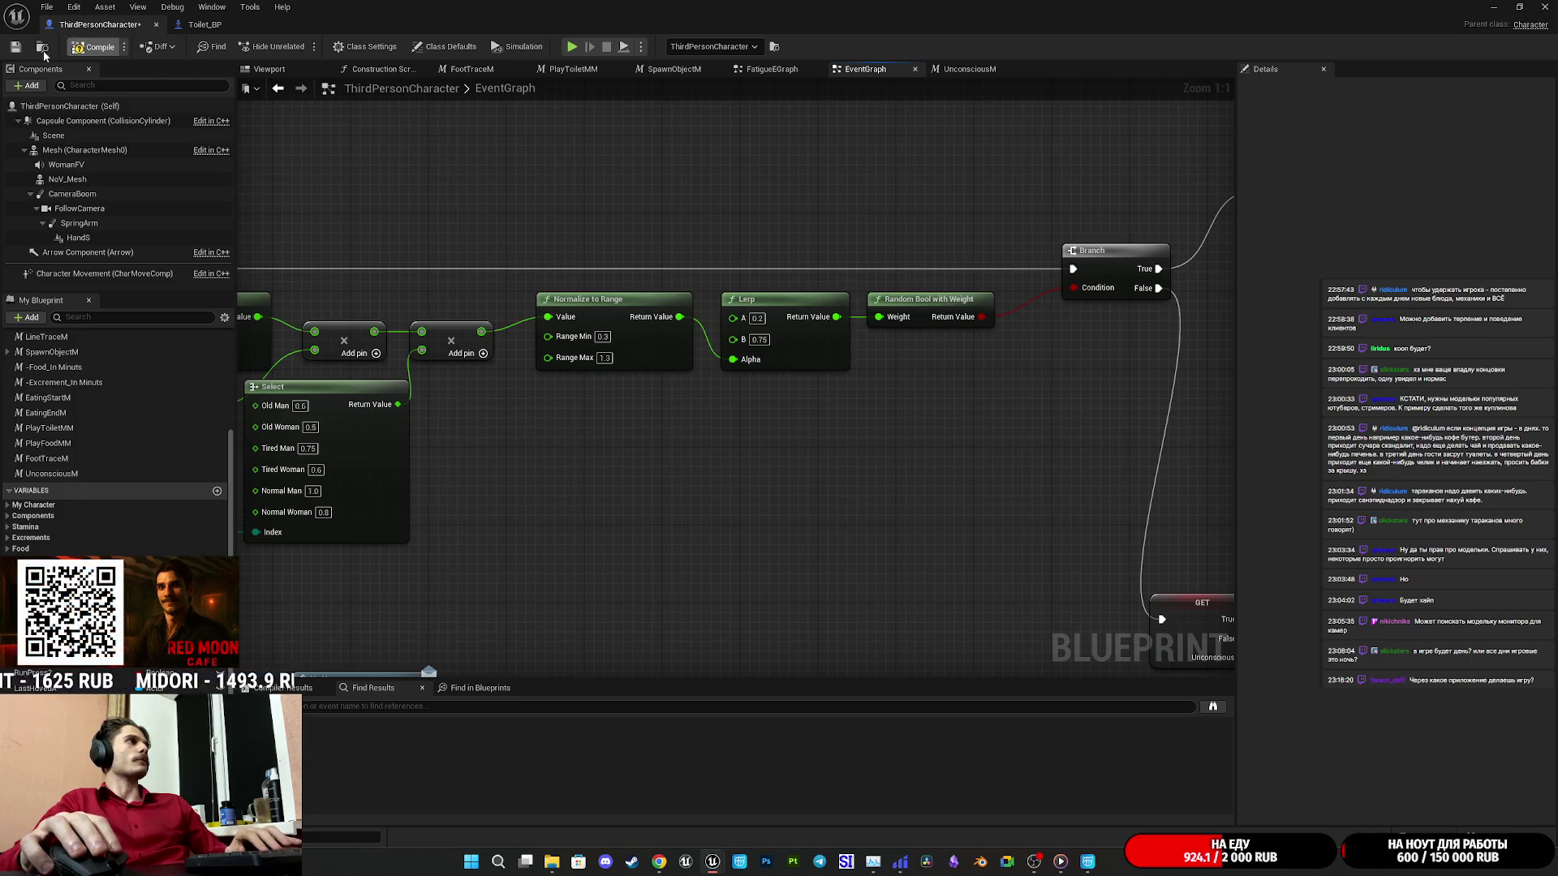
{"action": "left_click", "coordinate": [16, 48]}
{"action": "mouse_move", "coordinate": [913, 365]}
{"action": "left_mouse_down"}
{"action": "mouse_move", "coordinate": [338, 386]}
{"action": "mouse_move", "coordinate": [306, 200]}
{"action": "mouse_move", "coordinate": [890, 352]}
{"action": "mouse_move", "coordinate": [717, 352]}
{"action": "mouse_move", "coordinate": [567, 443]}
{"action": "left_mouse_up"}
{"action": "scroll", "coordinate": [717, 352], "scroll_direction": "down", "scroll_amount": 5}
{"action": "scroll", "coordinate": [664, 392], "scroll_direction": "up", "scroll_amount": 3}
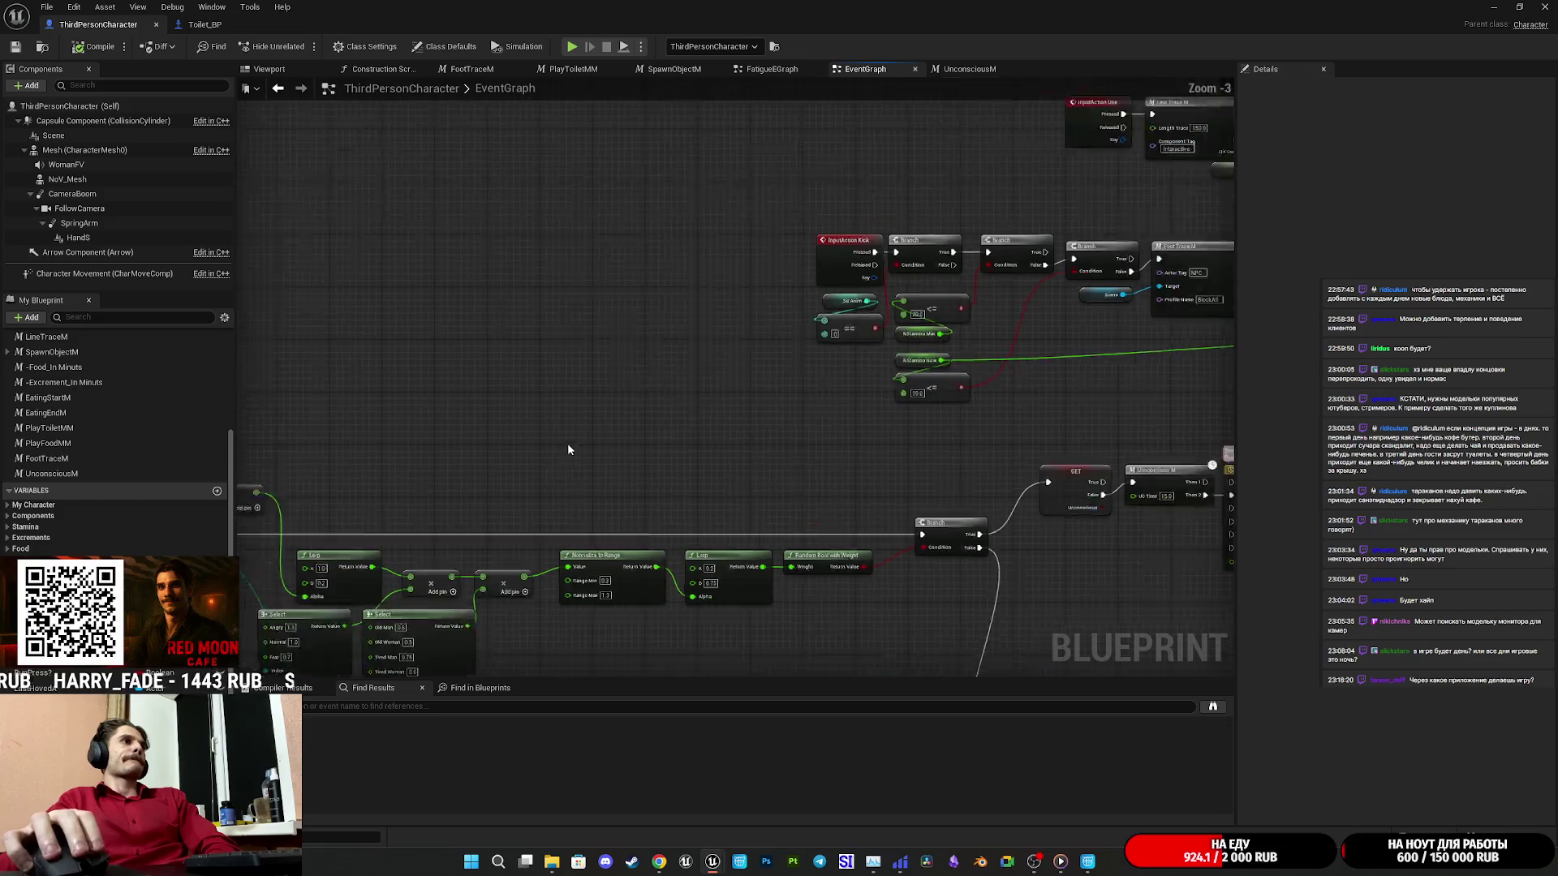
{"action": "scroll", "coordinate": [709, 318], "scroll_direction": "down", "scroll_amount": 5}
{"action": "scroll", "coordinate": [709, 317], "scroll_direction": "up", "scroll_amount": 4}
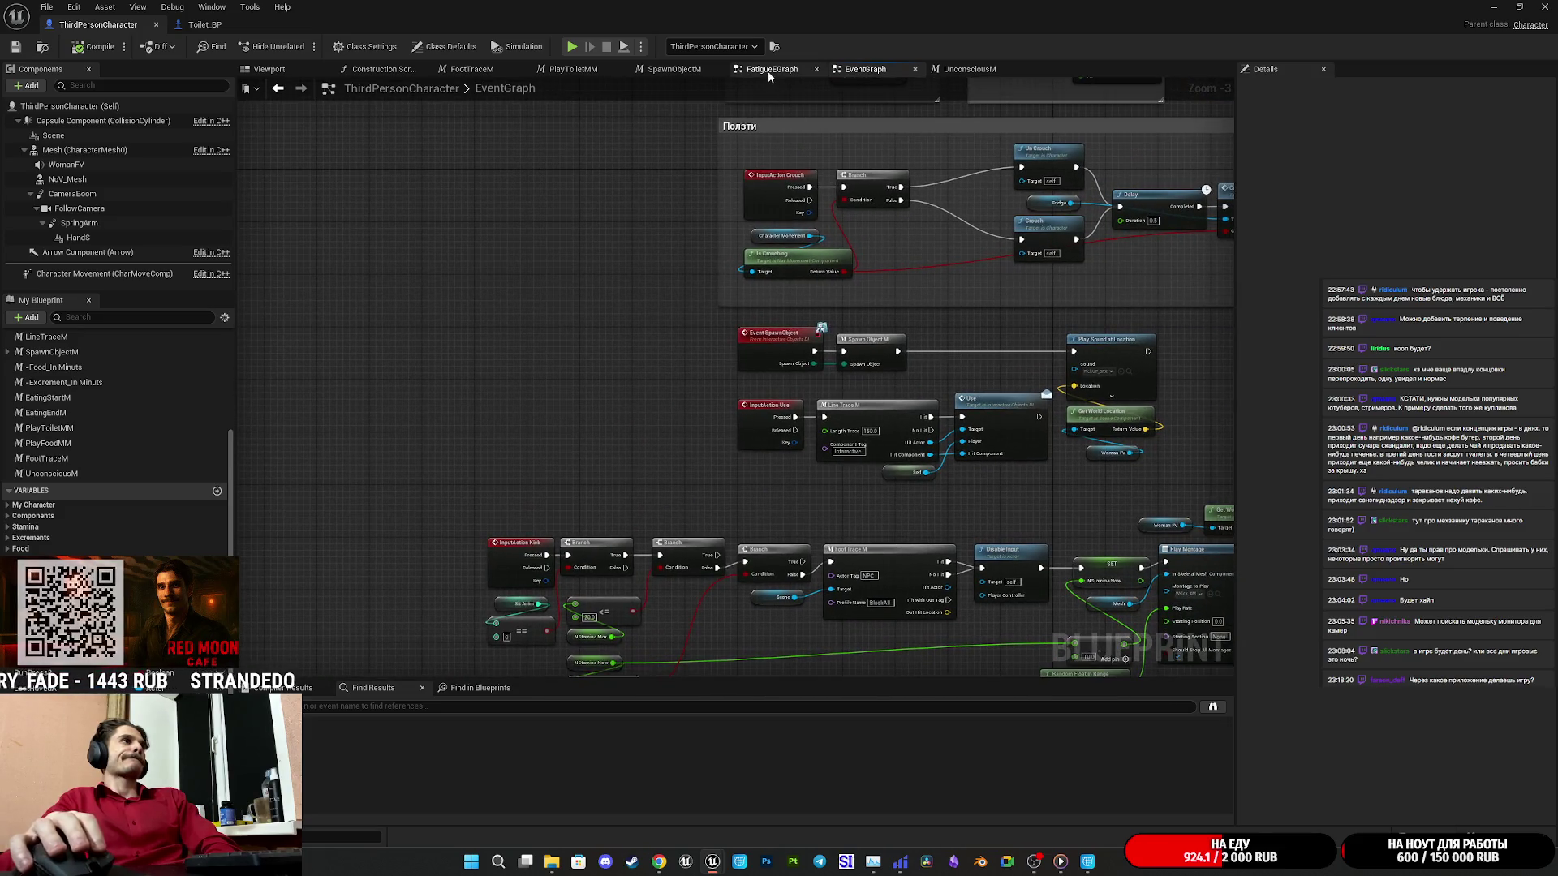
Look over the FatigueEGraph's Delay, stamina and Select nodes, then minimize the character Blueprint.
{"action": "left_click", "coordinate": [771, 68]}
{"action": "mouse_move", "coordinate": [566, 299]}
{"action": "left_mouse_down"}
{"action": "mouse_move", "coordinate": [1128, 328]}
{"action": "mouse_move", "coordinate": [1228, 459]}
{"action": "left_mouse_up"}
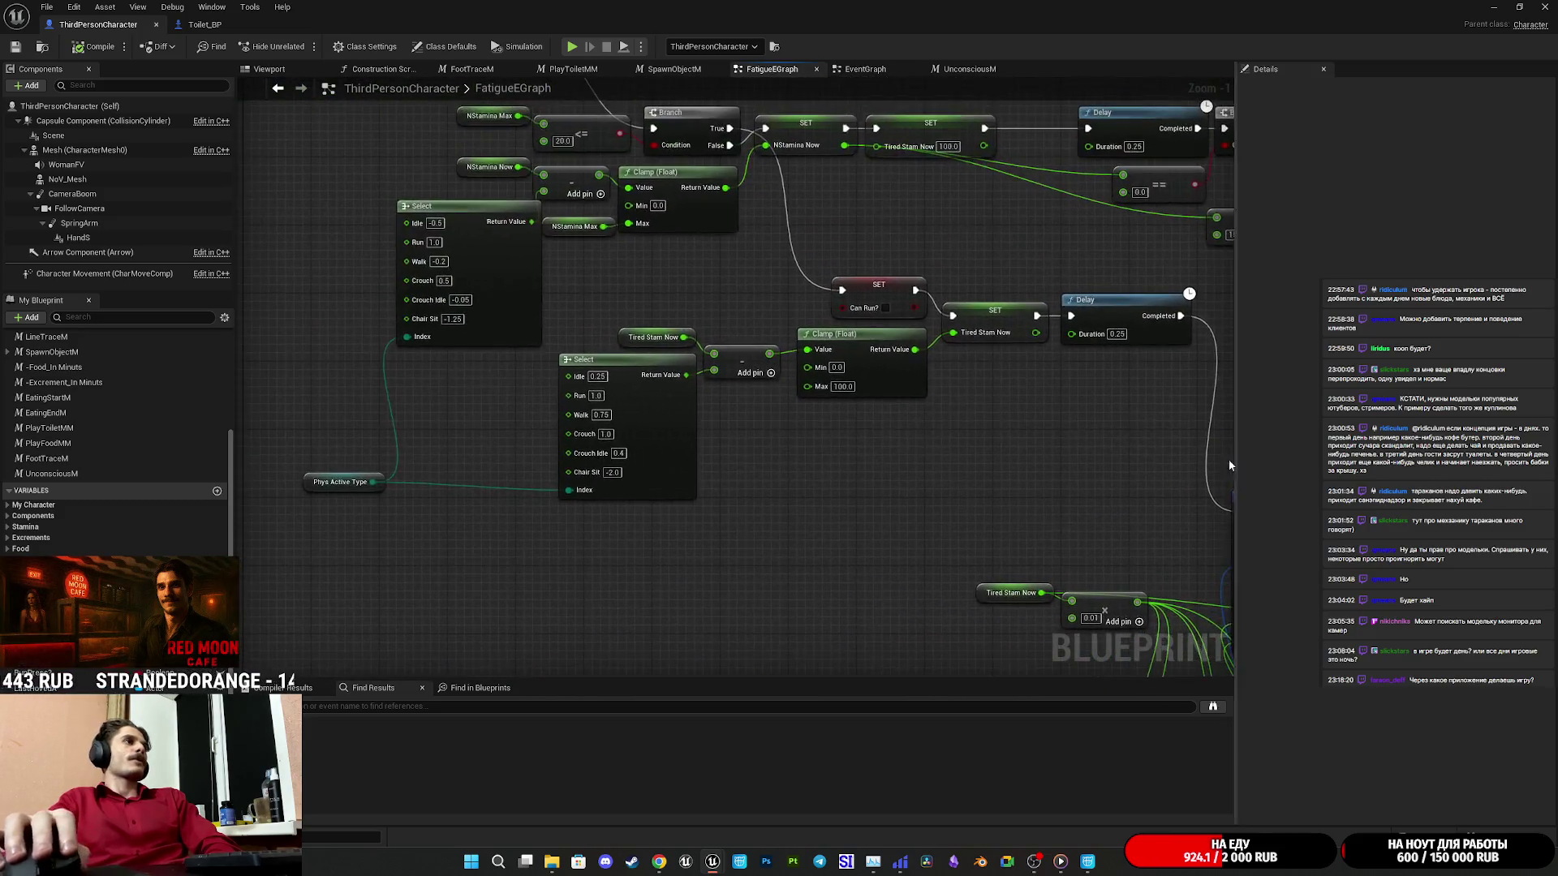
{"action": "scroll", "coordinate": [894, 422], "scroll_direction": "down", "scroll_amount": 3}
{"action": "scroll", "coordinate": [629, 451], "scroll_direction": "up", "scroll_amount": 4}
{"action": "left_click_drag", "start_coordinate": [629, 451], "coordinate": [780, 526]}
{"action": "scroll", "coordinate": [795, 526], "scroll_direction": "down", "scroll_amount": 5}
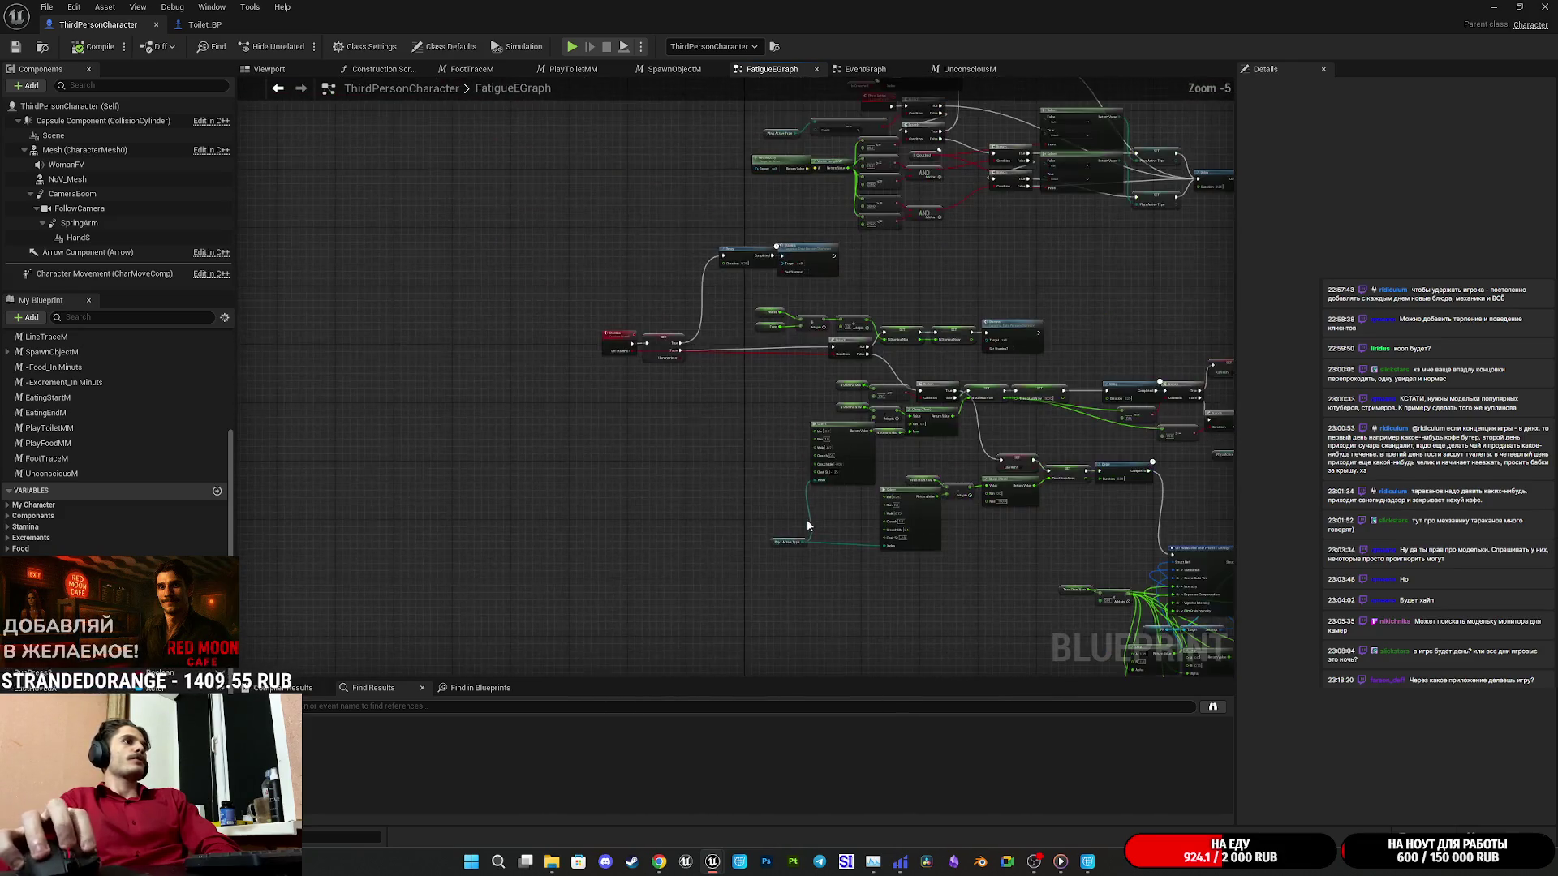
{"action": "scroll", "coordinate": [637, 330], "scroll_direction": "up", "scroll_amount": 5}
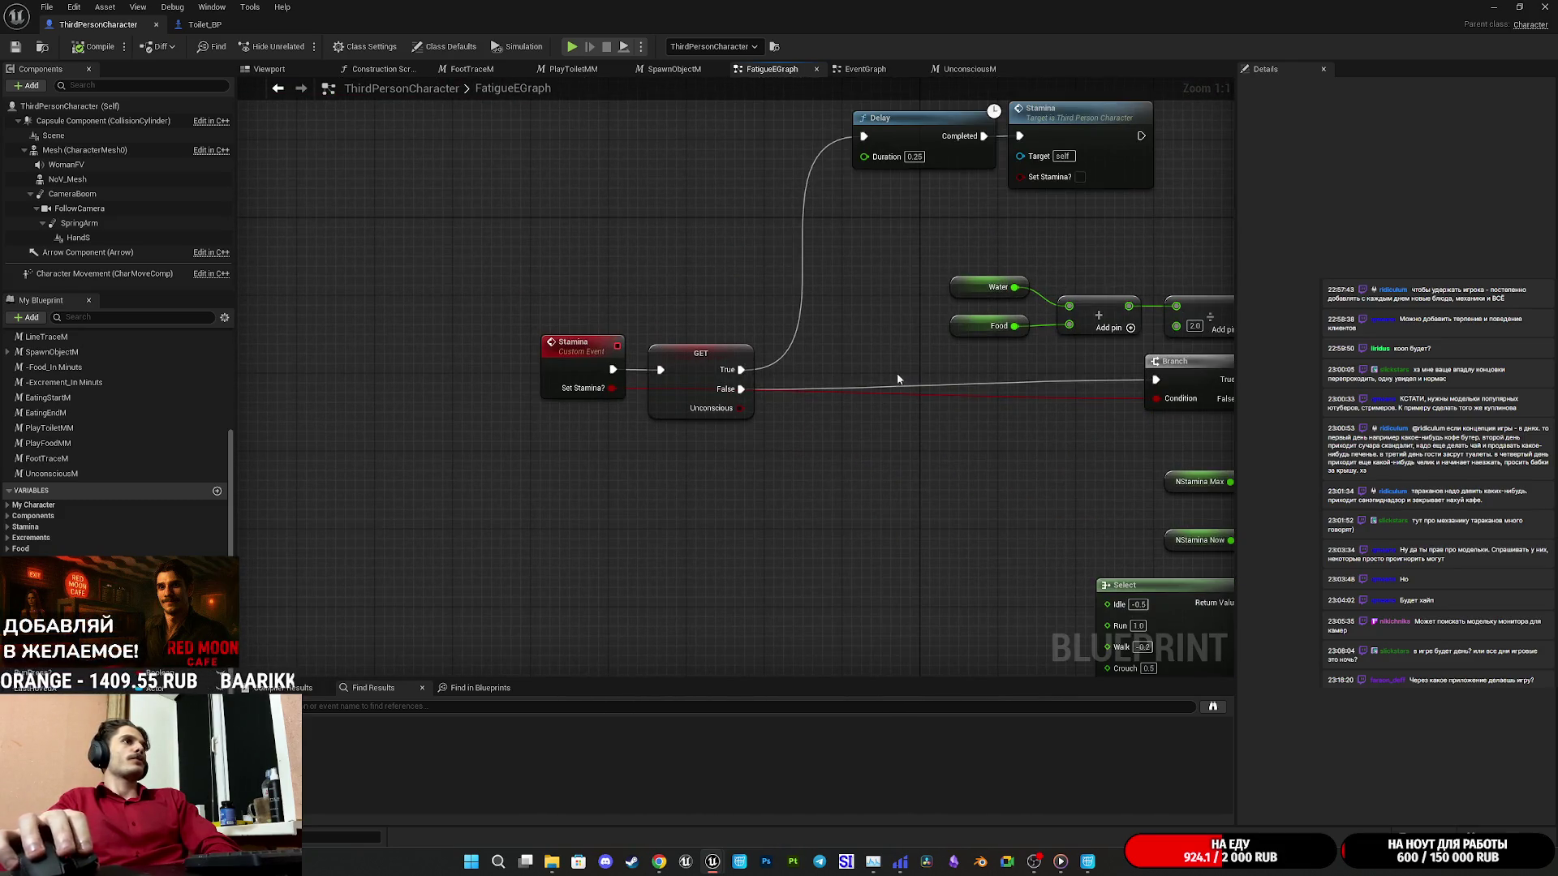
{"action": "mouse_move", "coordinate": [982, 429]}
{"action": "left_mouse_down"}
{"action": "mouse_move", "coordinate": [490, 417]}
{"action": "mouse_move", "coordinate": [497, 385]}
{"action": "mouse_move", "coordinate": [366, 357]}
{"action": "left_mouse_up"}
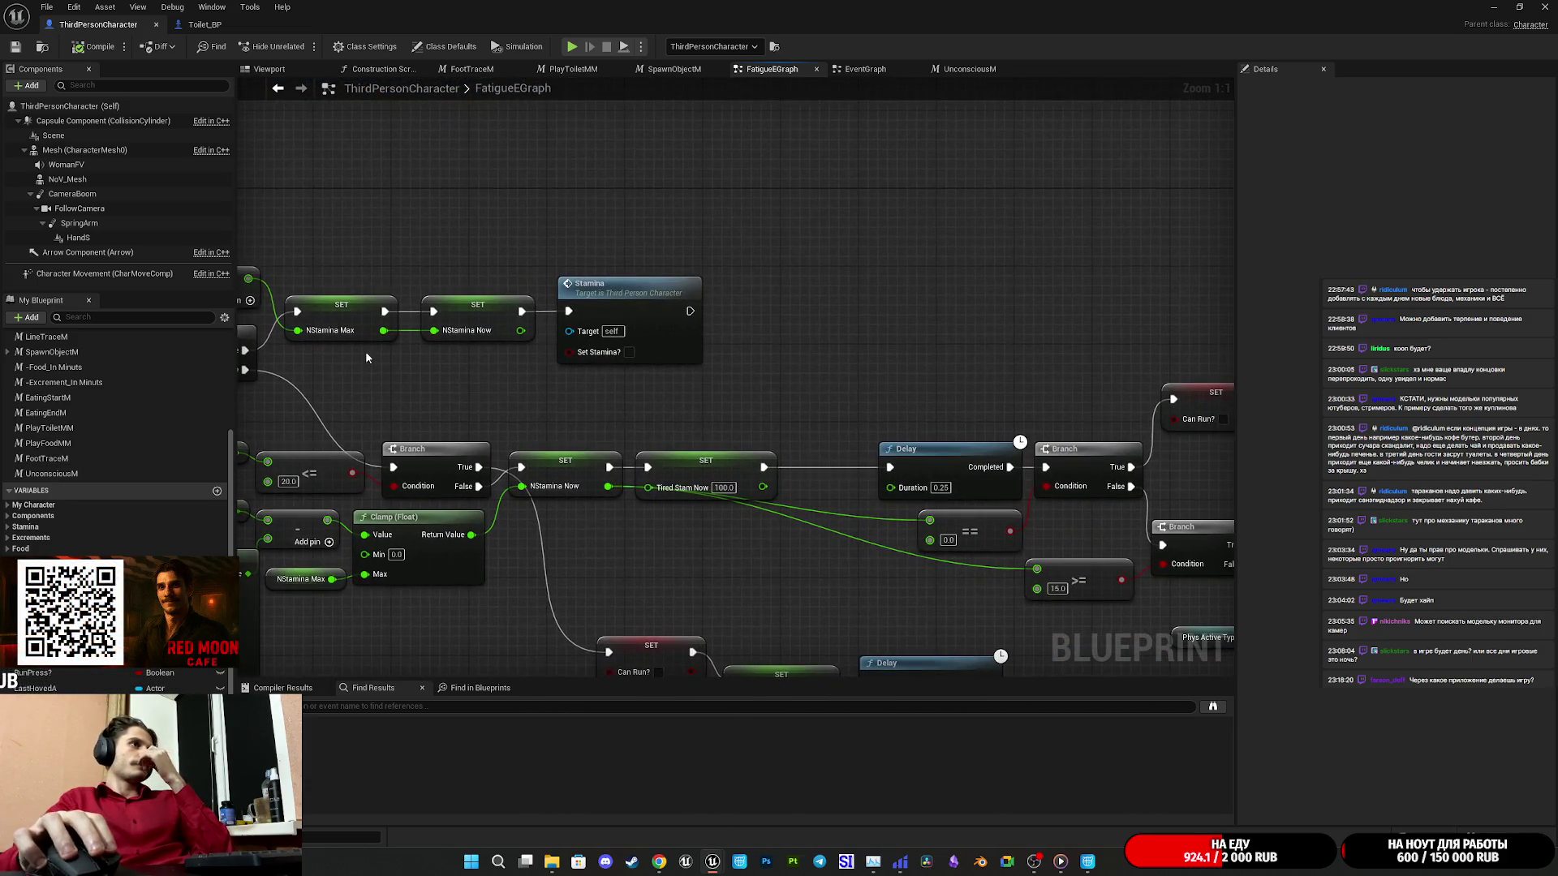
{"action": "left_click", "coordinate": [1493, 7]}
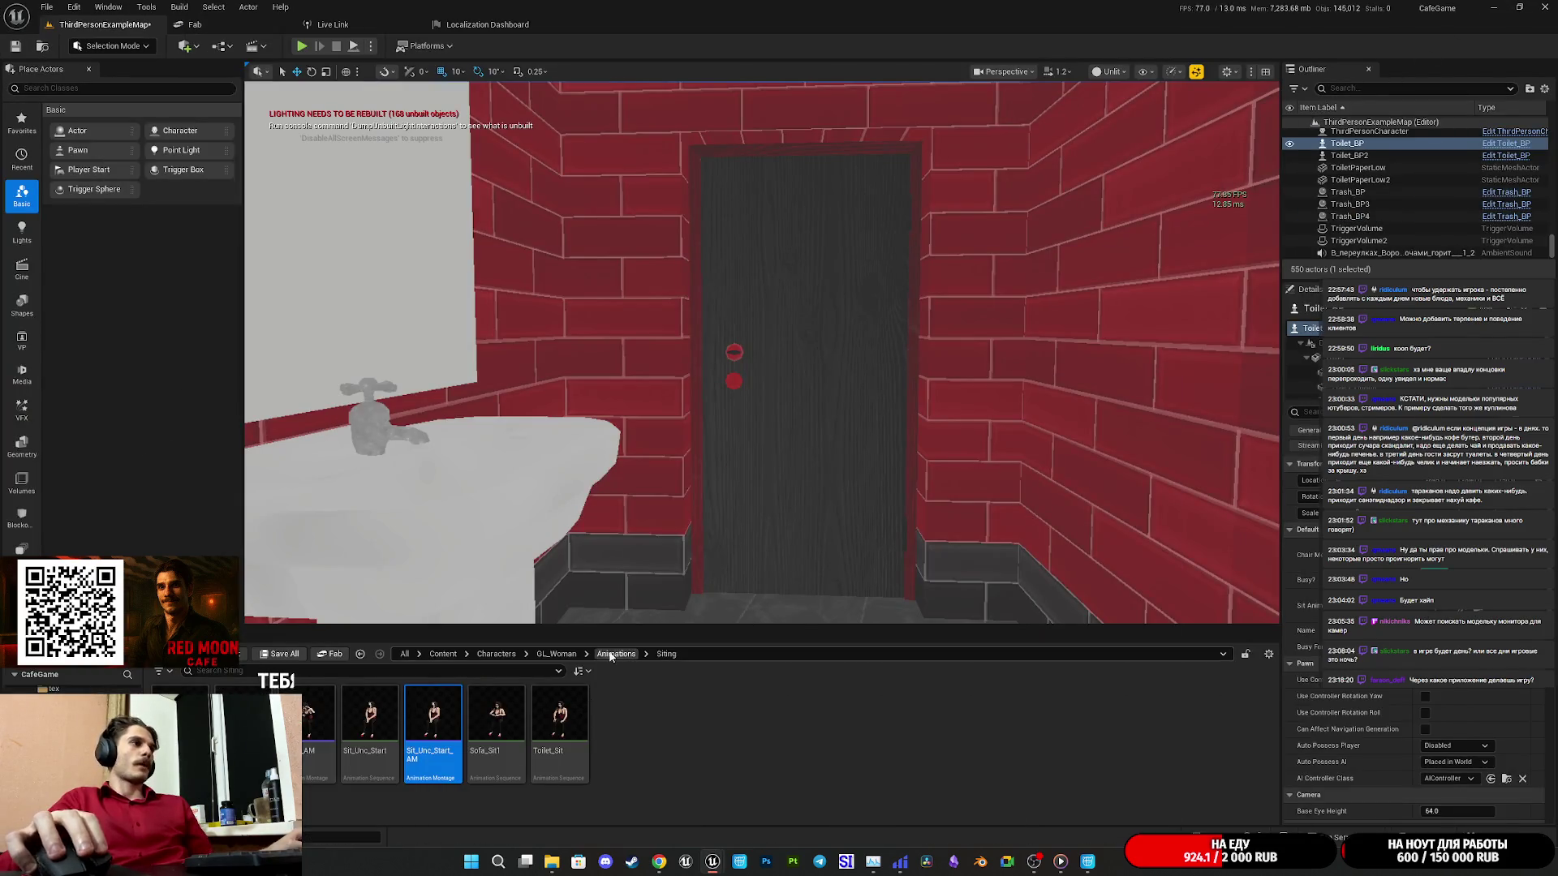
Browse to Content > Custom_Variables and inspect the CafeTools_StatusType enumeration.
{"action": "left_click", "coordinate": [615, 654]}
{"action": "left_click", "coordinate": [442, 654]}
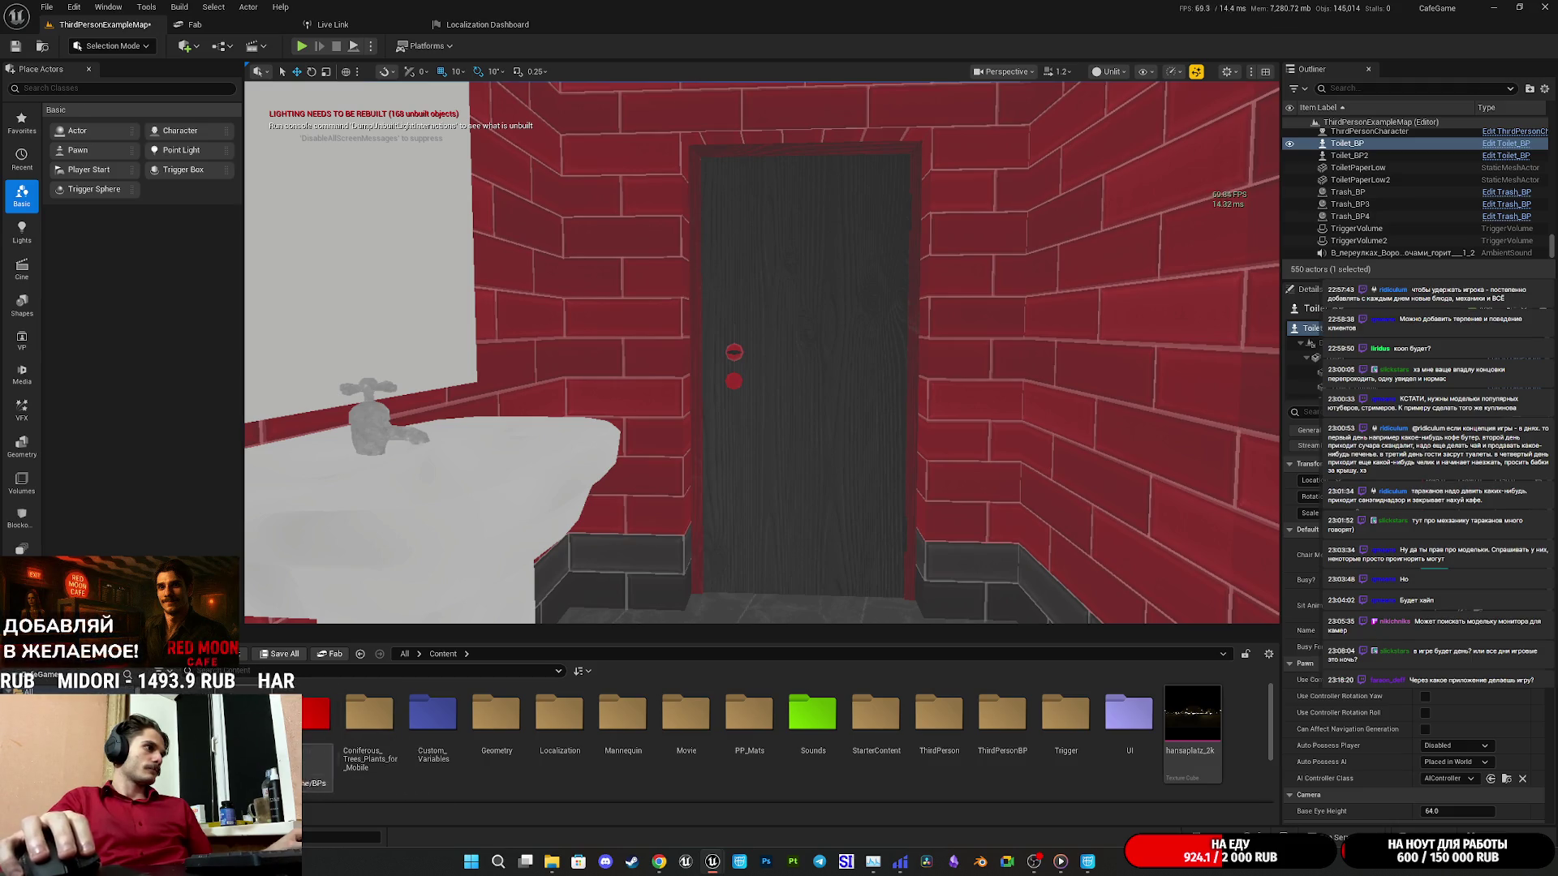
{"action": "double_click", "coordinate": [433, 718]}
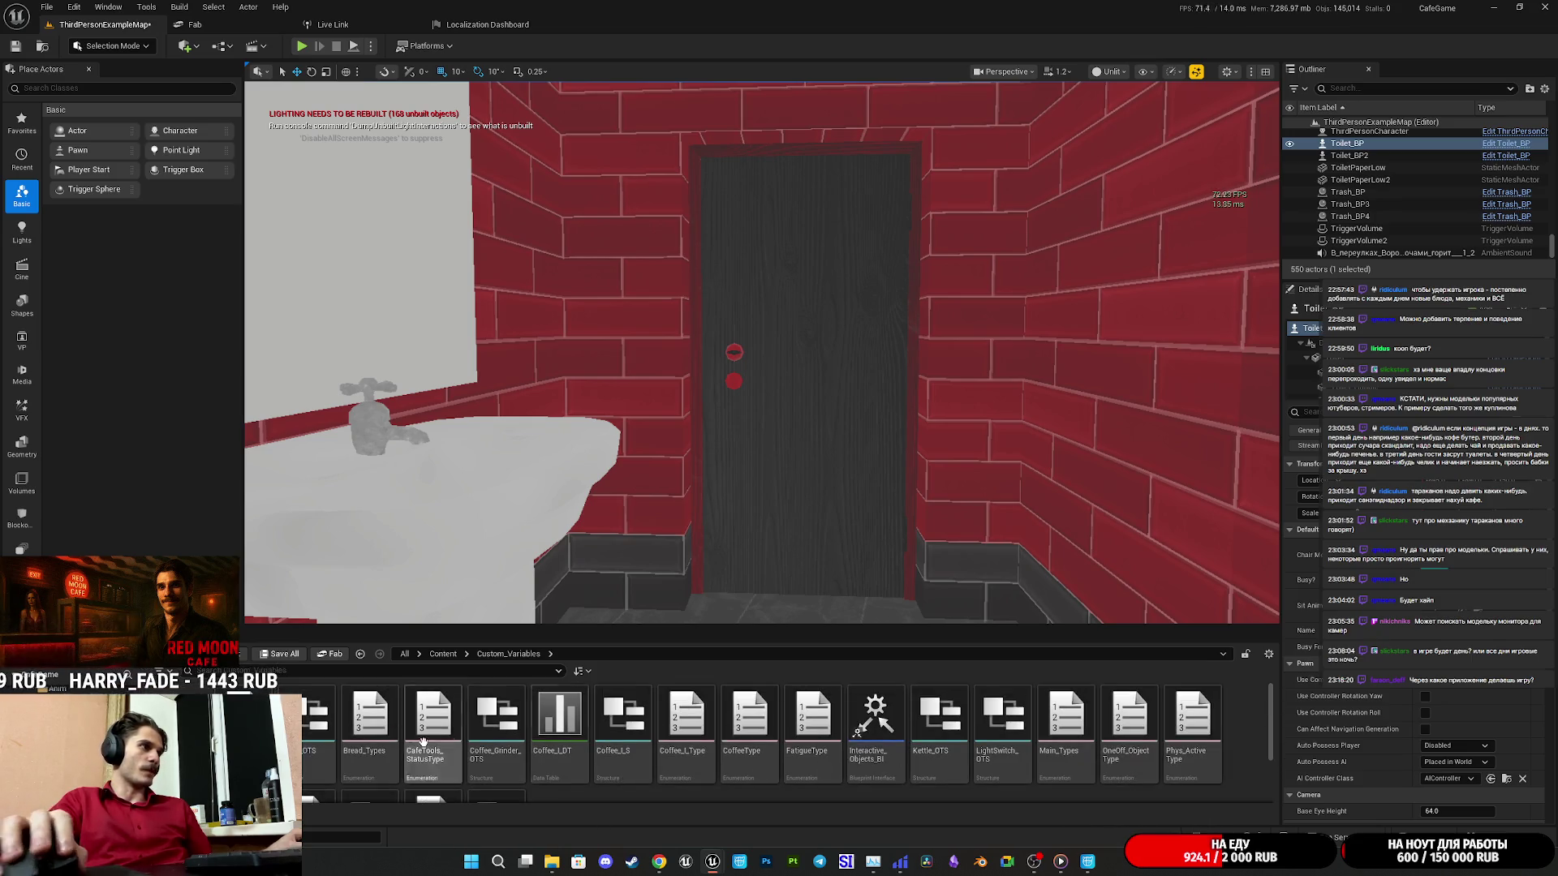
{"action": "double_click", "coordinate": [272, 718]}
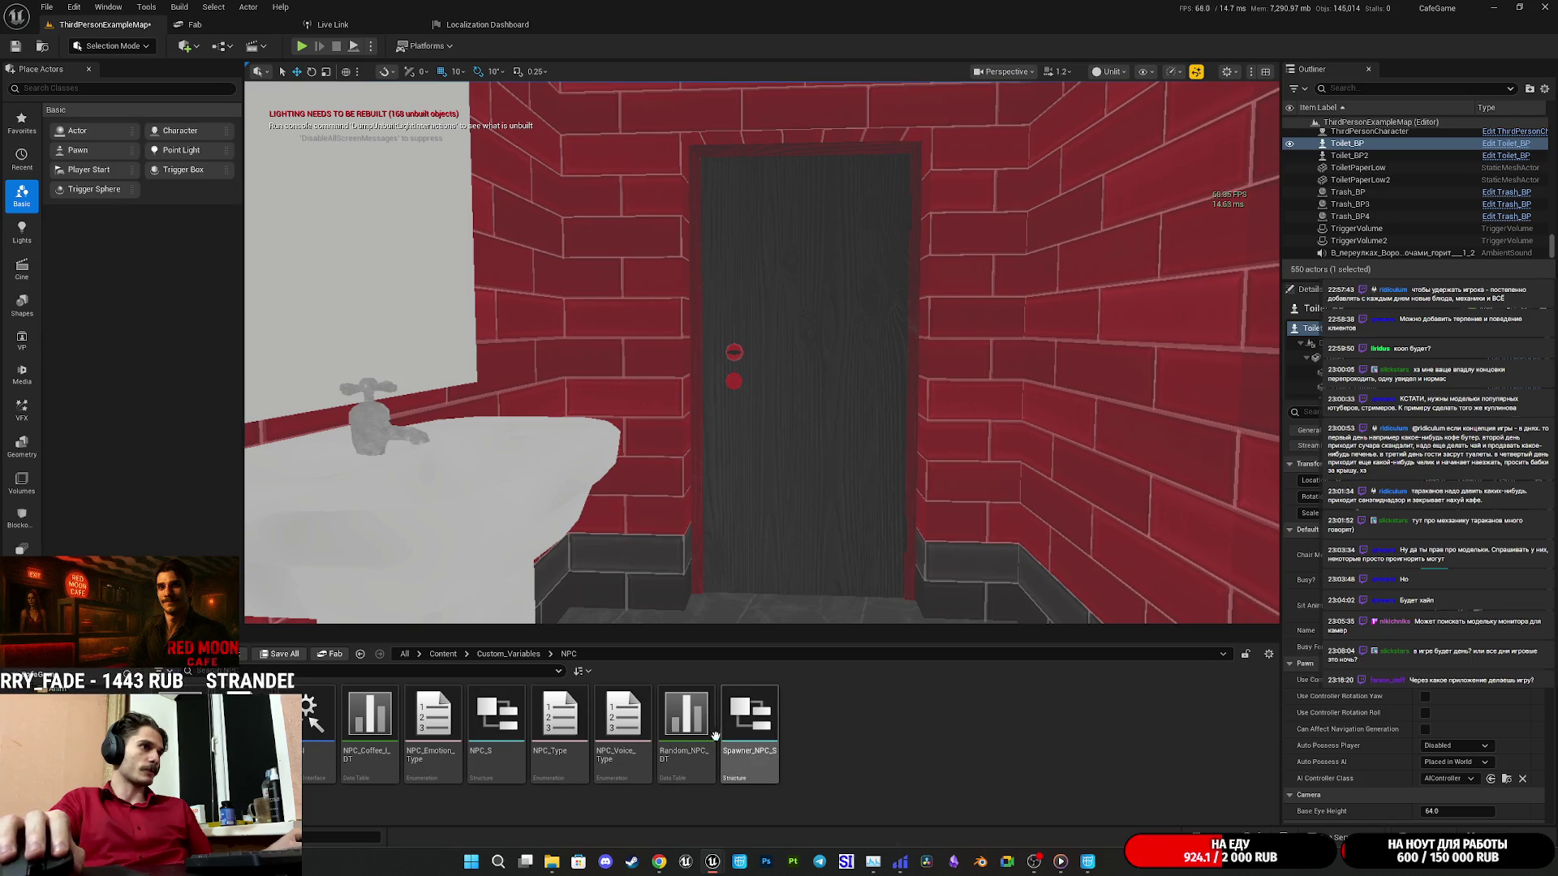
{"action": "left_click", "coordinate": [511, 654]}
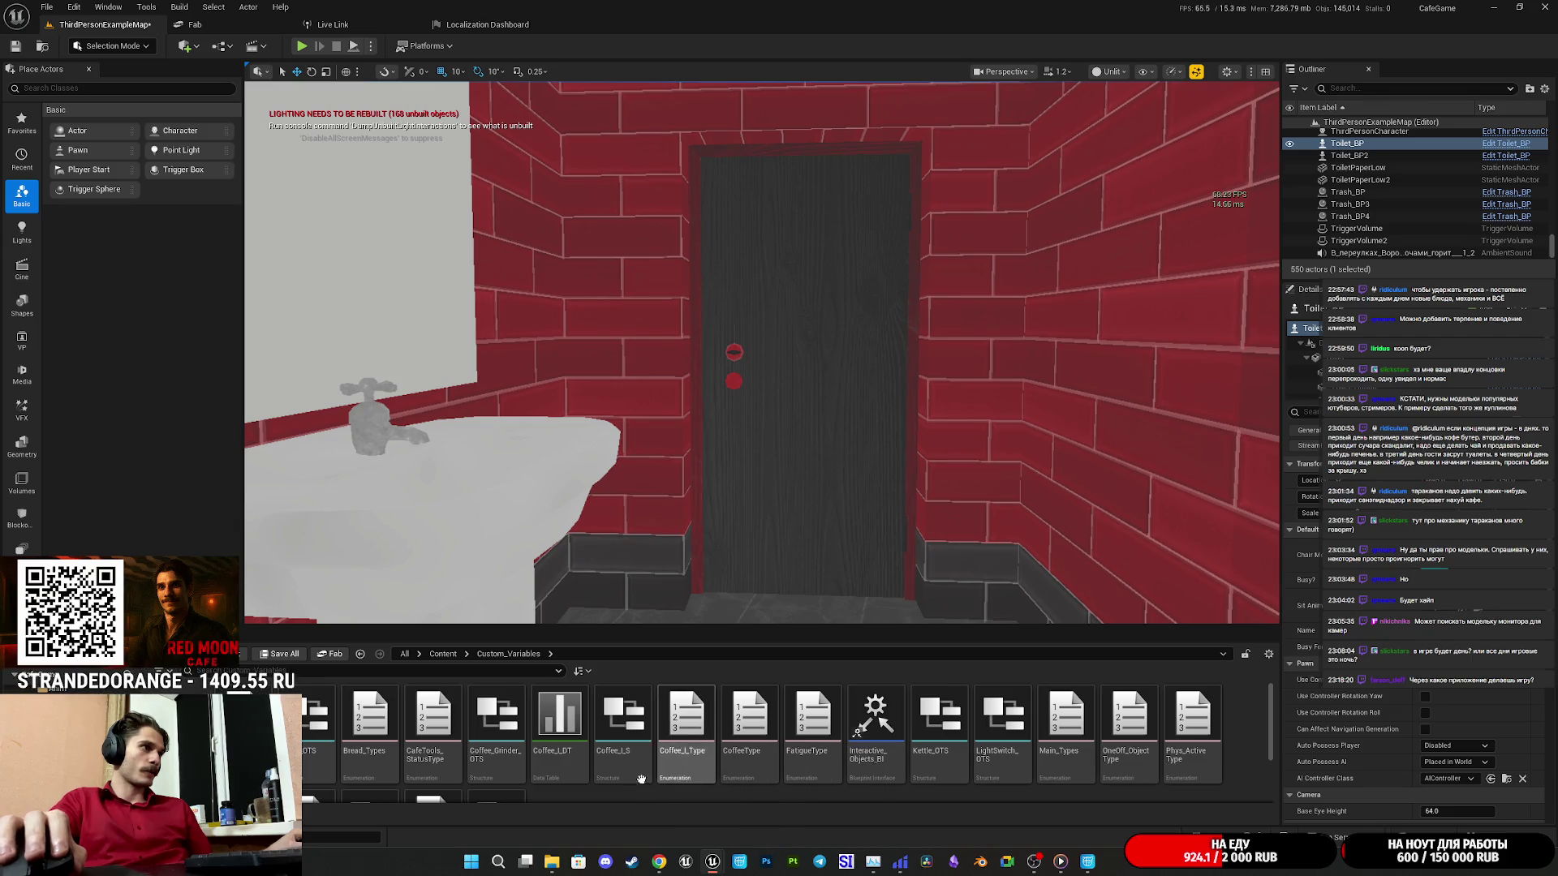
{"action": "double_click", "coordinate": [441, 719]}
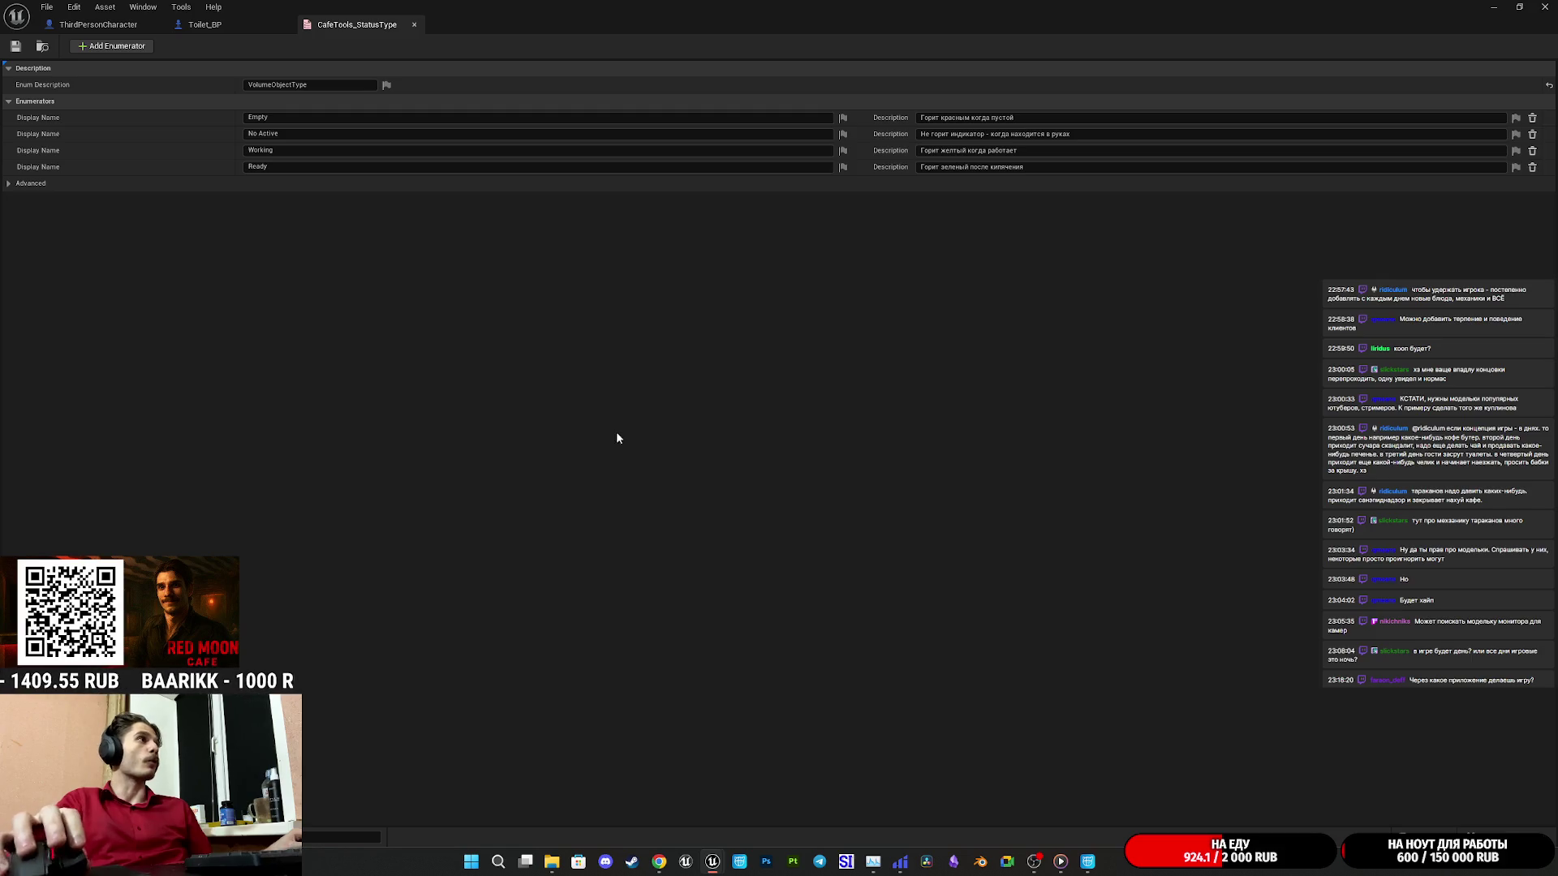
{"action": "middle_click", "coordinate": [344, 26]}
{"action": "left_click", "coordinate": [1495, 7]}
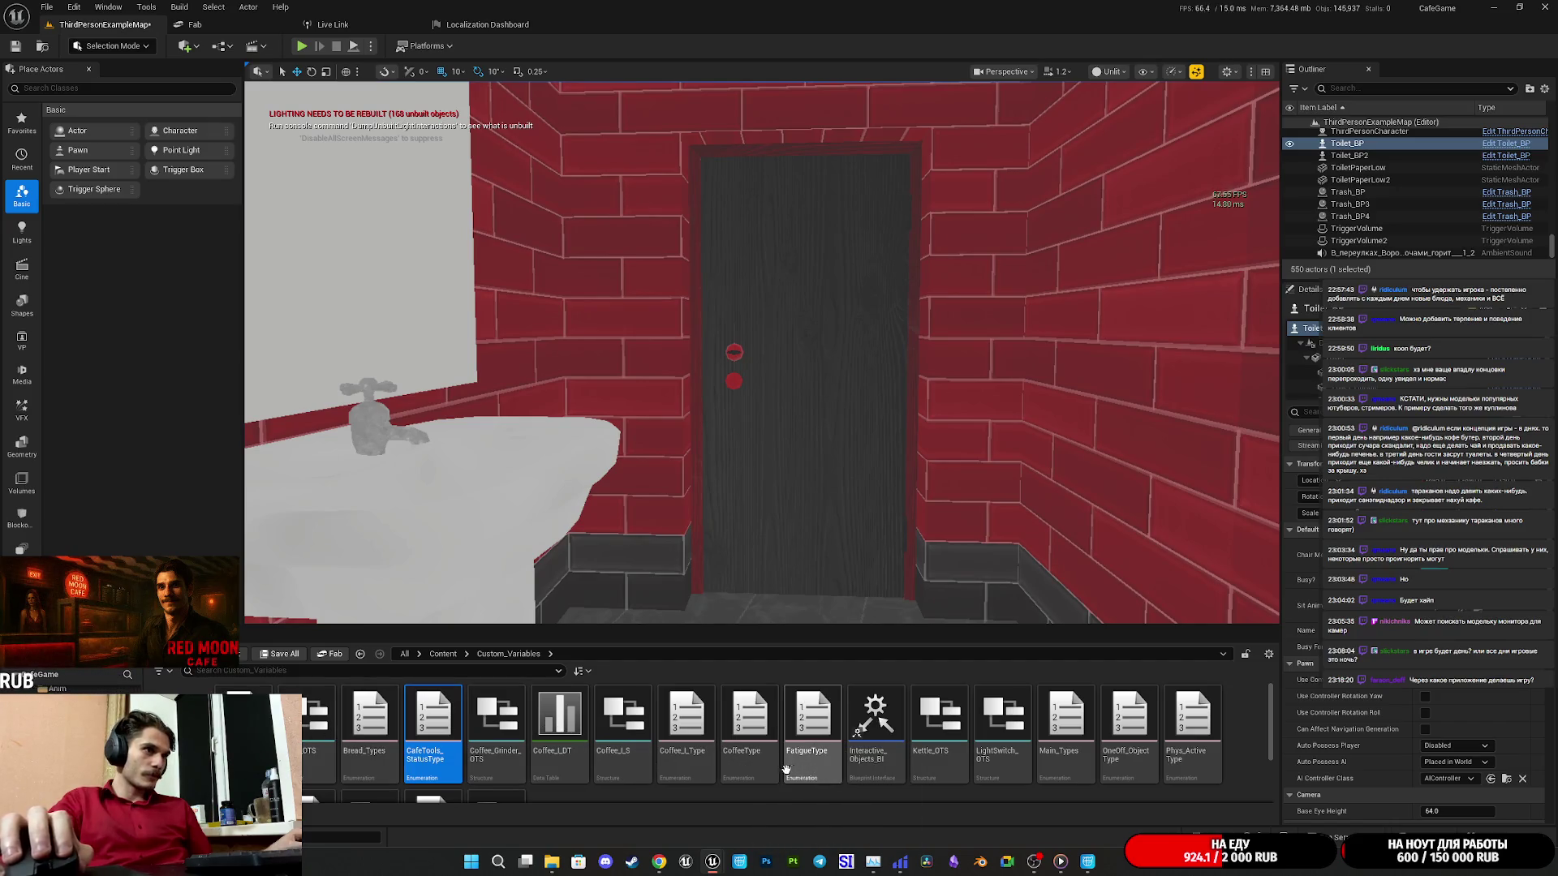
Inspect the FatigueType enumeration, then open Phys_ActiveType.
{"action": "double_click", "coordinate": [827, 722]}
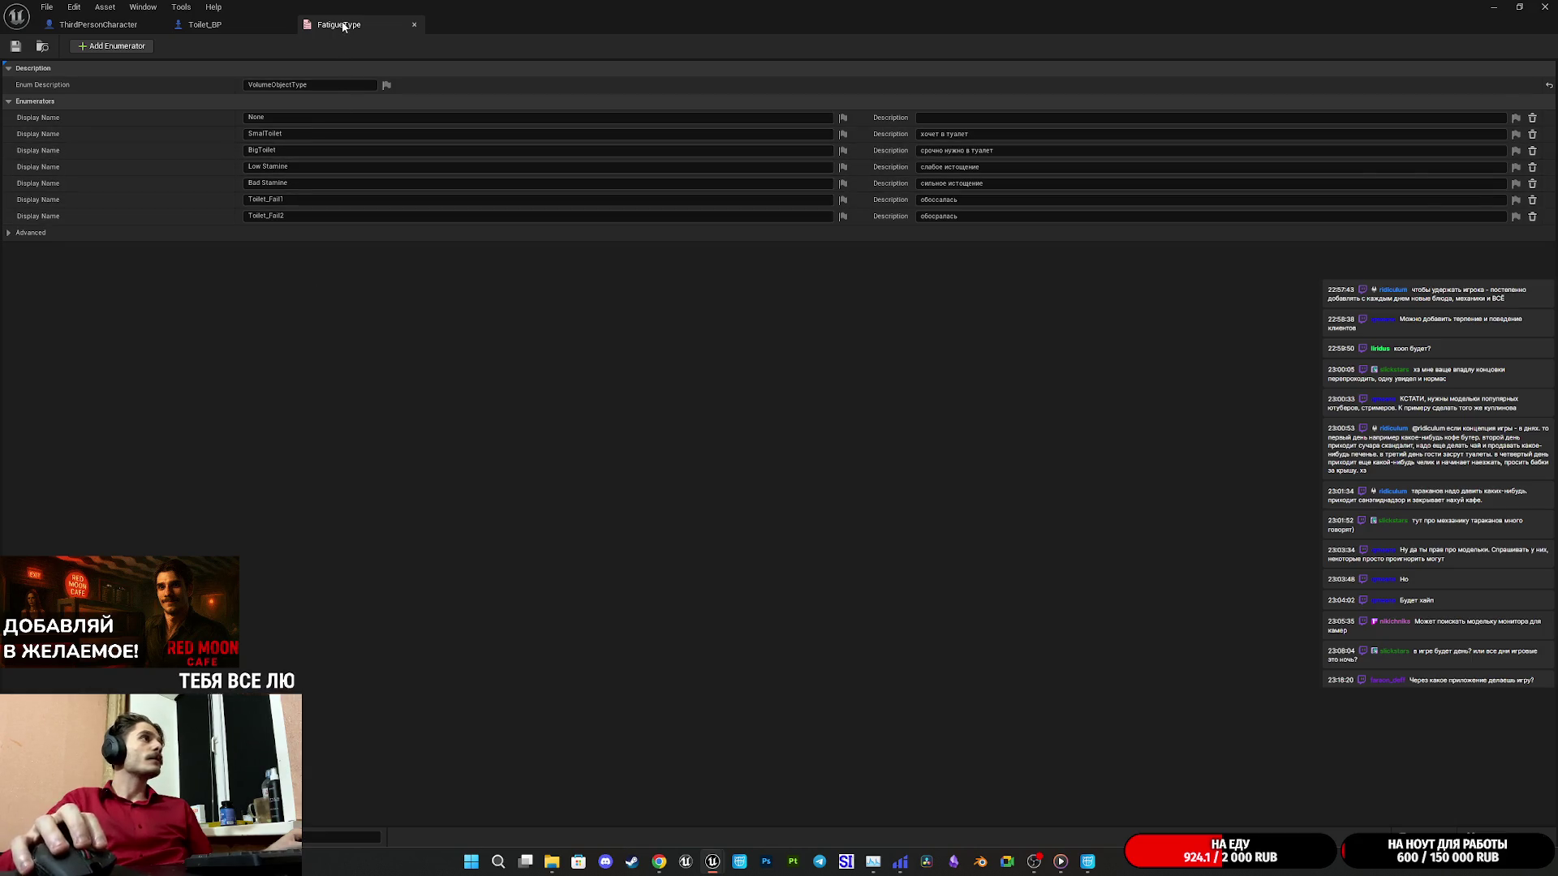
{"action": "left_click", "coordinate": [414, 24]}
{"action": "left_click", "coordinate": [1498, 6]}
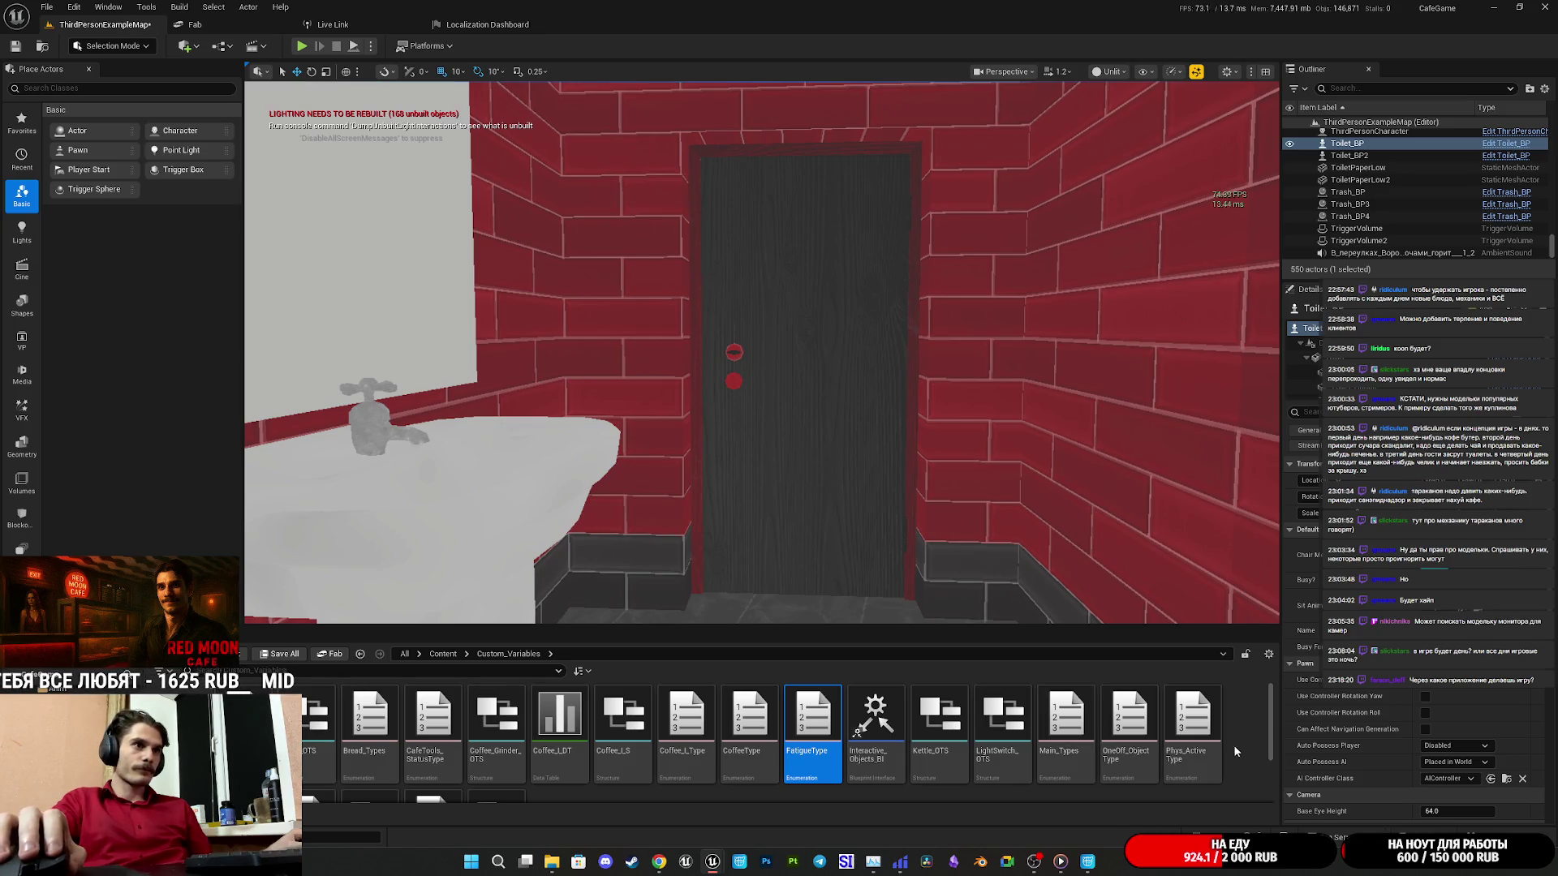
{"action": "double_click", "coordinate": [1193, 722]}
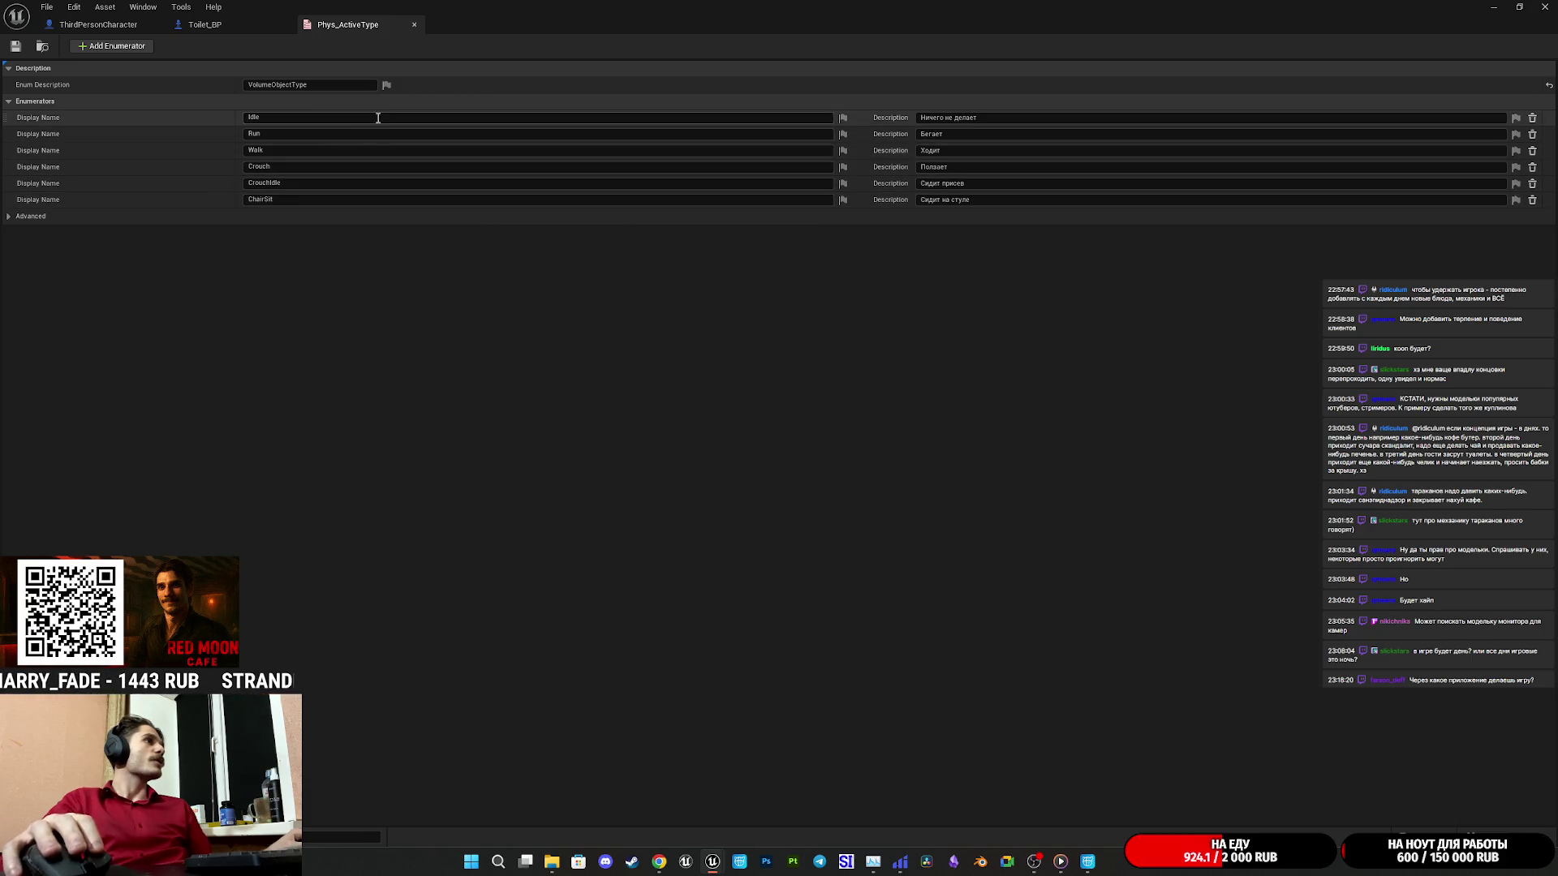
Add a ToiletSit enumerator below ChairSit in Phys_ActiveType and save the enum.
{"action": "left_click", "coordinate": [114, 46]}
{"action": "double_click", "coordinate": [336, 218]}
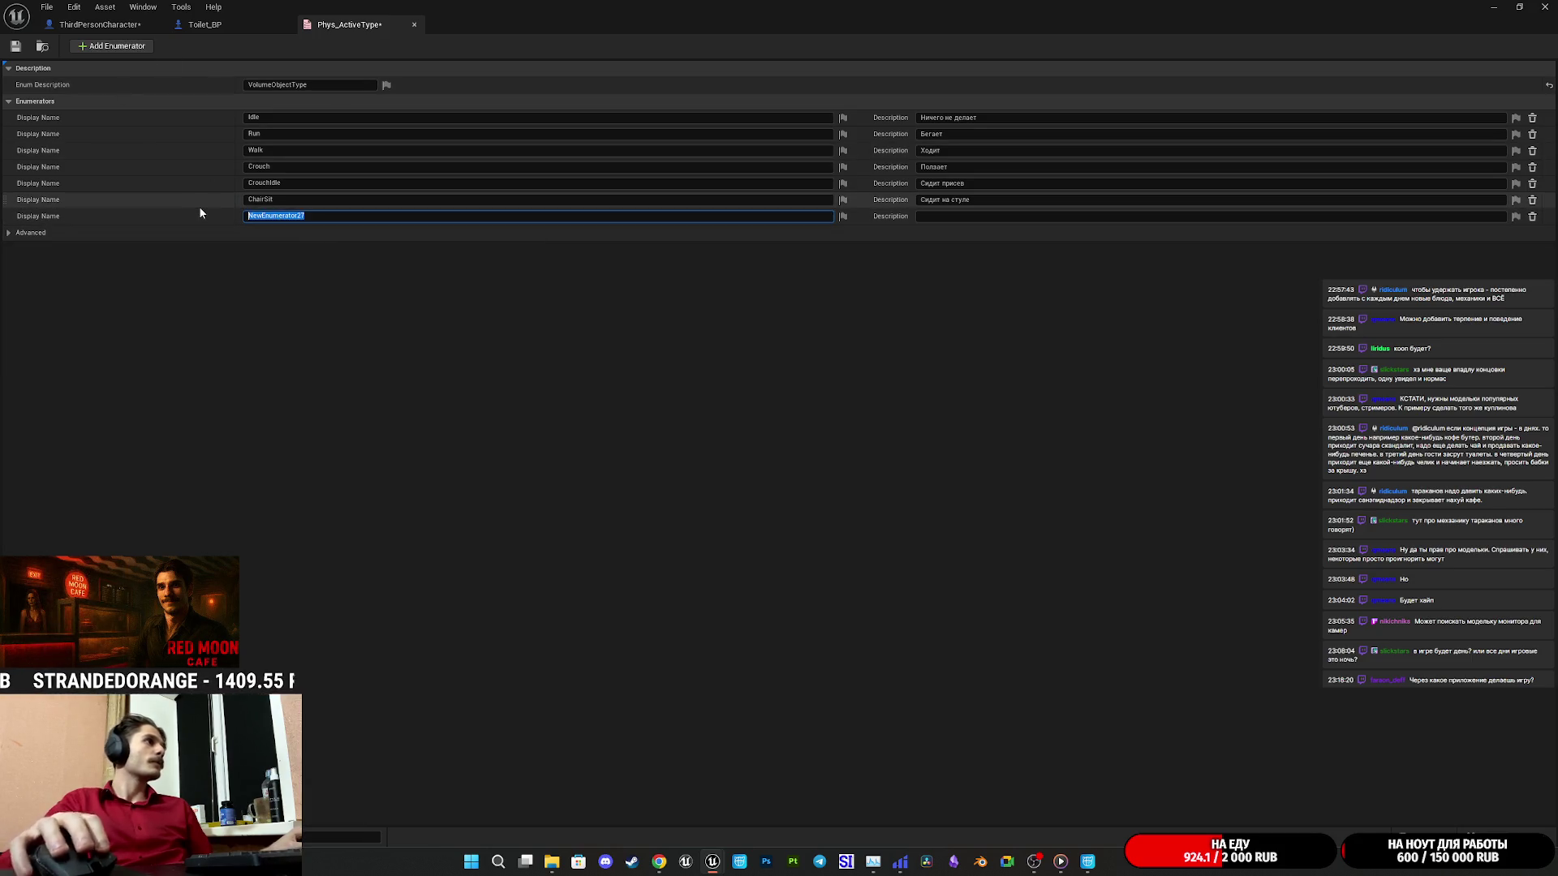
{"action": "type", "text": "To"}
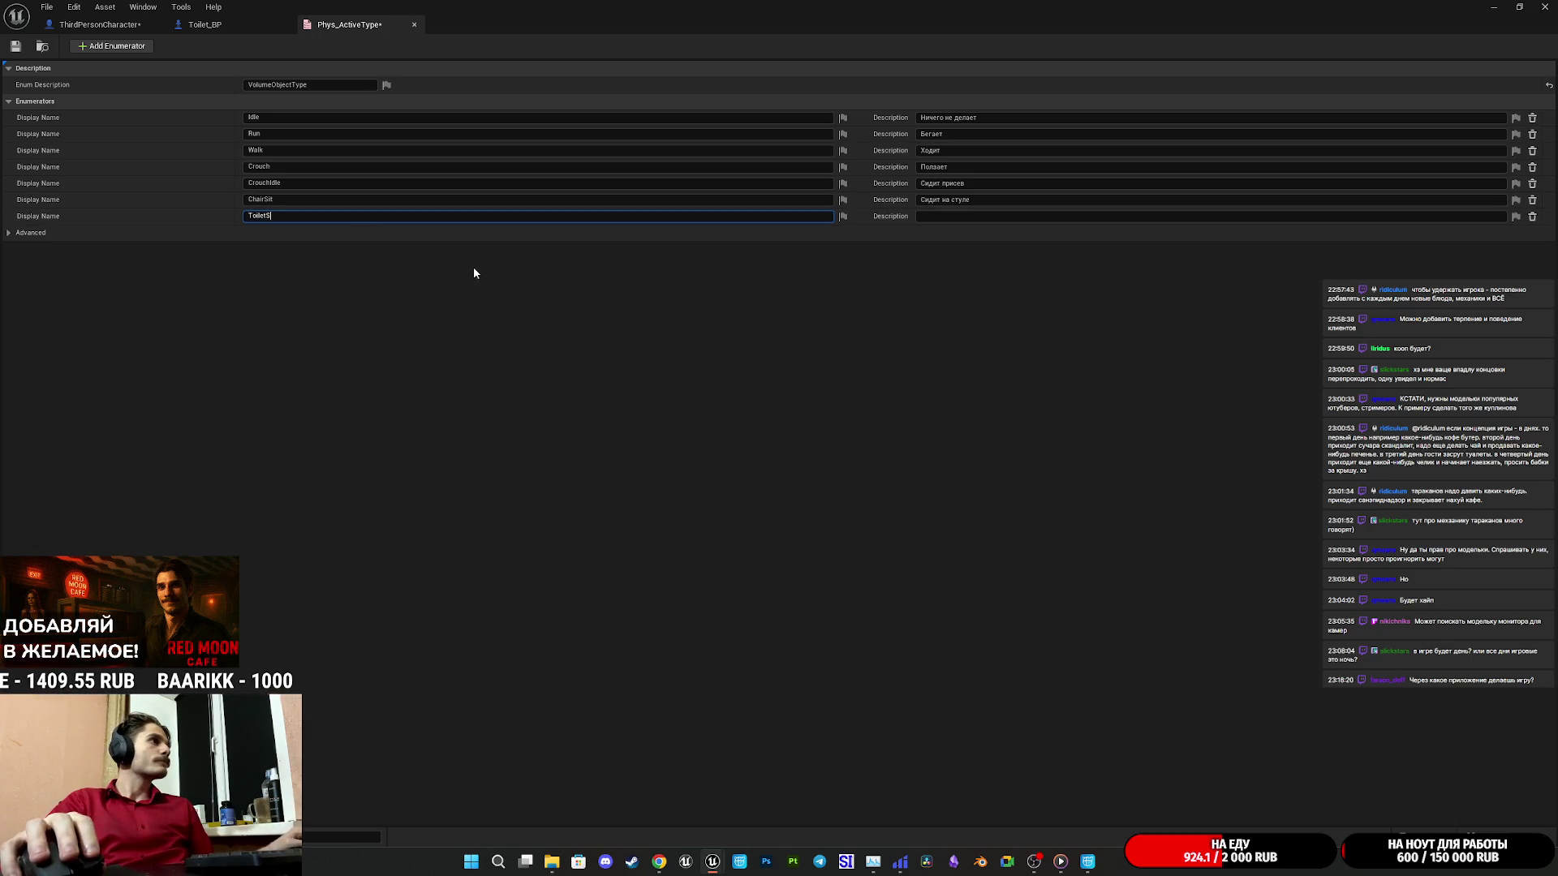
{"action": "type", "text": "ilet"}
{"action": "key", "text": "Return"}
{"action": "type", "text": "Сидит в туалете"}
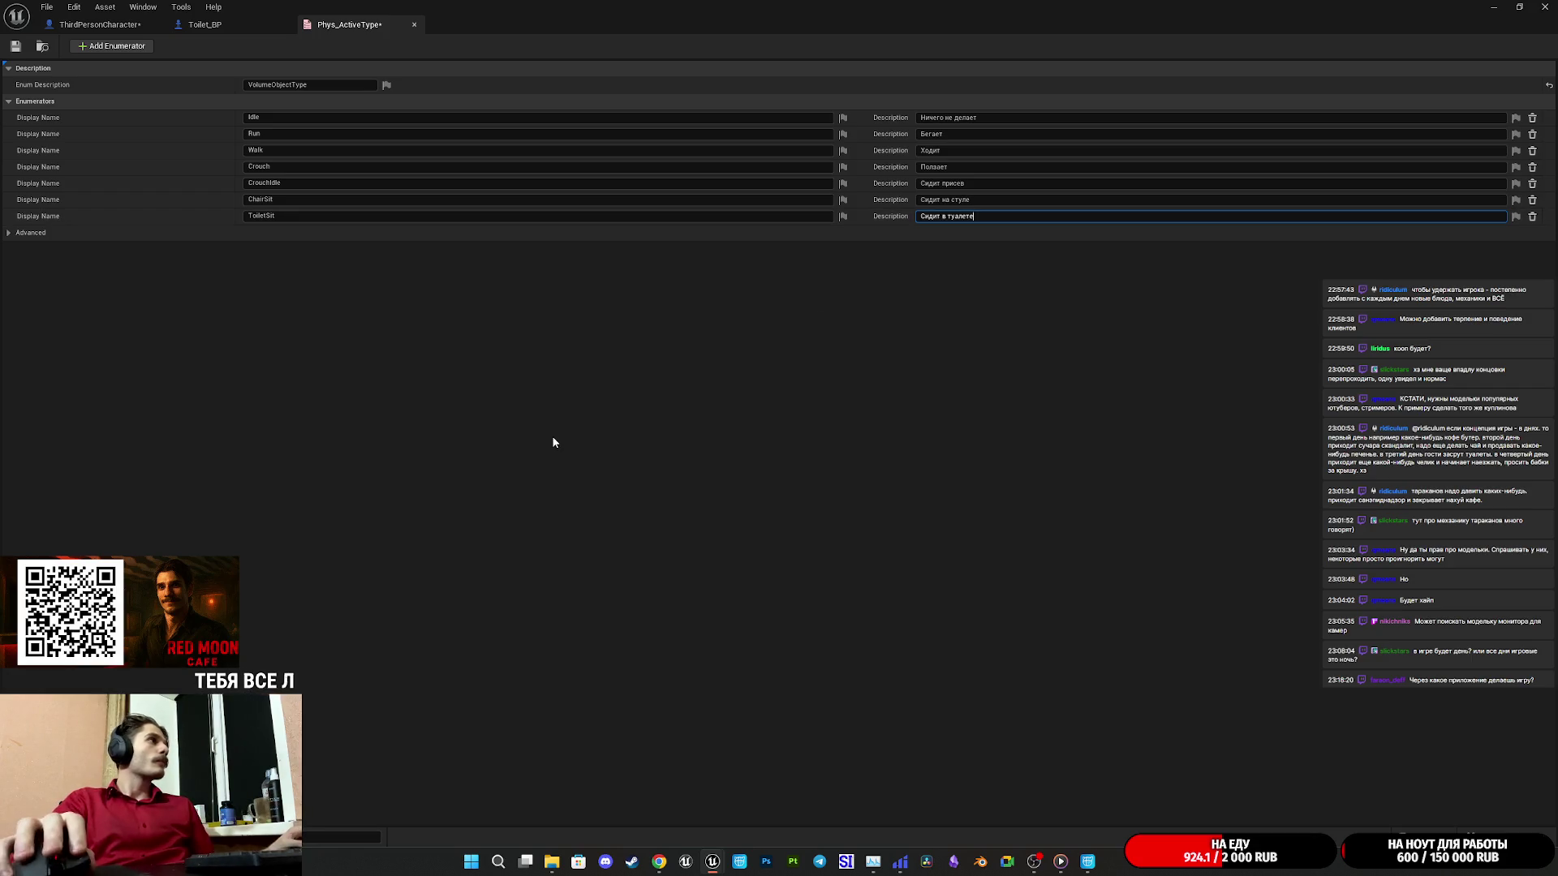
{"action": "left_click", "coordinate": [15, 46]}
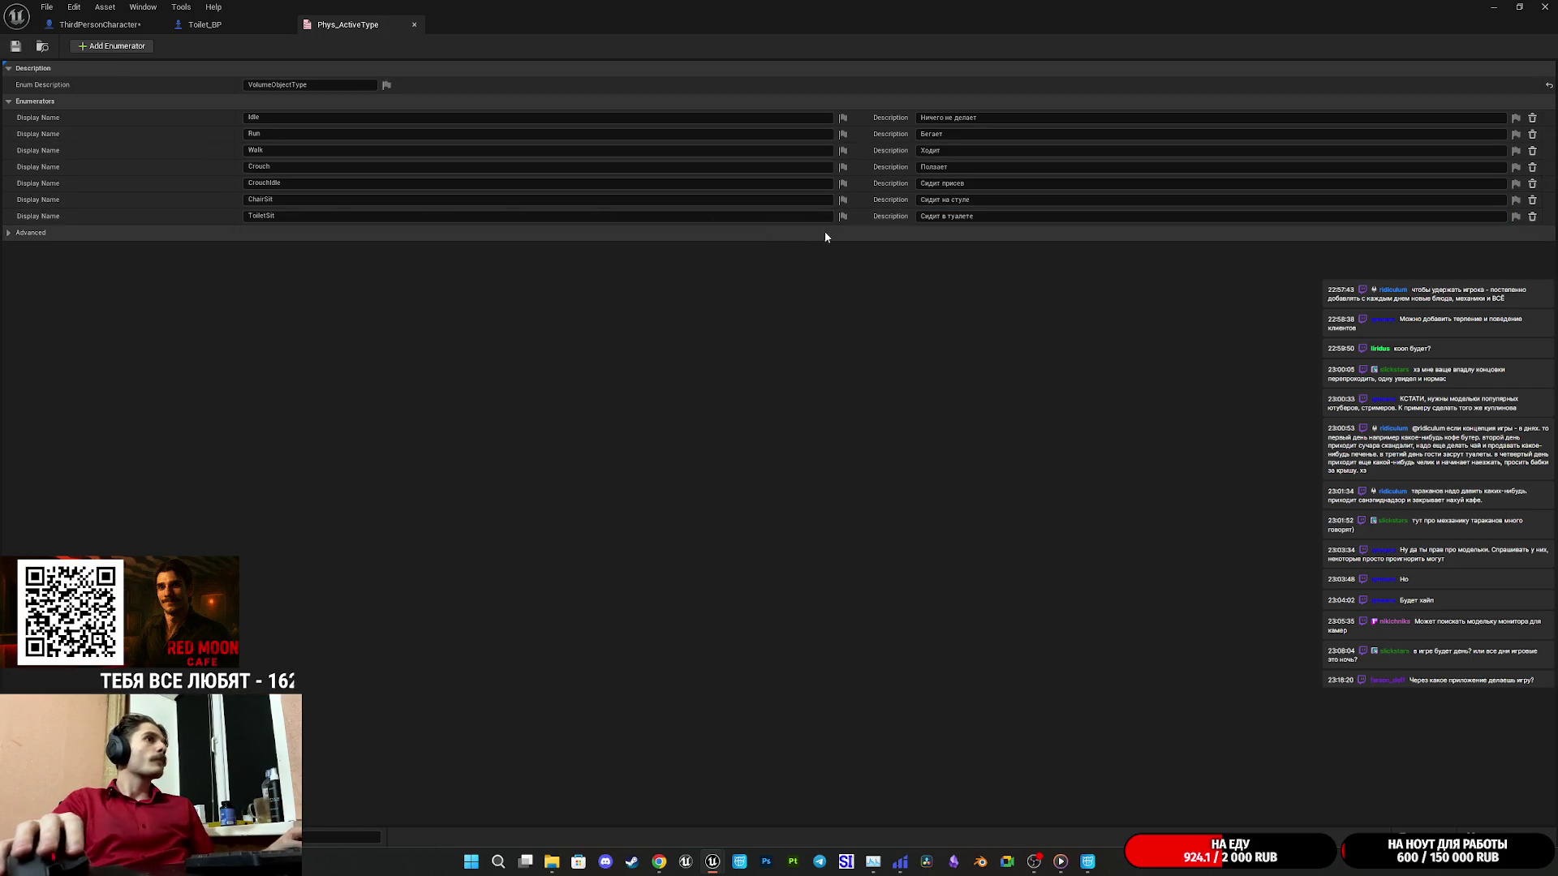
Turn off localization for the ToiletSit, ChairSit, CrouchIdle and Crouch display names.
{"action": "left_click", "coordinate": [843, 217]}
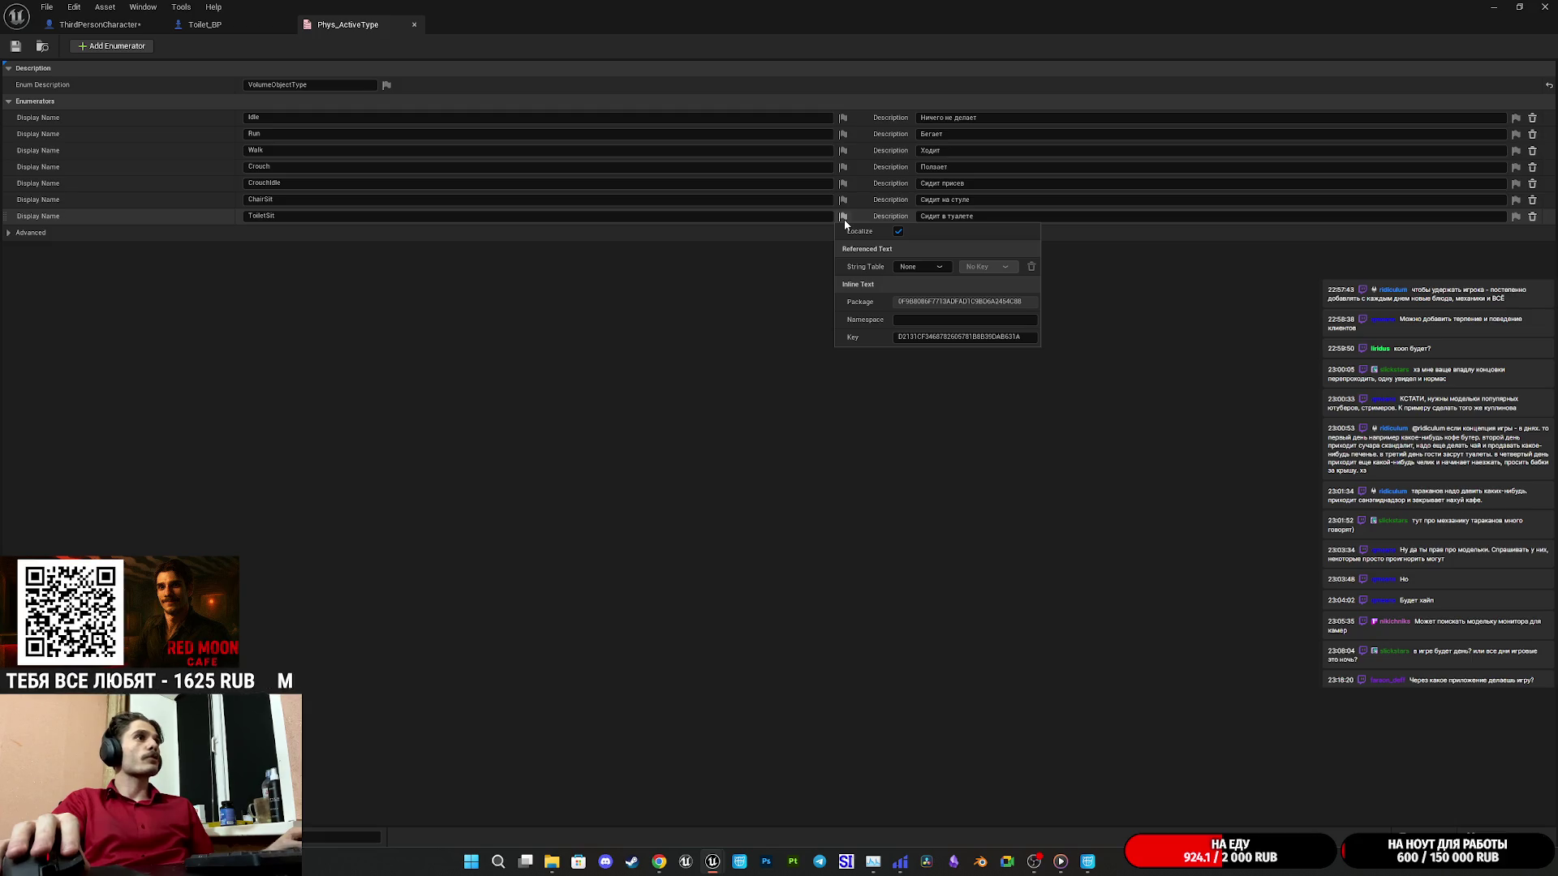
{"action": "left_click", "coordinate": [898, 231]}
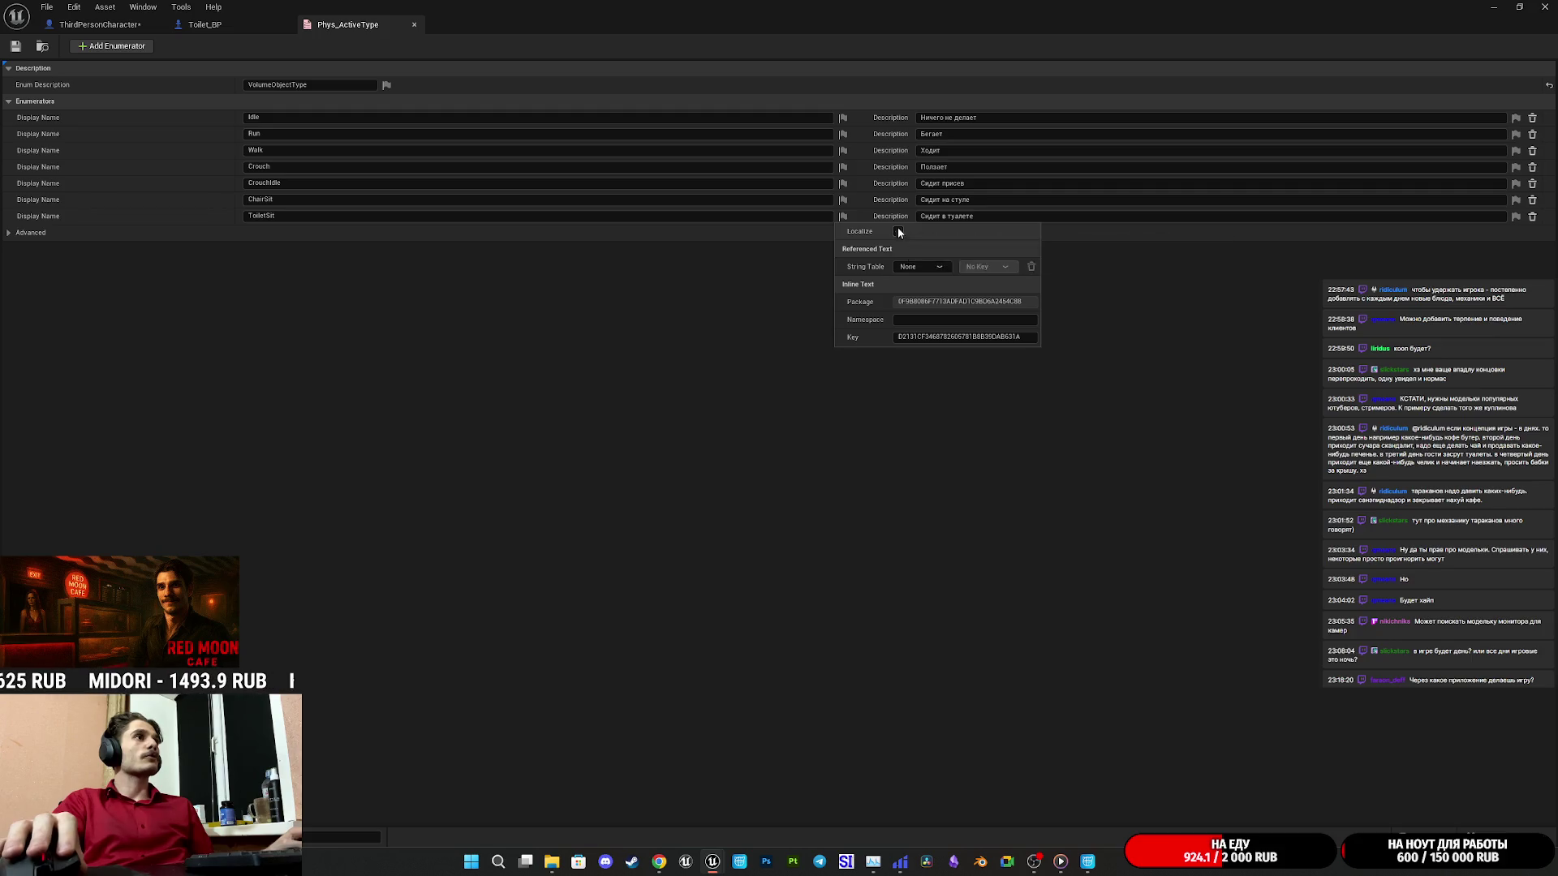
{"action": "left_click", "coordinate": [843, 201]}
{"action": "left_click", "coordinate": [898, 215]}
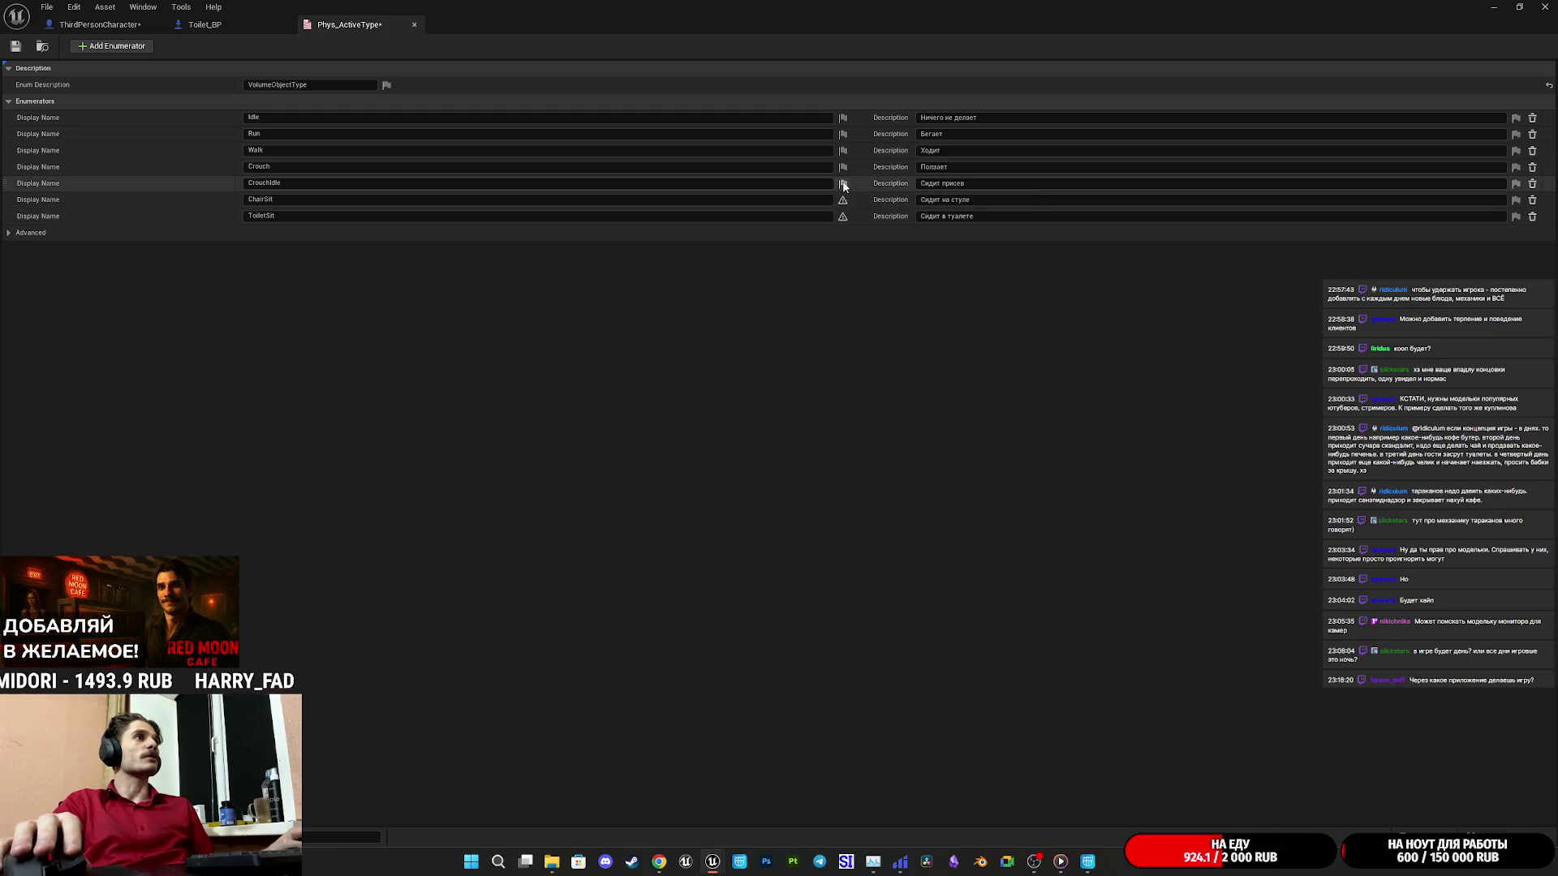
{"action": "left_click", "coordinate": [843, 184]}
{"action": "left_click", "coordinate": [900, 199]}
{"action": "left_click", "coordinate": [843, 166]}
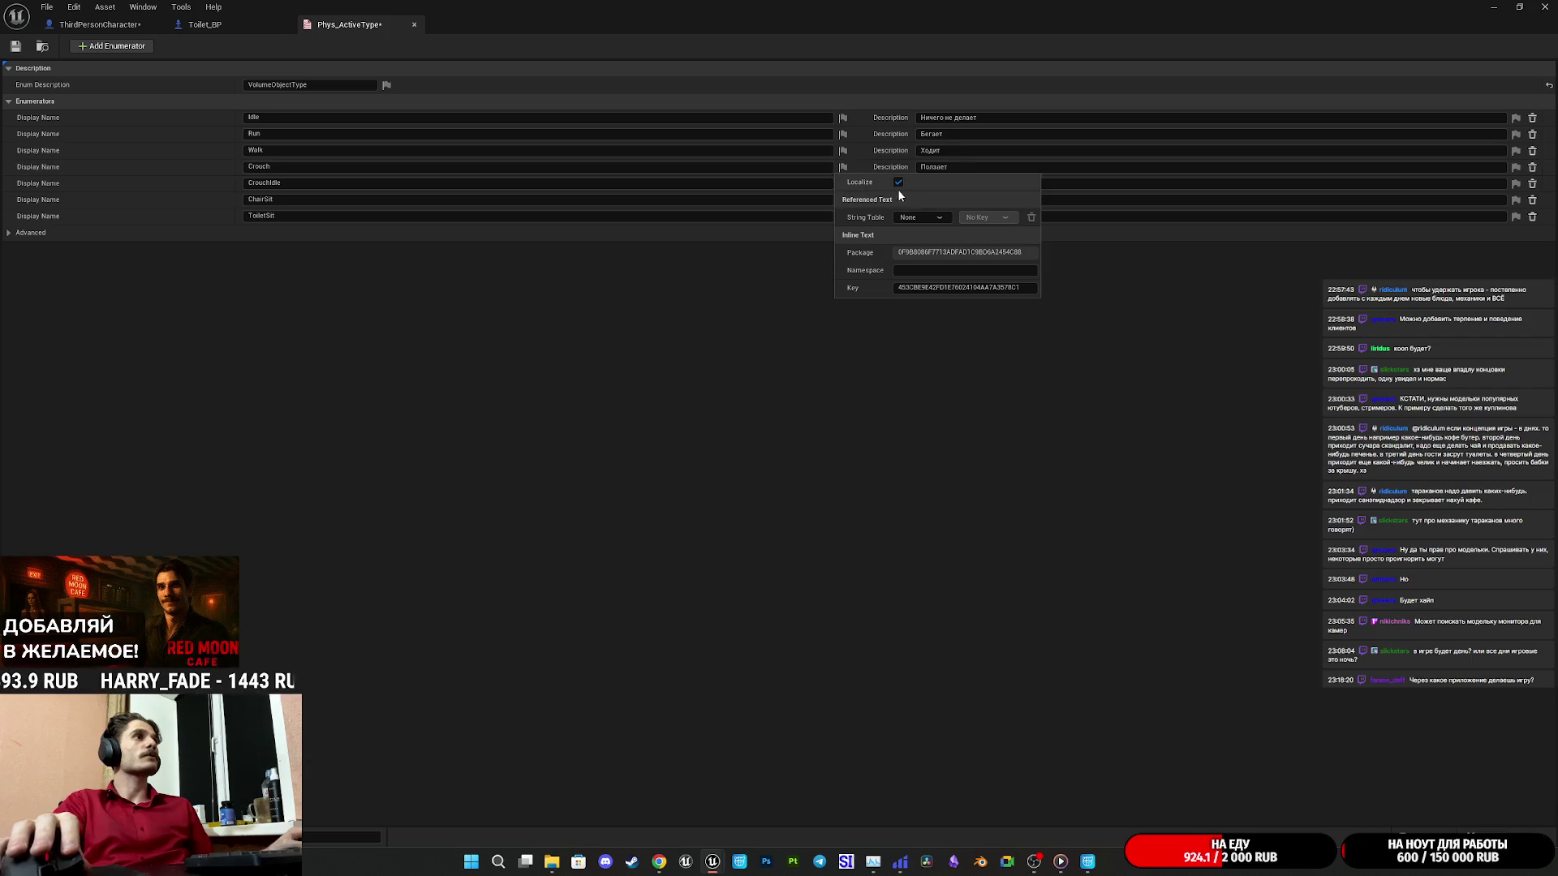
{"action": "left_click", "coordinate": [864, 172]}
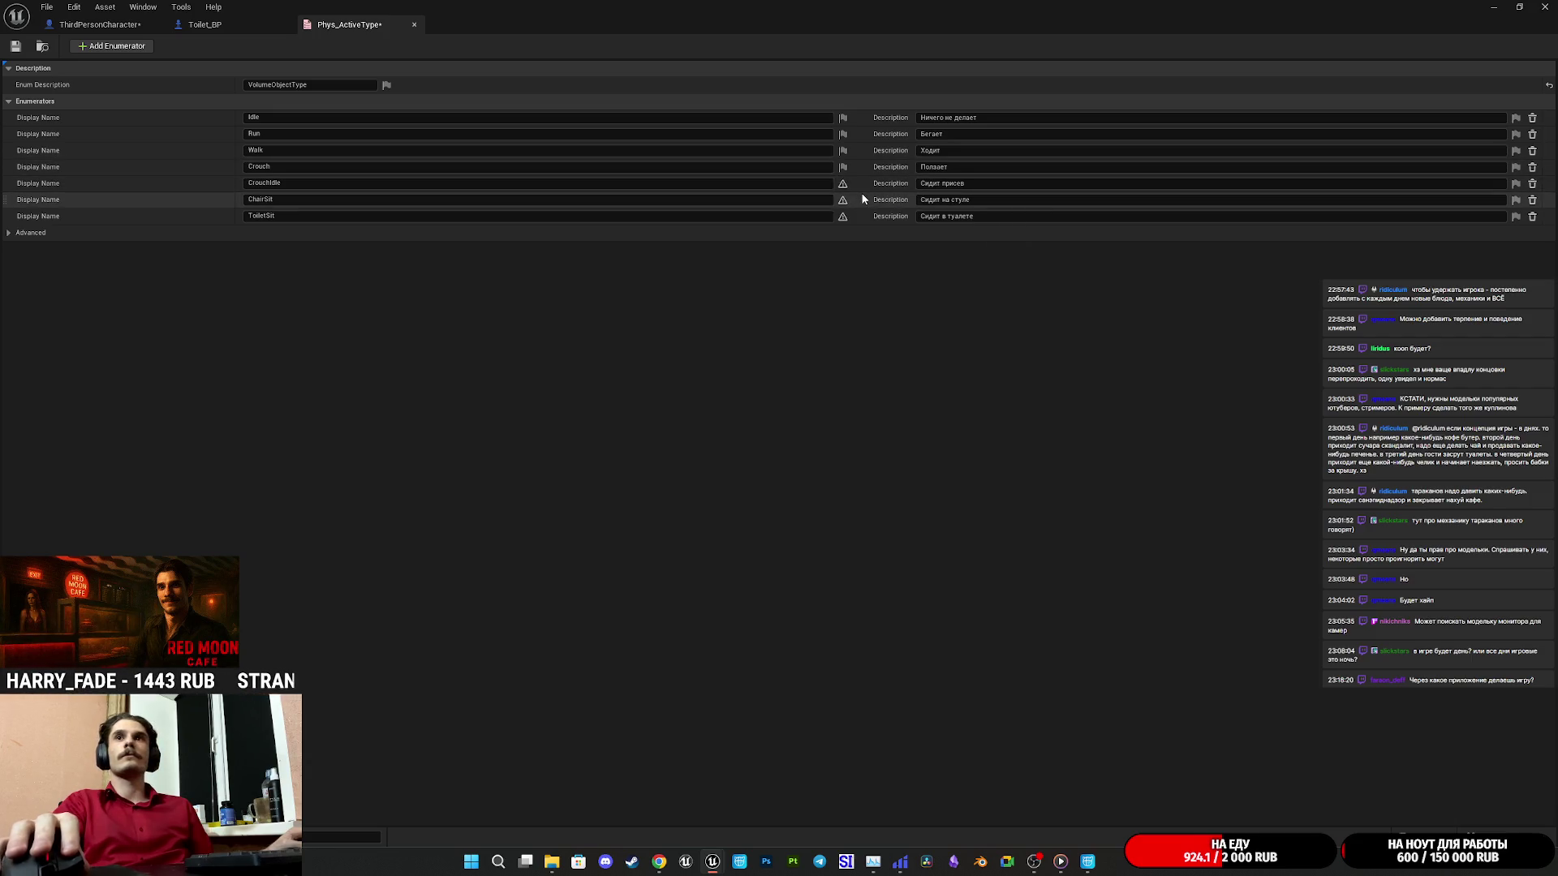
{"action": "left_click", "coordinate": [843, 166]}
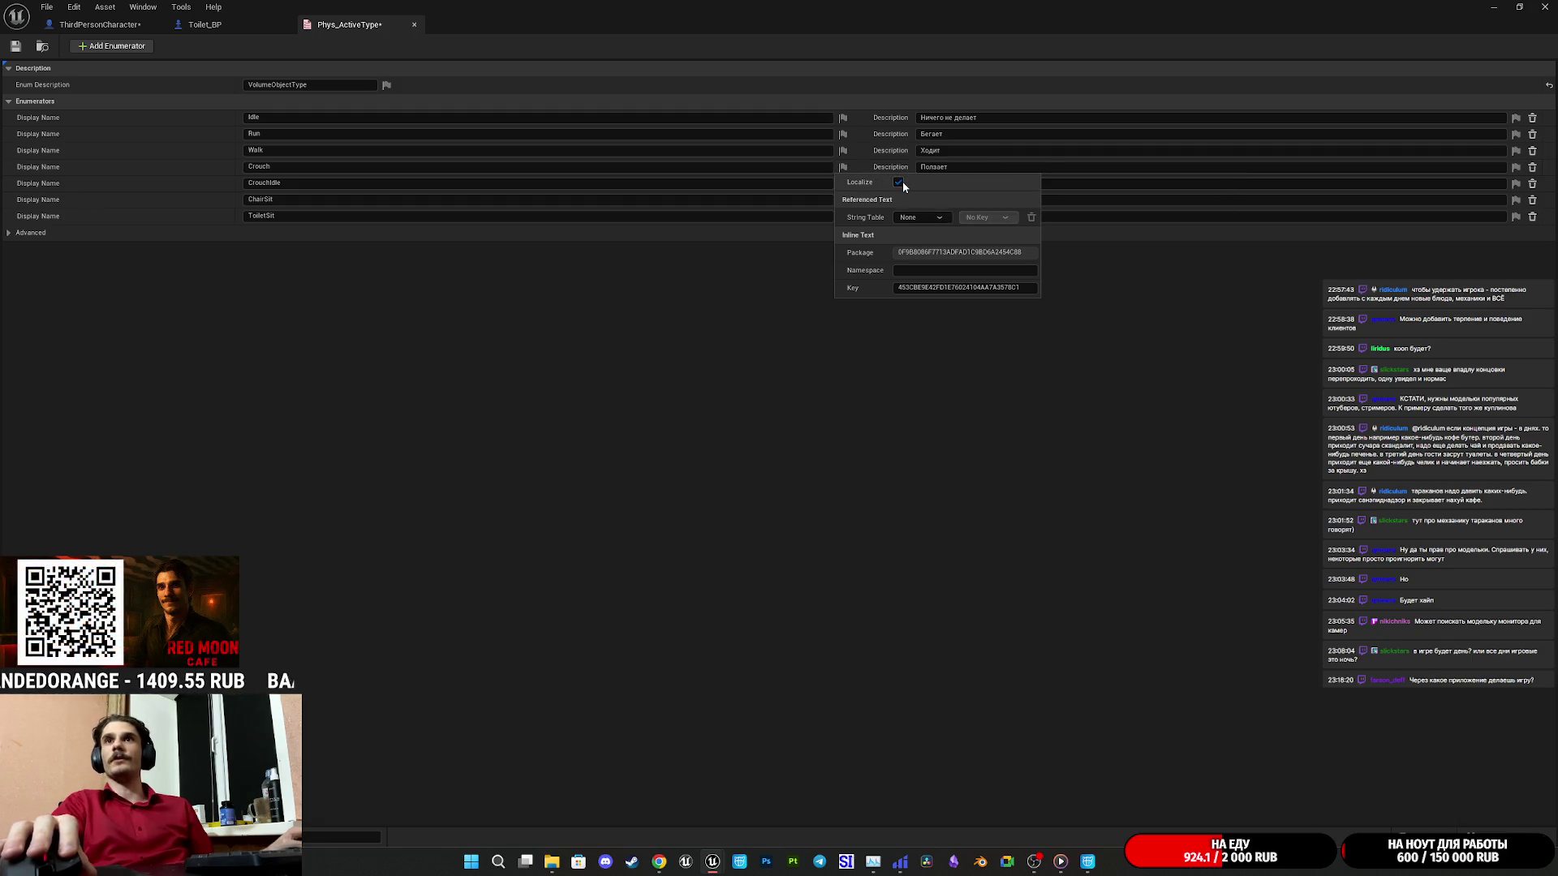
{"action": "left_click", "coordinate": [900, 182]}
Turn off localization for Walk, Run and Idle, keep ToiletSit's description localized, and save.
{"action": "left_click", "coordinate": [843, 150]}
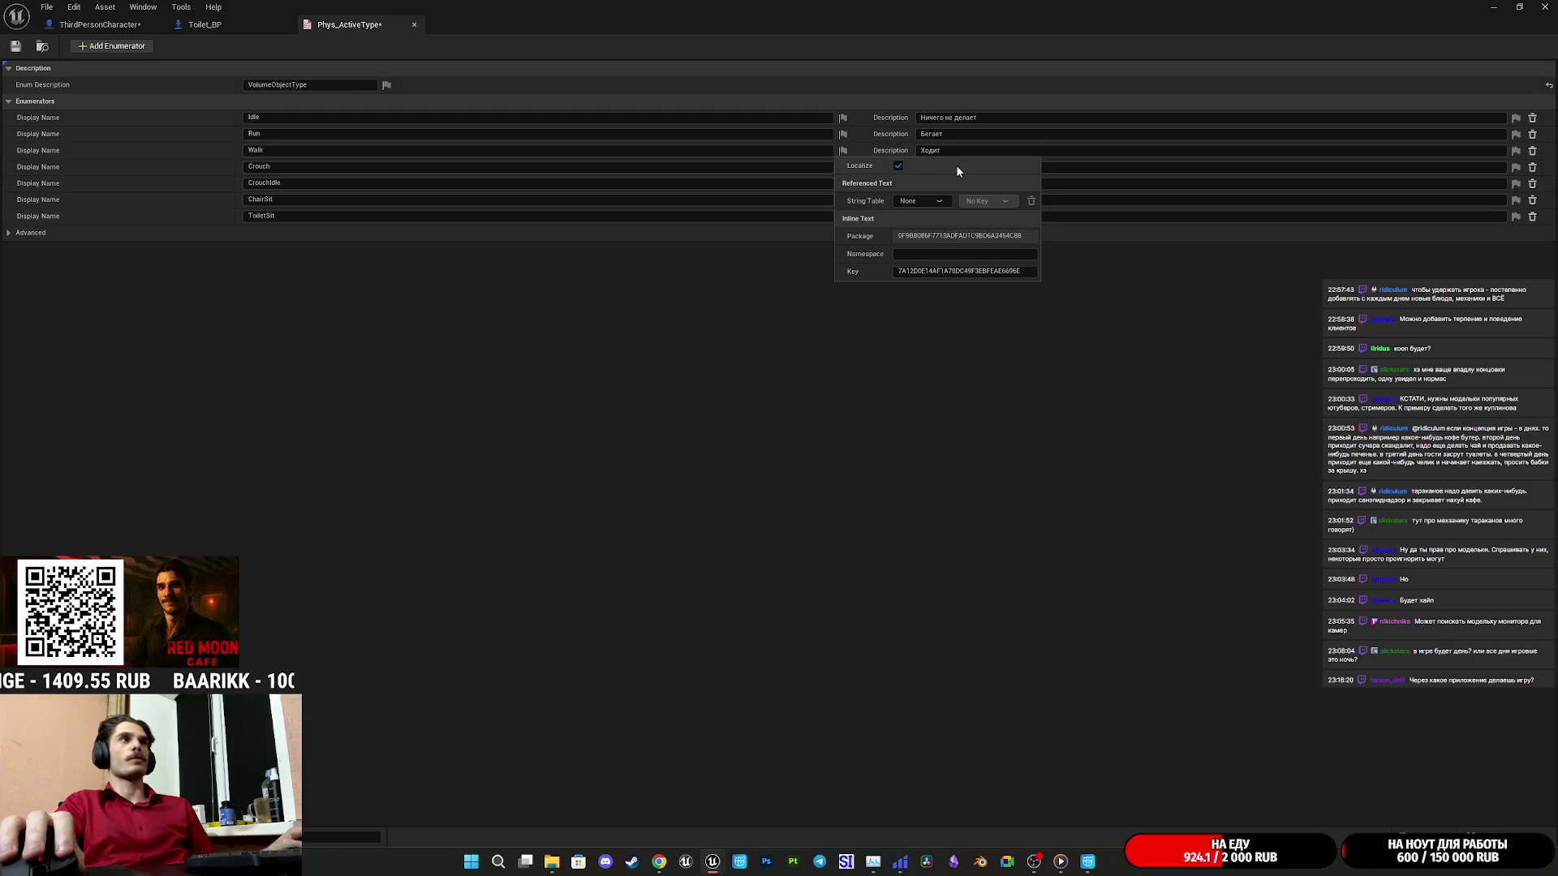
{"action": "left_click", "coordinate": [899, 166]}
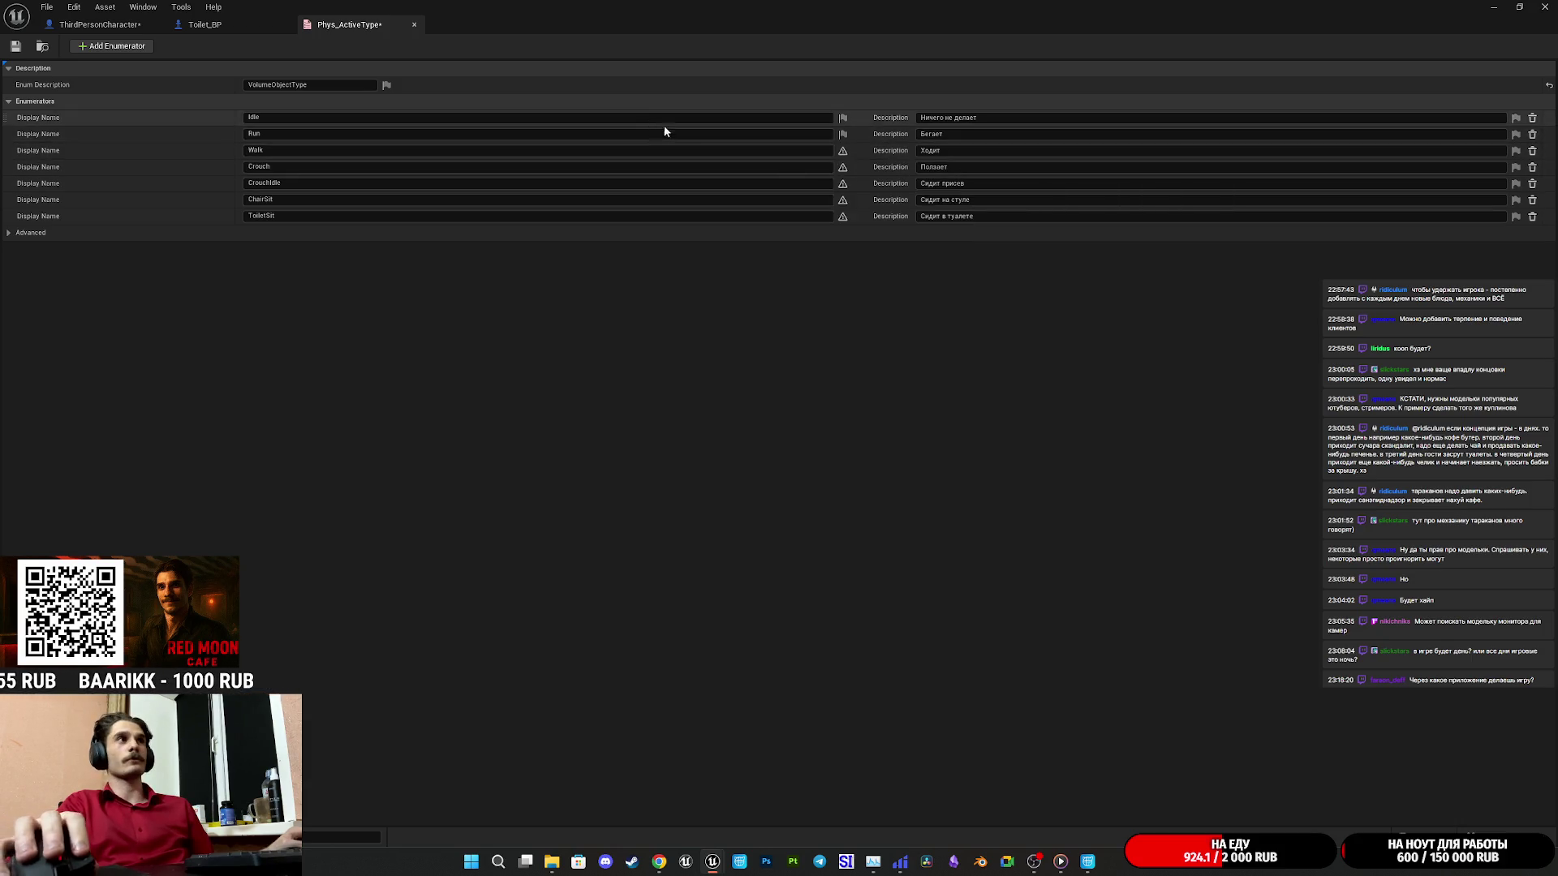
{"action": "left_click", "coordinate": [844, 135]}
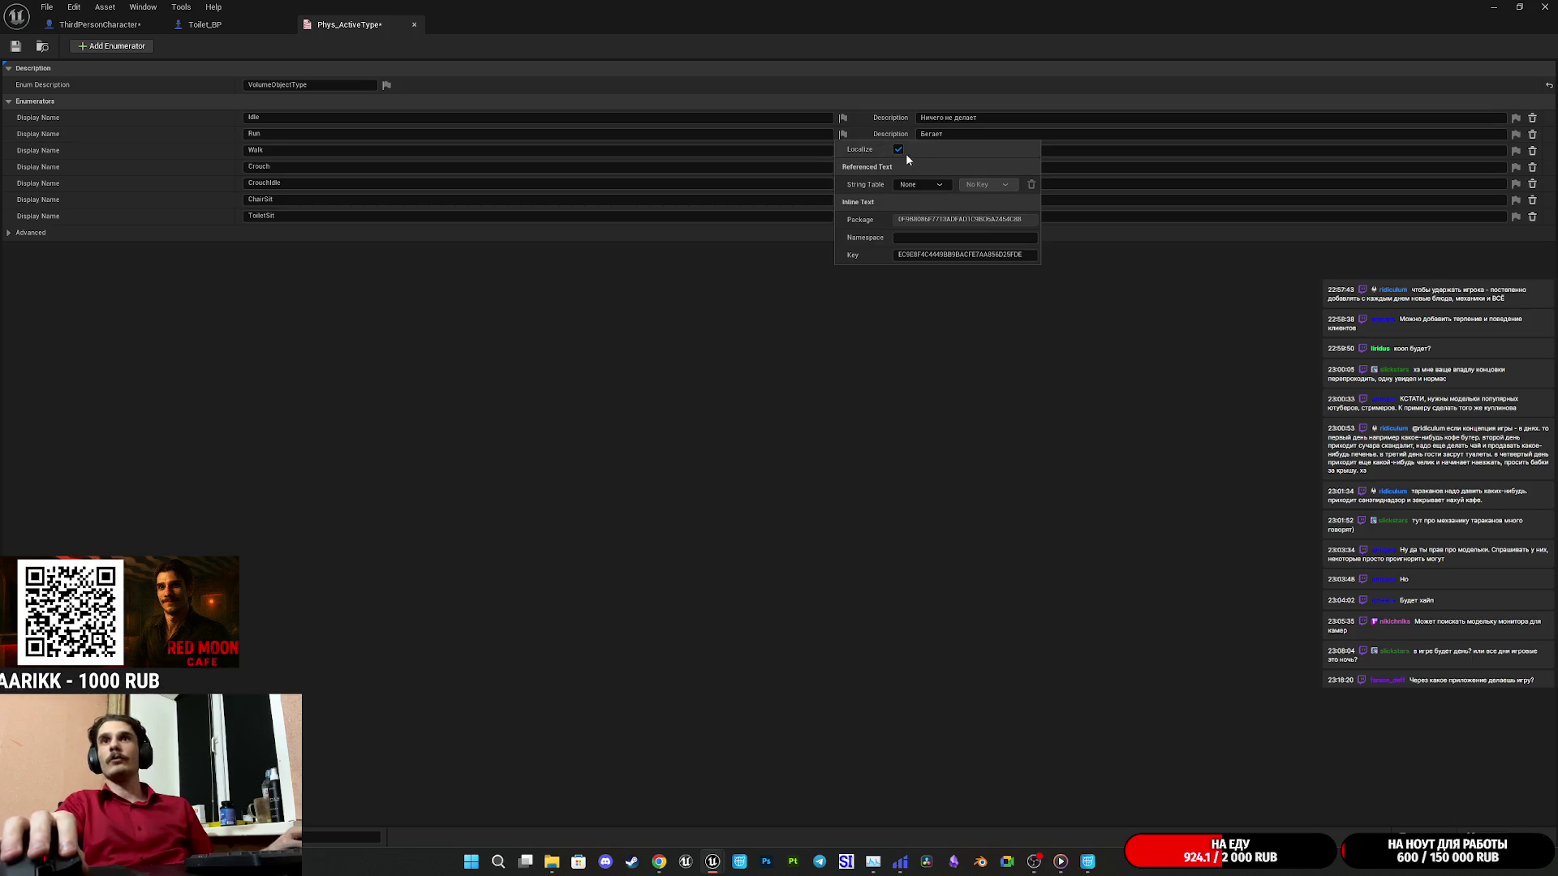
{"action": "left_click", "coordinate": [898, 150]}
{"action": "left_click", "coordinate": [844, 118]}
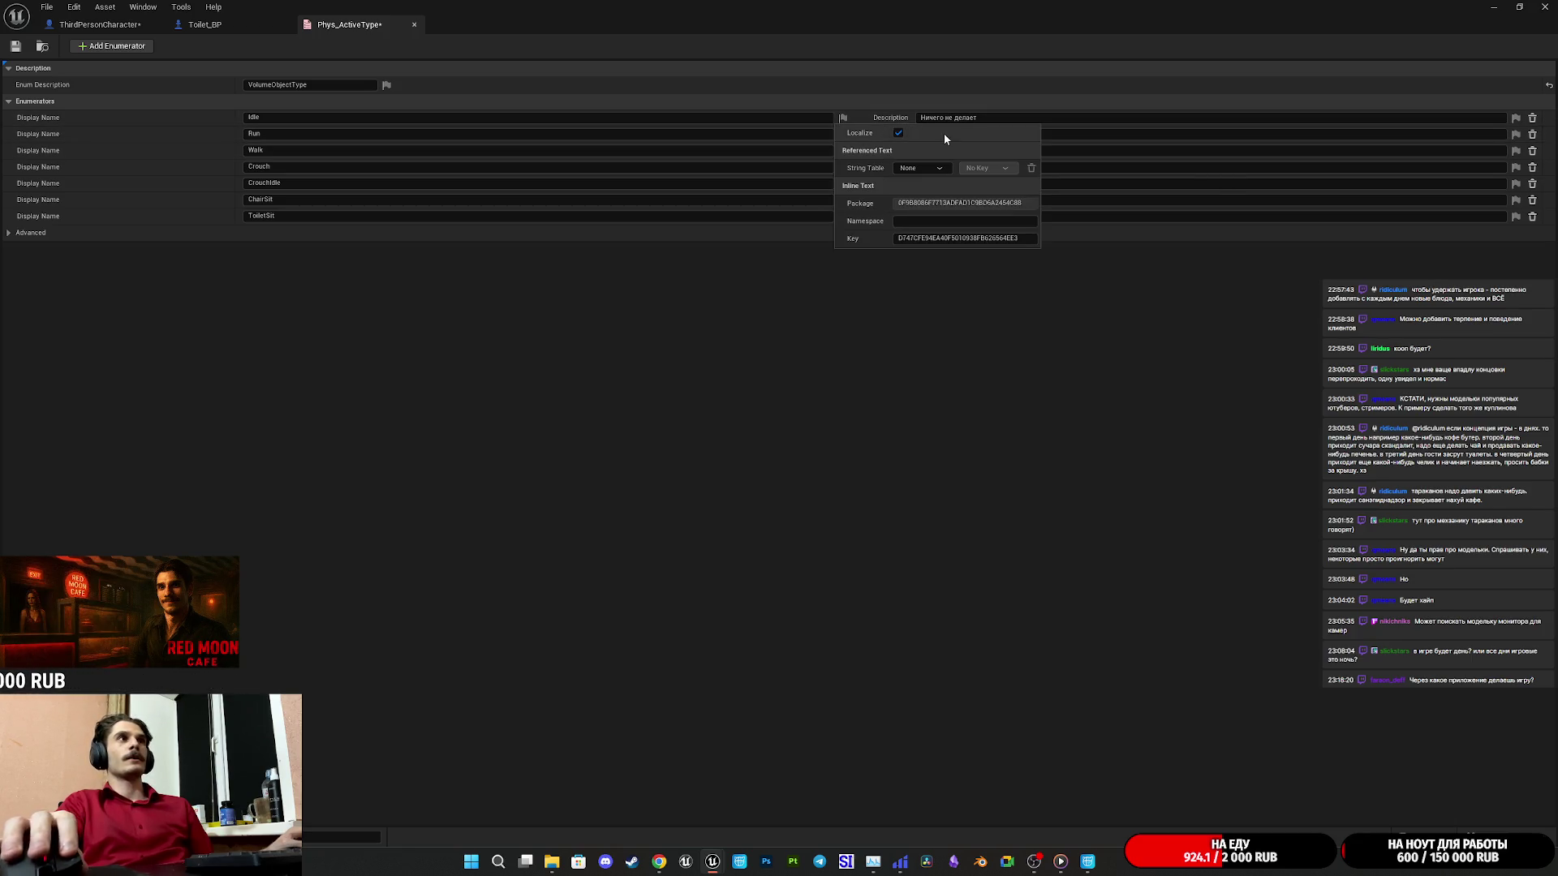
{"action": "left_click", "coordinate": [899, 133]}
{"action": "left_click", "coordinate": [1514, 216]}
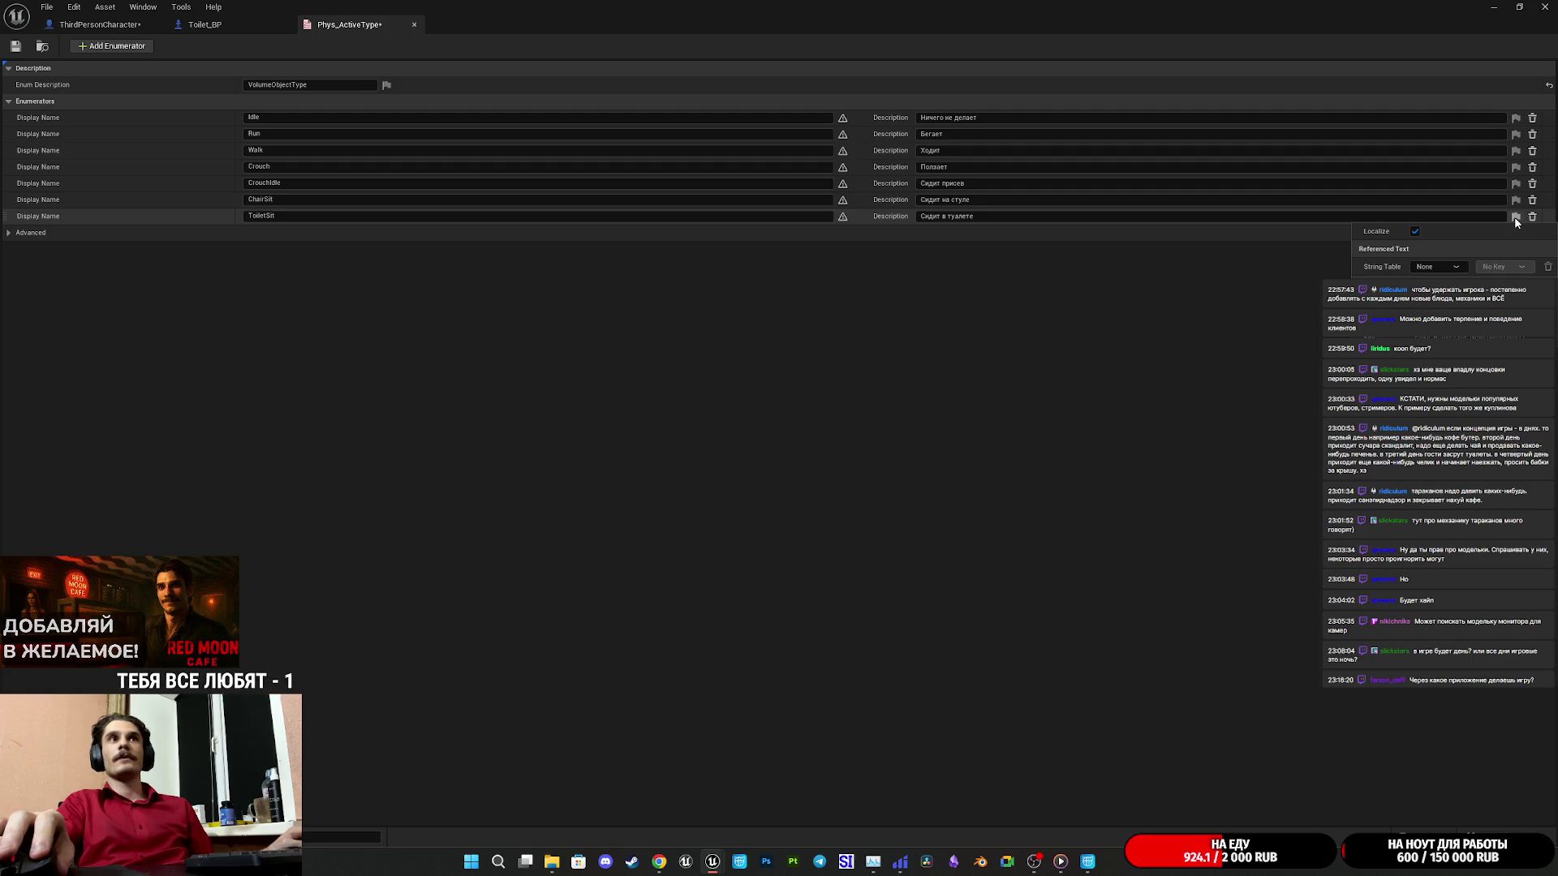
{"action": "left_click", "coordinate": [1414, 232]}
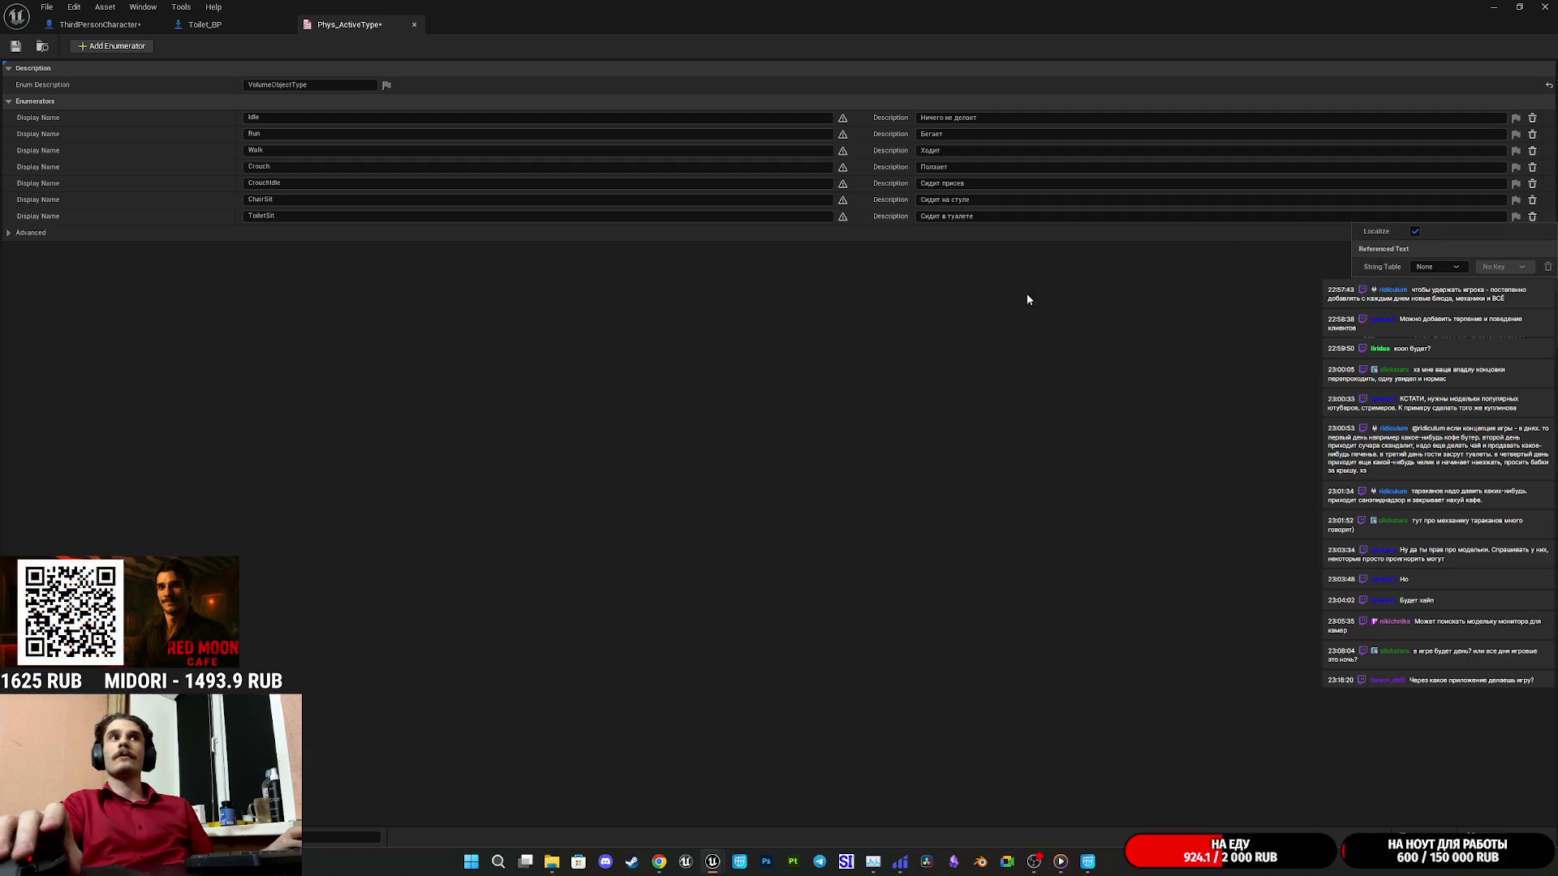
{"action": "left_click", "coordinate": [892, 268]}
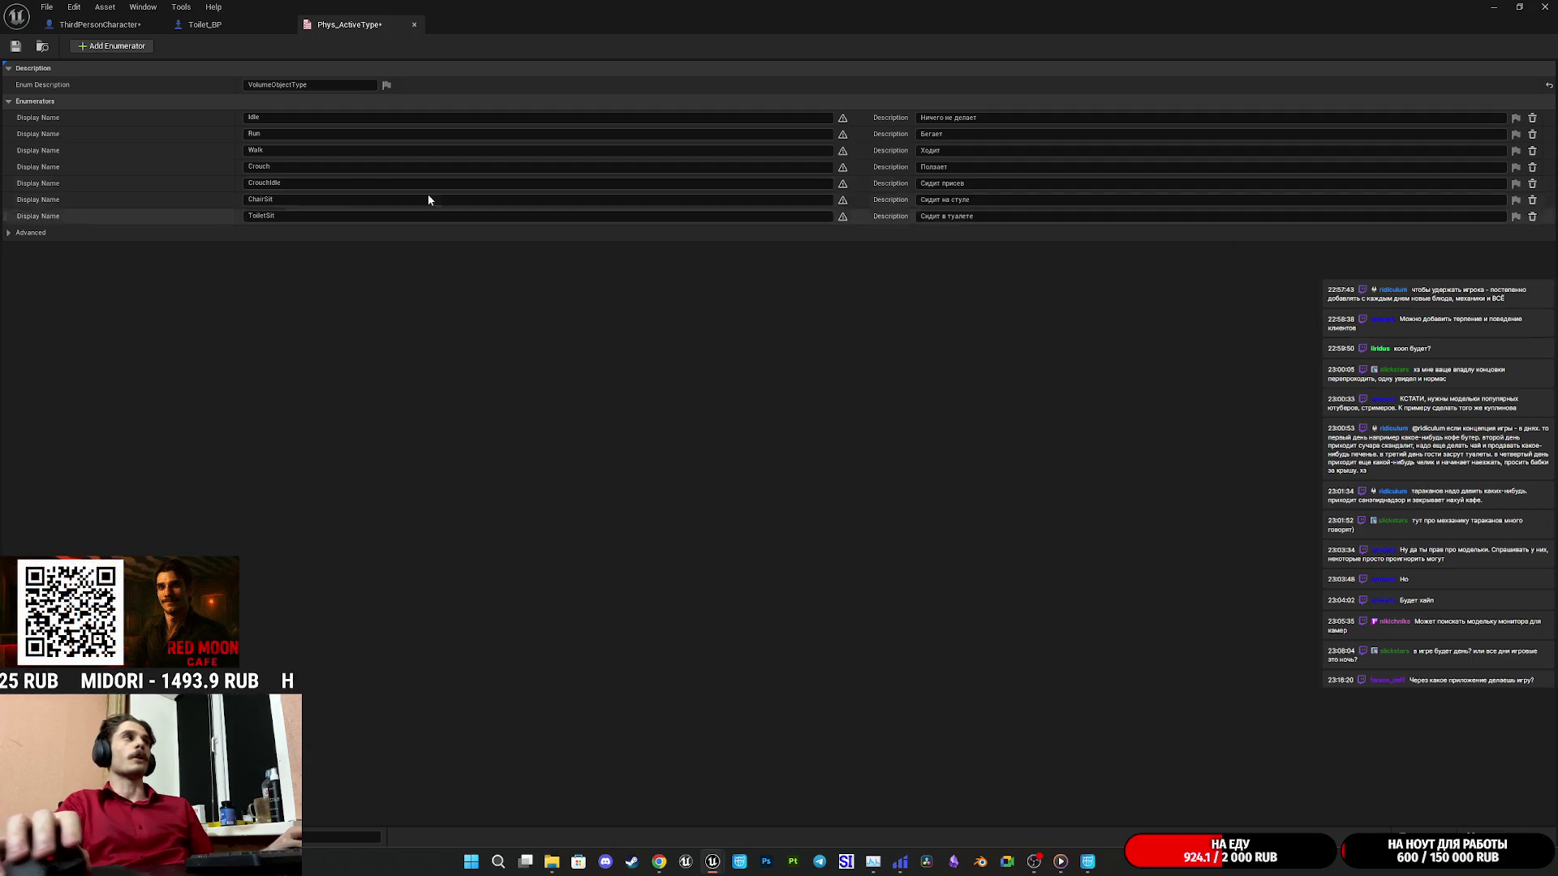
{"action": "left_click", "coordinate": [16, 47]}
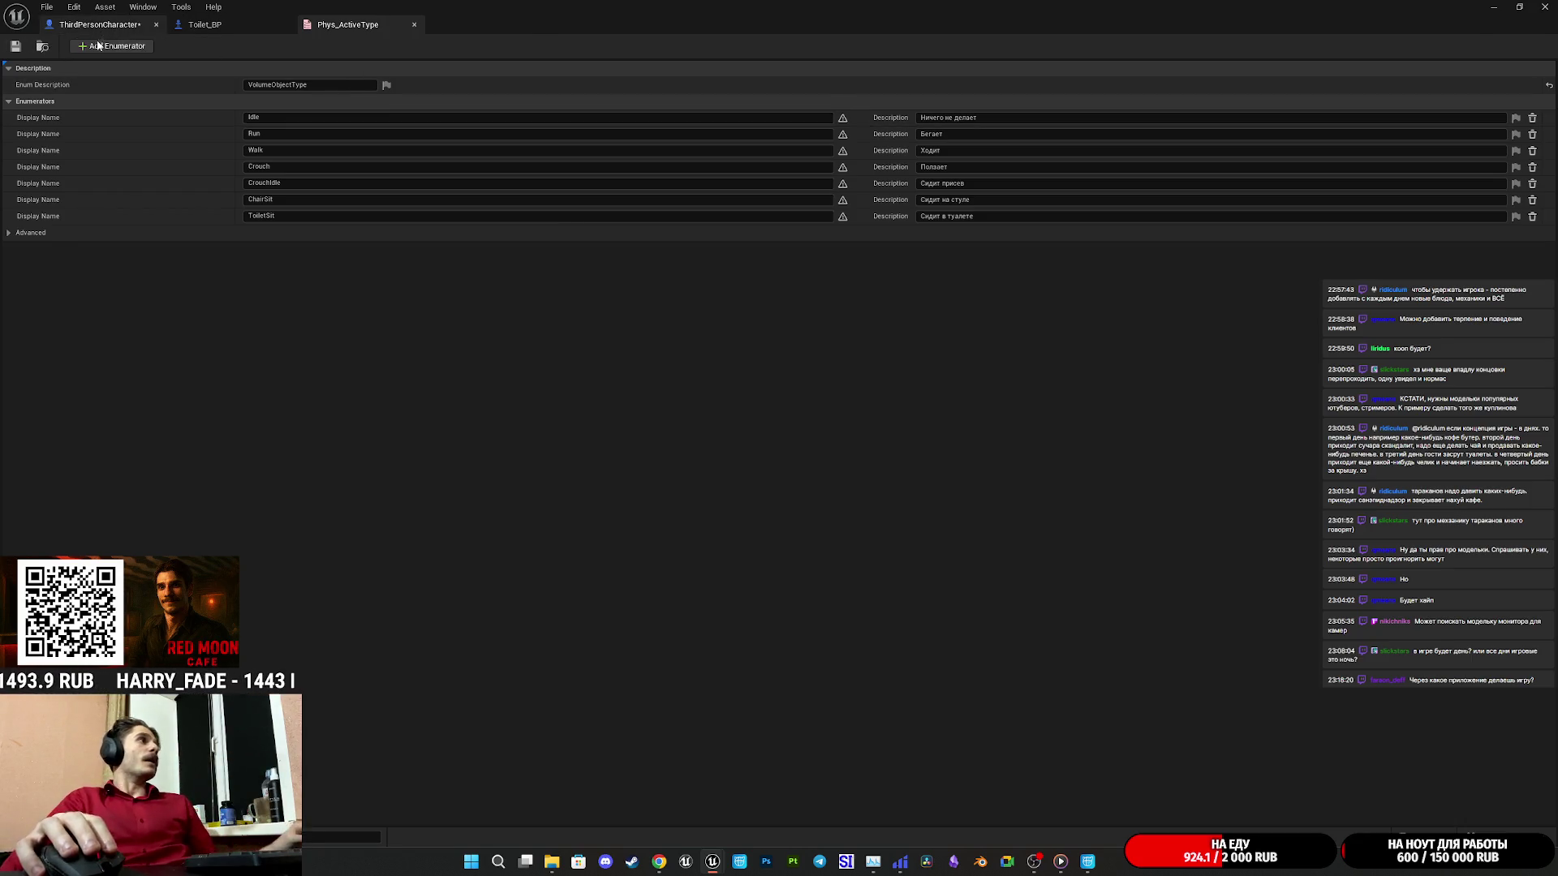
Save the ThirdPersonCharacter blueprint and minimize its editor window.
{"action": "left_click", "coordinate": [99, 25]}
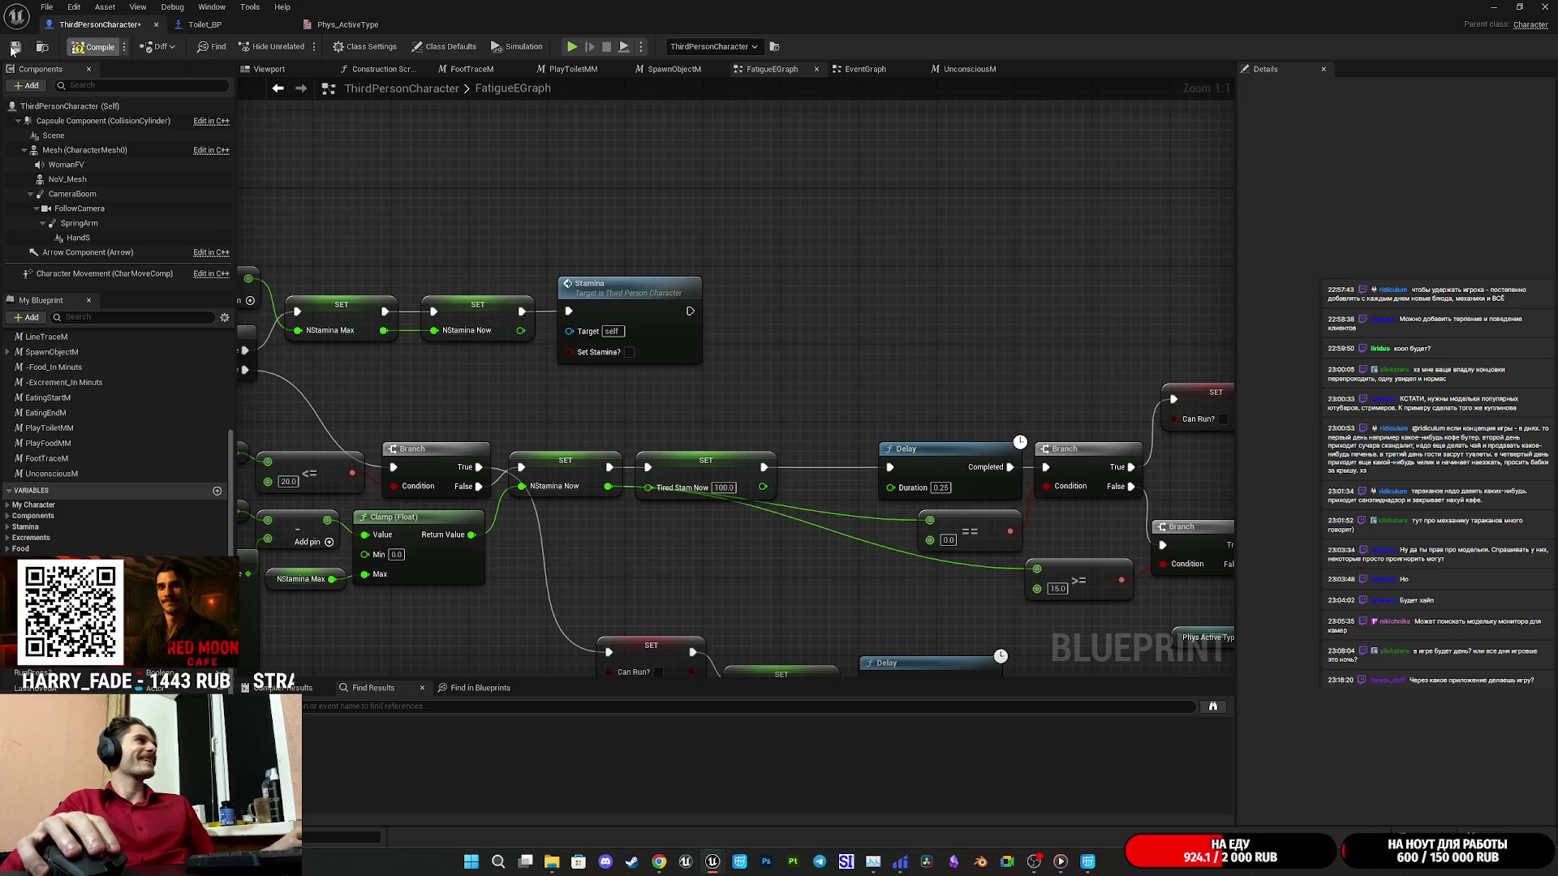
{"action": "left_click", "coordinate": [15, 47]}
{"action": "left_click", "coordinate": [1495, 6]}
Close Unreal Engine, saving the map, and bring the Twitch dashboard browser to the front.
{"action": "left_click", "coordinate": [1544, 6]}
{"action": "left_click", "coordinate": [812, 567]}
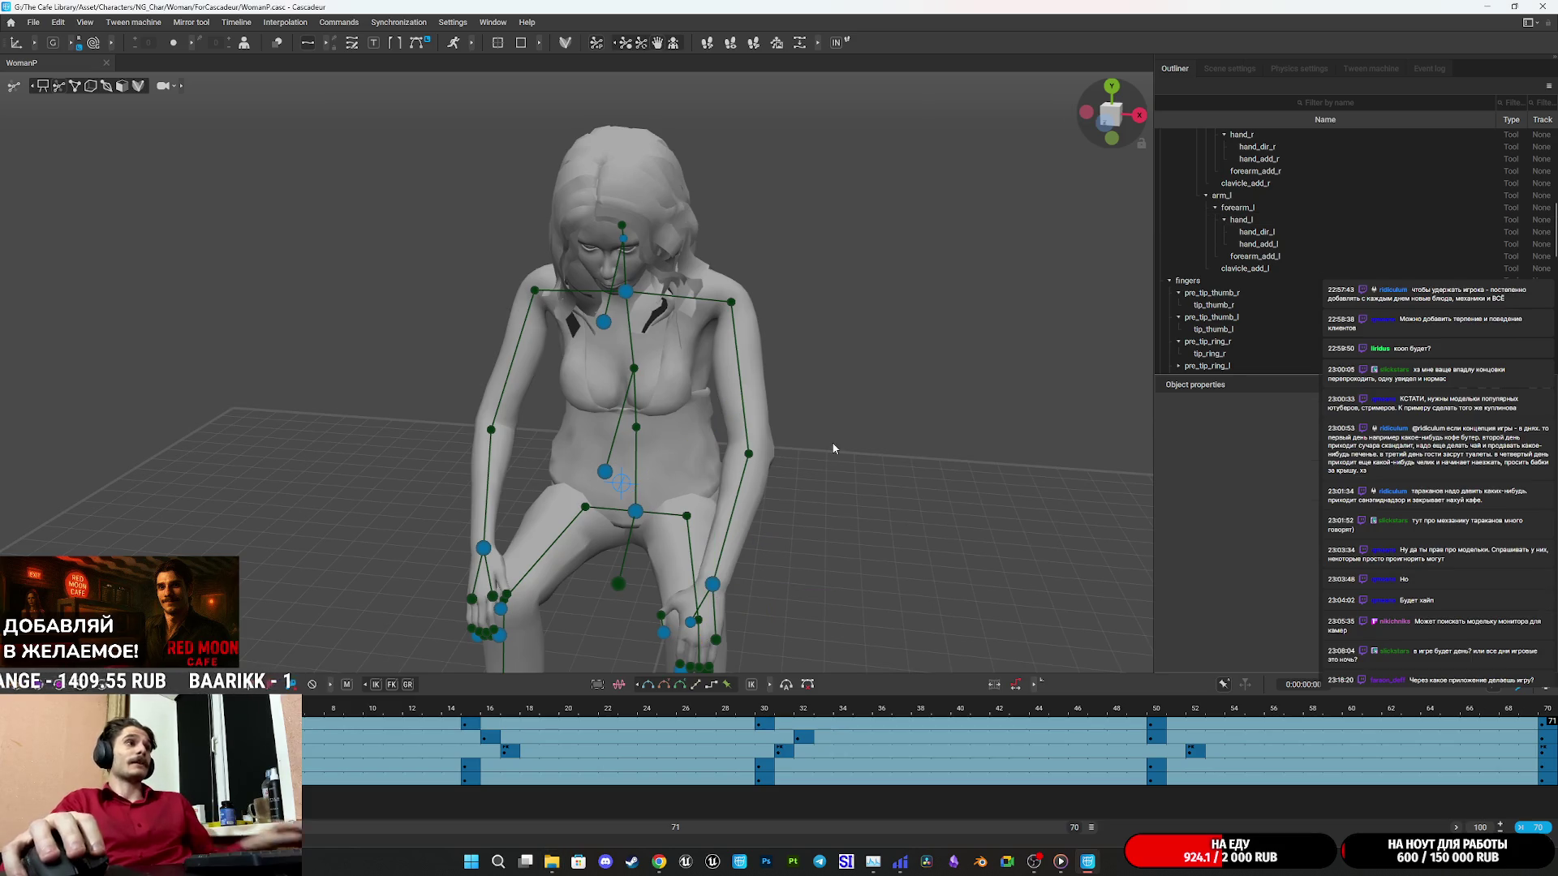
{"action": "left_click", "coordinate": [659, 860]}
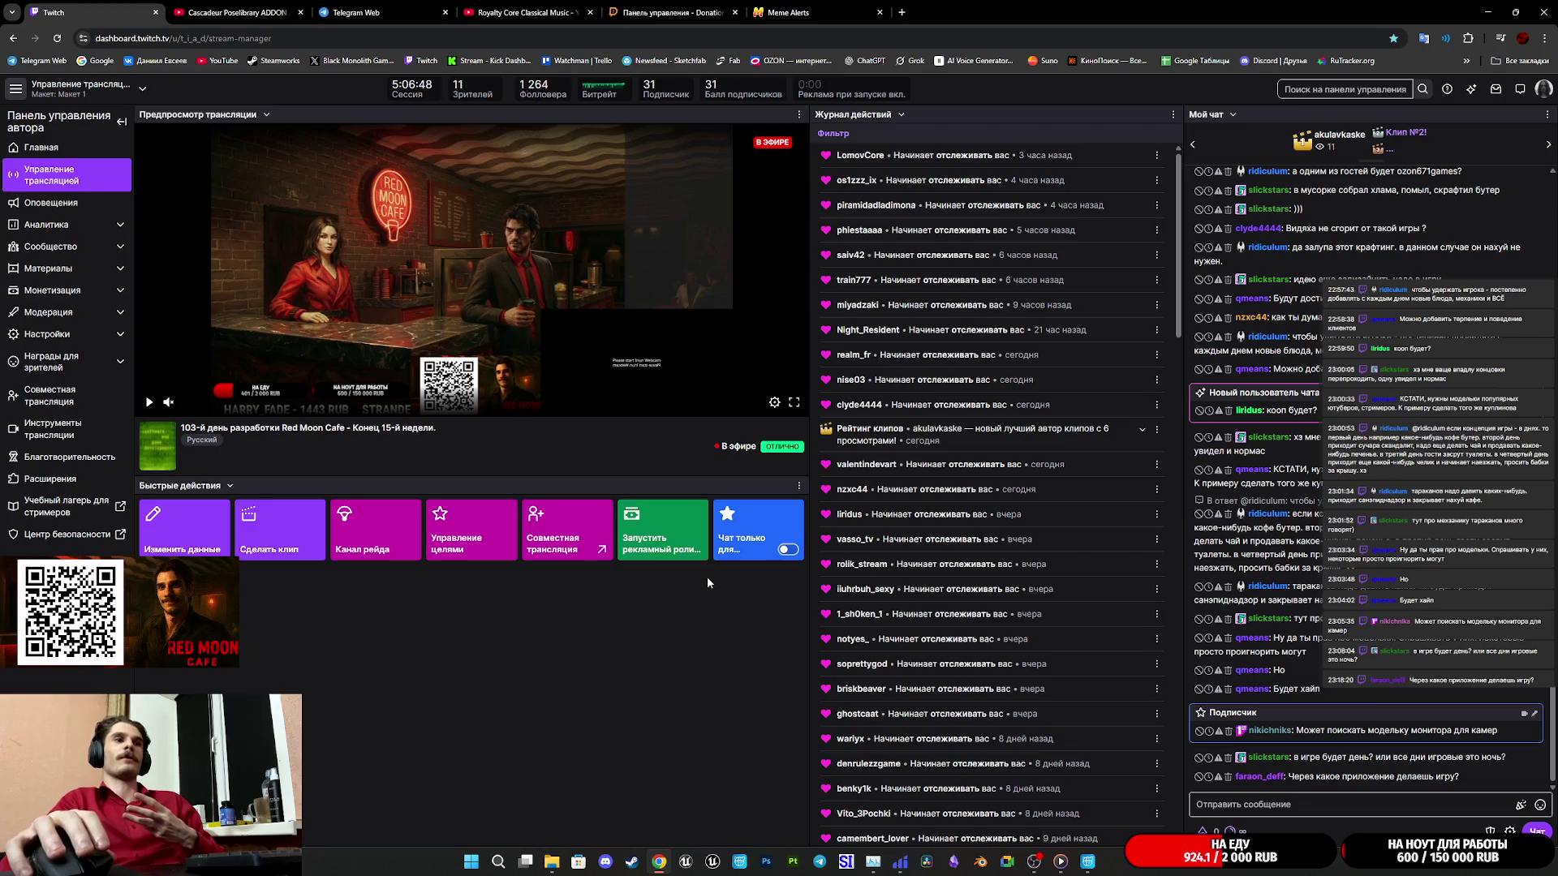
Check the Meme Alerts dashboard, then start the classical music video playing.
{"action": "left_click", "coordinate": [813, 9]}
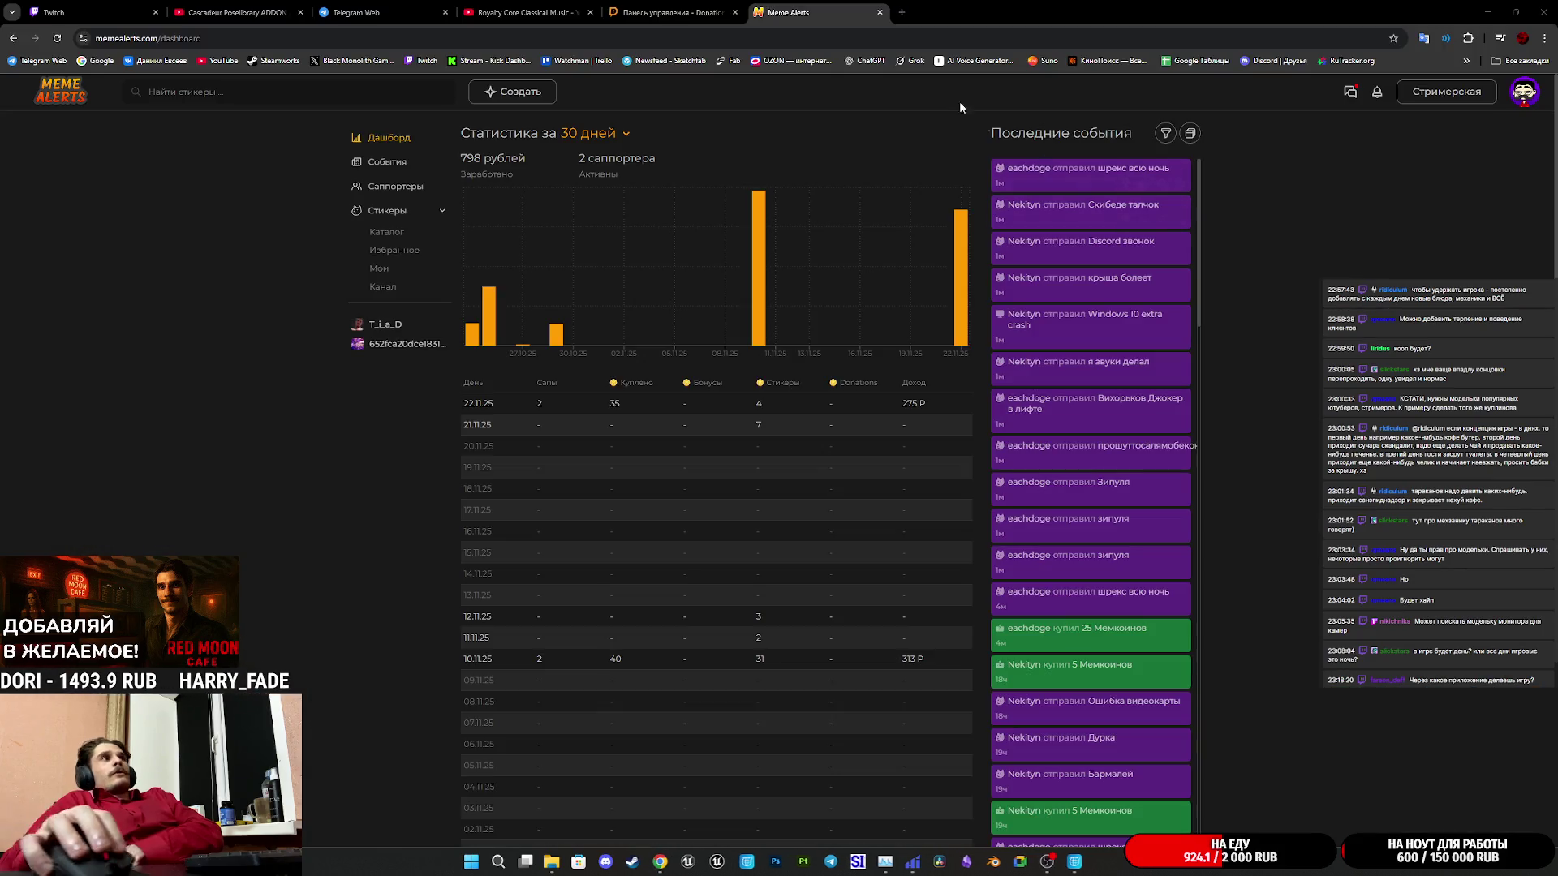
{"action": "left_click", "coordinate": [528, 12]}
{"action": "left_click", "coordinate": [657, 376]}
Resume playing the Cascadeur pose library tutorial video.
{"action": "left_click", "coordinate": [396, 10]}
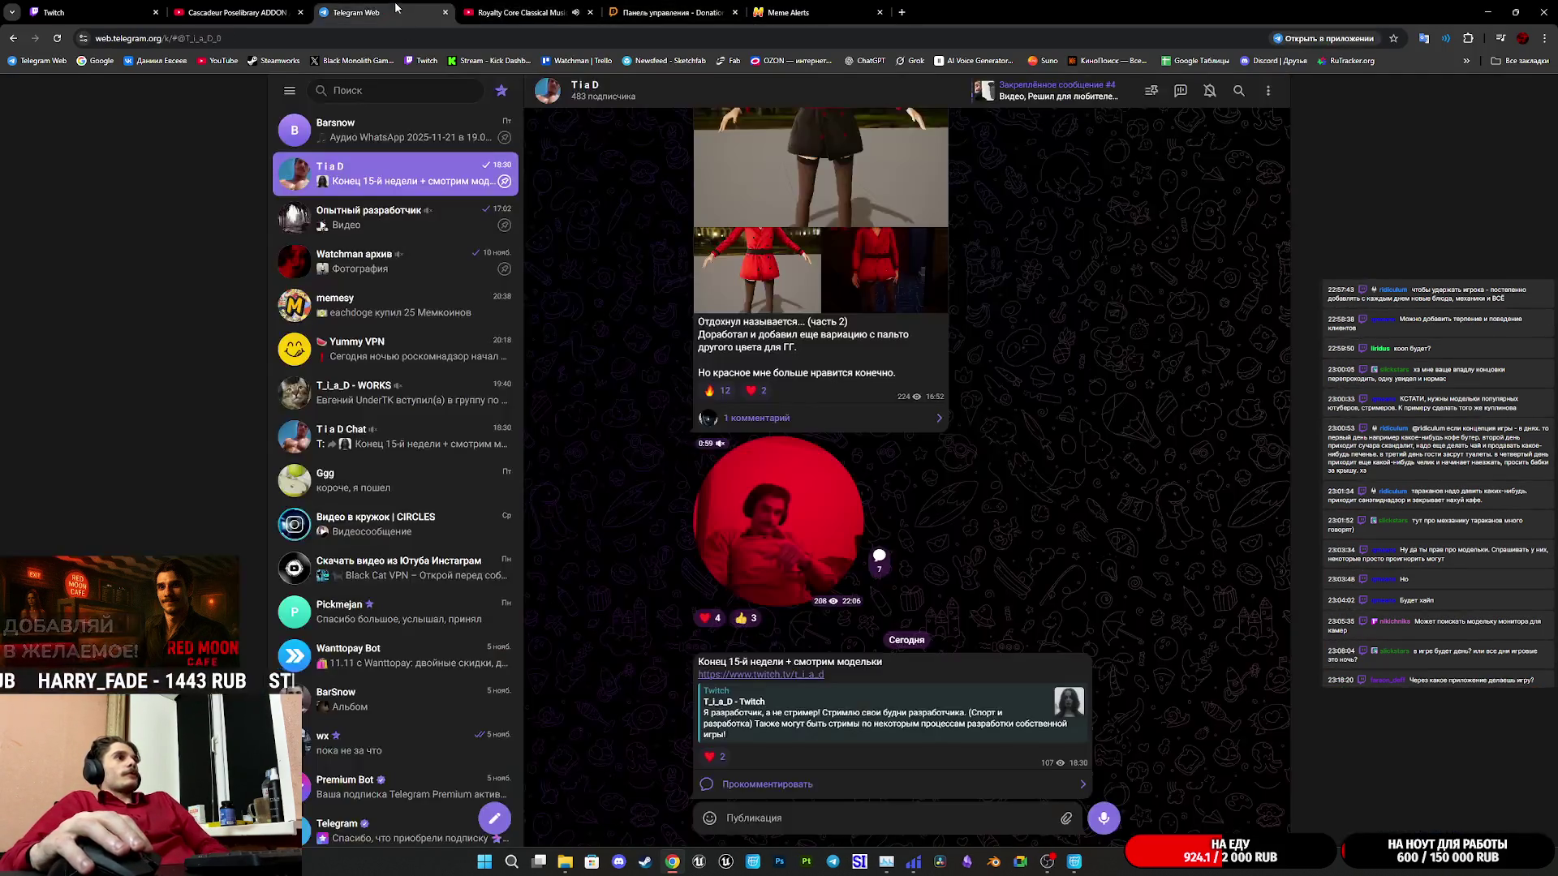
{"action": "left_click", "coordinate": [271, 7]}
{"action": "left_click", "coordinate": [659, 464]}
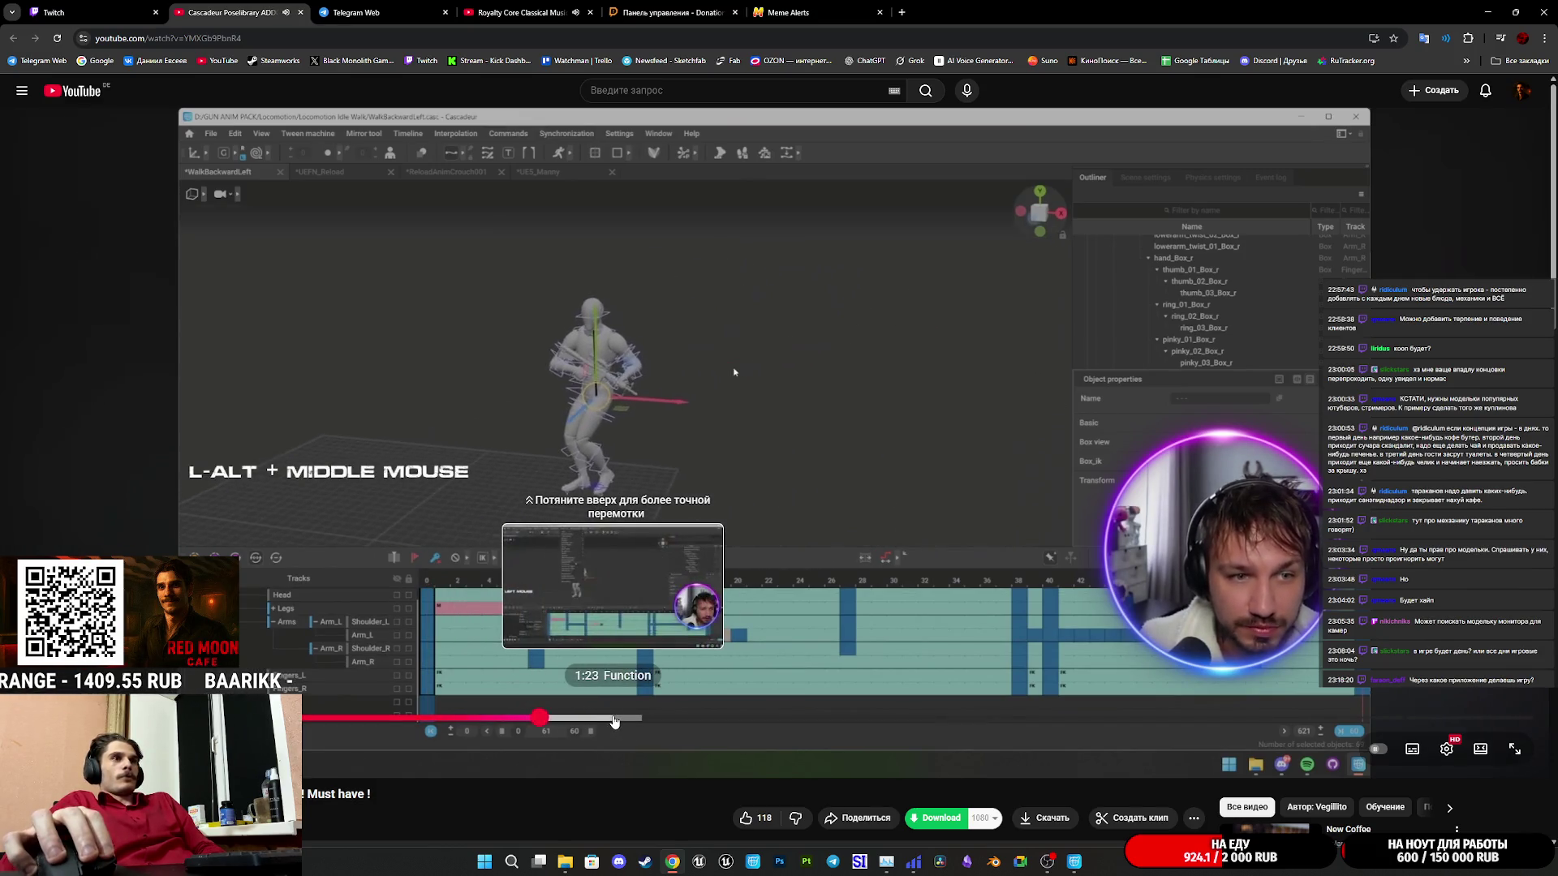
Skip the pose library tutorial ahead to about 3:15 of 3:33, then close its tab.
{"action": "left_click", "coordinate": [614, 721]}
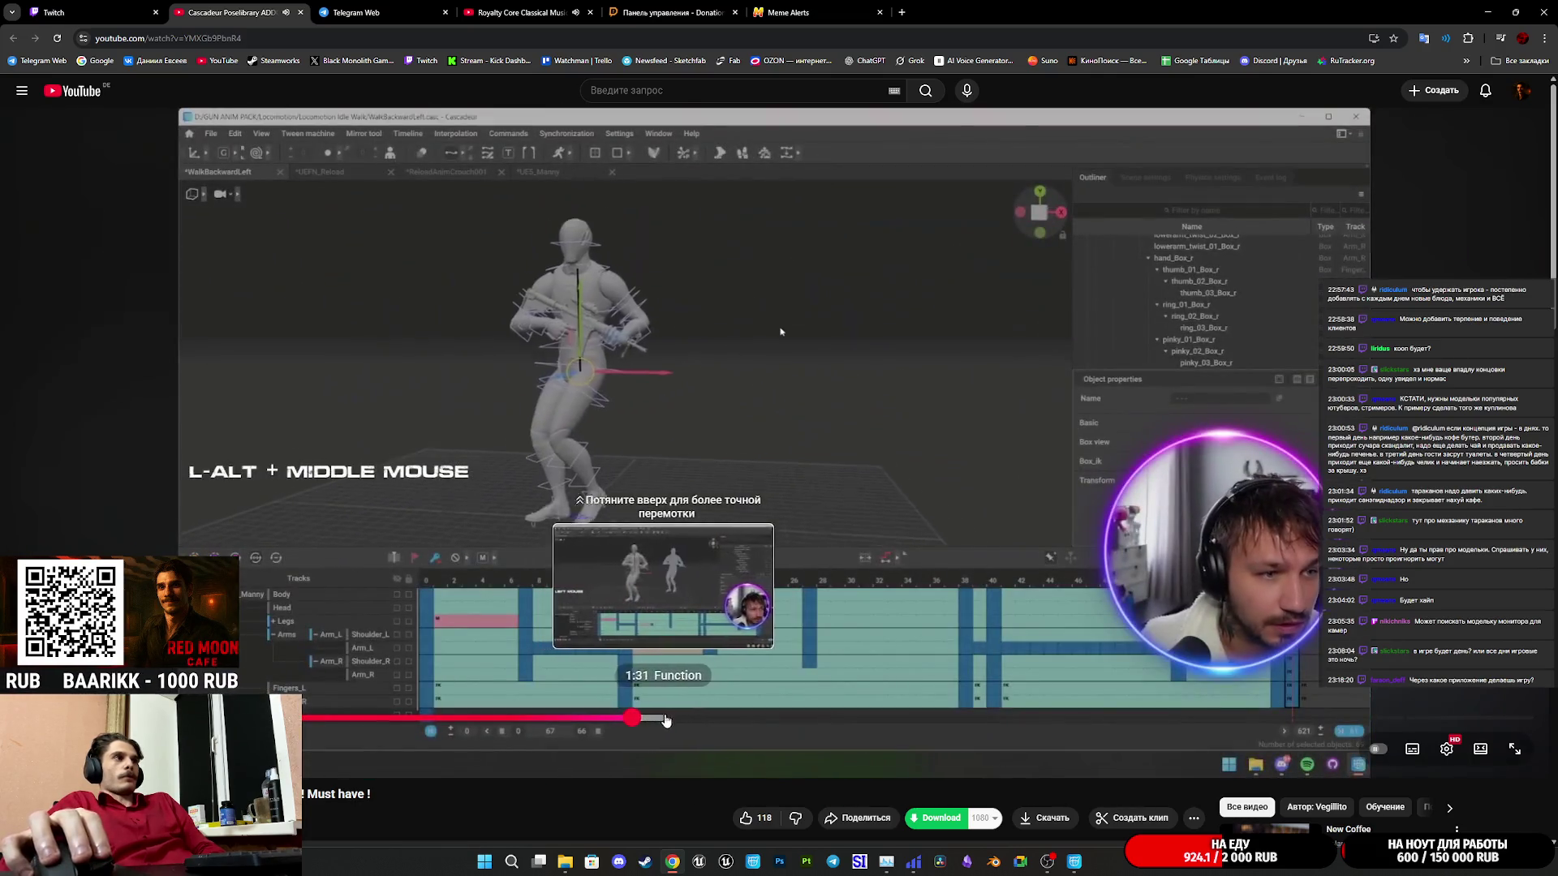
{"action": "mouse_move", "coordinate": [666, 721]}
{"action": "left_mouse_down"}
{"action": "mouse_move", "coordinate": [1047, 722]}
{"action": "mouse_move", "coordinate": [1057, 708]}
{"action": "left_mouse_up"}
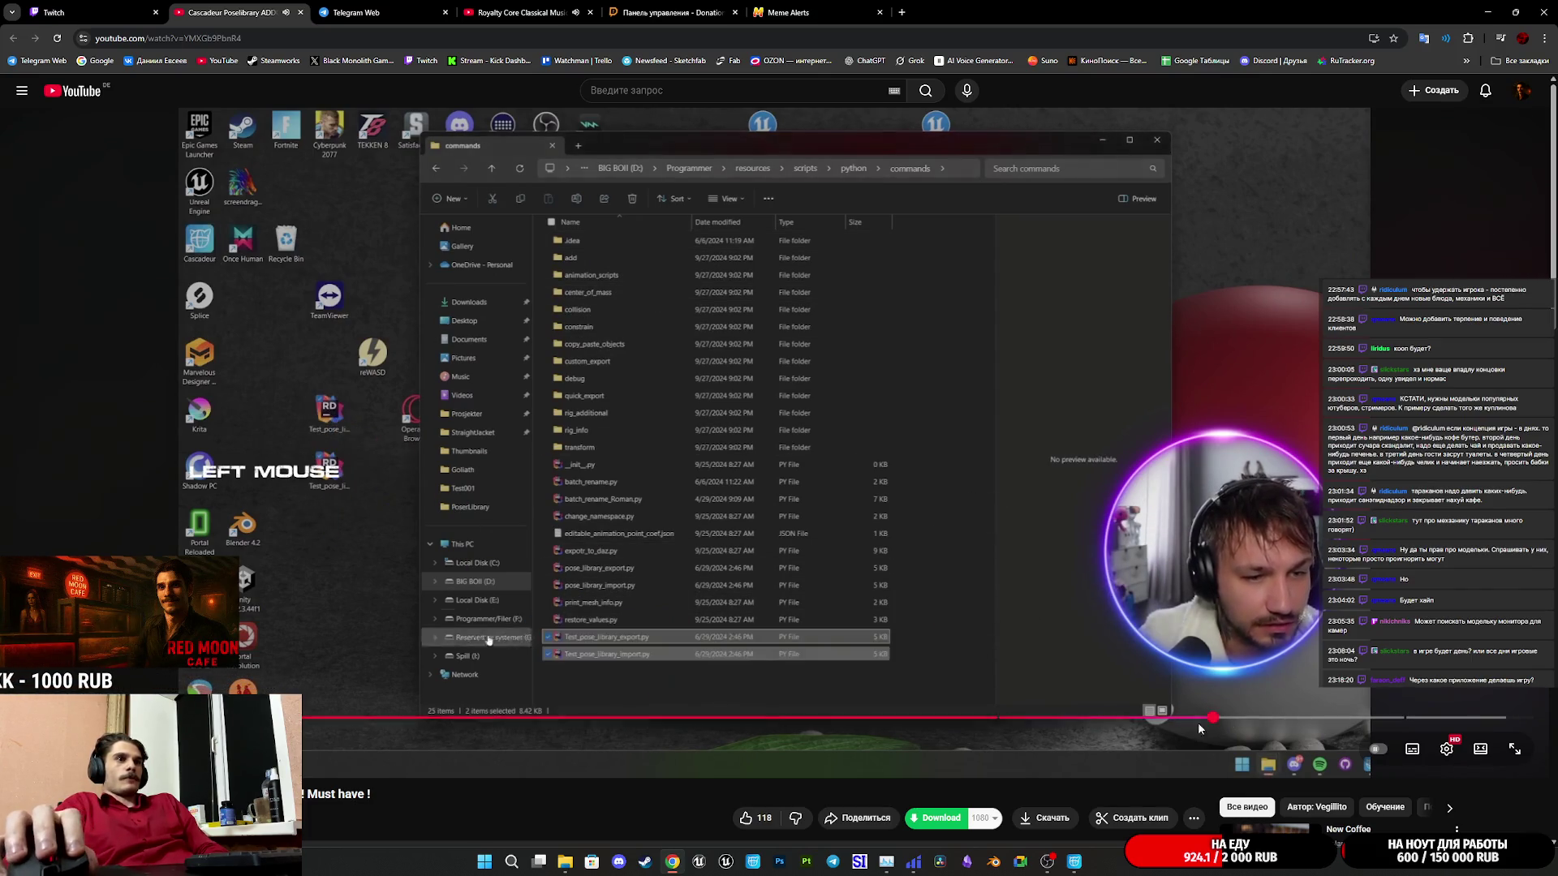
{"action": "left_click", "coordinate": [1327, 720]}
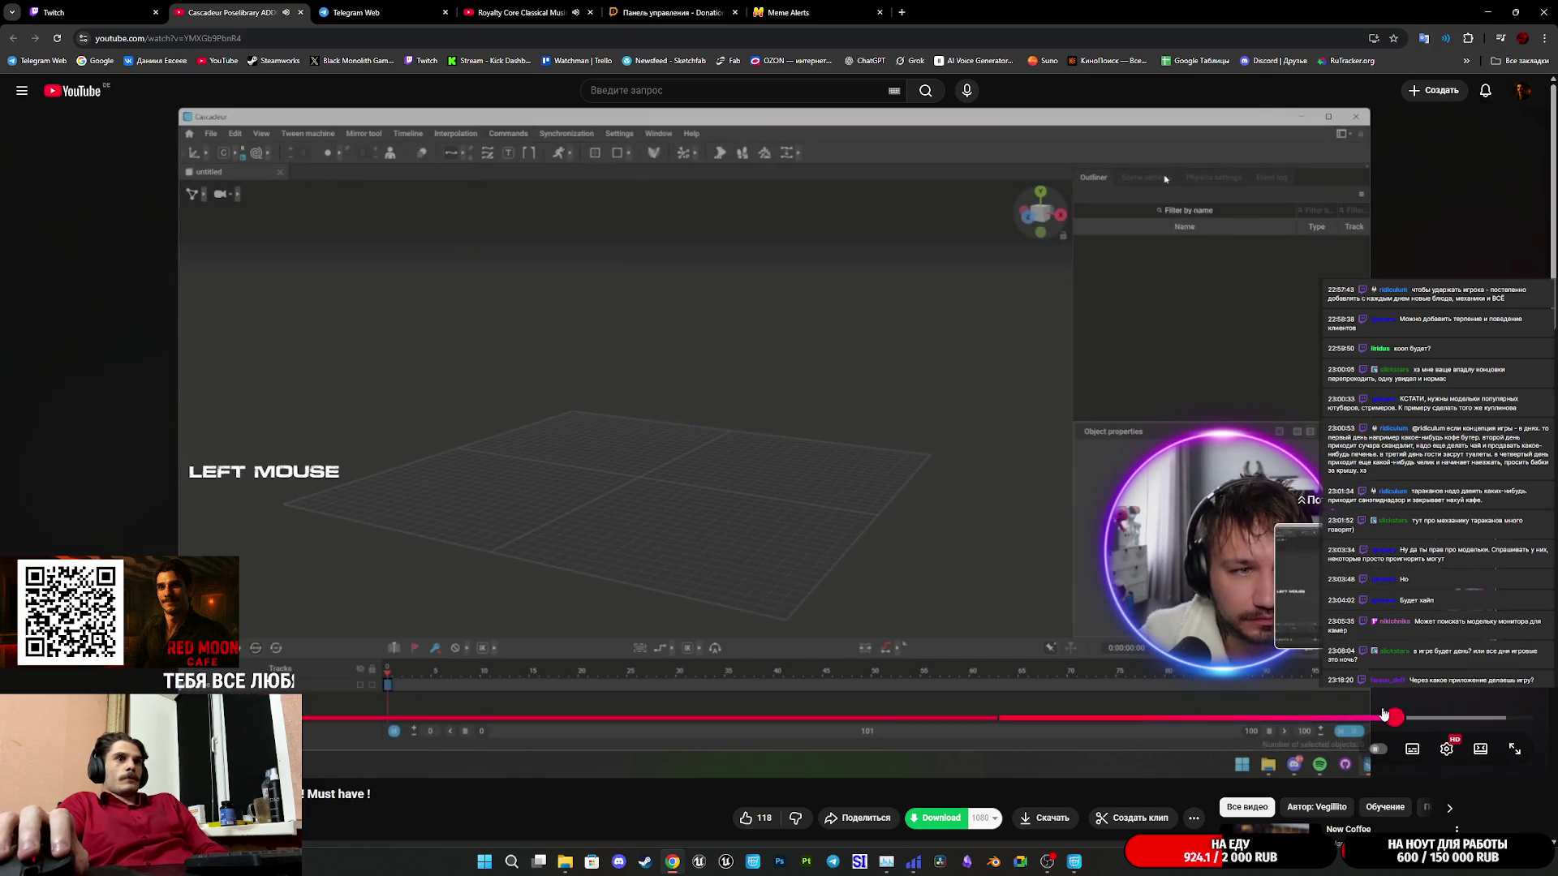
{"action": "scroll", "coordinate": [674, 562], "scroll_direction": "down", "scroll_amount": 3}
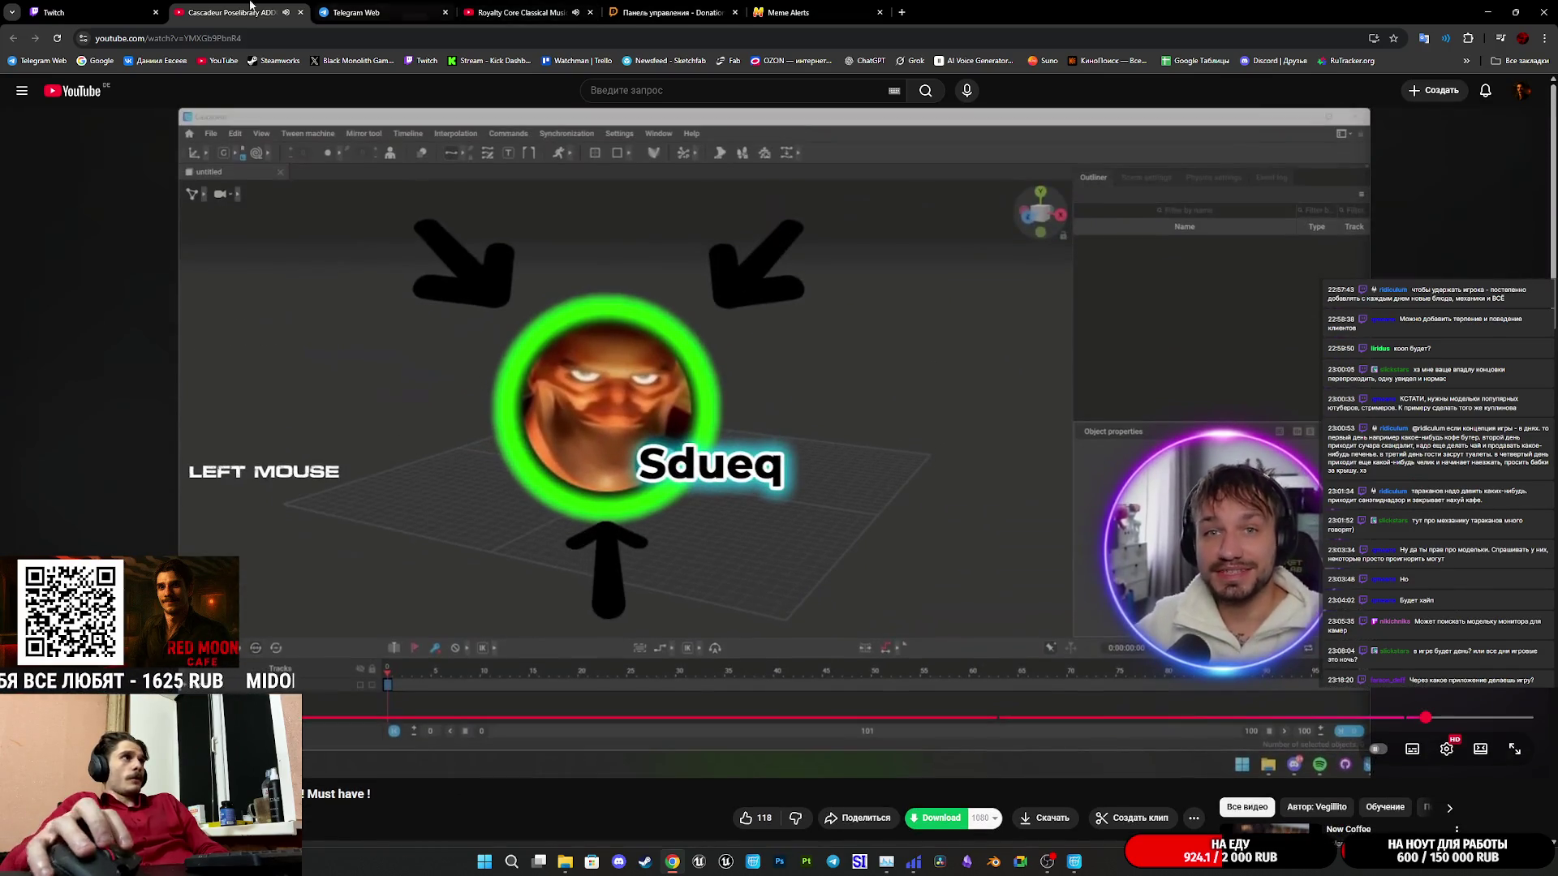
{"action": "left_click", "coordinate": [300, 13]}
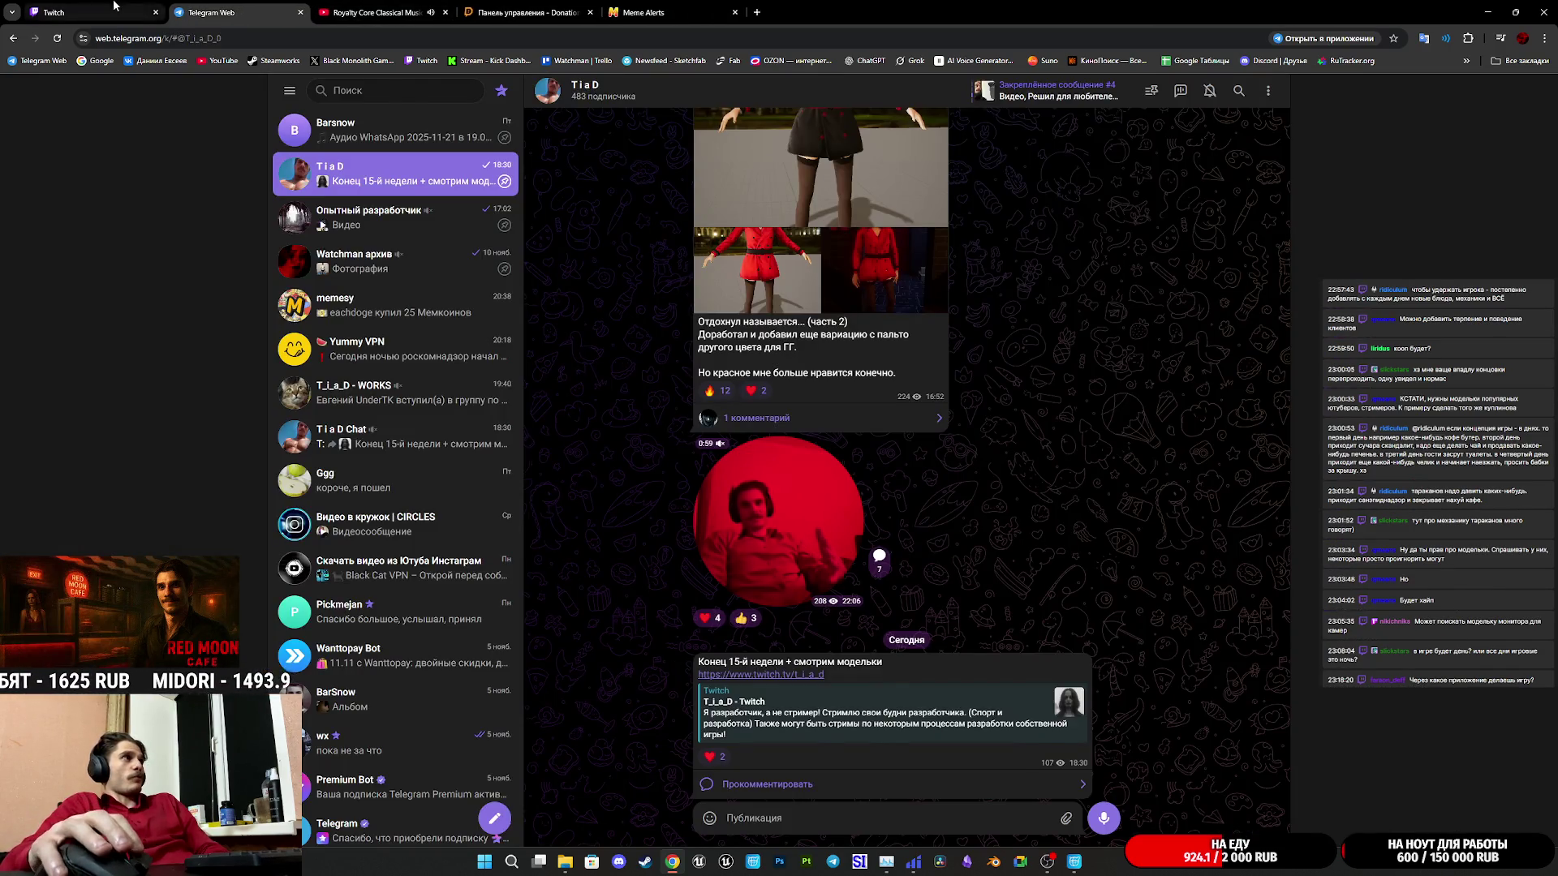
Relaunch Unreal Engine from the taskbar and bring its window to the front.
{"action": "left_click", "coordinate": [131, 18]}
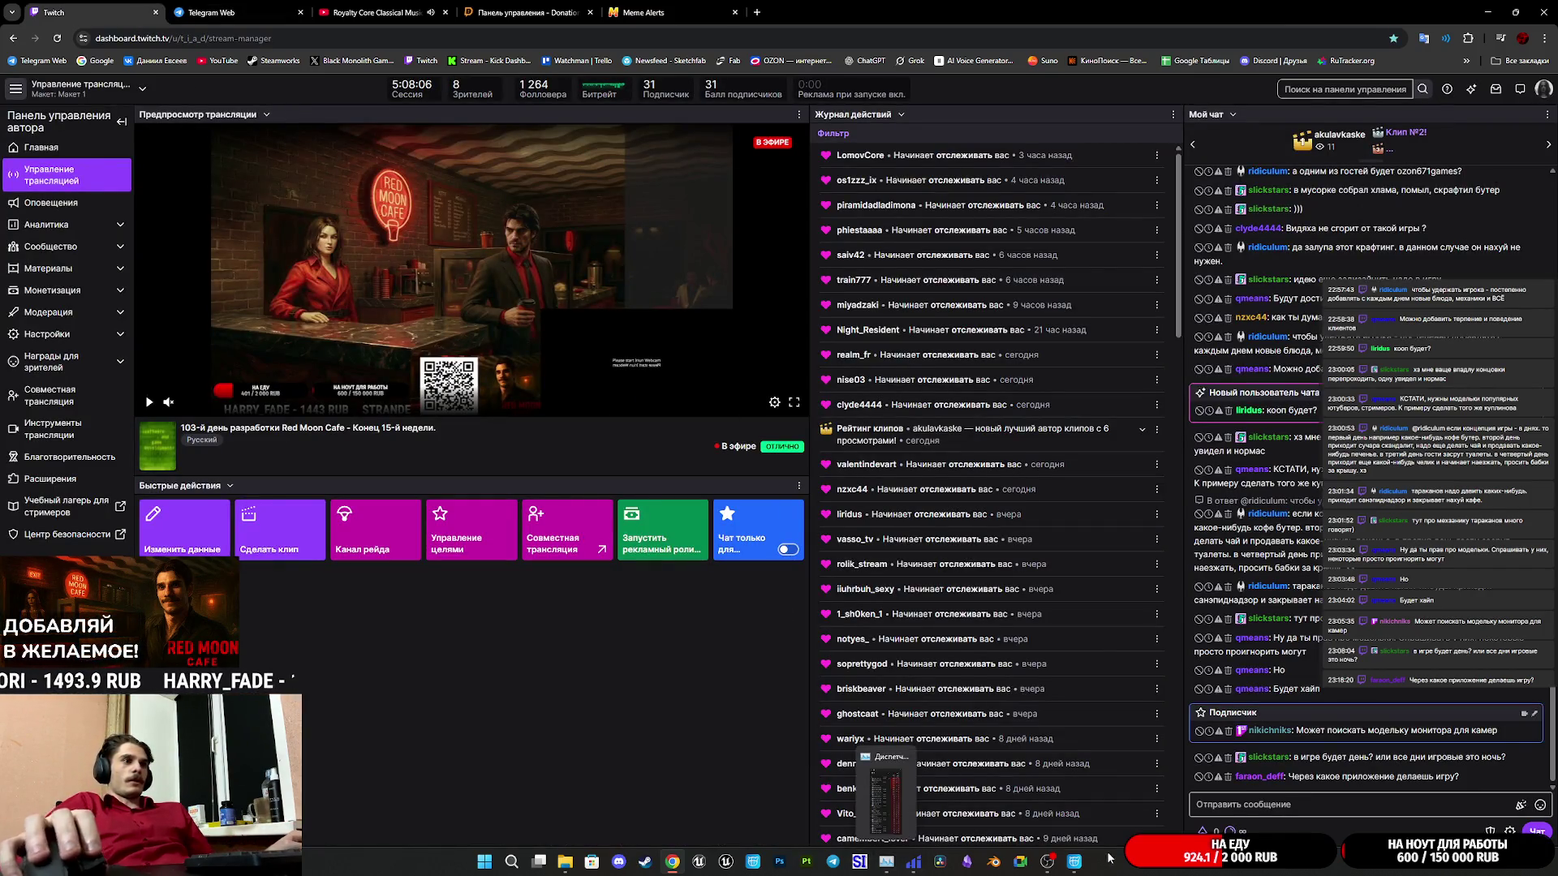
{"action": "mouse_move", "coordinate": [1077, 868]}
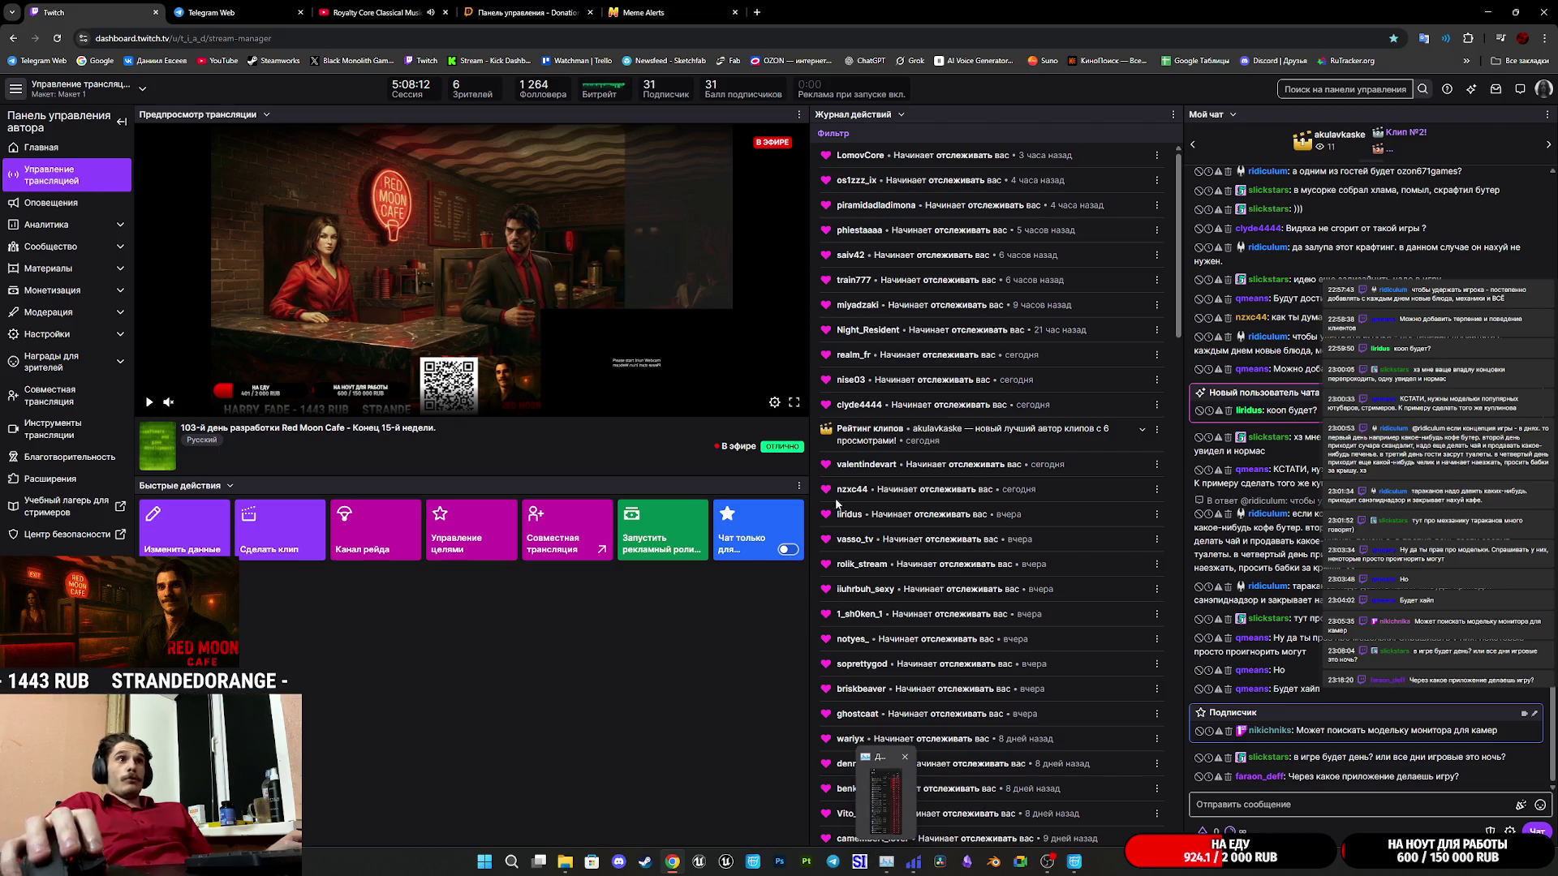
{"action": "left_click", "coordinate": [475, 95]}
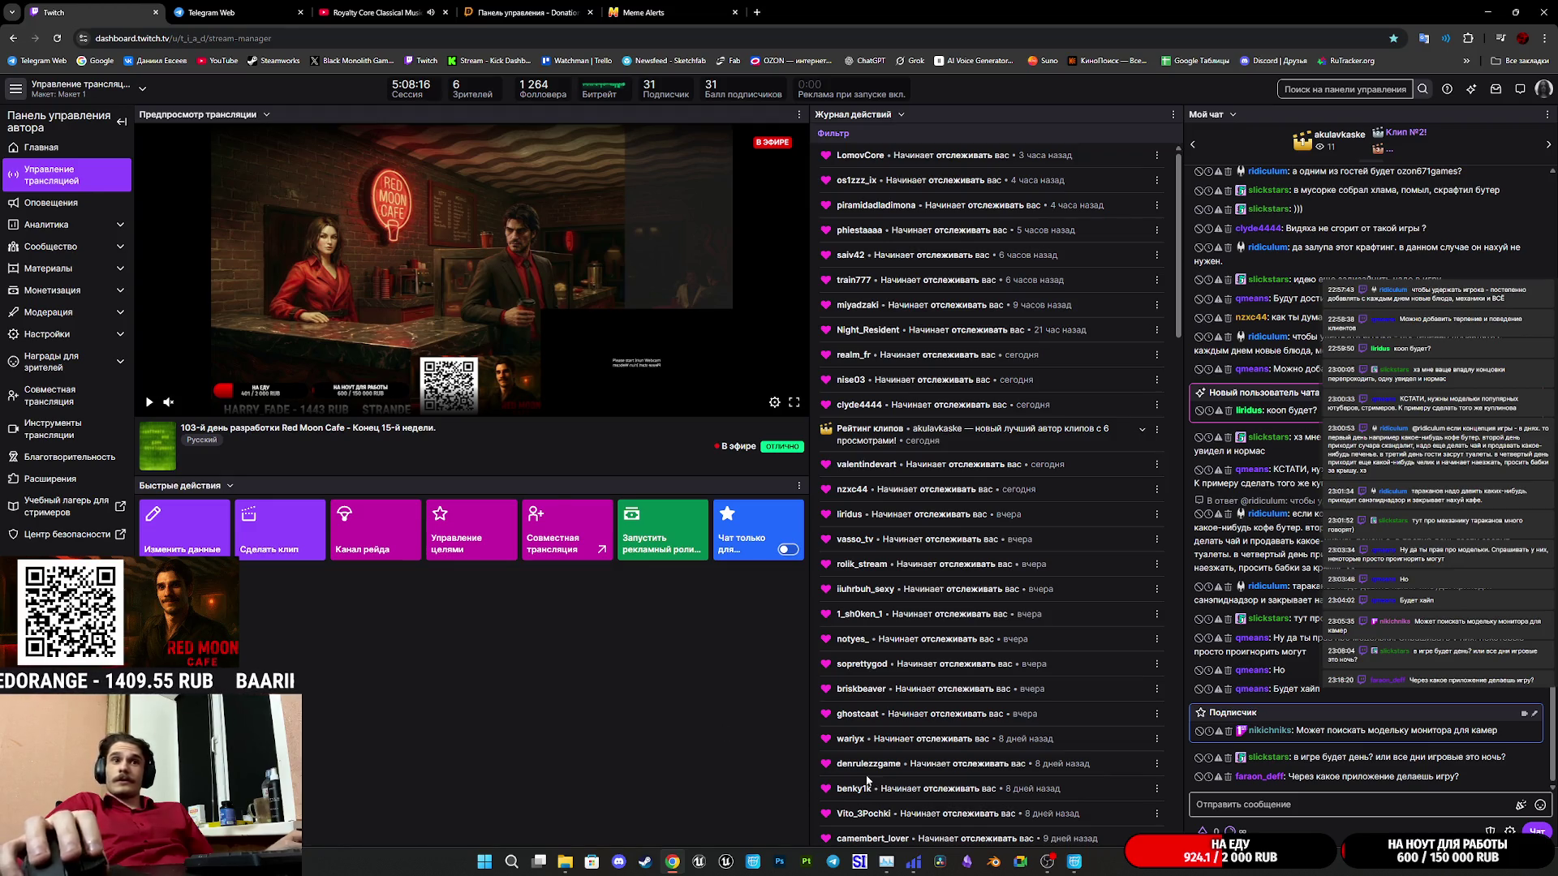
{"action": "mouse_move", "coordinate": [919, 867]}
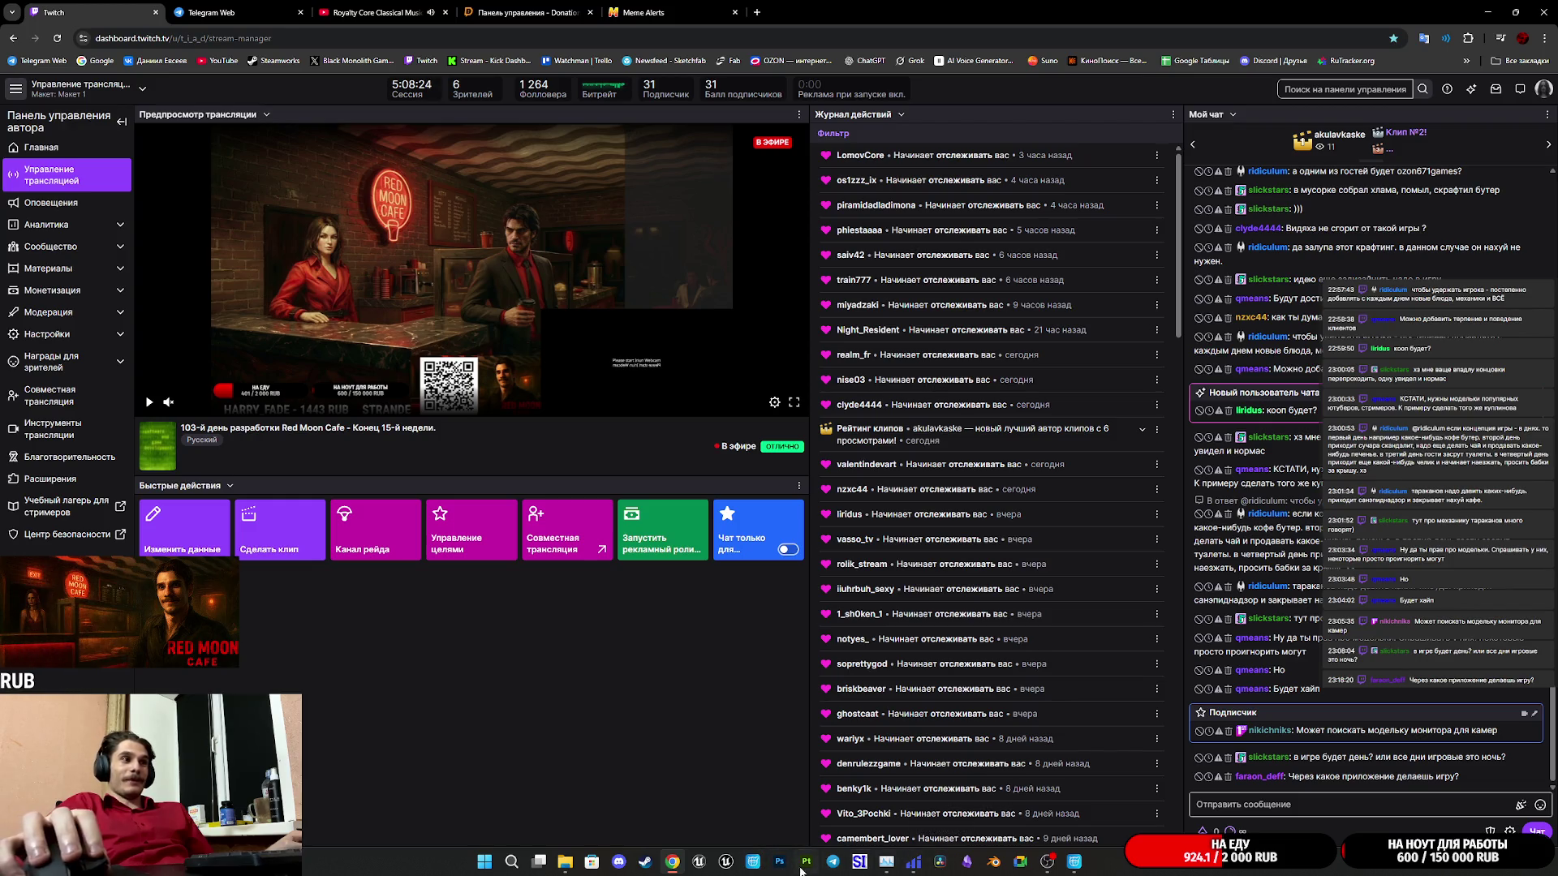
{"action": "left_click", "coordinate": [727, 863]}
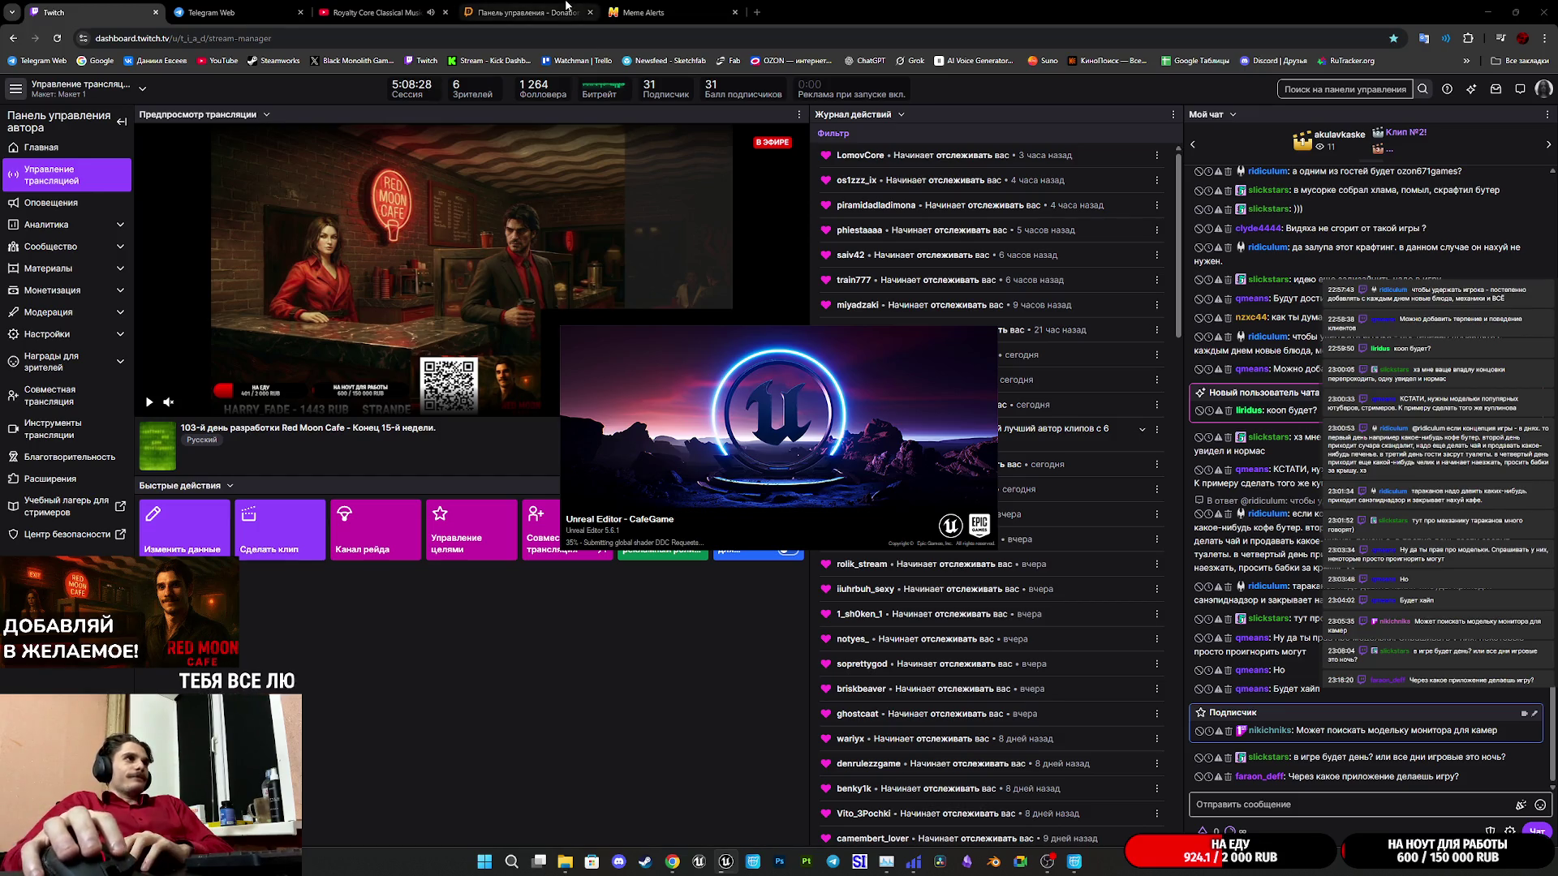
{"action": "left_click", "coordinate": [455, 8]}
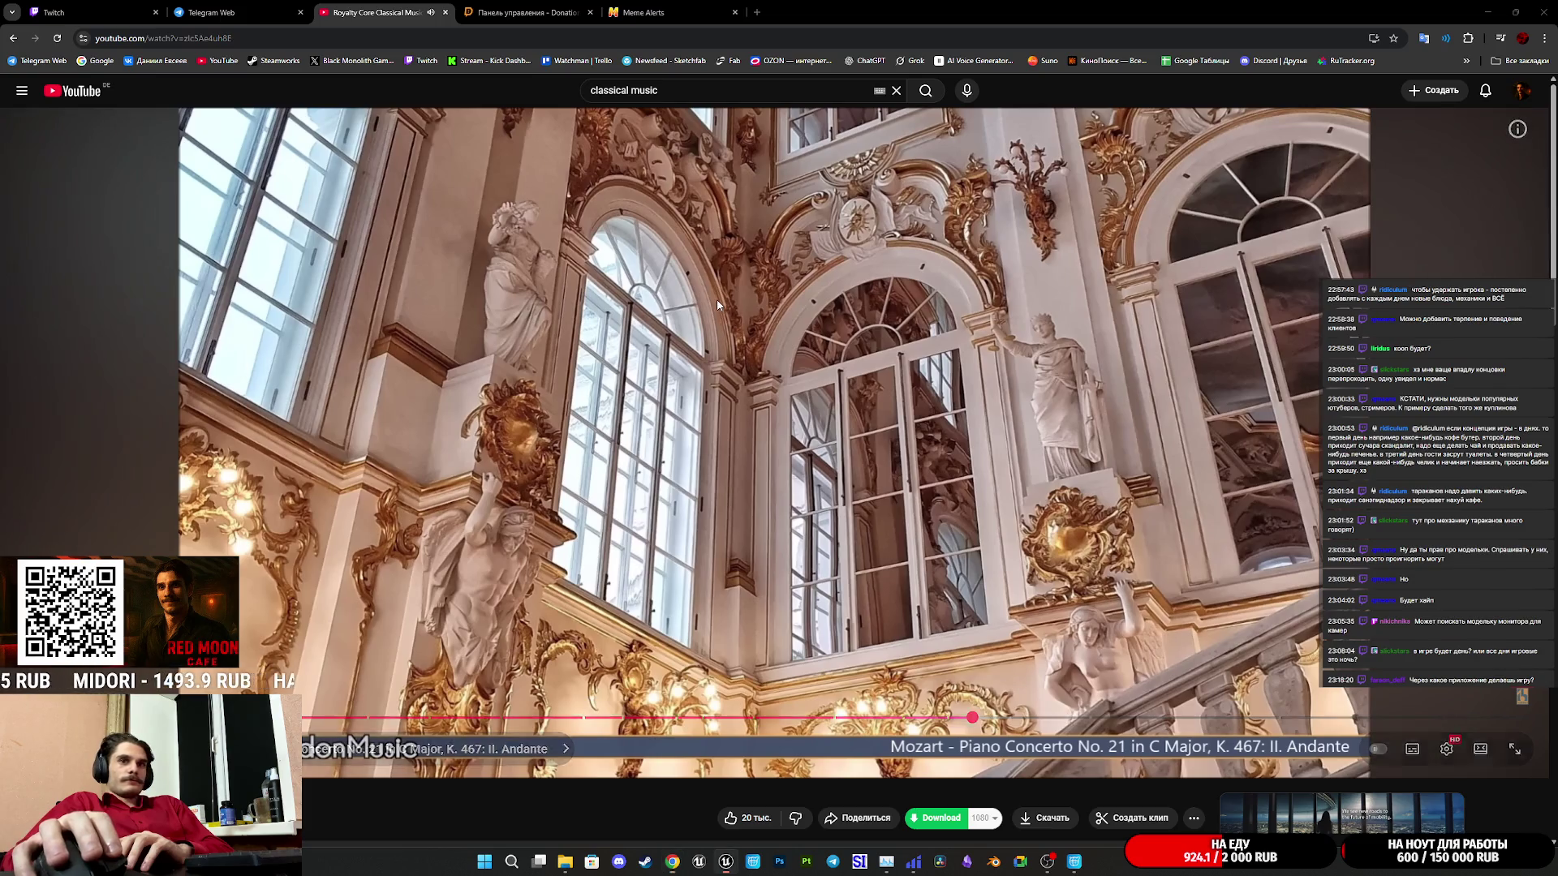
{"action": "key", "text": "alt+Tab"}
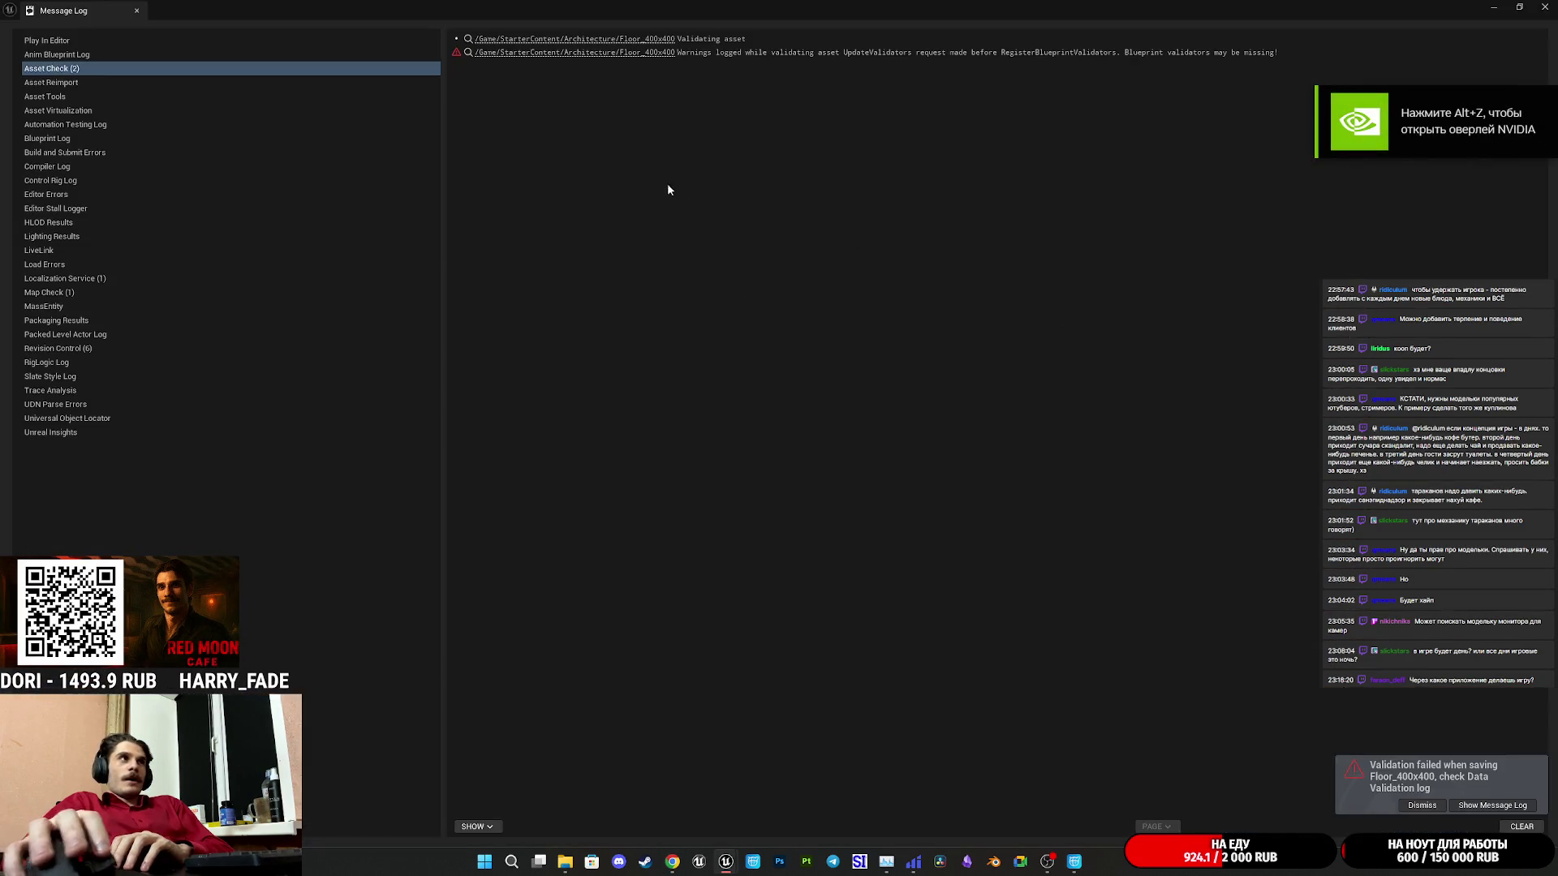
Close the Message Log, fly to the bathroom, select the toilet and open Toilet_BP with Ctrl+E.
{"action": "left_click", "coordinate": [1522, 10]}
{"action": "left_click", "coordinate": [1113, 474]}
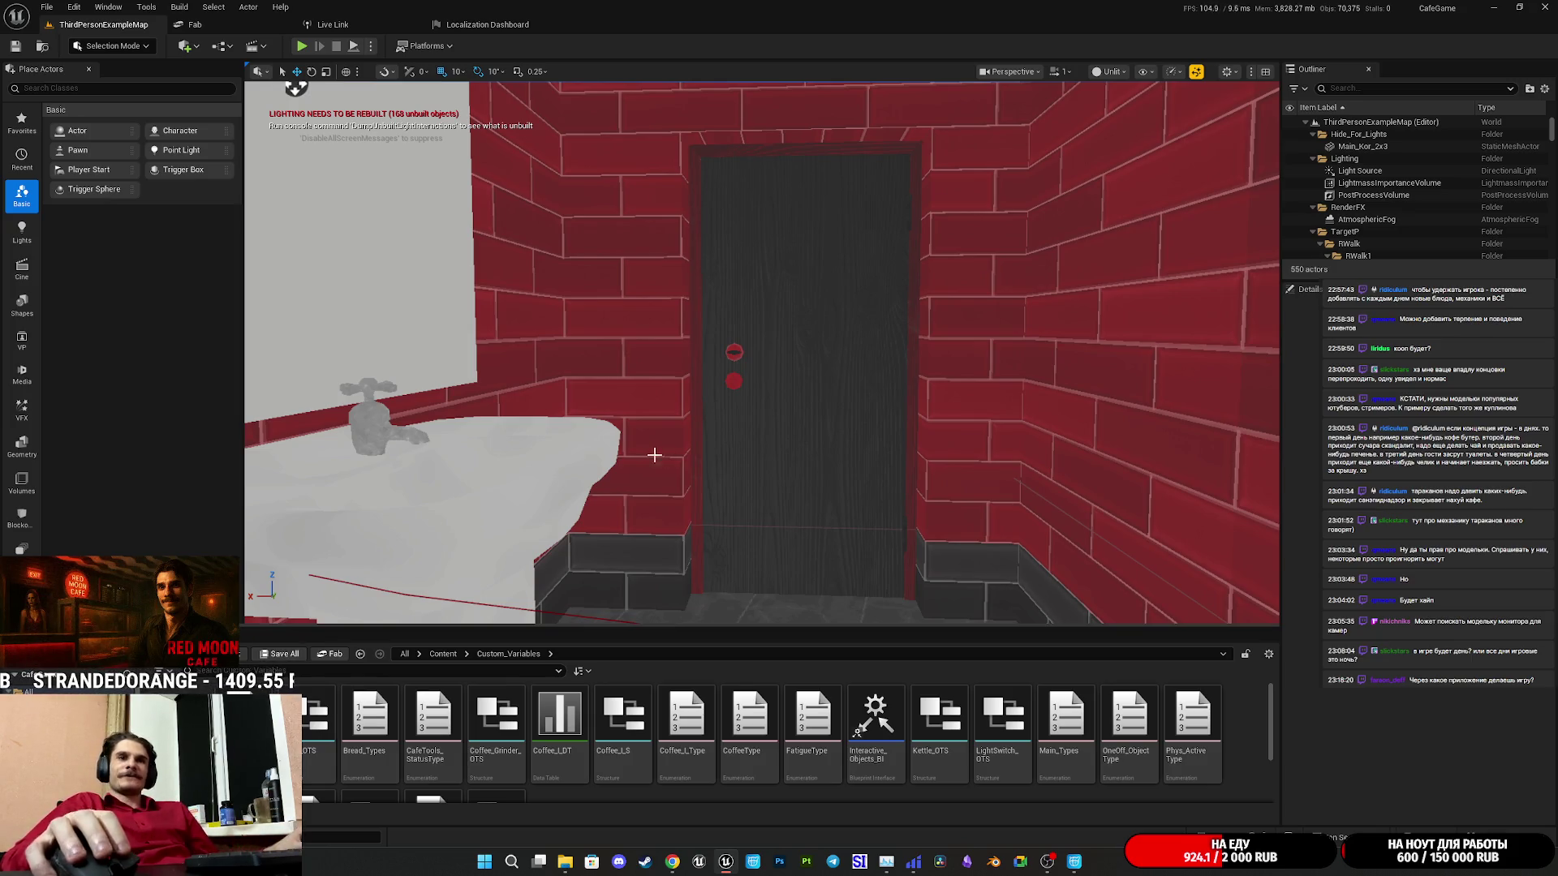
{"action": "mouse_move", "coordinate": [540, 561]}
{"action": "left_mouse_down"}
{"action": "mouse_move", "coordinate": [551, 601]}
{"action": "mouse_move", "coordinate": [576, 612]}
{"action": "left_mouse_up"}
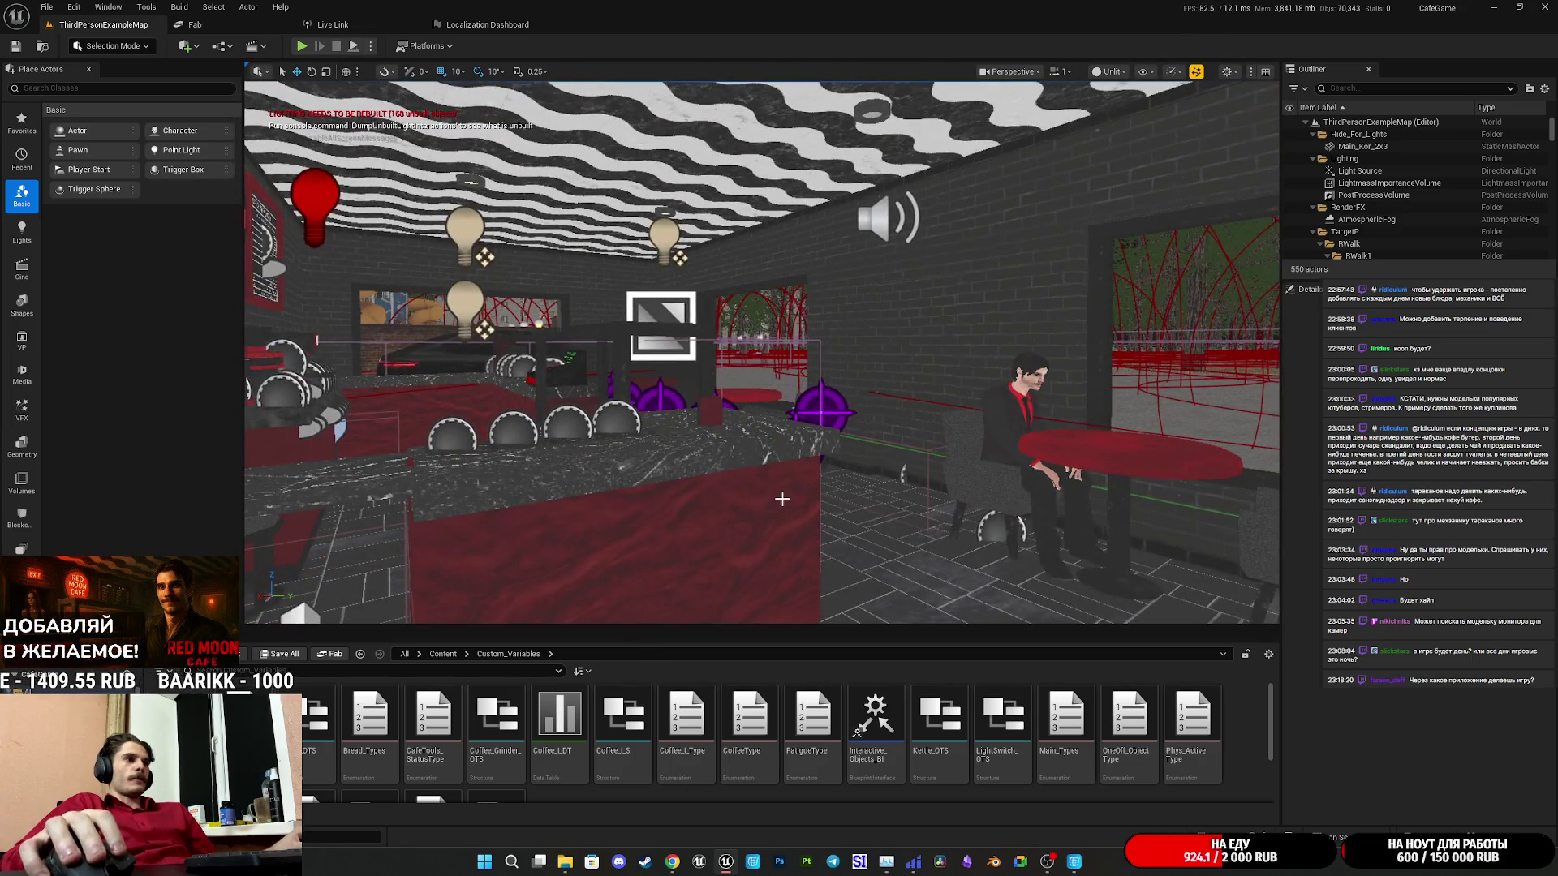
{"action": "left_click_drag", "start_coordinate": [700, 419], "coordinate": [685, 320]}
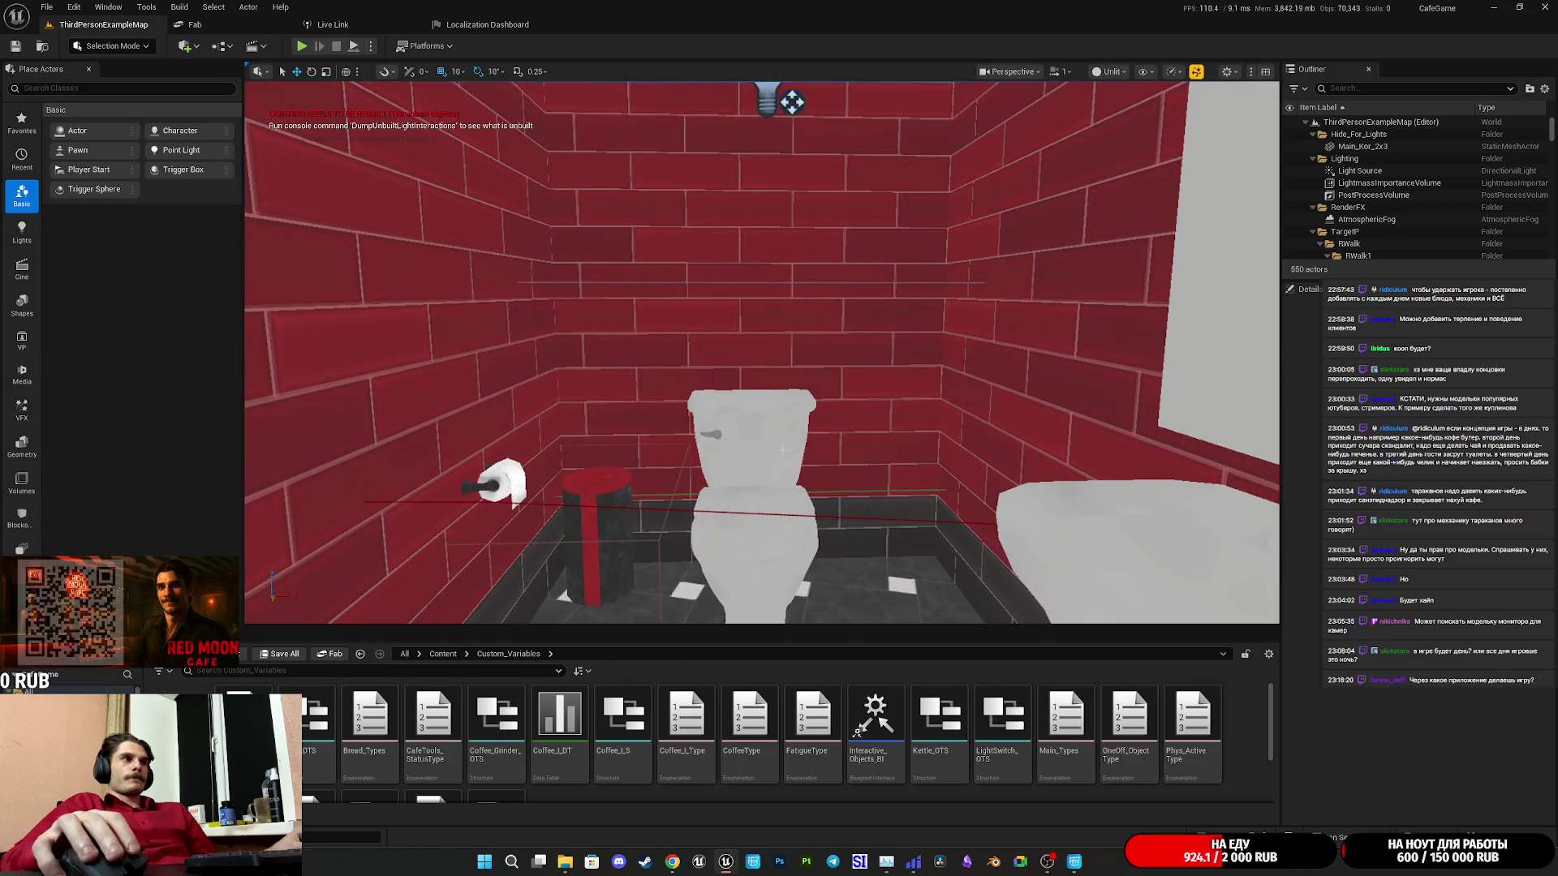
{"action": "left_click", "coordinate": [791, 459]}
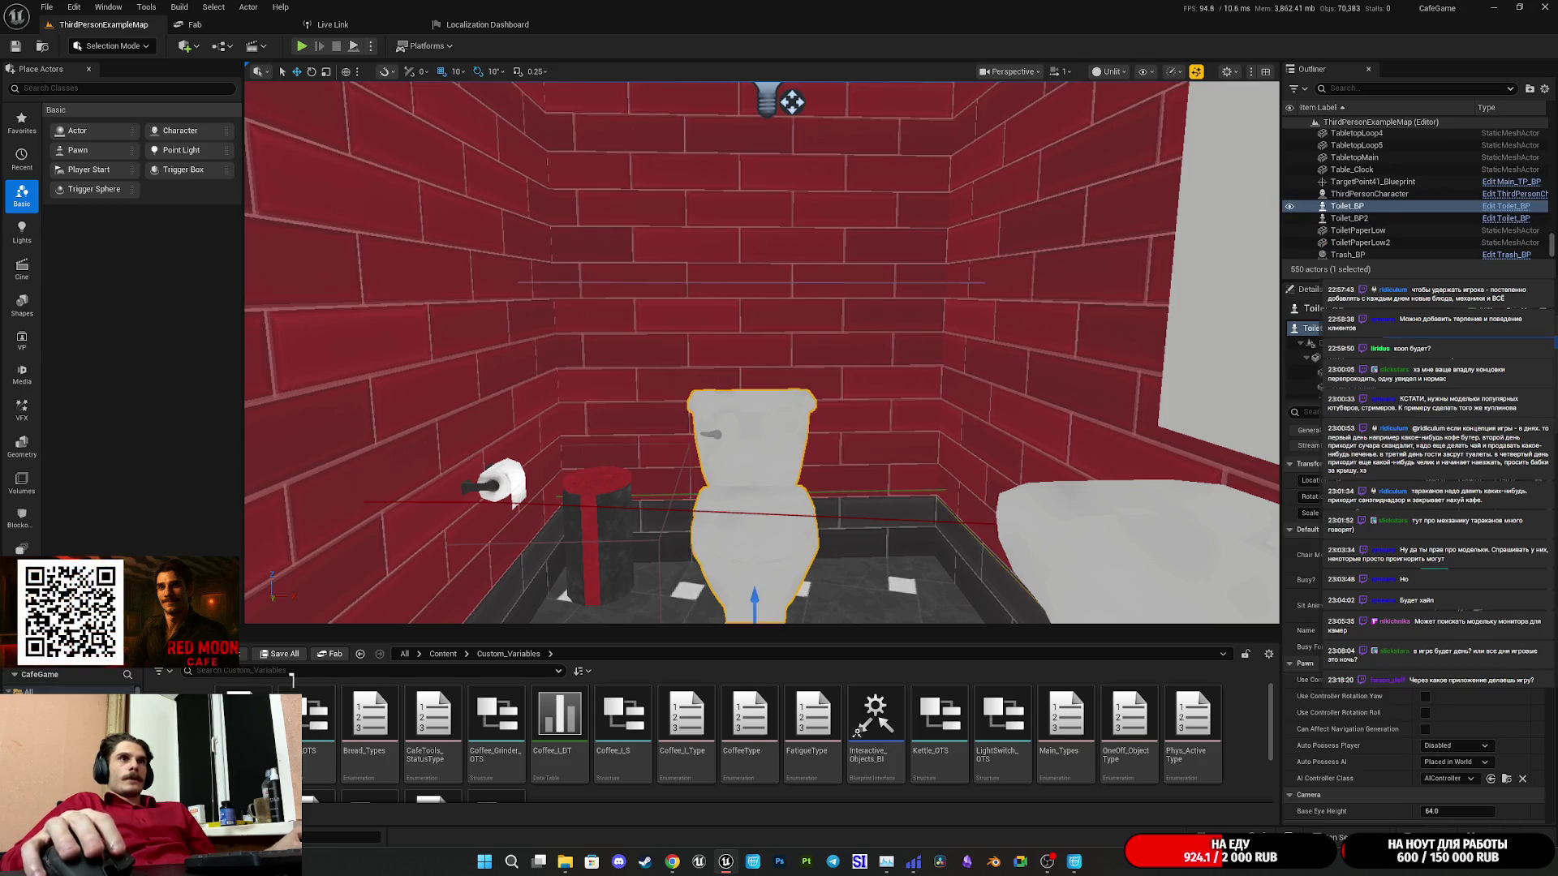
{"action": "key", "text": "ctrl+e"}
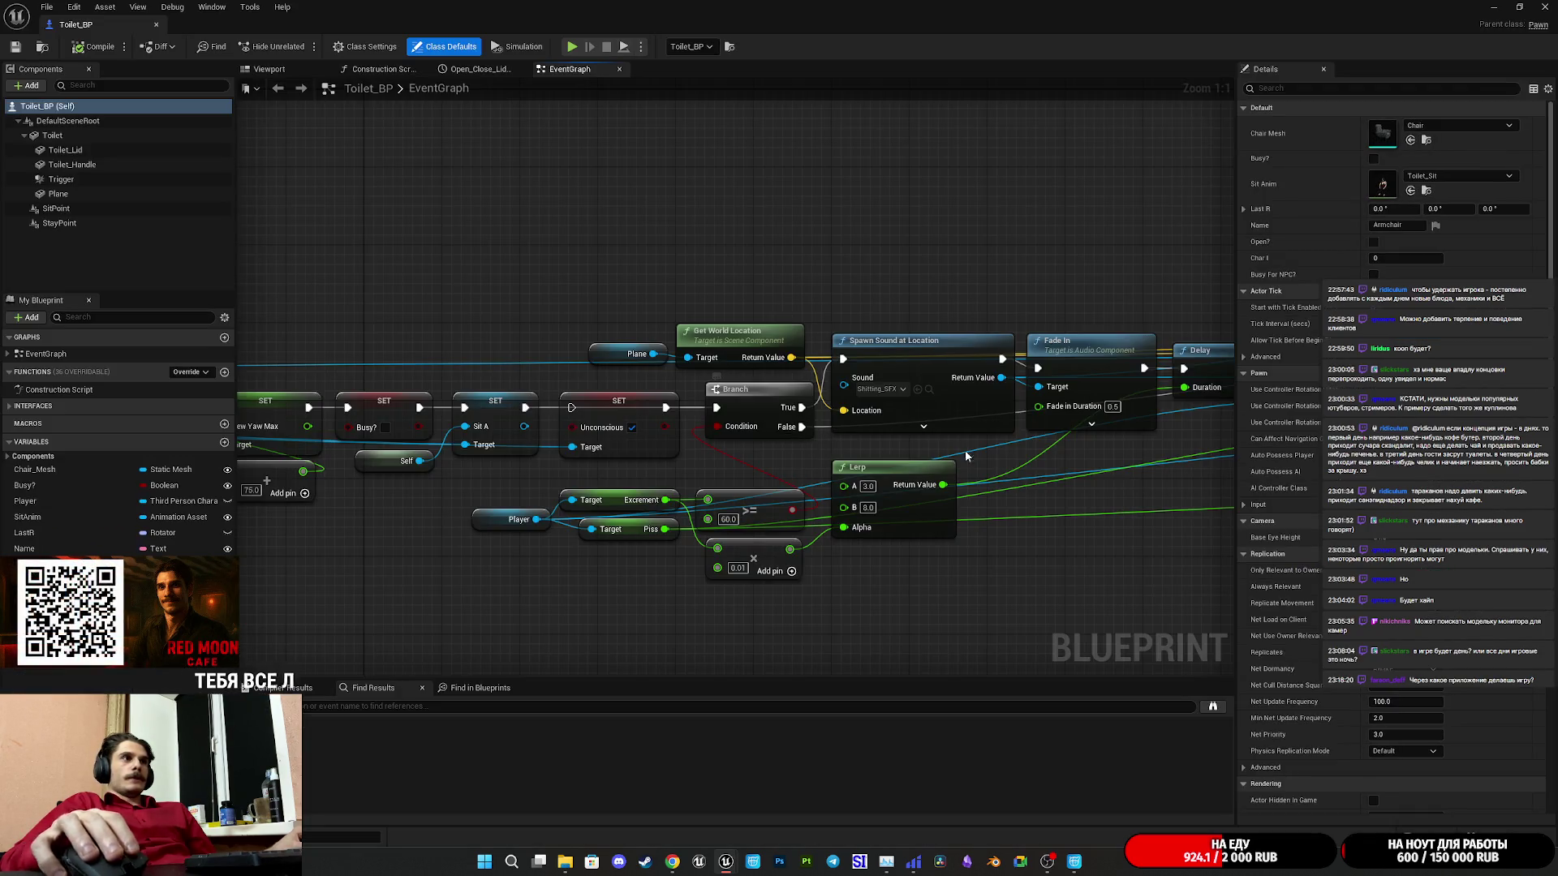
Add a SET Phys Active Type node off the Player output with ToiletSit selected.
{"action": "scroll", "coordinate": [782, 506], "scroll_direction": "down", "scroll_amount": 3}
{"action": "scroll", "coordinate": [782, 506], "scroll_direction": "up", "scroll_amount": 5}
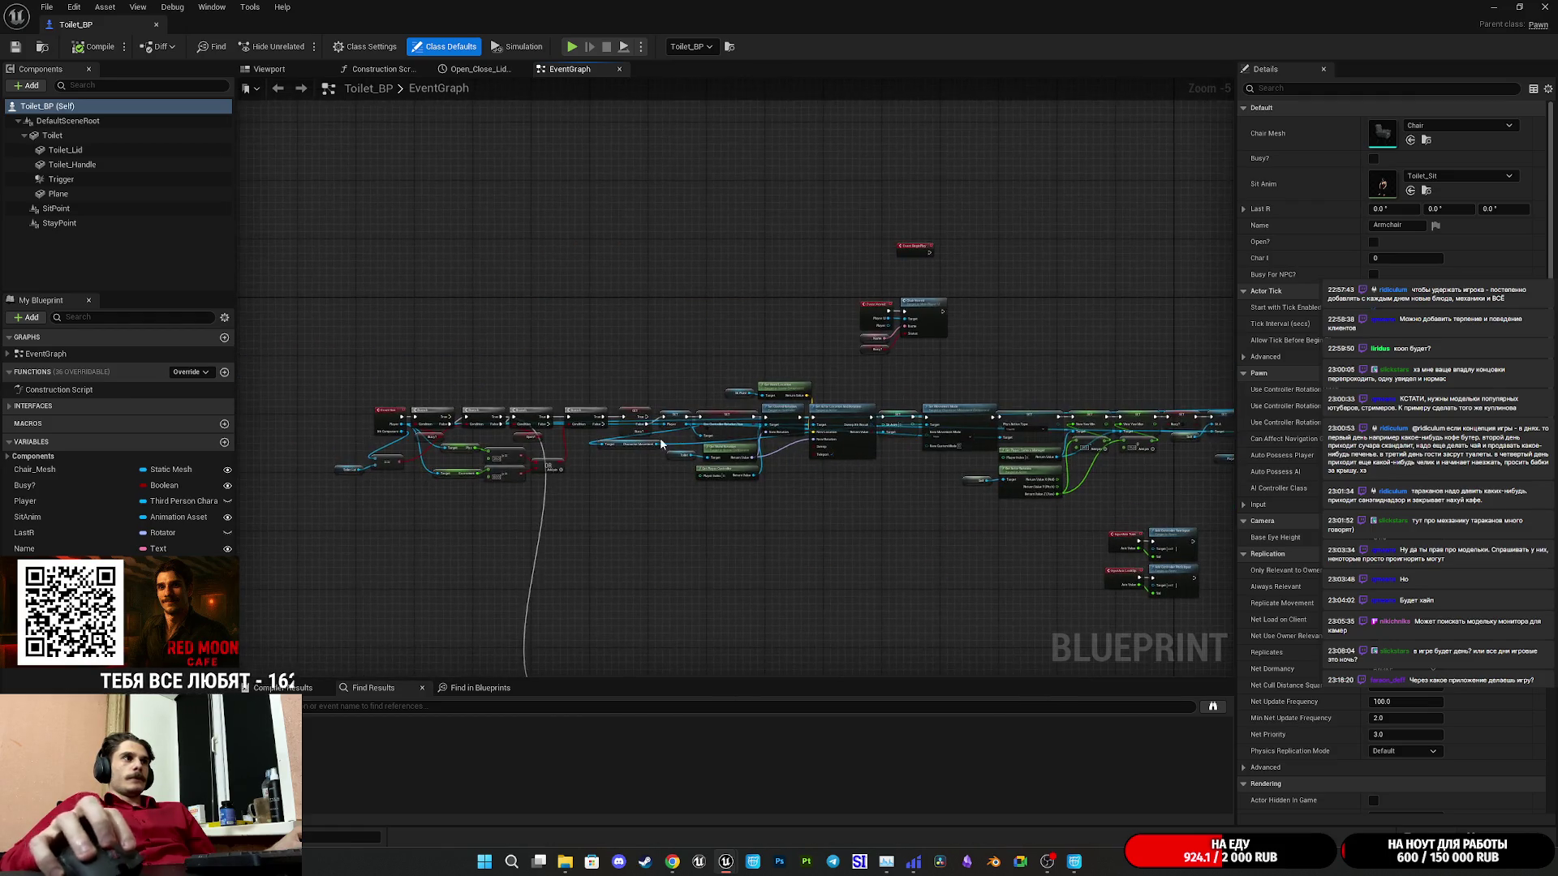
{"action": "mouse_move", "coordinate": [719, 533]}
{"action": "left_mouse_down"}
{"action": "mouse_move", "coordinate": [713, 600]}
{"action": "mouse_move", "coordinate": [812, 462]}
{"action": "left_mouse_up"}
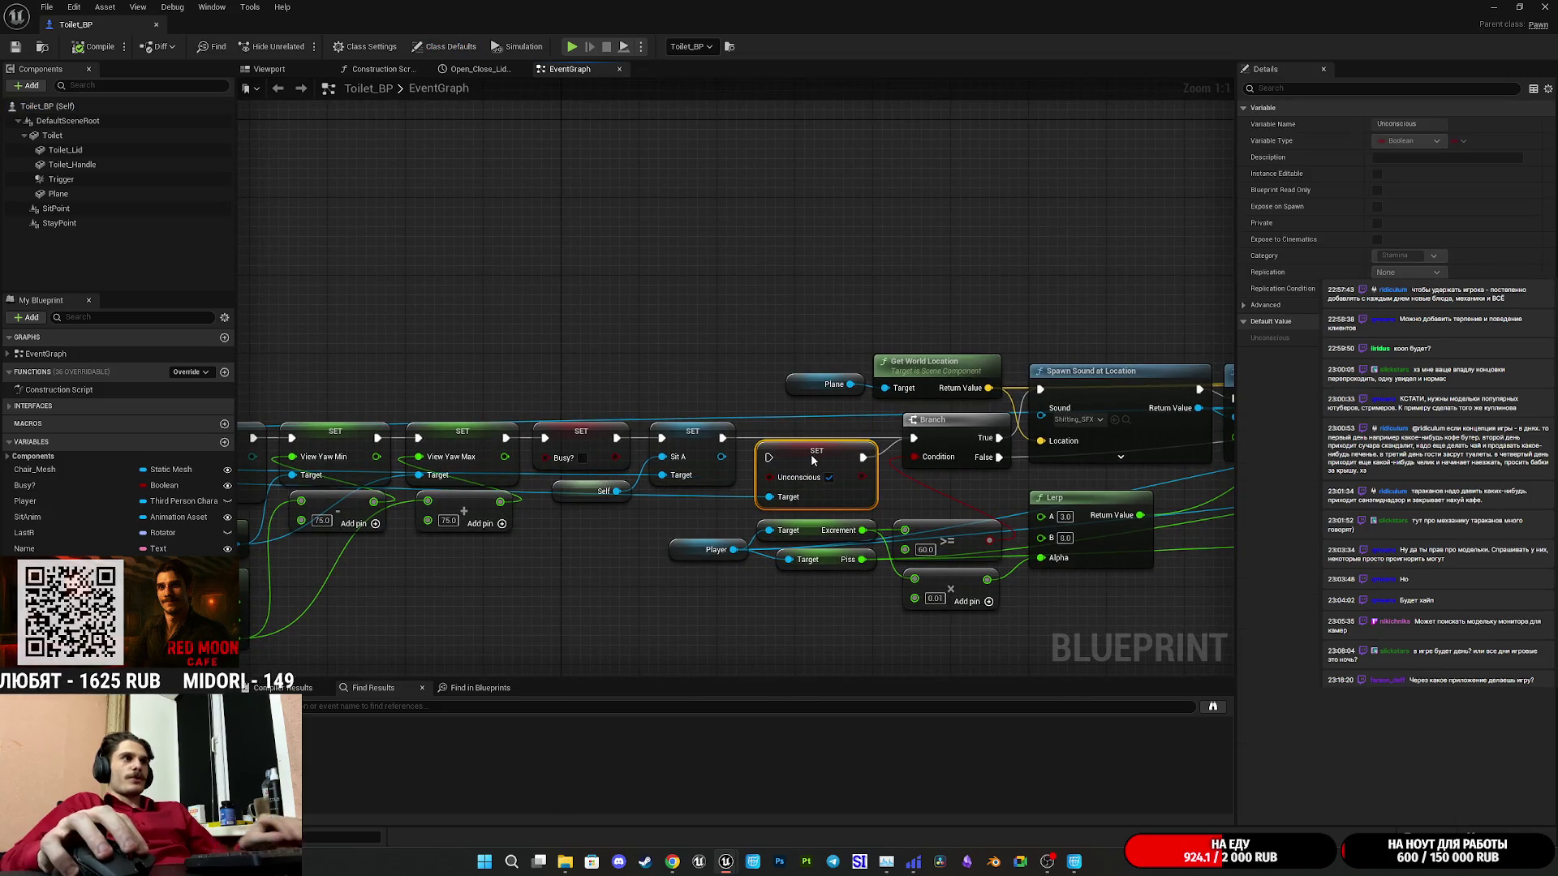
{"action": "left_click_drag", "start_coordinate": [668, 511], "coordinate": [787, 513]}
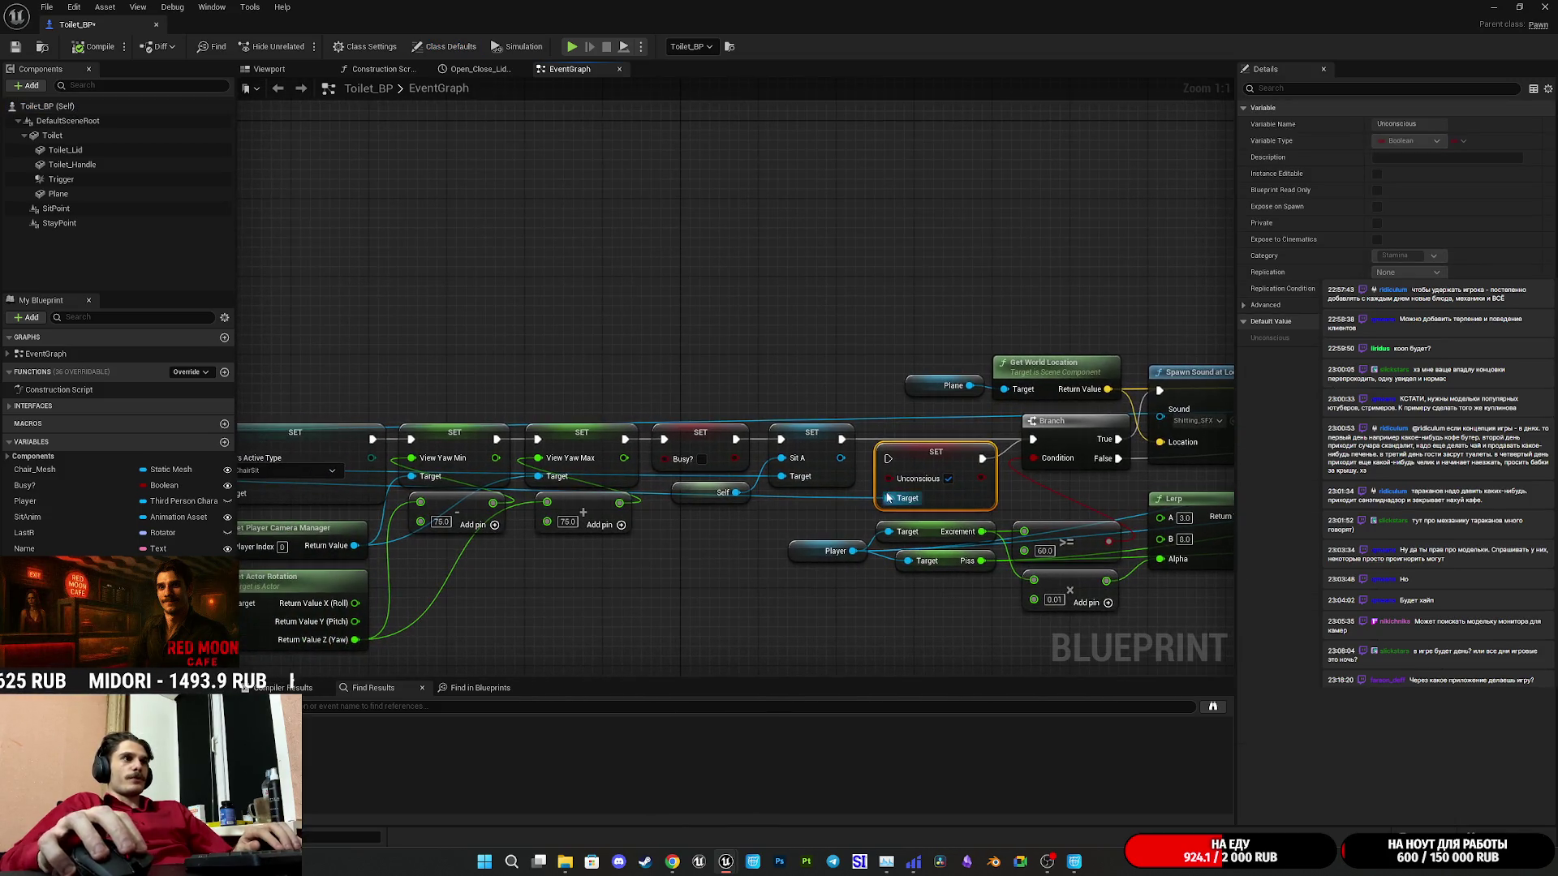
{"action": "mouse_move", "coordinate": [901, 490]}
{"action": "left_mouse_down"}
{"action": "mouse_move", "coordinate": [793, 529]}
{"action": "mouse_move", "coordinate": [843, 487]}
{"action": "mouse_move", "coordinate": [876, 497]}
{"action": "left_mouse_up"}
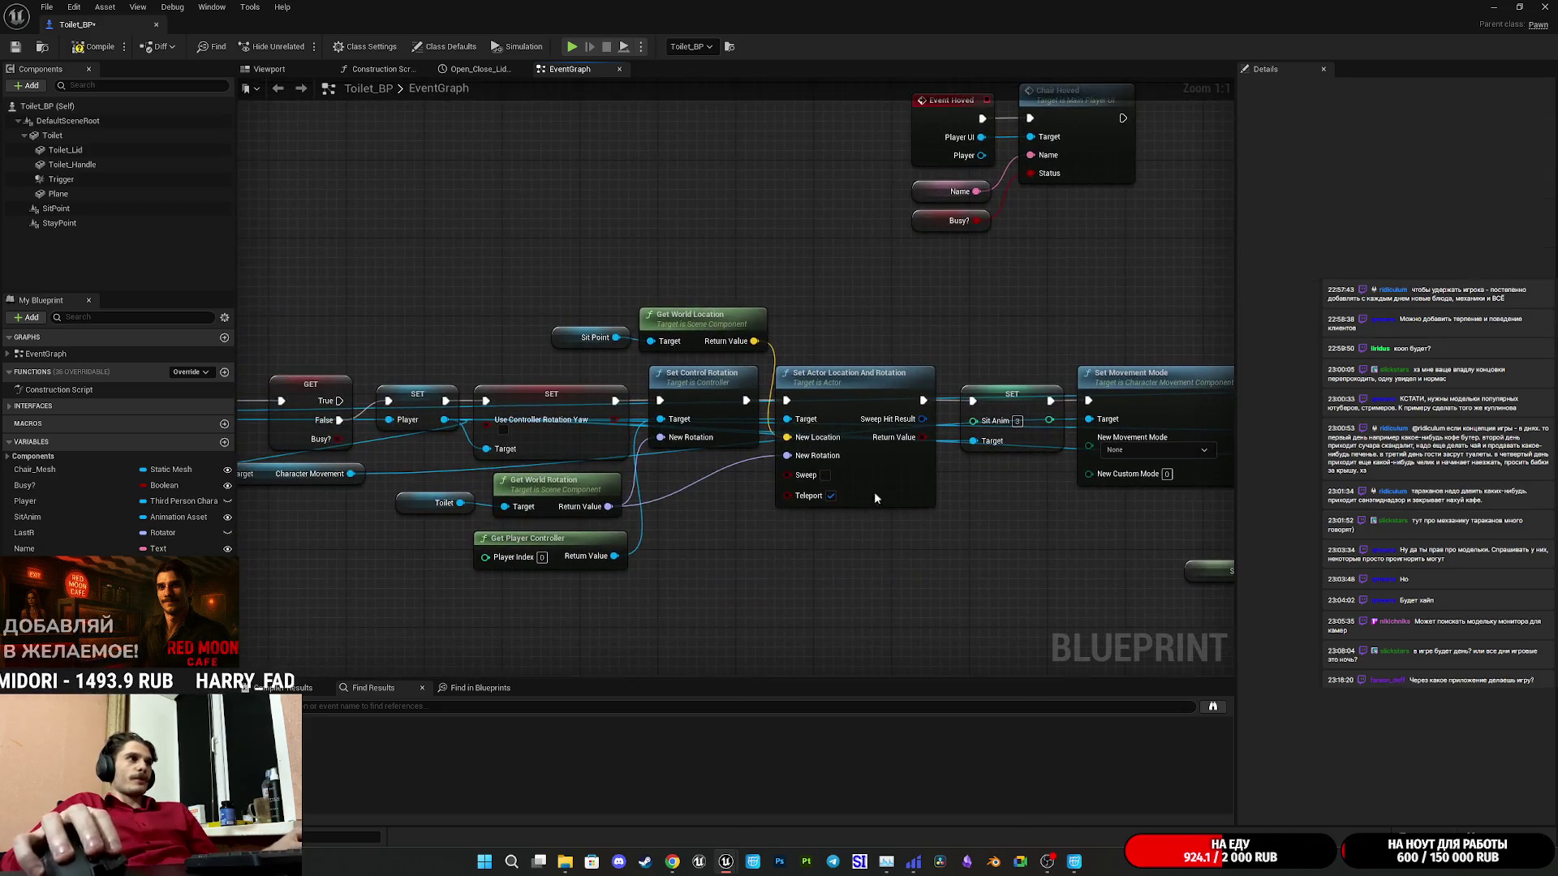
{"action": "mouse_move", "coordinate": [445, 419]}
{"action": "left_mouse_down"}
{"action": "mouse_move", "coordinate": [803, 295]}
{"action": "mouse_move", "coordinate": [867, 304]}
{"action": "left_mouse_up"}
{"action": "type", "text": "фсе"}
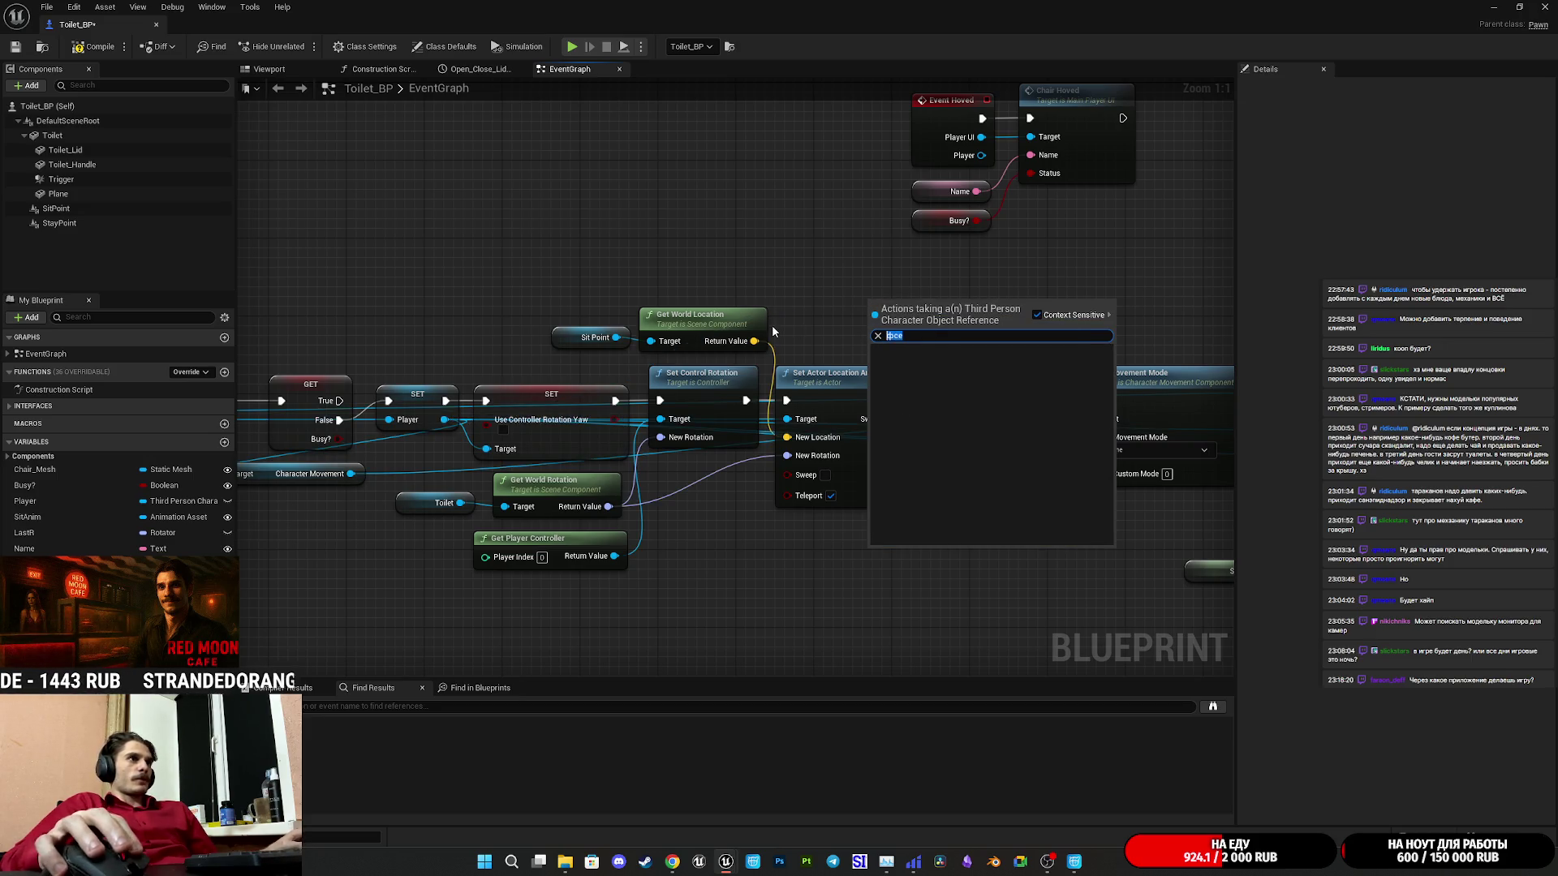
{"action": "type", "text": "act"}
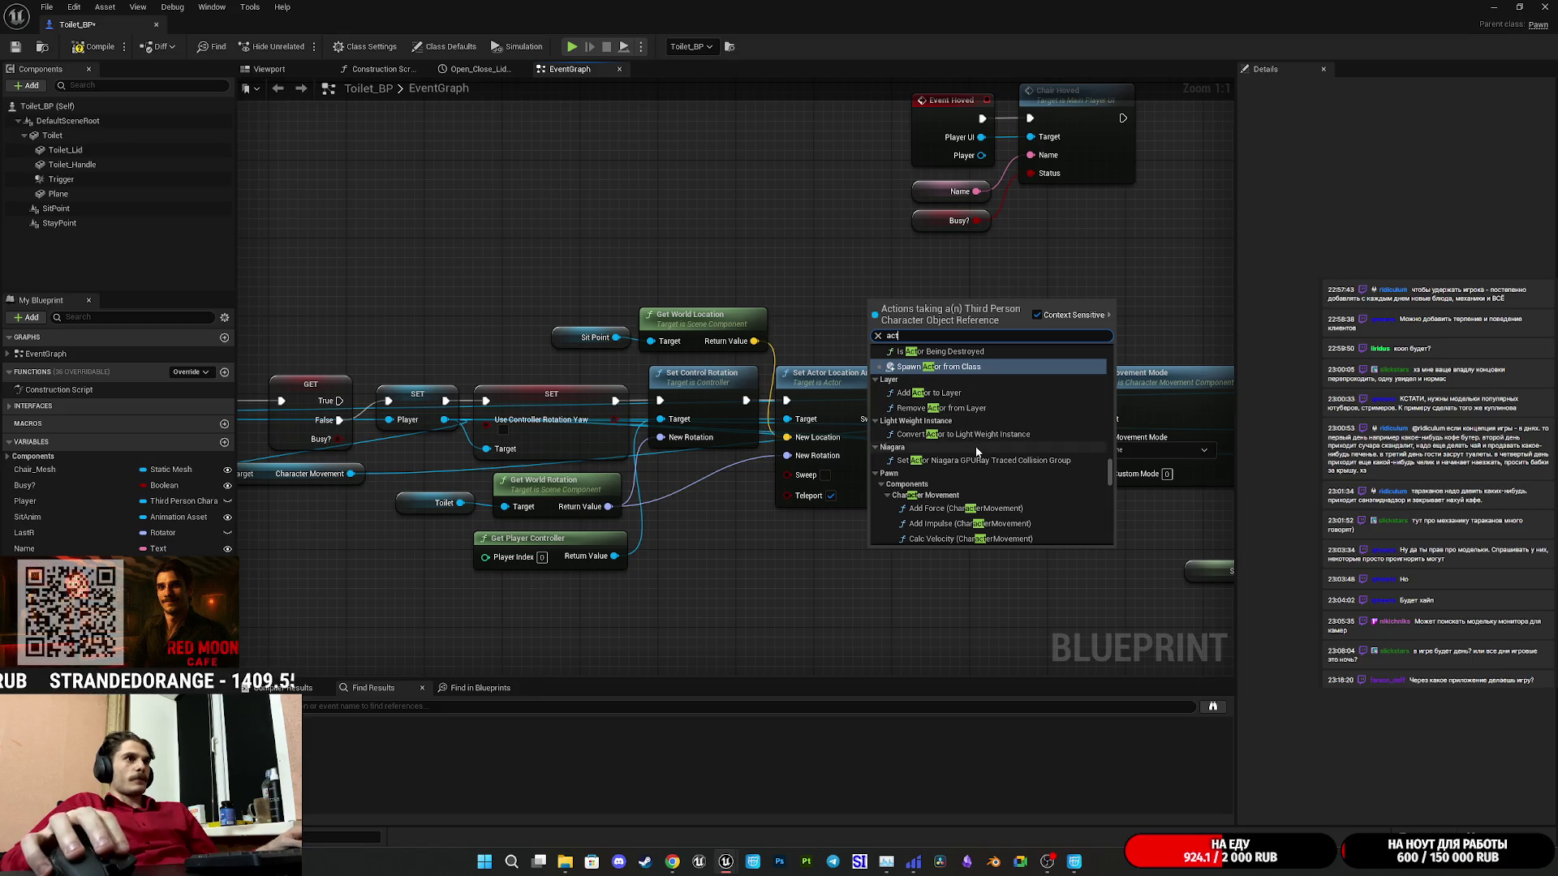
{"action": "type", "text": "iv"}
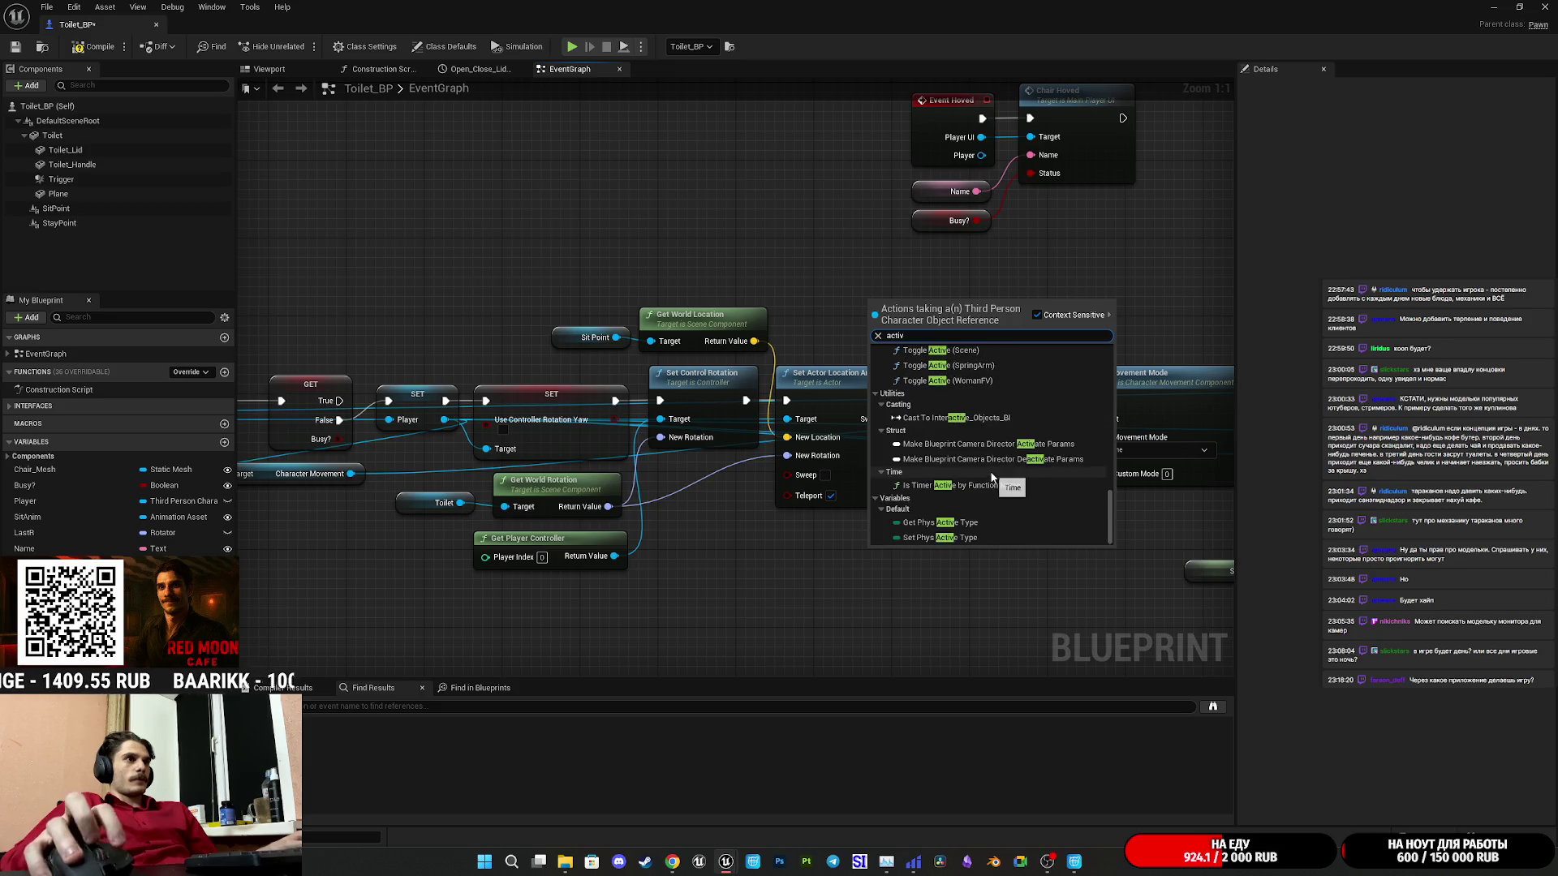
{"action": "left_click", "coordinate": [1006, 520]}
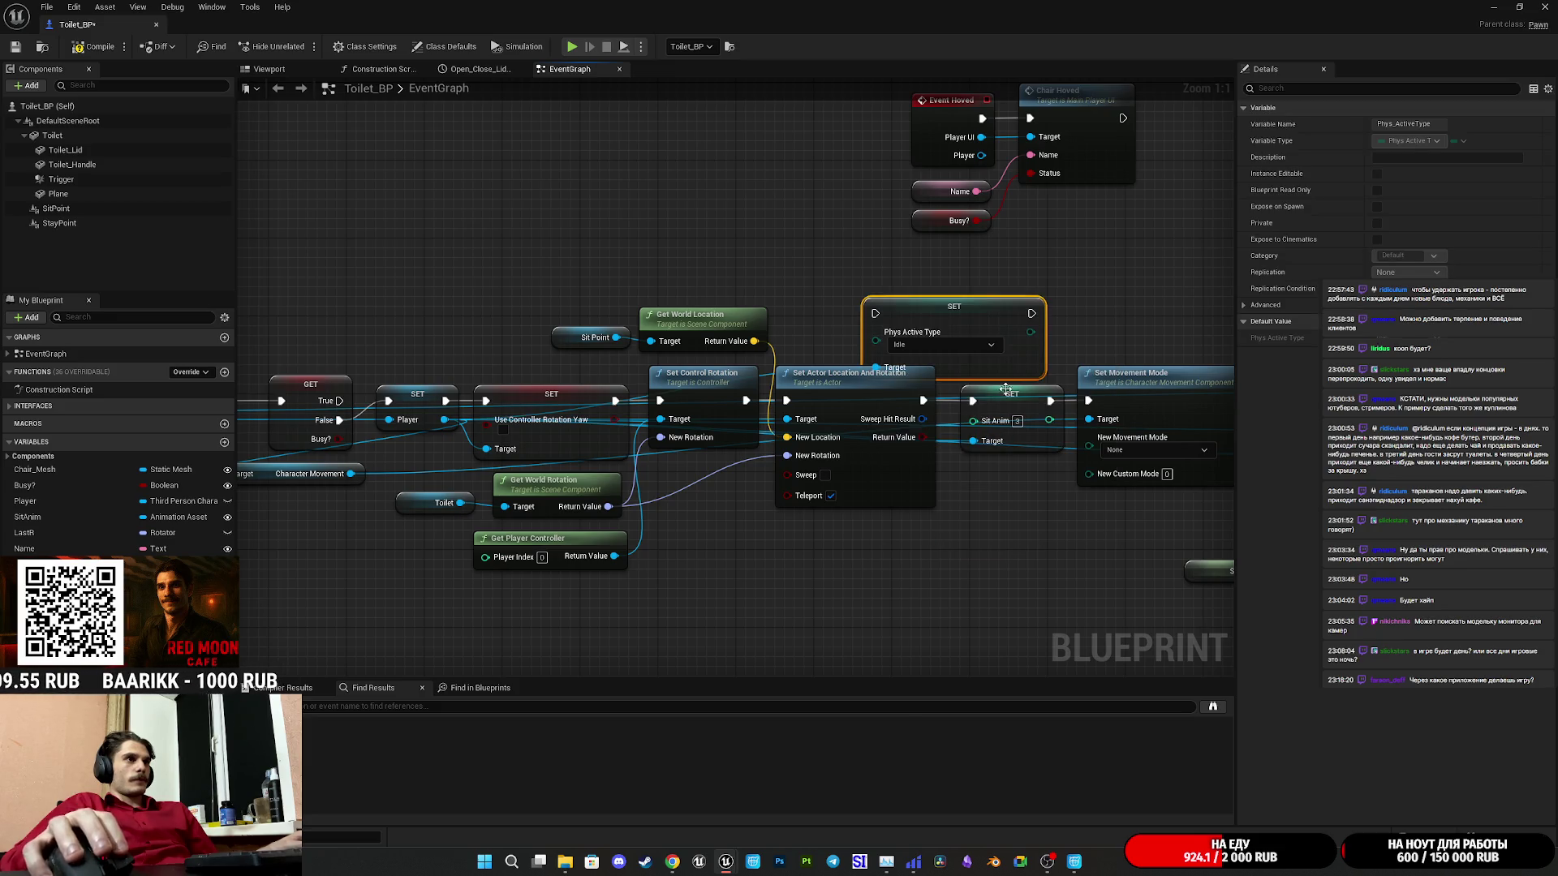
{"action": "left_click", "coordinate": [947, 348]}
{"action": "left_click", "coordinate": [947, 403]}
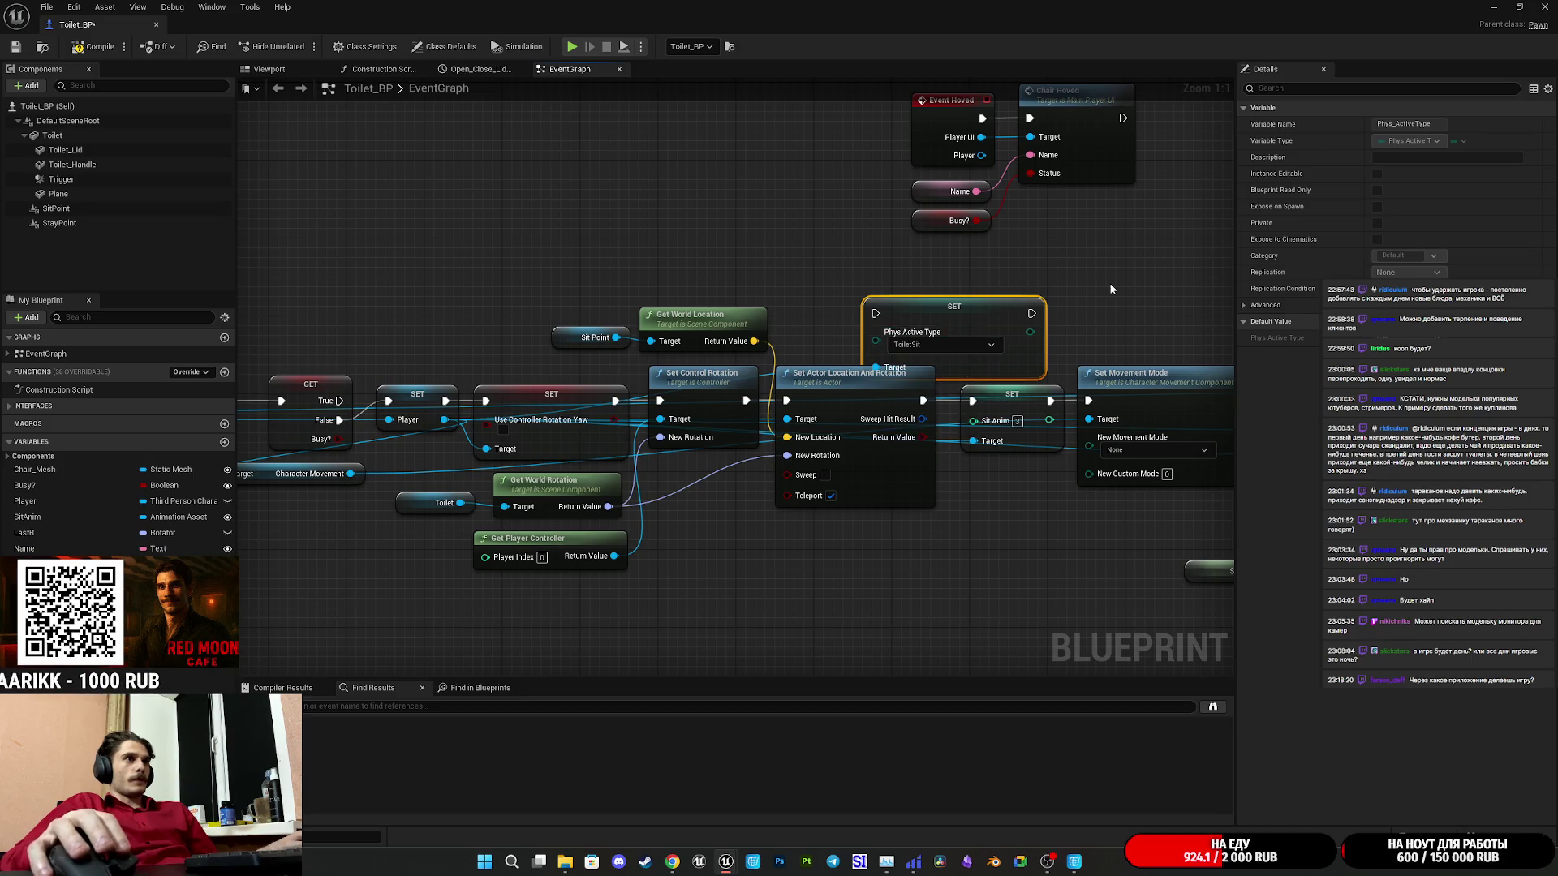
Set the chained node after Set Movement Mode to ToiletSit, save Toilet_BP and close it.
{"action": "left_click_drag", "start_coordinate": [1110, 288], "coordinate": [718, 301]}
{"action": "mouse_move", "coordinate": [570, 332]}
{"action": "left_mouse_down"}
{"action": "mouse_move", "coordinate": [1057, 341]}
{"action": "mouse_move", "coordinate": [547, 321]}
{"action": "left_mouse_up"}
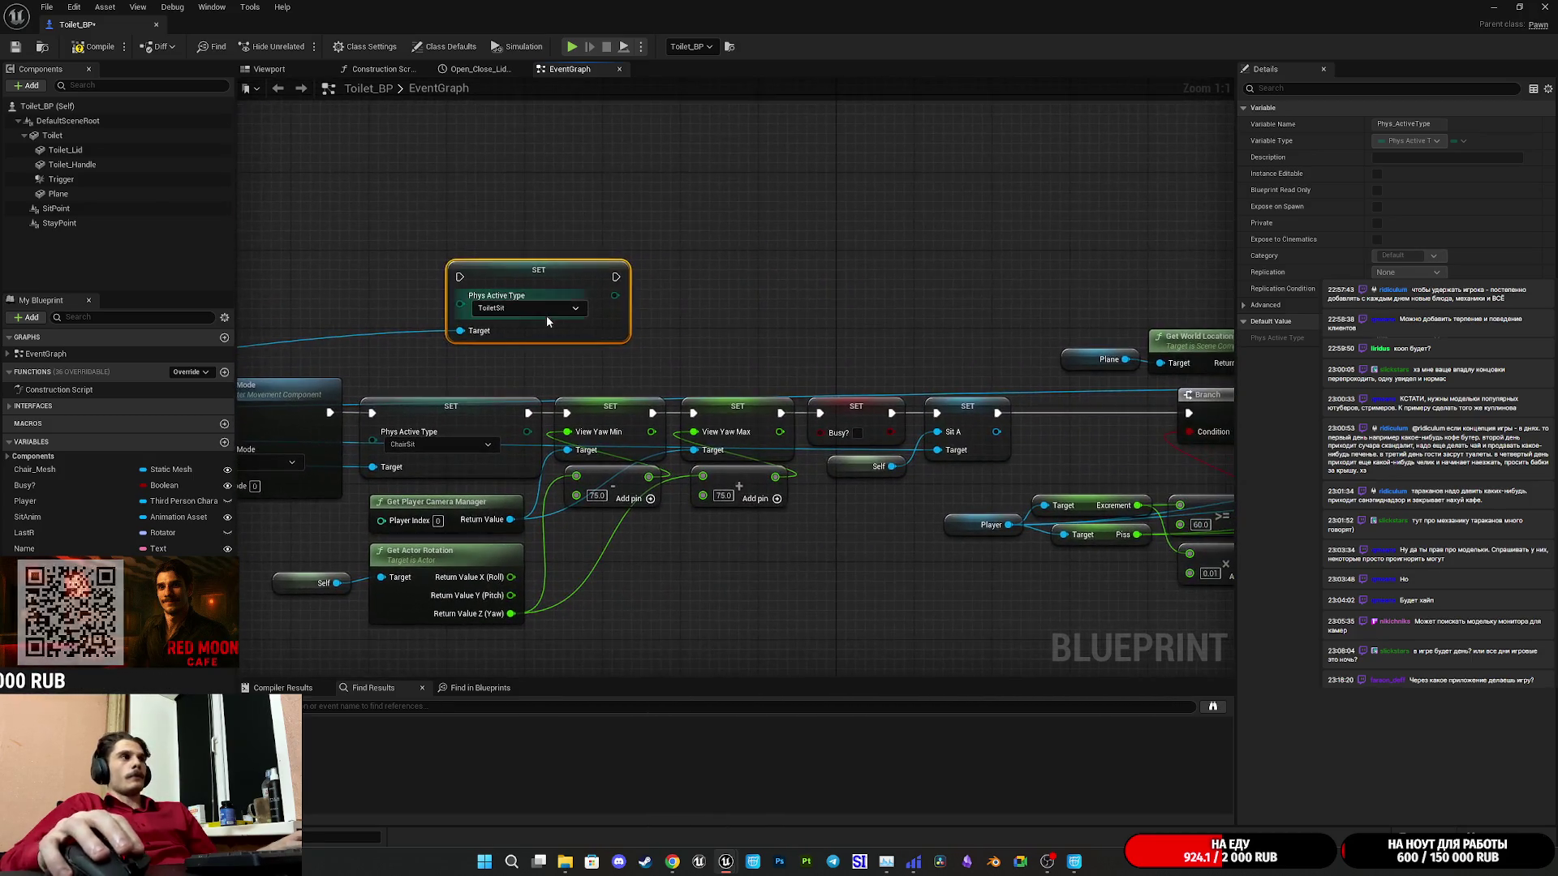
{"action": "mouse_move", "coordinate": [458, 255]}
{"action": "left_mouse_down"}
{"action": "mouse_move", "coordinate": [686, 239]}
{"action": "mouse_move", "coordinate": [1030, 320]}
{"action": "mouse_move", "coordinate": [643, 371]}
{"action": "mouse_move", "coordinate": [855, 347]}
{"action": "mouse_move", "coordinate": [766, 413]}
{"action": "left_mouse_up"}
{"action": "left_click", "coordinate": [808, 400]}
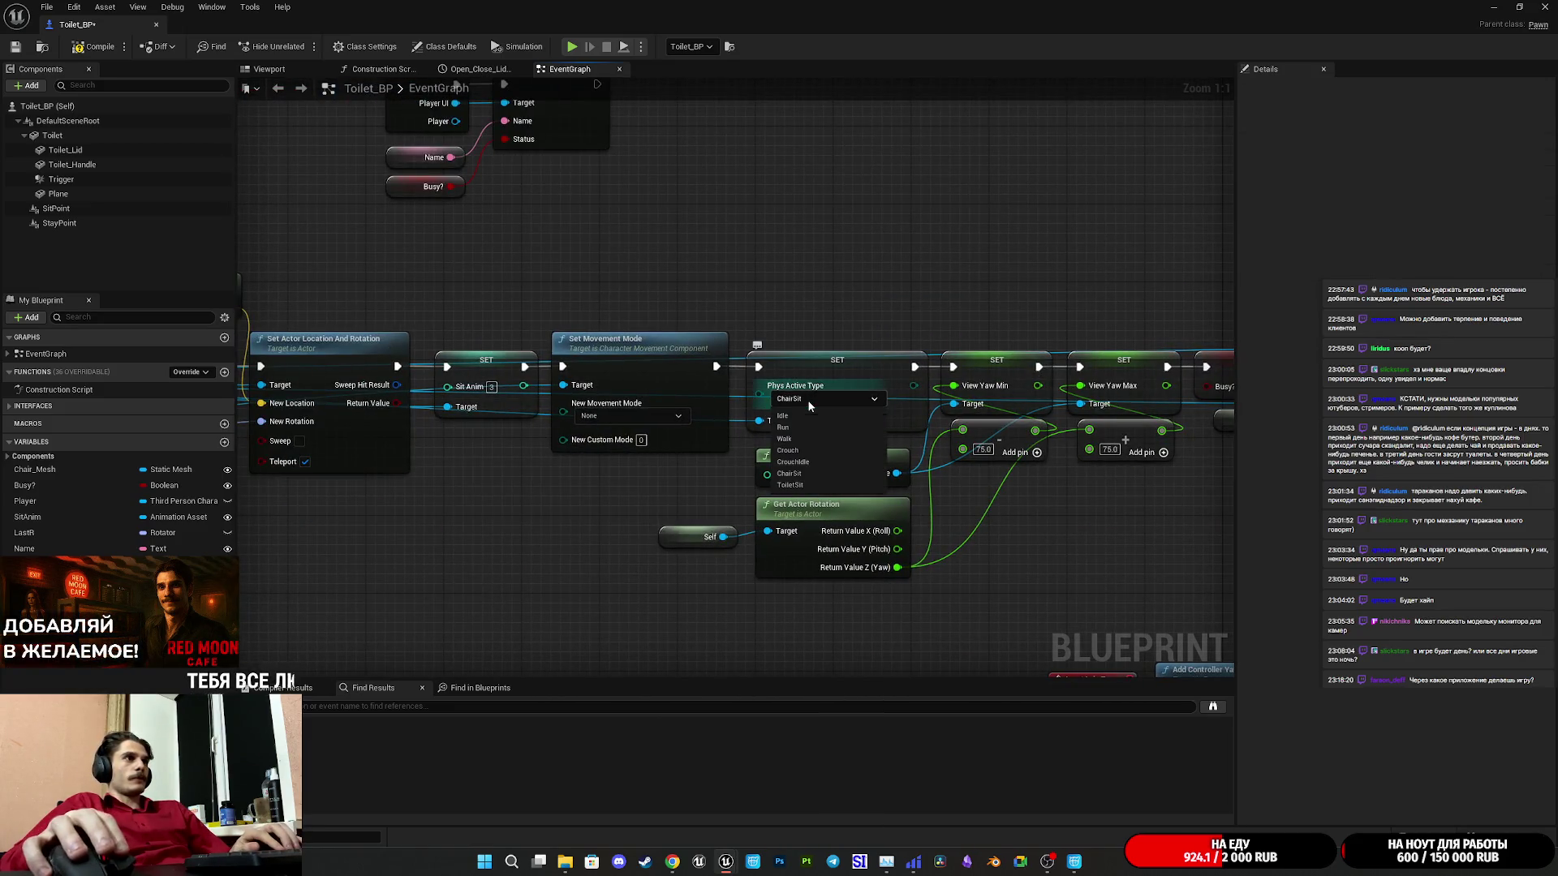
{"action": "left_click", "coordinate": [799, 485]}
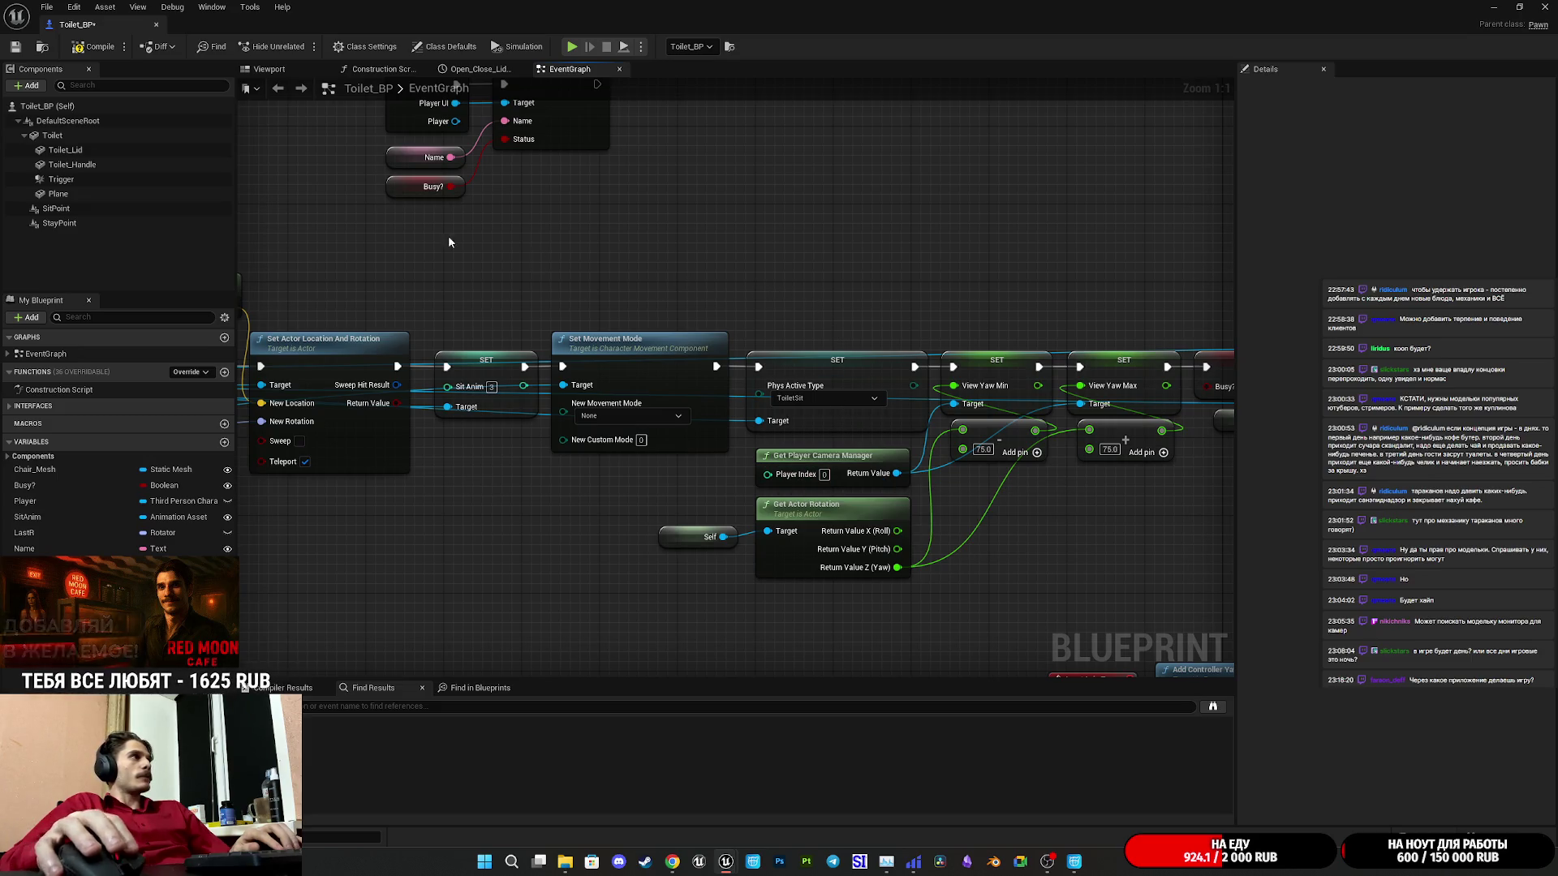
{"action": "left_click", "coordinate": [15, 46]}
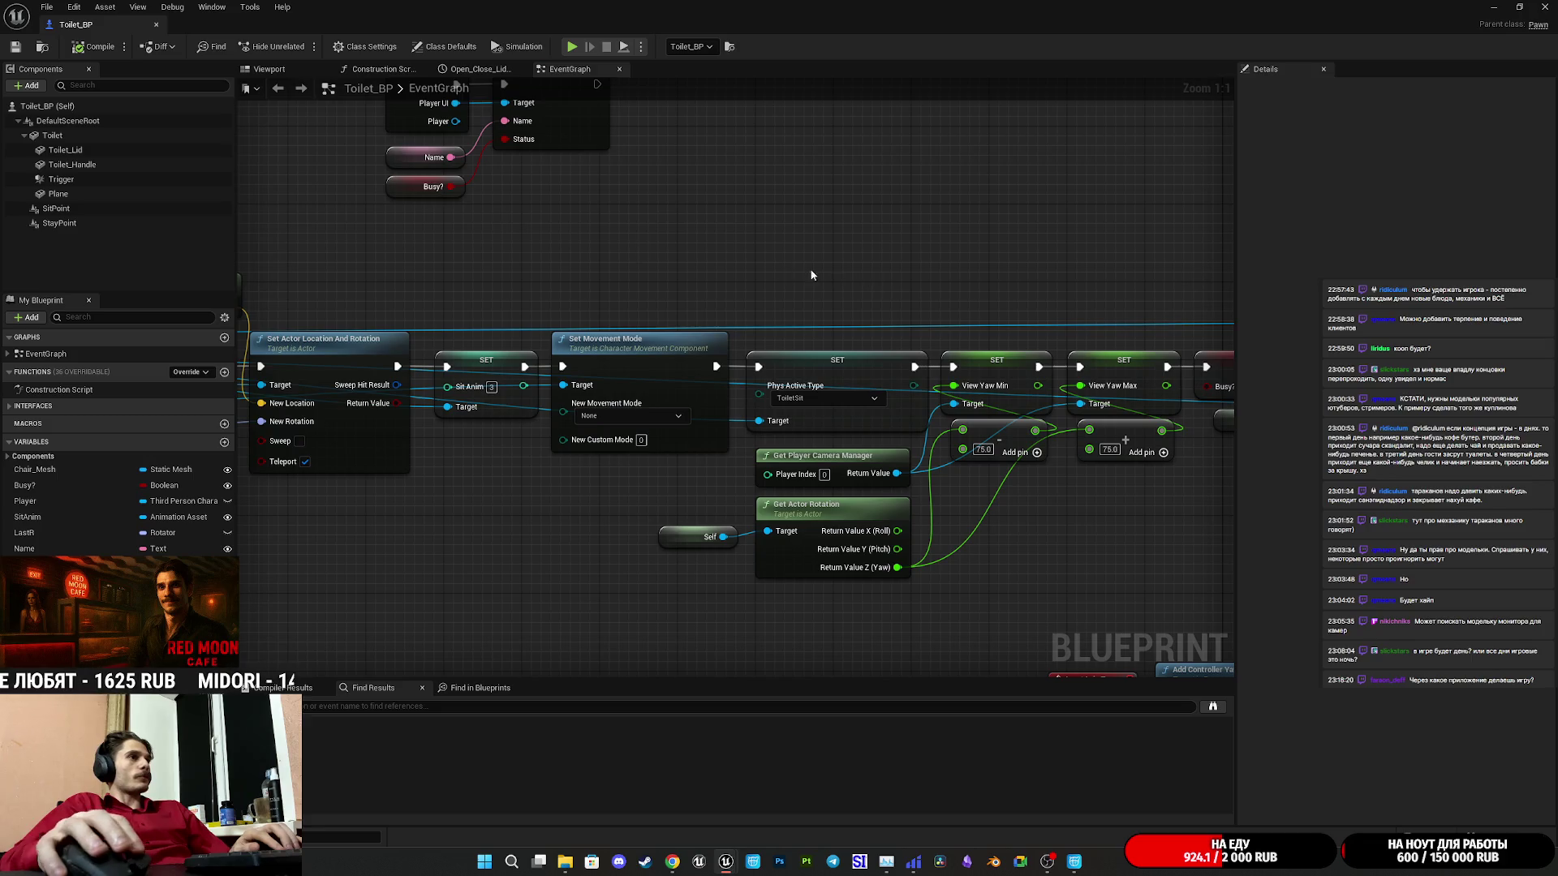
{"action": "scroll", "coordinate": [717, 272], "scroll_direction": "down", "scroll_amount": 3}
{"action": "left_click_drag", "start_coordinate": [717, 272], "coordinate": [515, 296]}
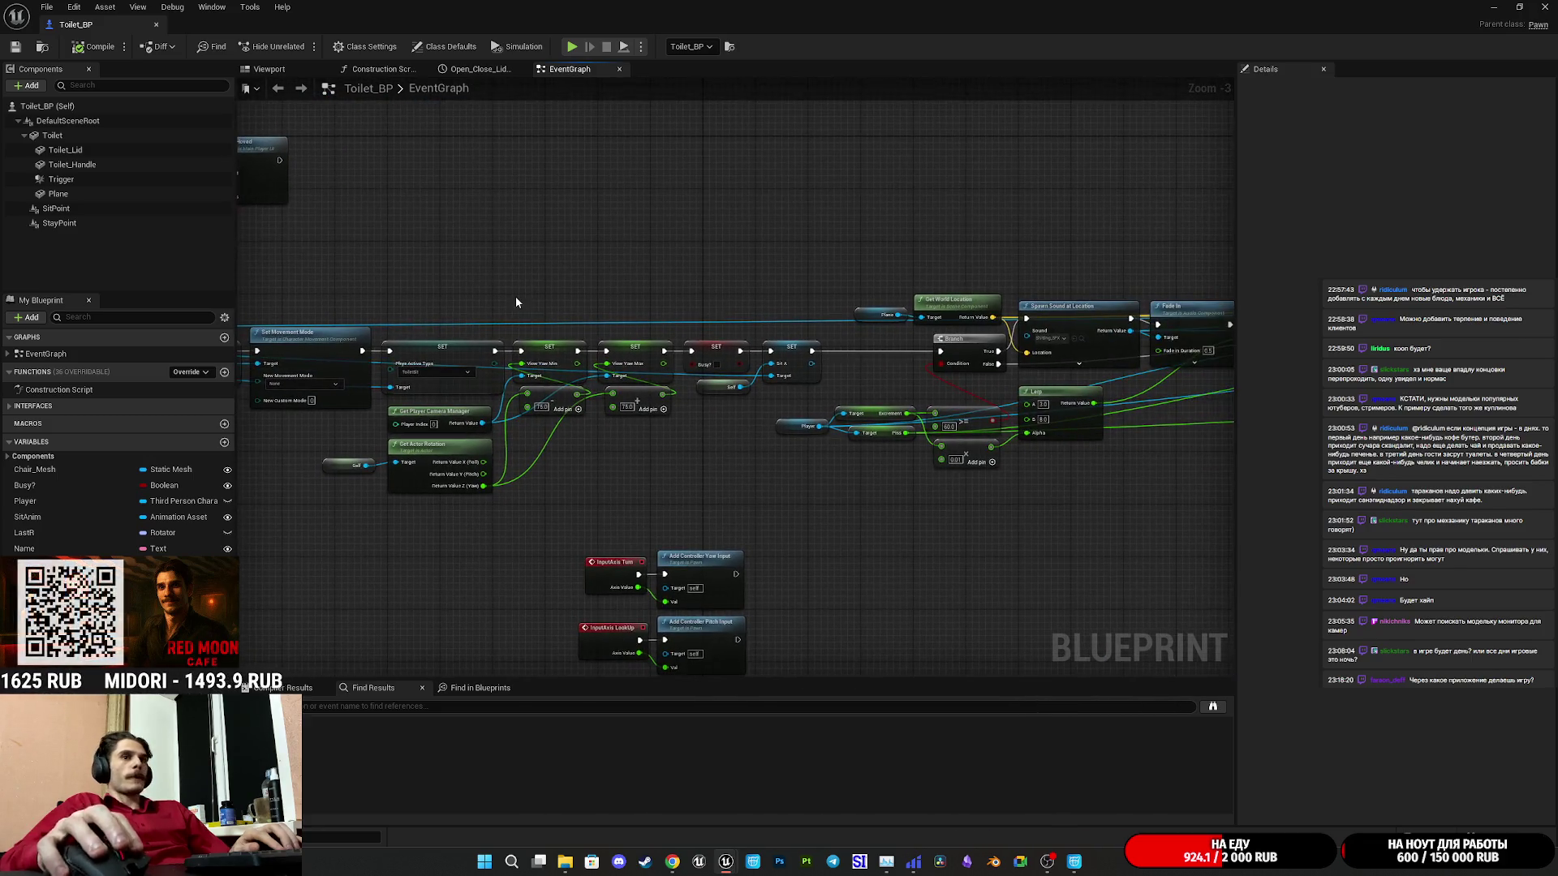
{"action": "left_click", "coordinate": [1546, 7]}
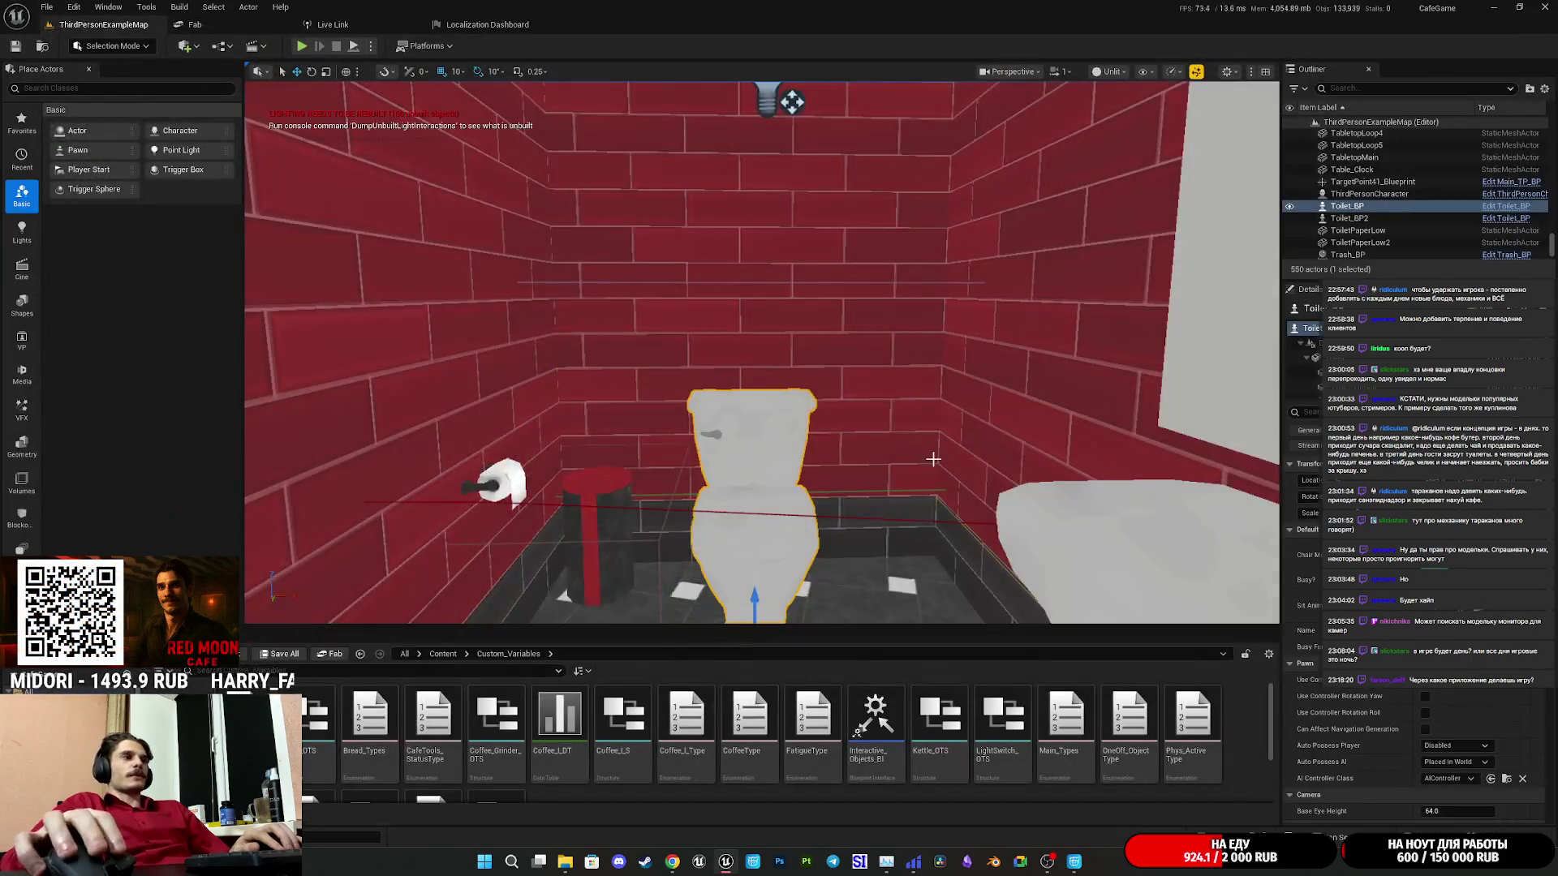
Fly to the park, select the woman character and open her ThirdPersonCharacter blueprint with Ctrl+E.
{"action": "scroll", "coordinate": [761, 353], "scroll_direction": "up", "scroll_amount": 10}
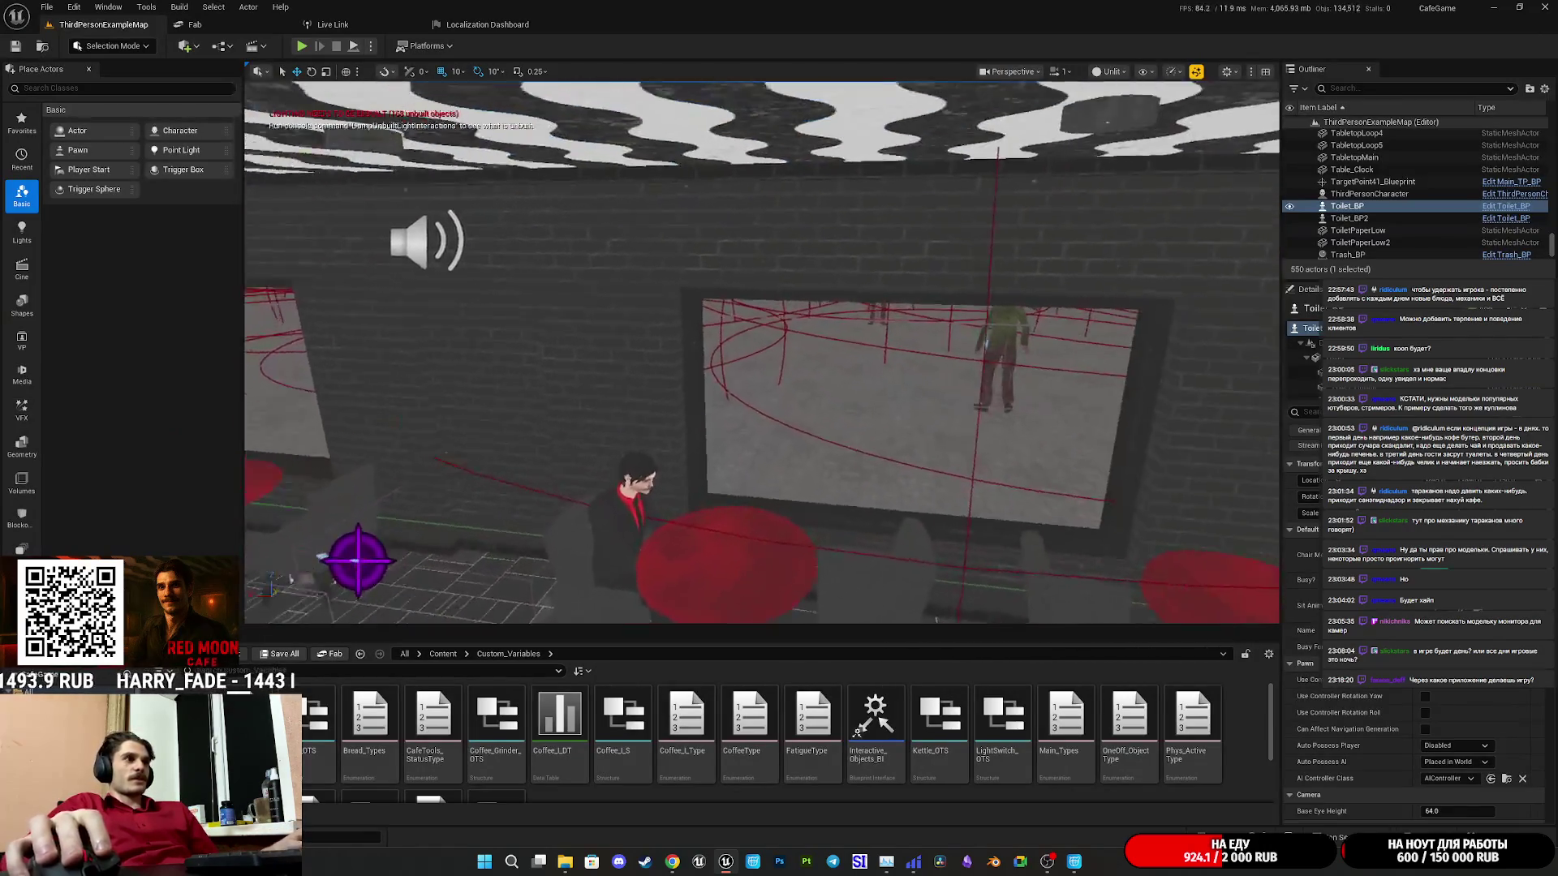
{"action": "scroll", "coordinate": [761, 353], "scroll_direction": "down", "scroll_amount": 10}
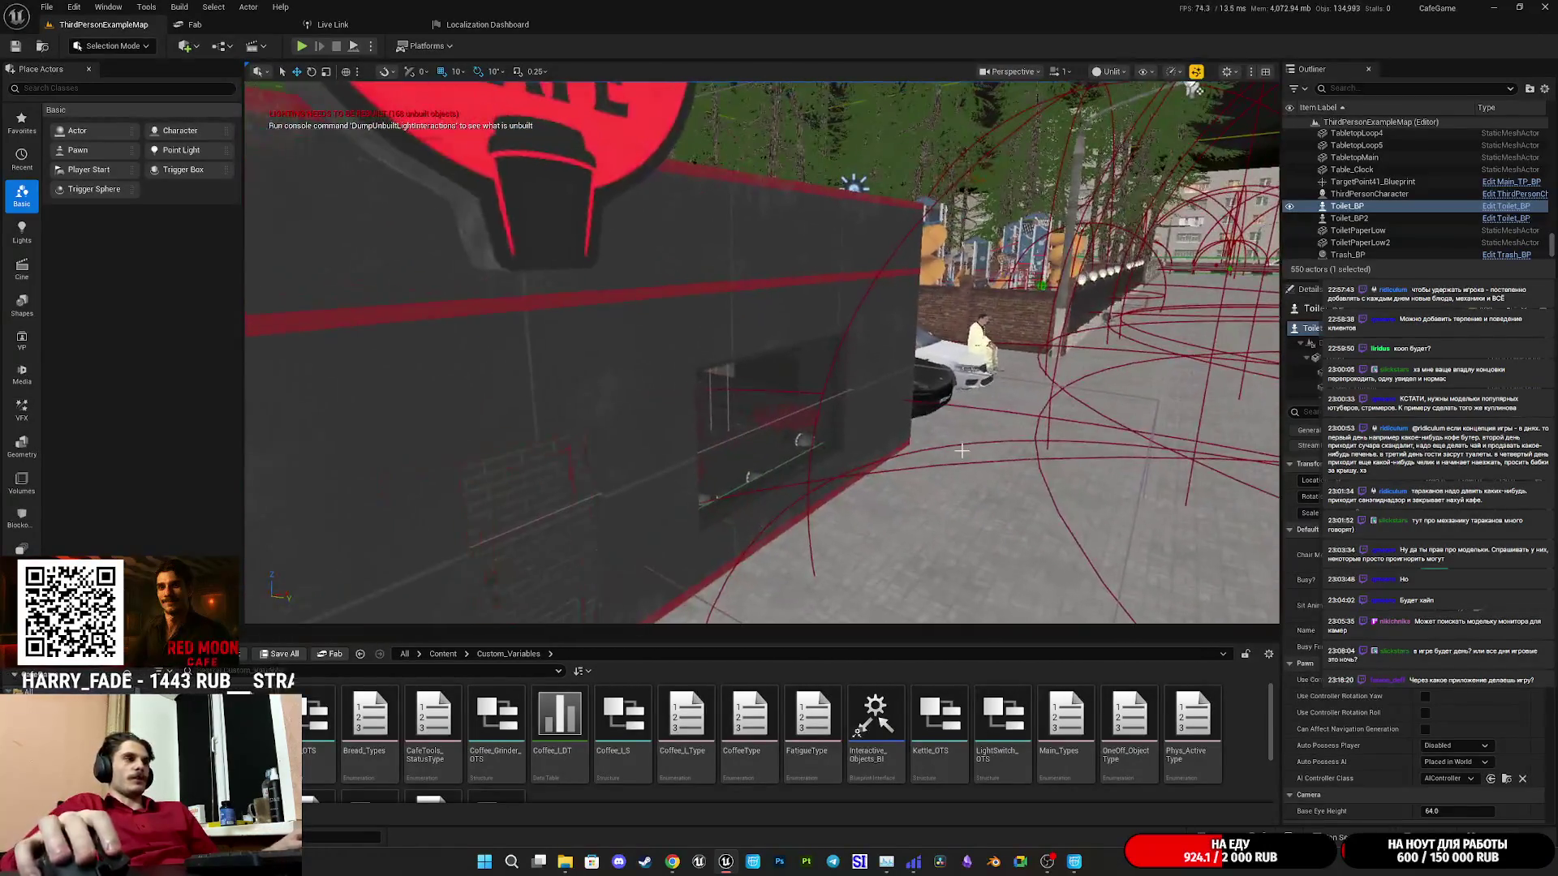
{"action": "scroll", "coordinate": [1082, 599], "scroll_direction": "up", "scroll_amount": 5}
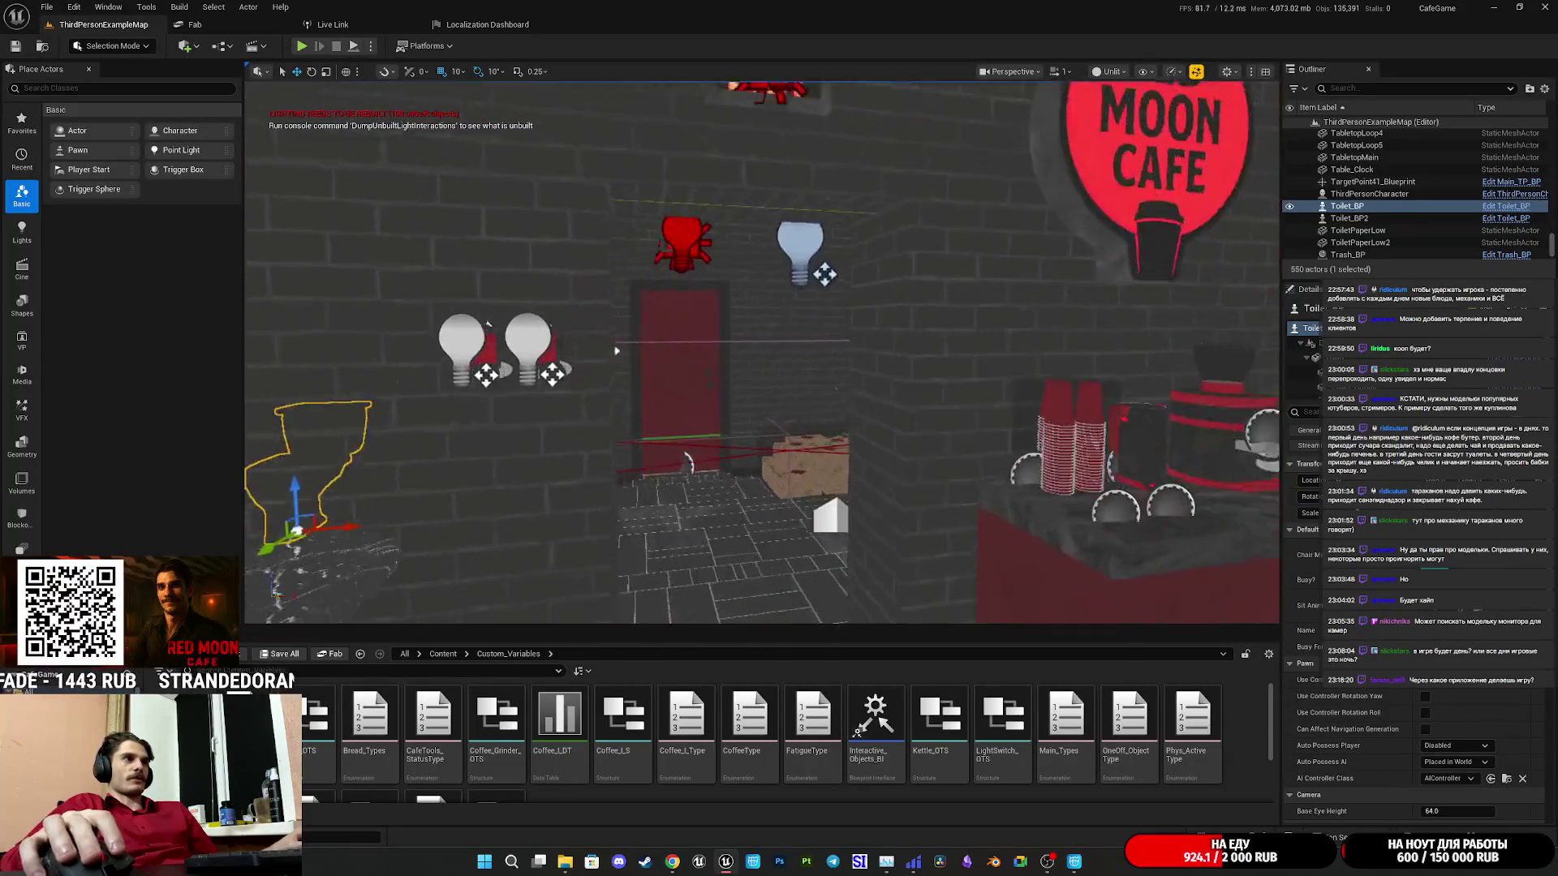
{"action": "scroll", "coordinate": [1082, 599], "scroll_direction": "up", "scroll_amount": 10}
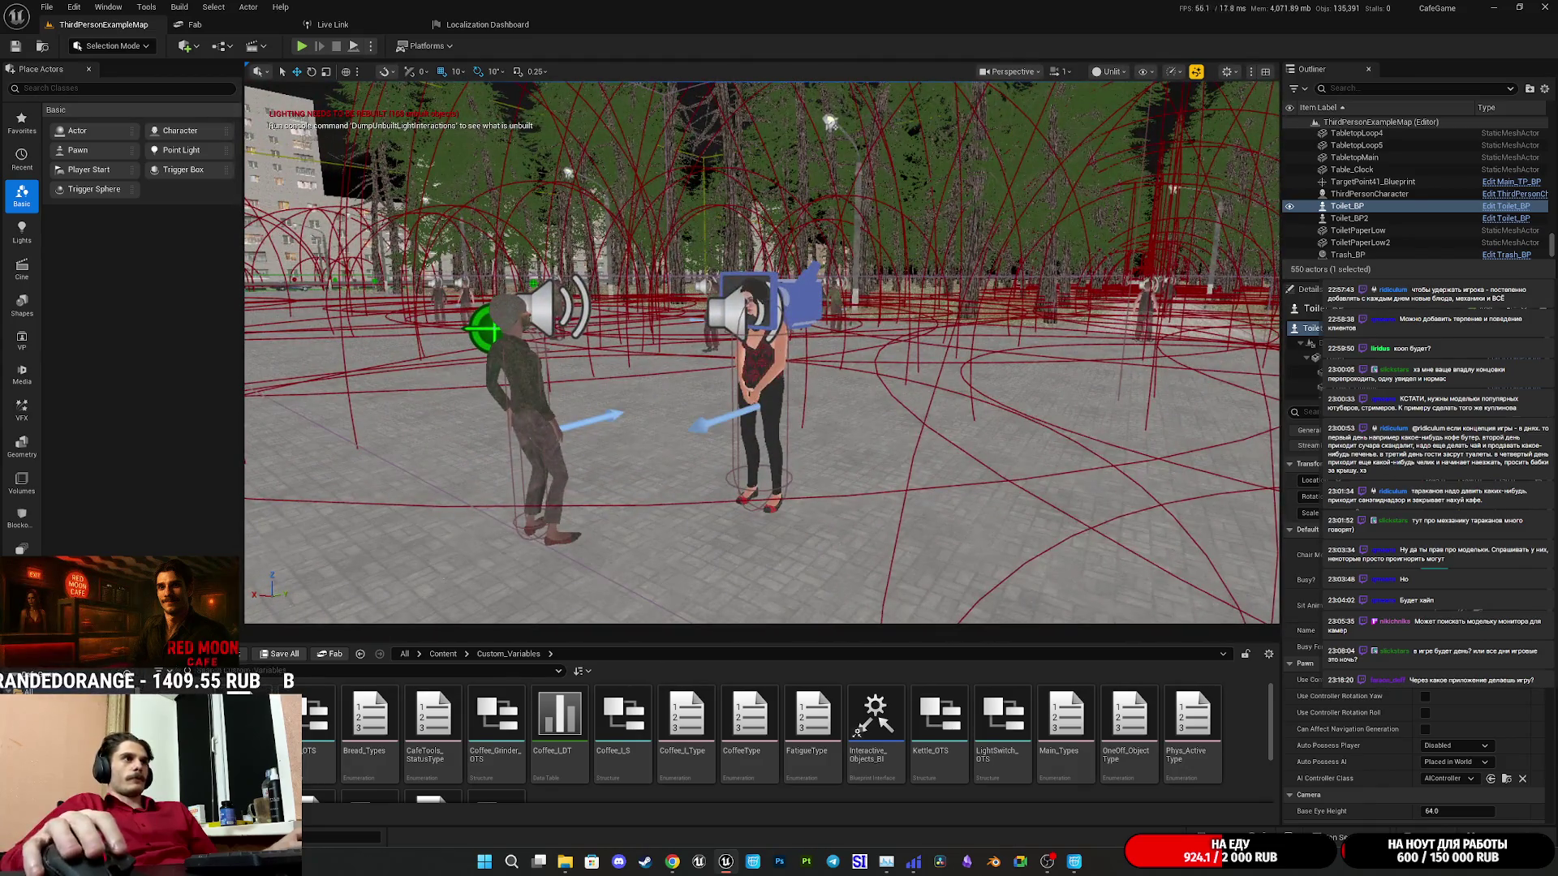
{"action": "left_click", "coordinate": [758, 382]}
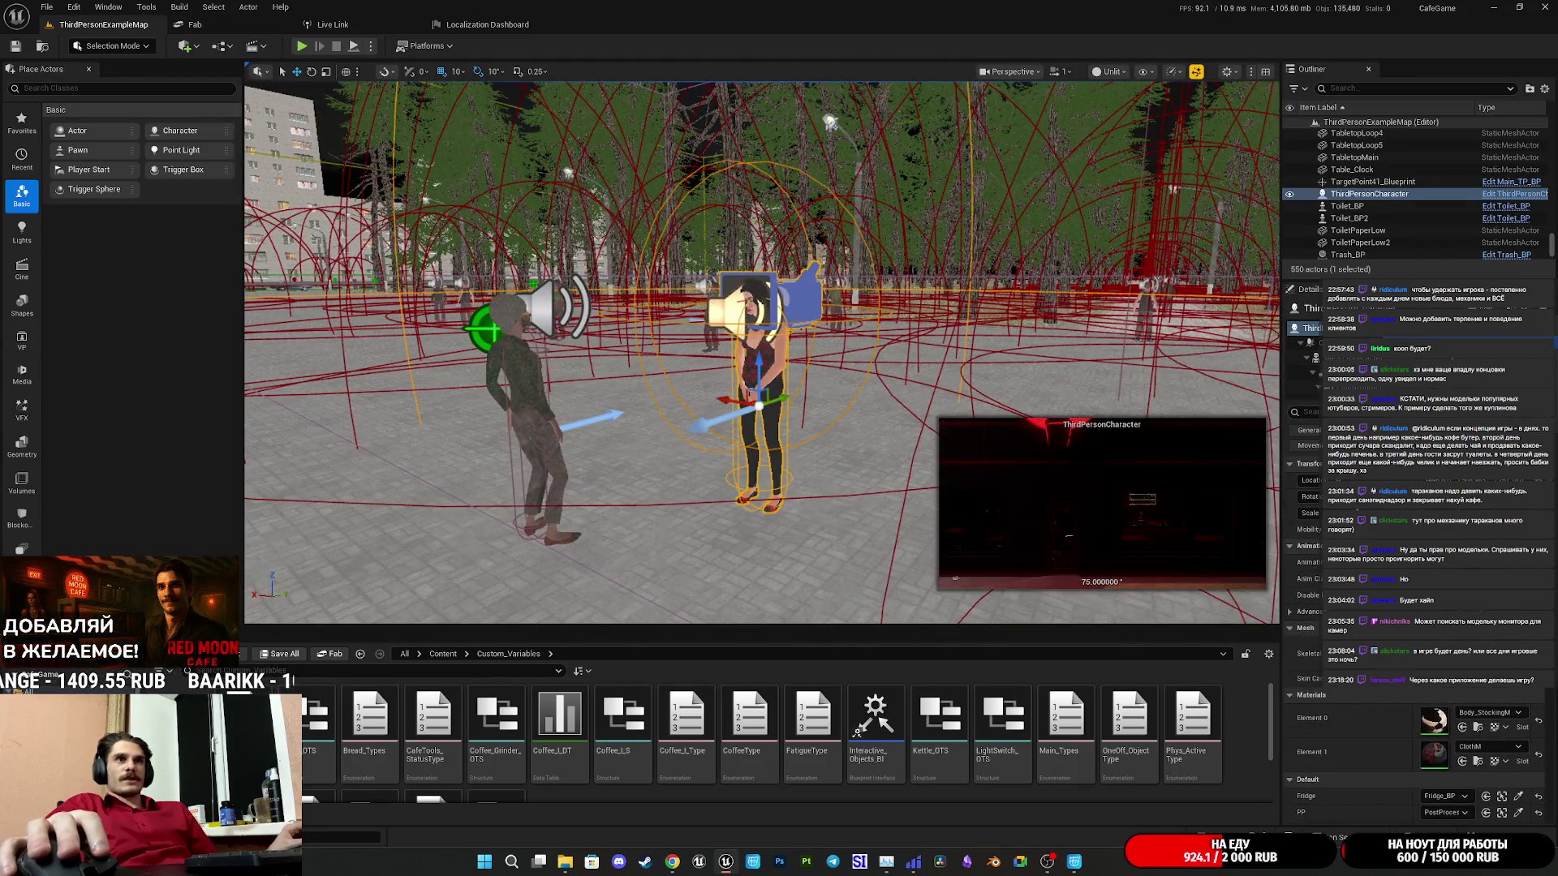
{"action": "key", "text": "ctrl+e"}
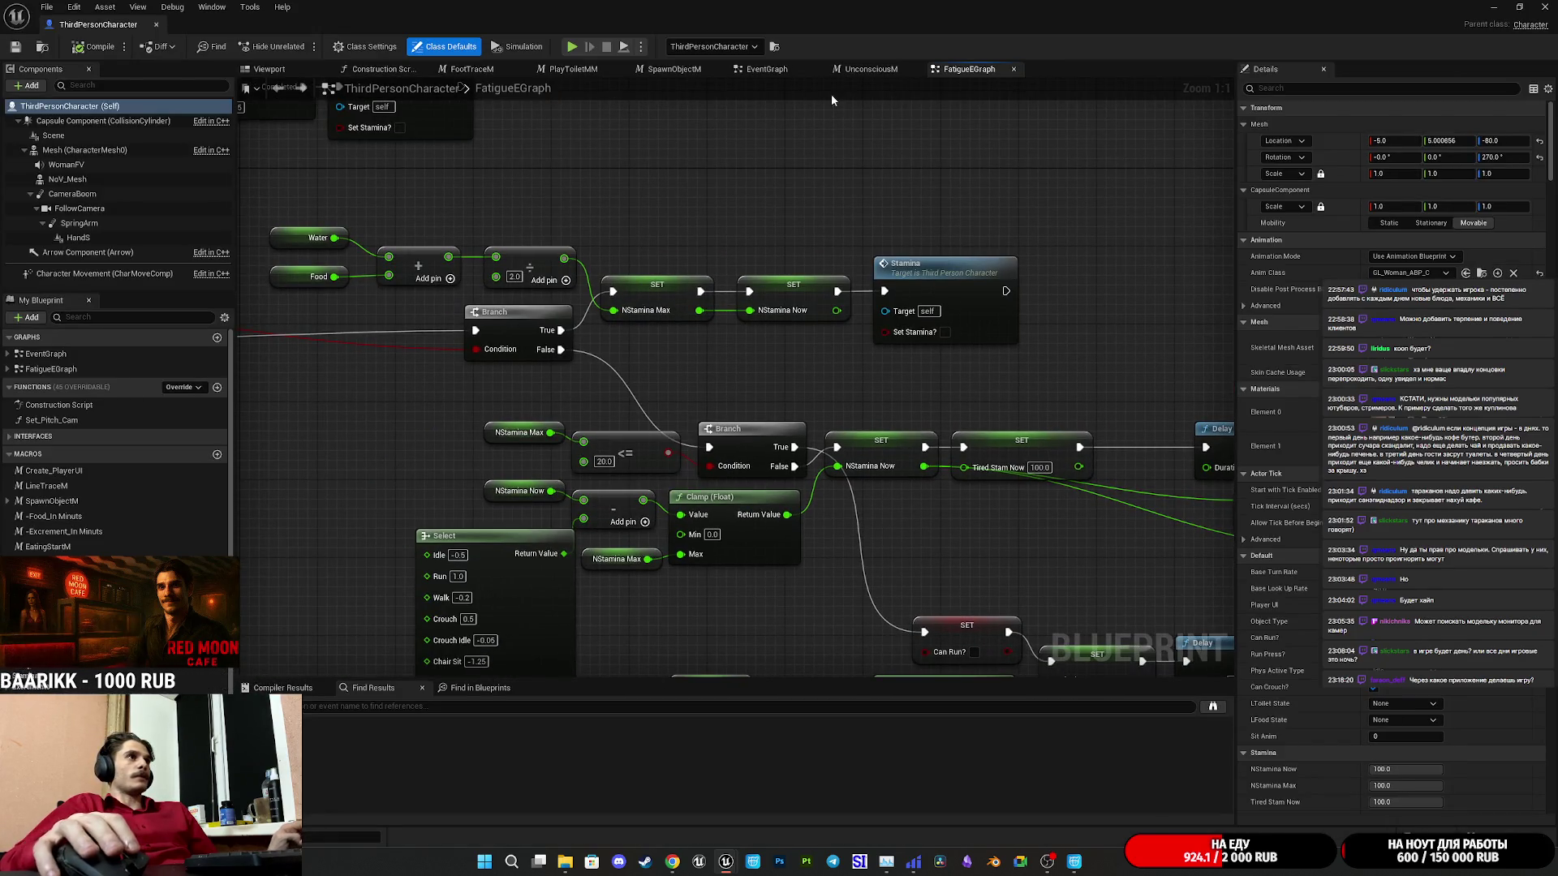
Look over the EventGraph, then pan FatigueEGraph to center the Excrements event logic.
{"action": "left_click", "coordinate": [767, 69]}
{"action": "scroll", "coordinate": [672, 417], "scroll_direction": "down", "scroll_amount": 3}
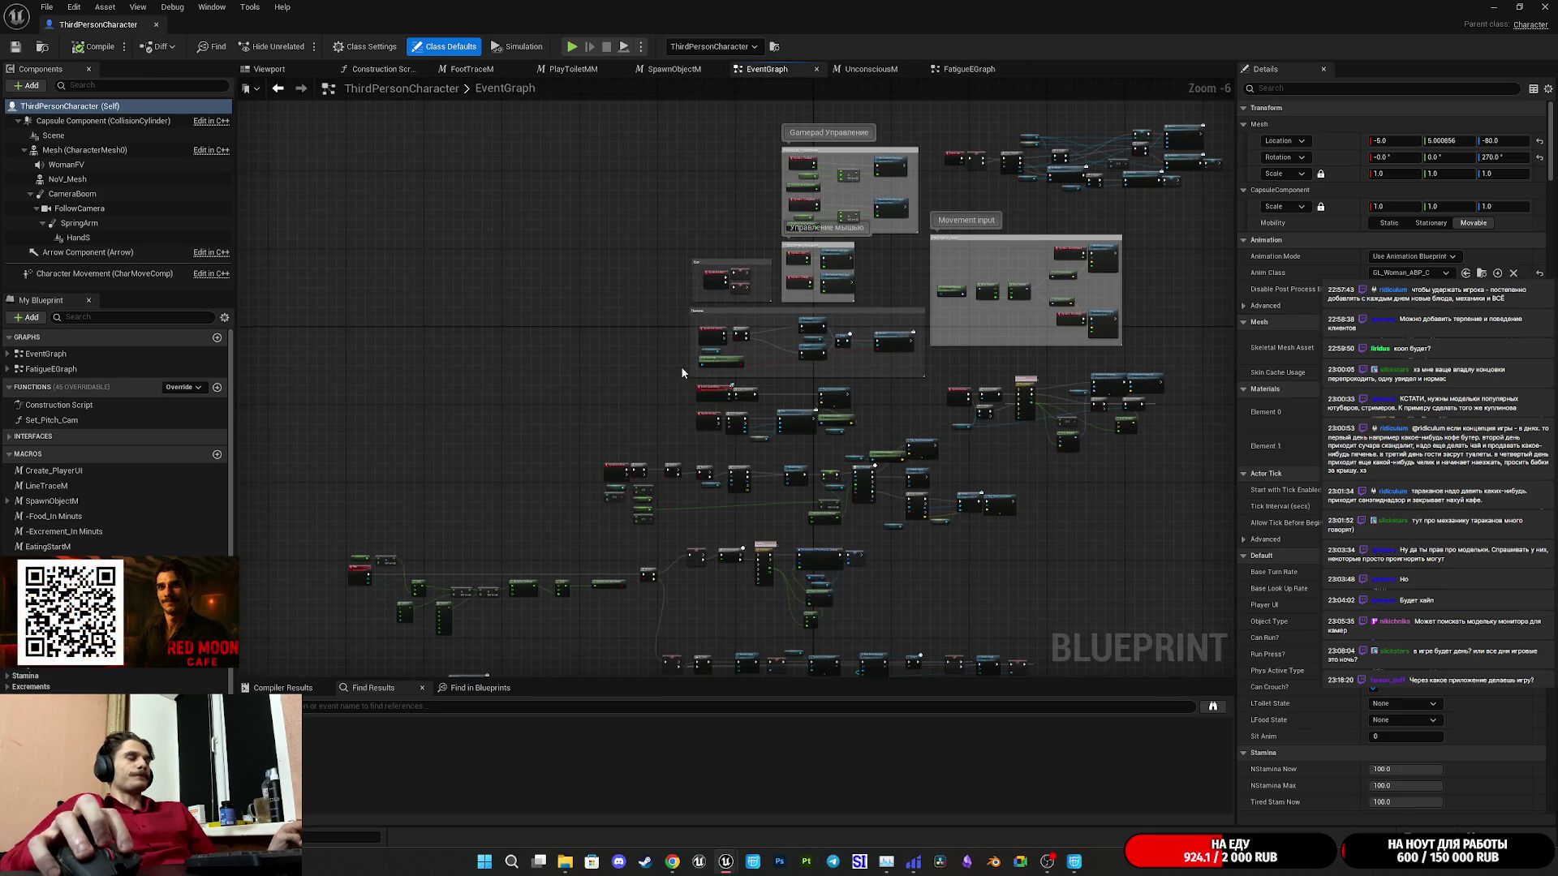
{"action": "scroll", "coordinate": [648, 448], "scroll_direction": "up", "scroll_amount": 2}
{"action": "left_click_drag", "start_coordinate": [649, 449], "coordinate": [779, 378]}
{"action": "scroll", "coordinate": [714, 426], "scroll_direction": "down", "scroll_amount": 2}
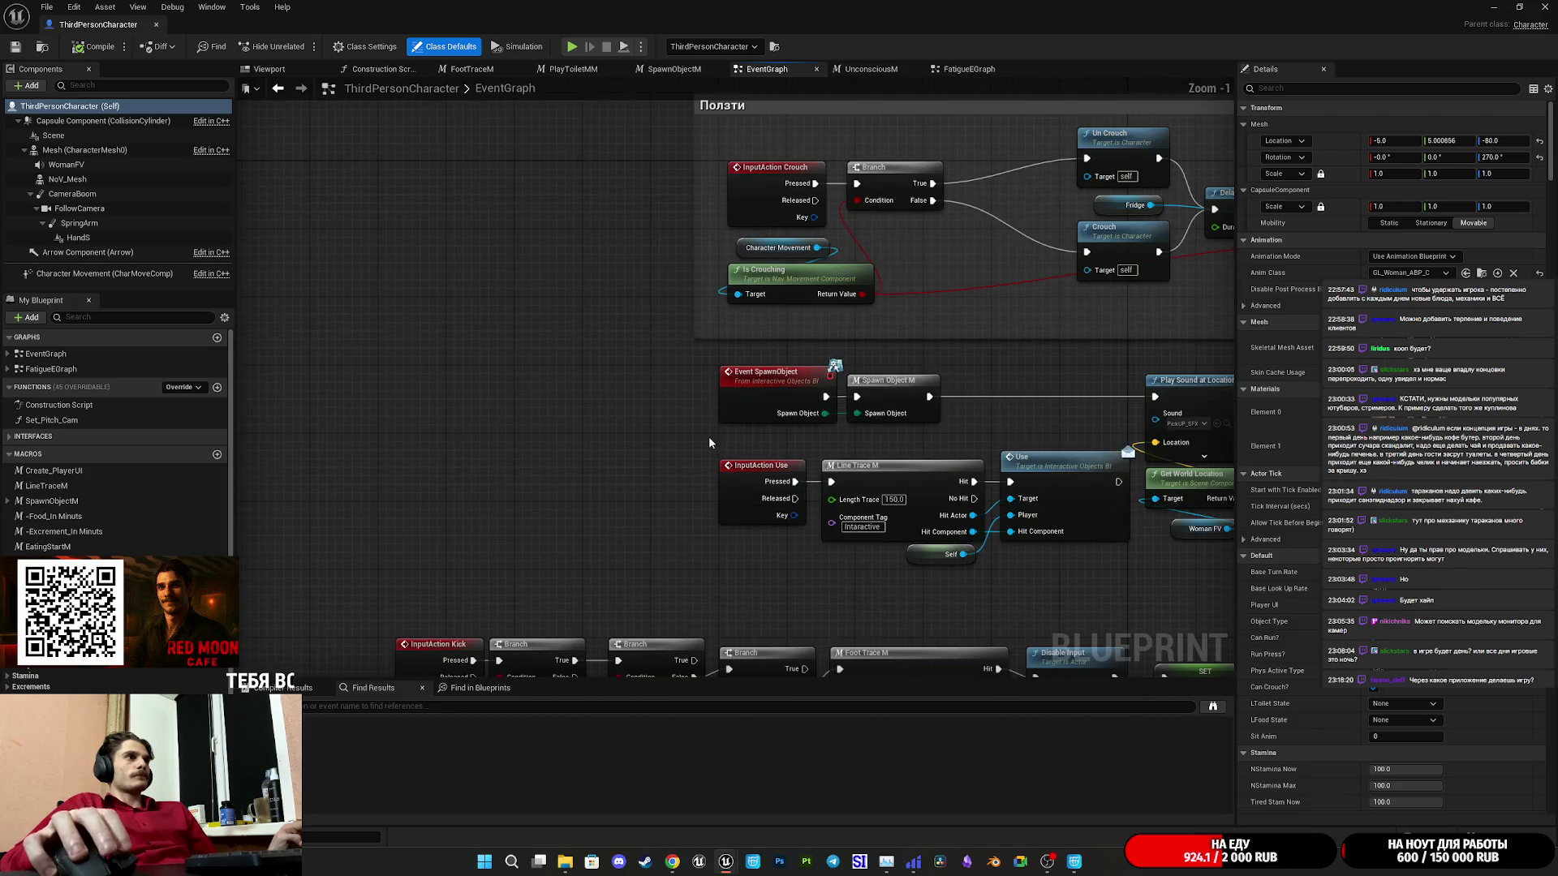
{"action": "scroll", "coordinate": [713, 191], "scroll_direction": "down", "scroll_amount": 1}
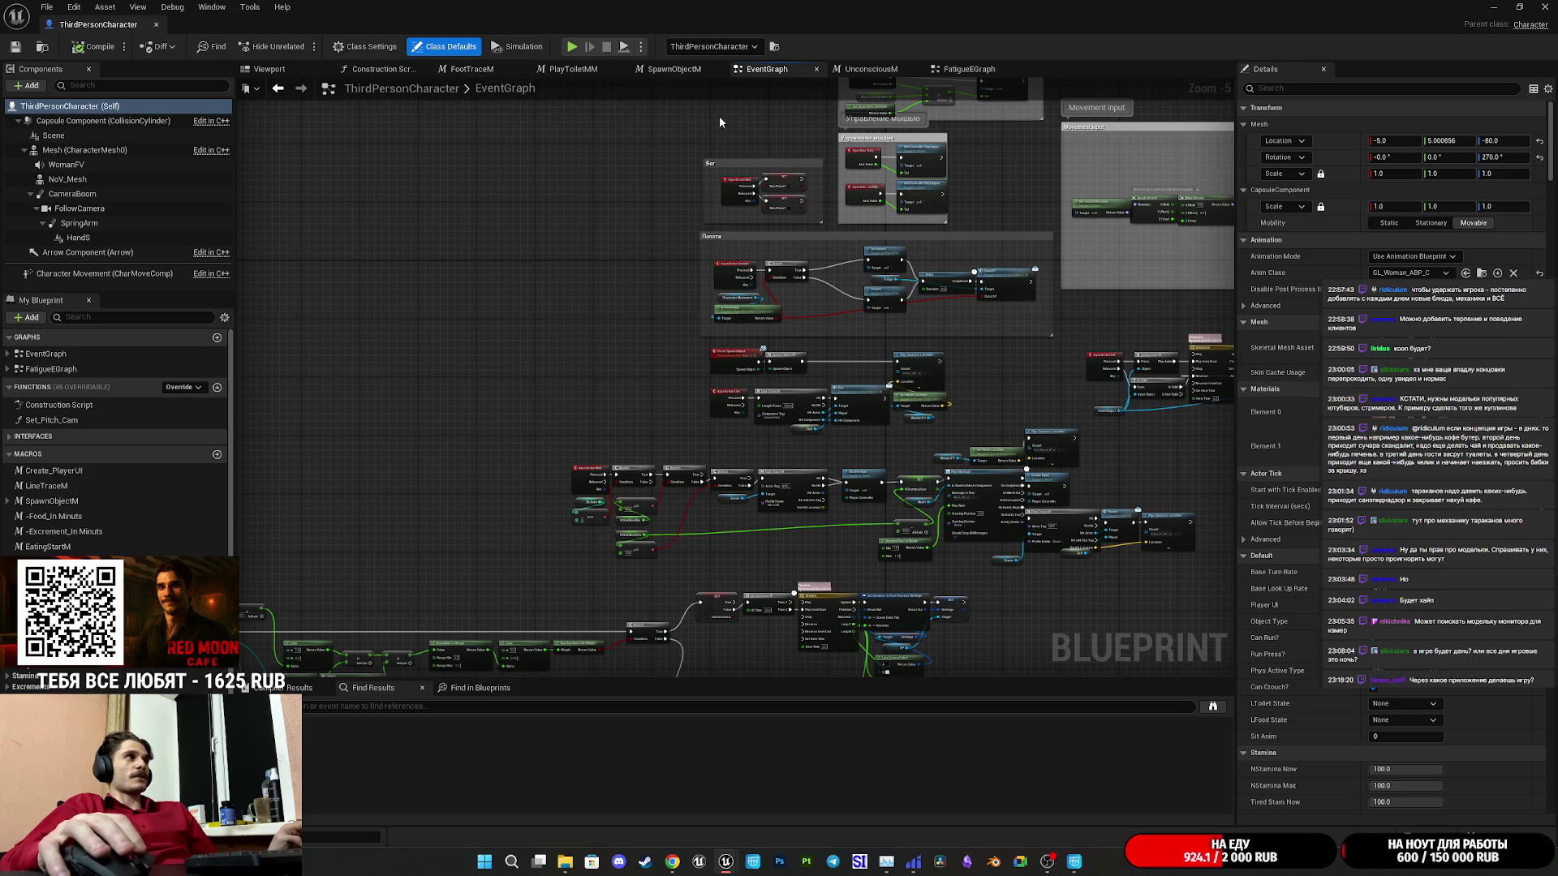
{"action": "left_click", "coordinate": [966, 69]}
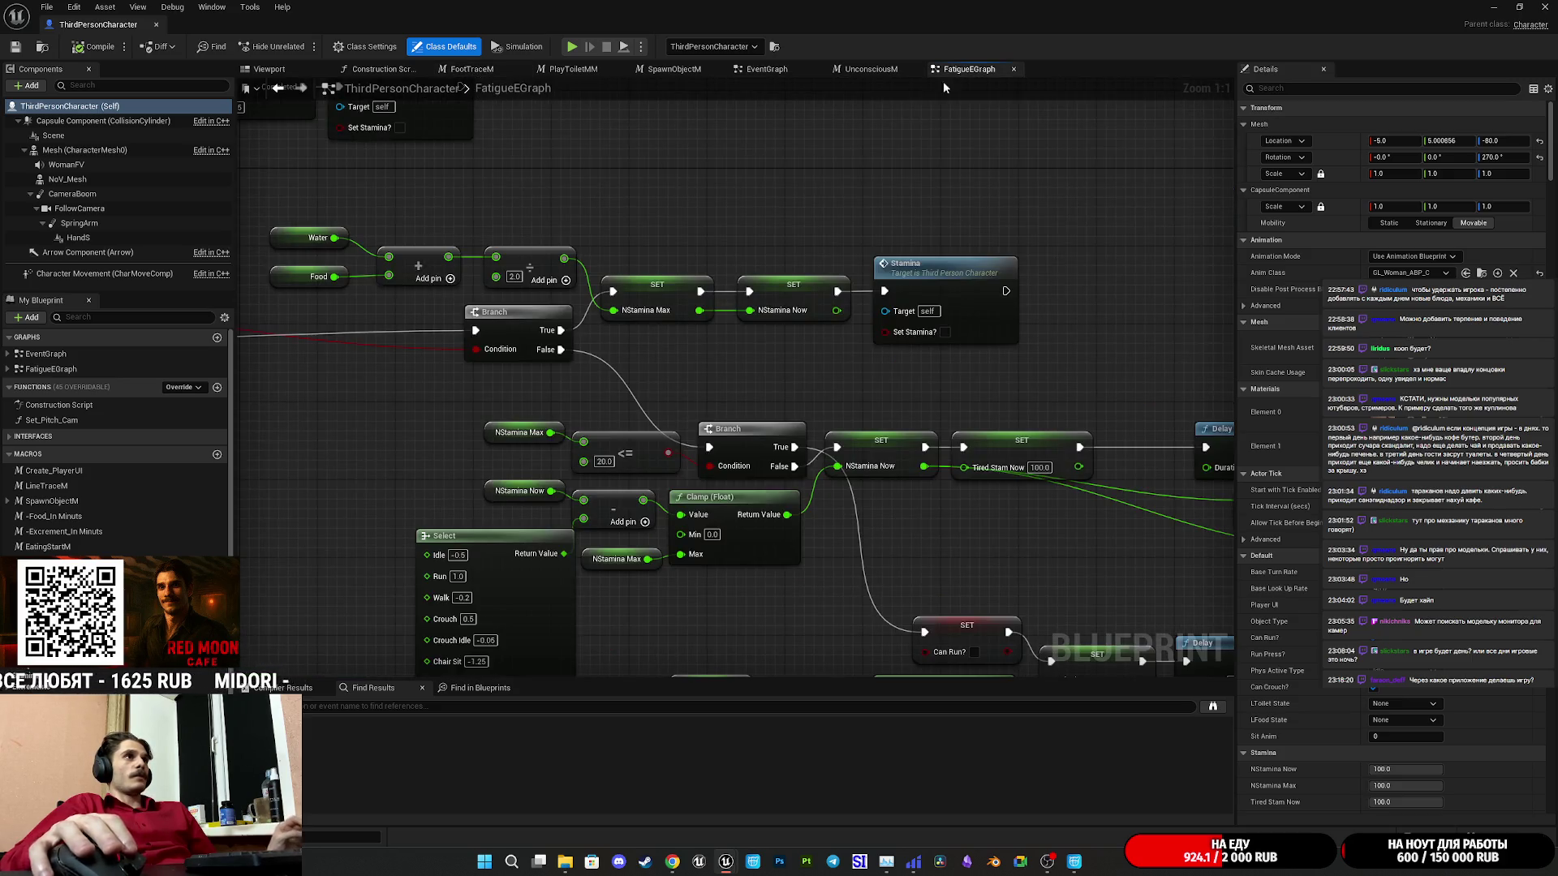
{"action": "mouse_move", "coordinate": [688, 369]}
{"action": "left_mouse_down"}
{"action": "mouse_move", "coordinate": [820, 378]}
{"action": "mouse_move", "coordinate": [649, 350]}
{"action": "mouse_move", "coordinate": [713, 410]}
{"action": "mouse_move", "coordinate": [318, 323]}
{"action": "mouse_move", "coordinate": [486, 357]}
{"action": "left_mouse_up"}
{"action": "scroll", "coordinate": [486, 357], "scroll_direction": "down", "scroll_amount": 5}
{"action": "scroll", "coordinate": [697, 626], "scroll_direction": "up", "scroll_amount": 5}
{"action": "mouse_move", "coordinate": [698, 627]}
{"action": "left_mouse_down"}
{"action": "mouse_move", "coordinate": [648, 439]}
{"action": "mouse_move", "coordinate": [512, 174]}
{"action": "left_mouse_up"}
{"action": "scroll", "coordinate": [513, 175], "scroll_direction": "down", "scroll_amount": 5}
{"action": "scroll", "coordinate": [470, 486], "scroll_direction": "up", "scroll_amount": 5}
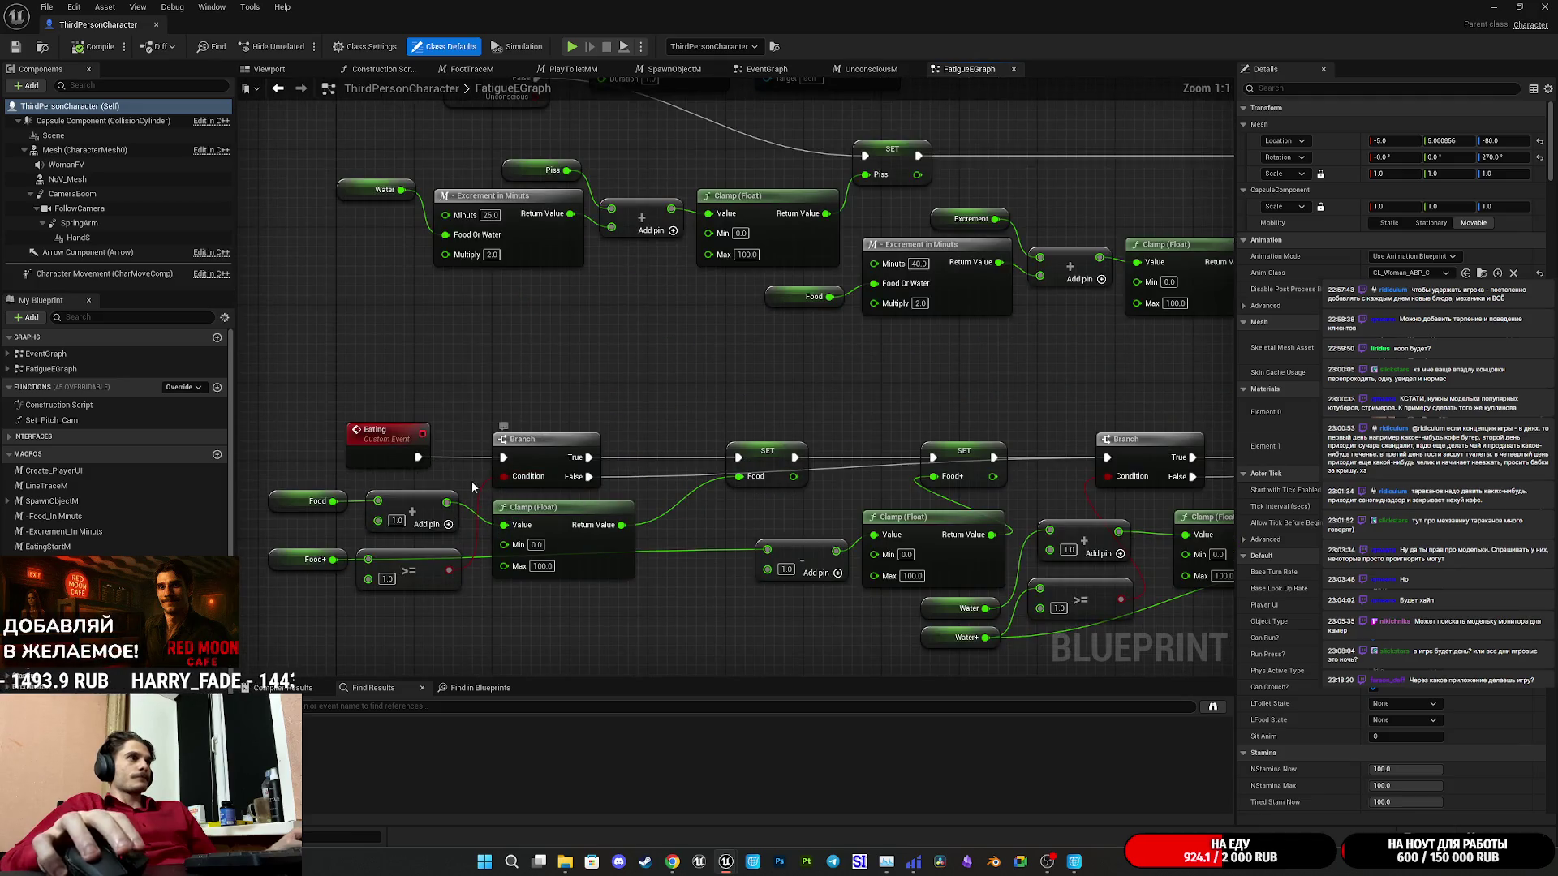
{"action": "left_click_drag", "start_coordinate": [441, 408], "coordinate": [448, 635]}
{"action": "scroll", "coordinate": [448, 635], "scroll_direction": "down", "scroll_amount": 3}
{"action": "scroll", "coordinate": [456, 607], "scroll_direction": "up", "scroll_amount": 3}
{"action": "mouse_move", "coordinate": [494, 524]}
{"action": "left_mouse_down"}
{"action": "mouse_move", "coordinate": [524, 451]}
{"action": "mouse_move", "coordinate": [789, 423]}
{"action": "mouse_move", "coordinate": [789, 443]}
{"action": "mouse_move", "coordinate": [660, 444]}
{"action": "mouse_move", "coordinate": [844, 378]}
{"action": "left_mouse_up"}
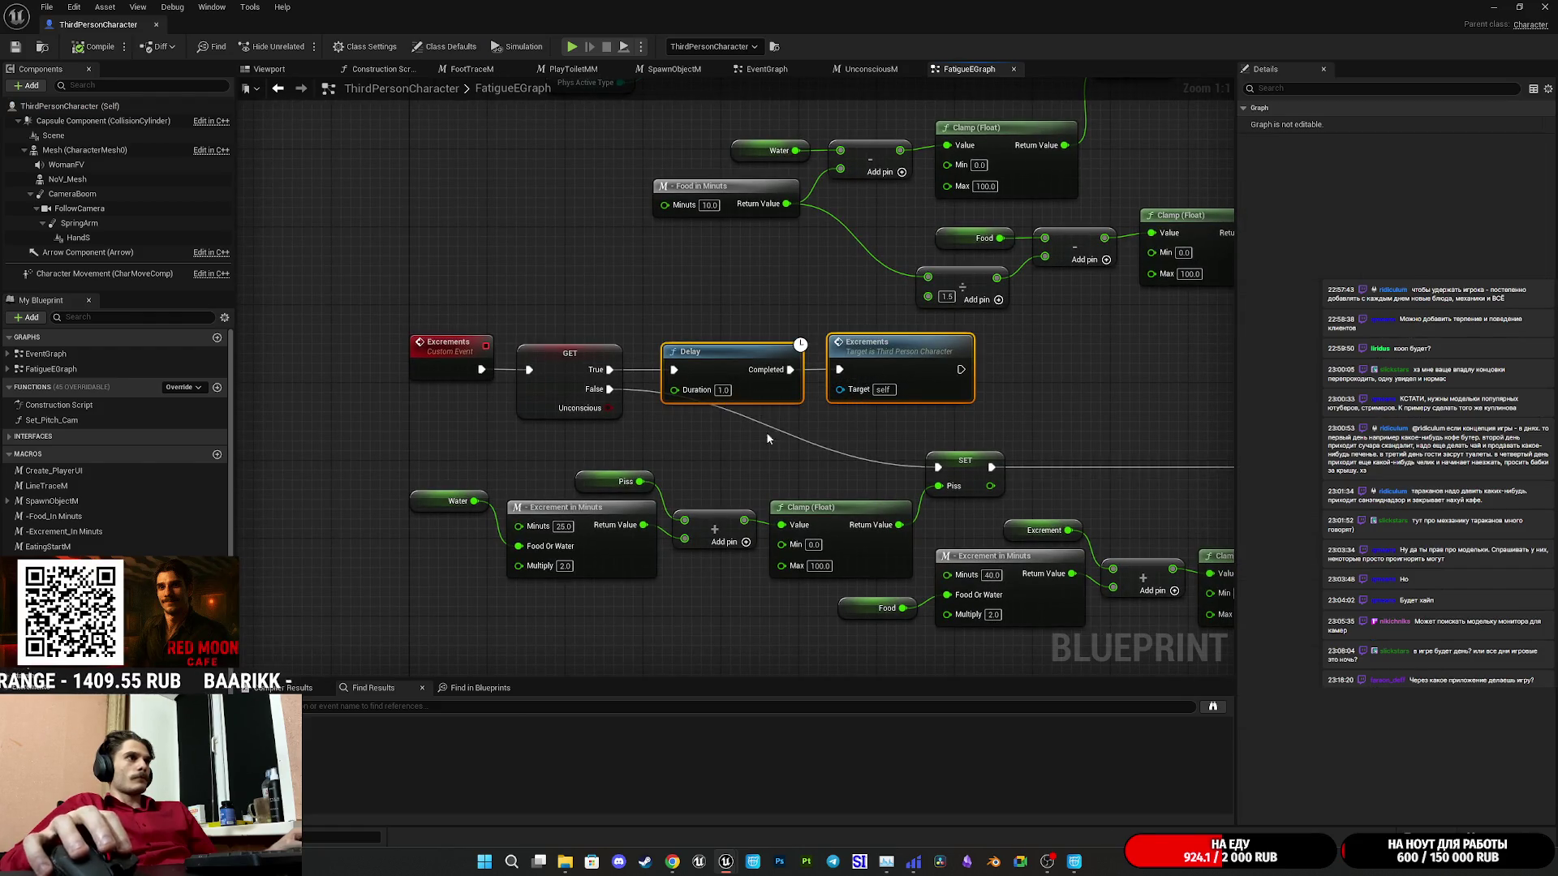
Select the Delay and Excrements nodes and shift them slightly up and left.
{"action": "left_click", "coordinate": [741, 438]}
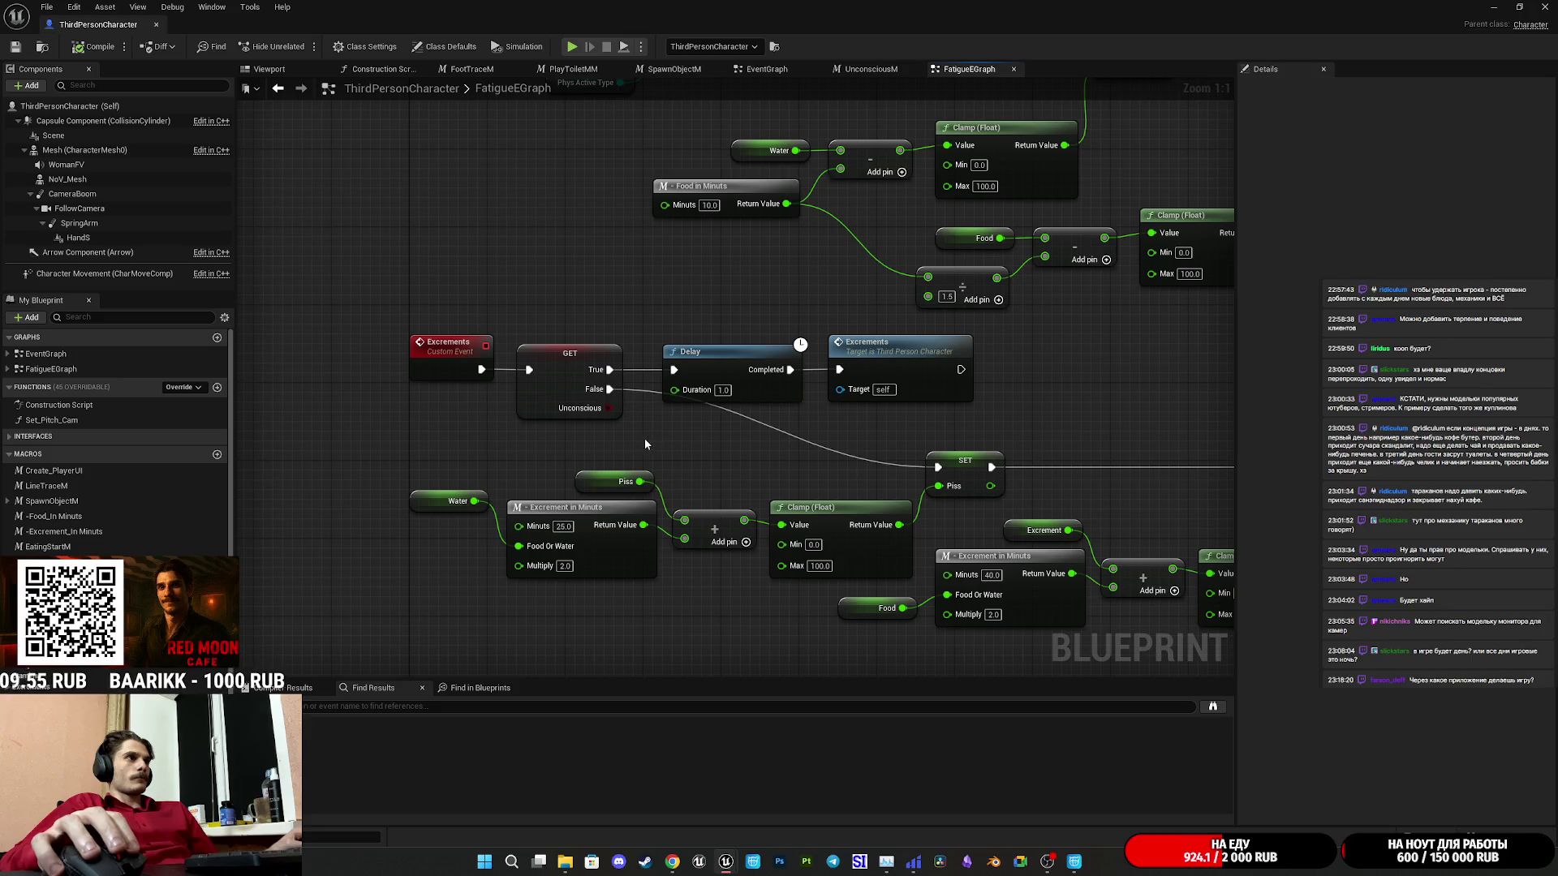
{"action": "mouse_move", "coordinate": [781, 413]}
{"action": "left_mouse_down"}
{"action": "mouse_move", "coordinate": [866, 387]}
{"action": "mouse_move", "coordinate": [792, 429]}
{"action": "mouse_move", "coordinate": [404, 442]}
{"action": "mouse_move", "coordinate": [590, 447]}
{"action": "left_mouse_up"}
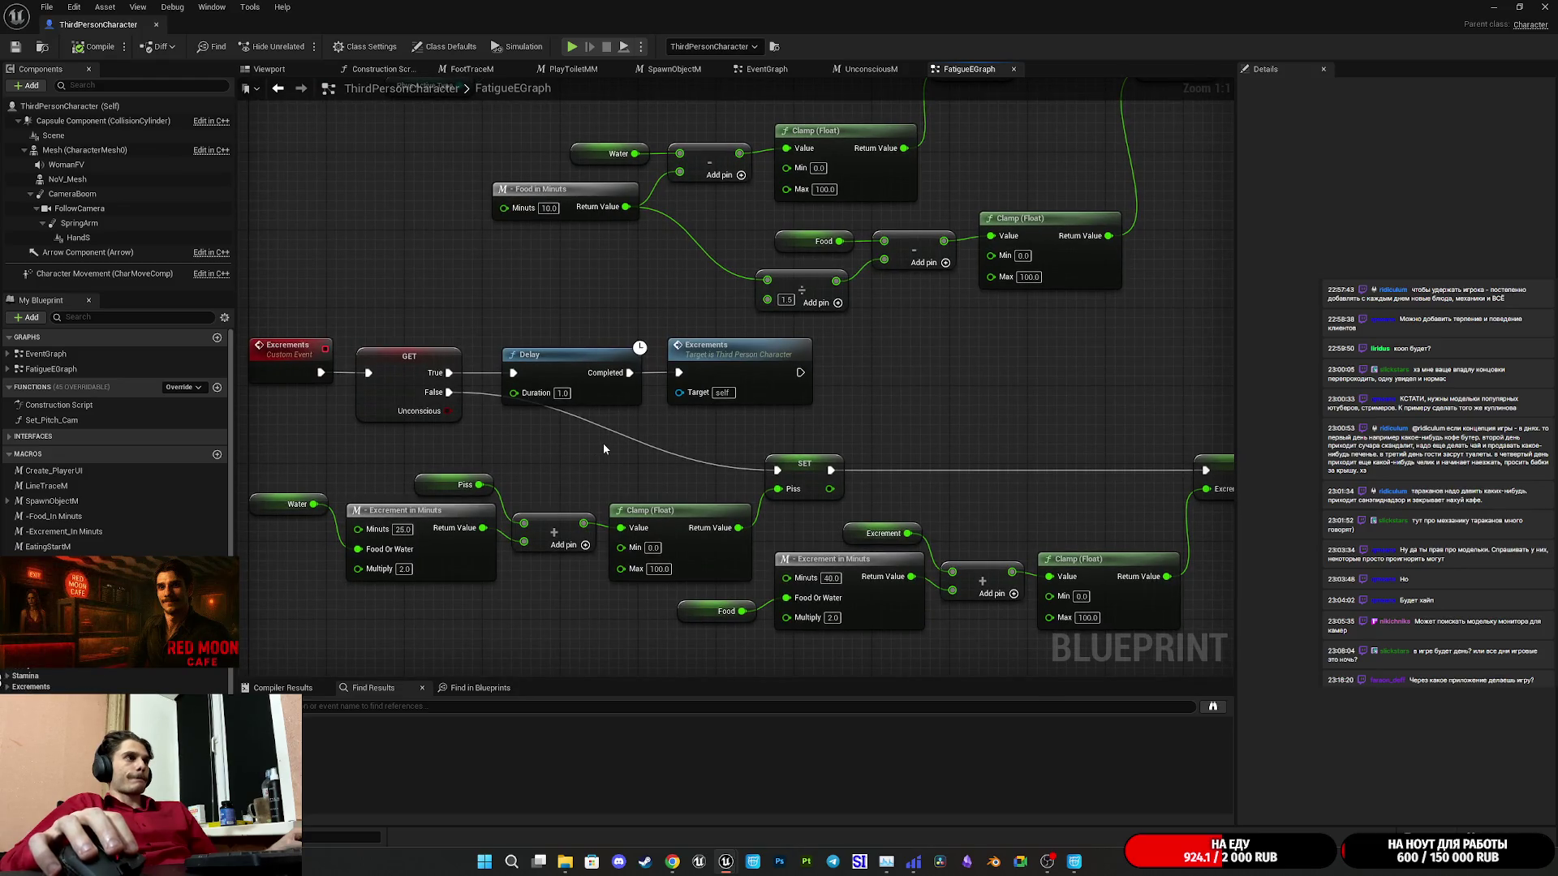
{"action": "mouse_move", "coordinate": [595, 445]}
{"action": "left_mouse_down"}
{"action": "mouse_move", "coordinate": [689, 401]}
{"action": "mouse_move", "coordinate": [734, 450]}
{"action": "left_mouse_up"}
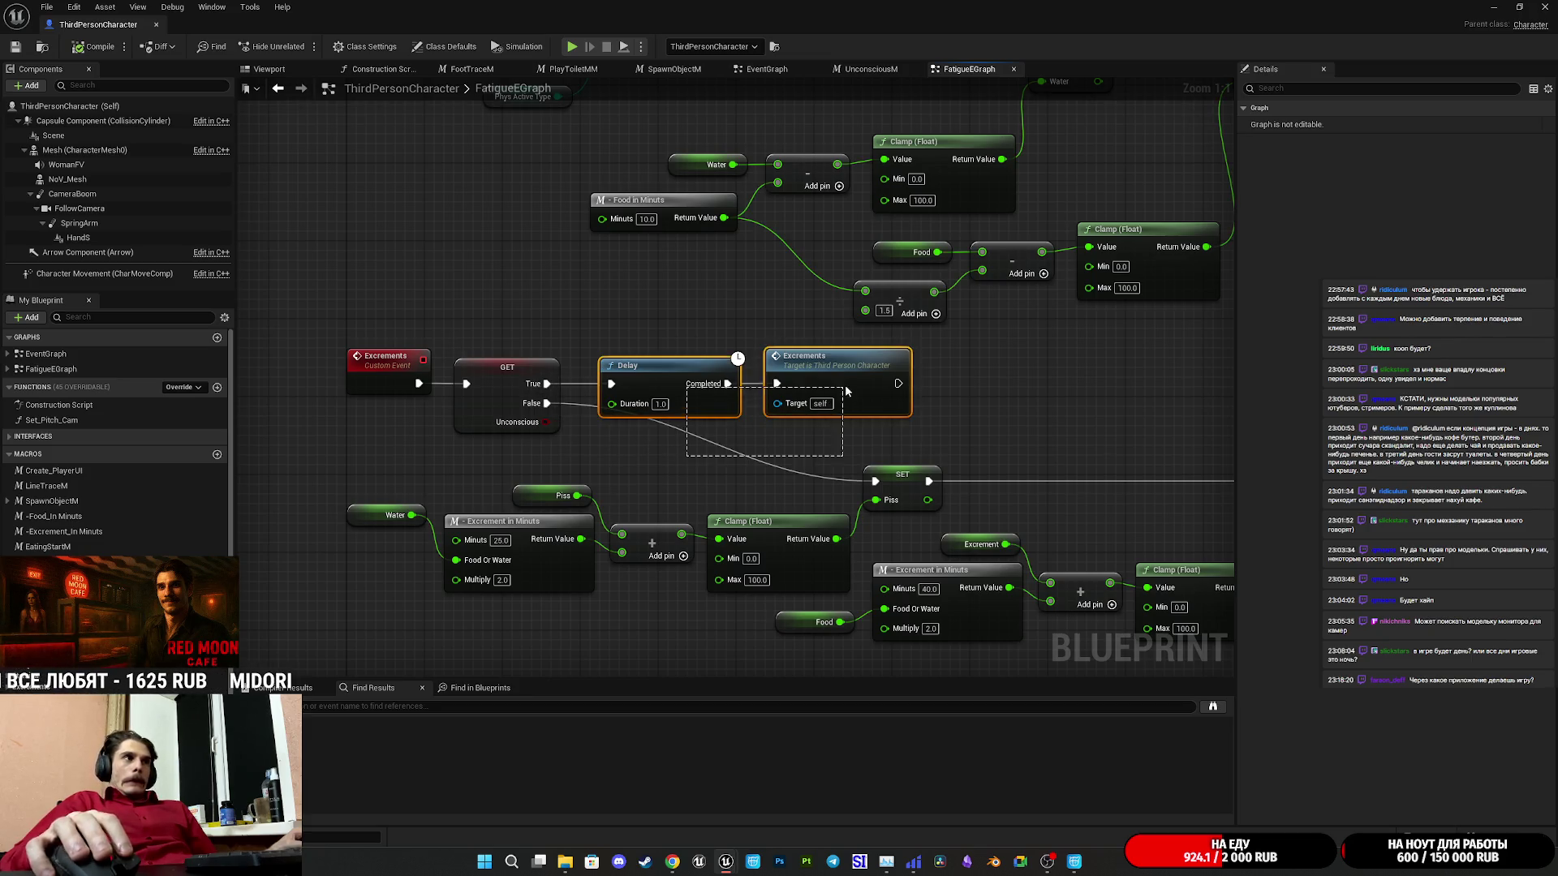
{"action": "mouse_move", "coordinate": [858, 379]}
{"action": "left_mouse_down"}
{"action": "mouse_move", "coordinate": [839, 341]}
{"action": "mouse_move", "coordinate": [881, 372]}
{"action": "mouse_move", "coordinate": [873, 363]}
{"action": "left_mouse_up"}
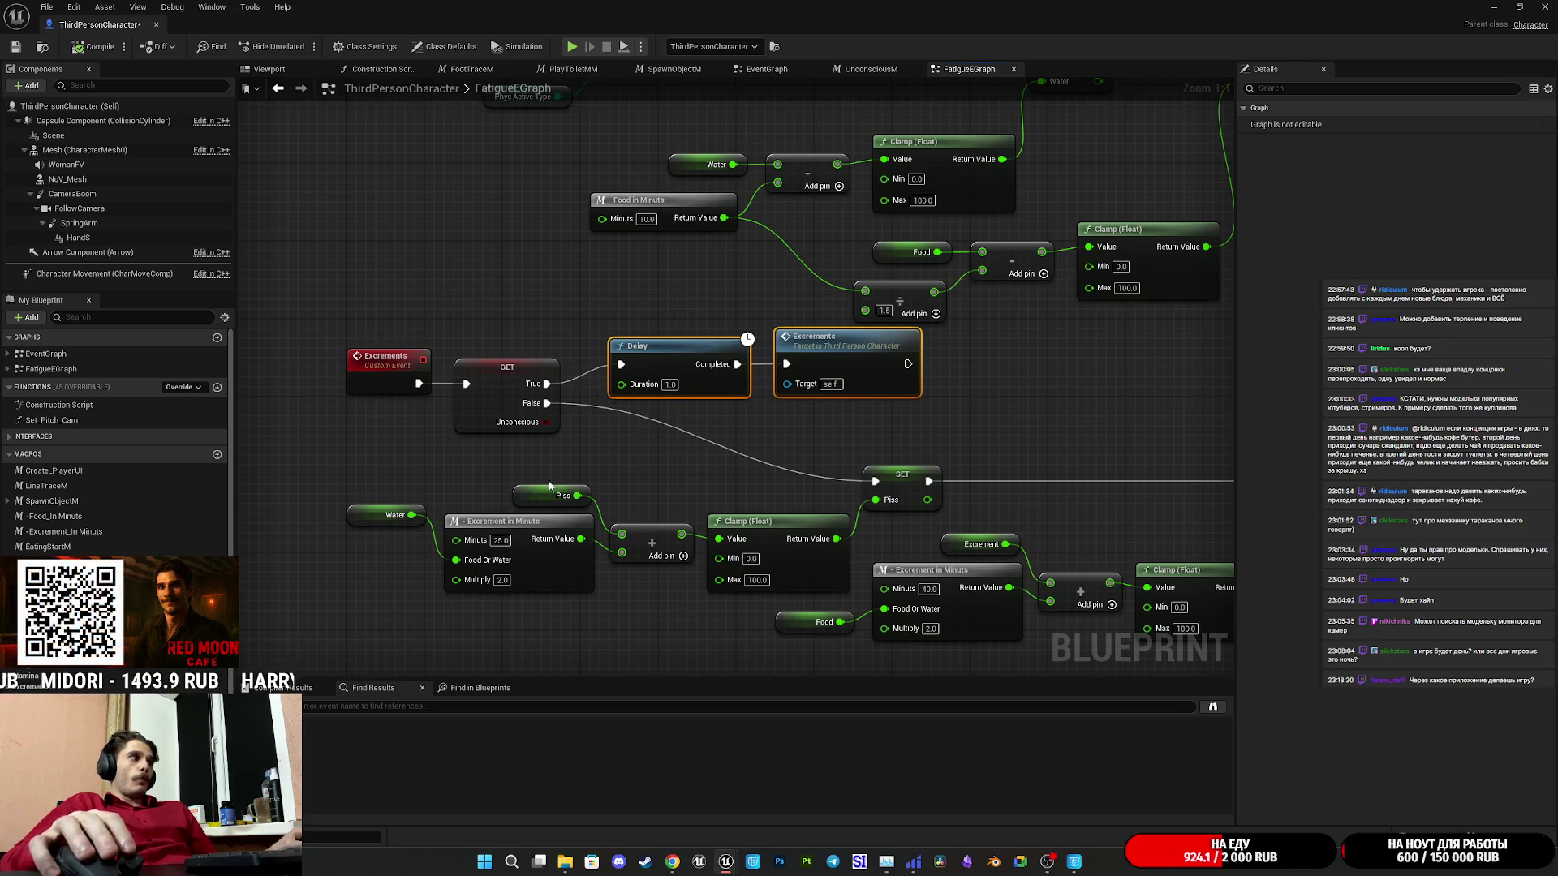
{"action": "scroll", "coordinate": [118, 442], "scroll_direction": "down", "scroll_amount": 5}
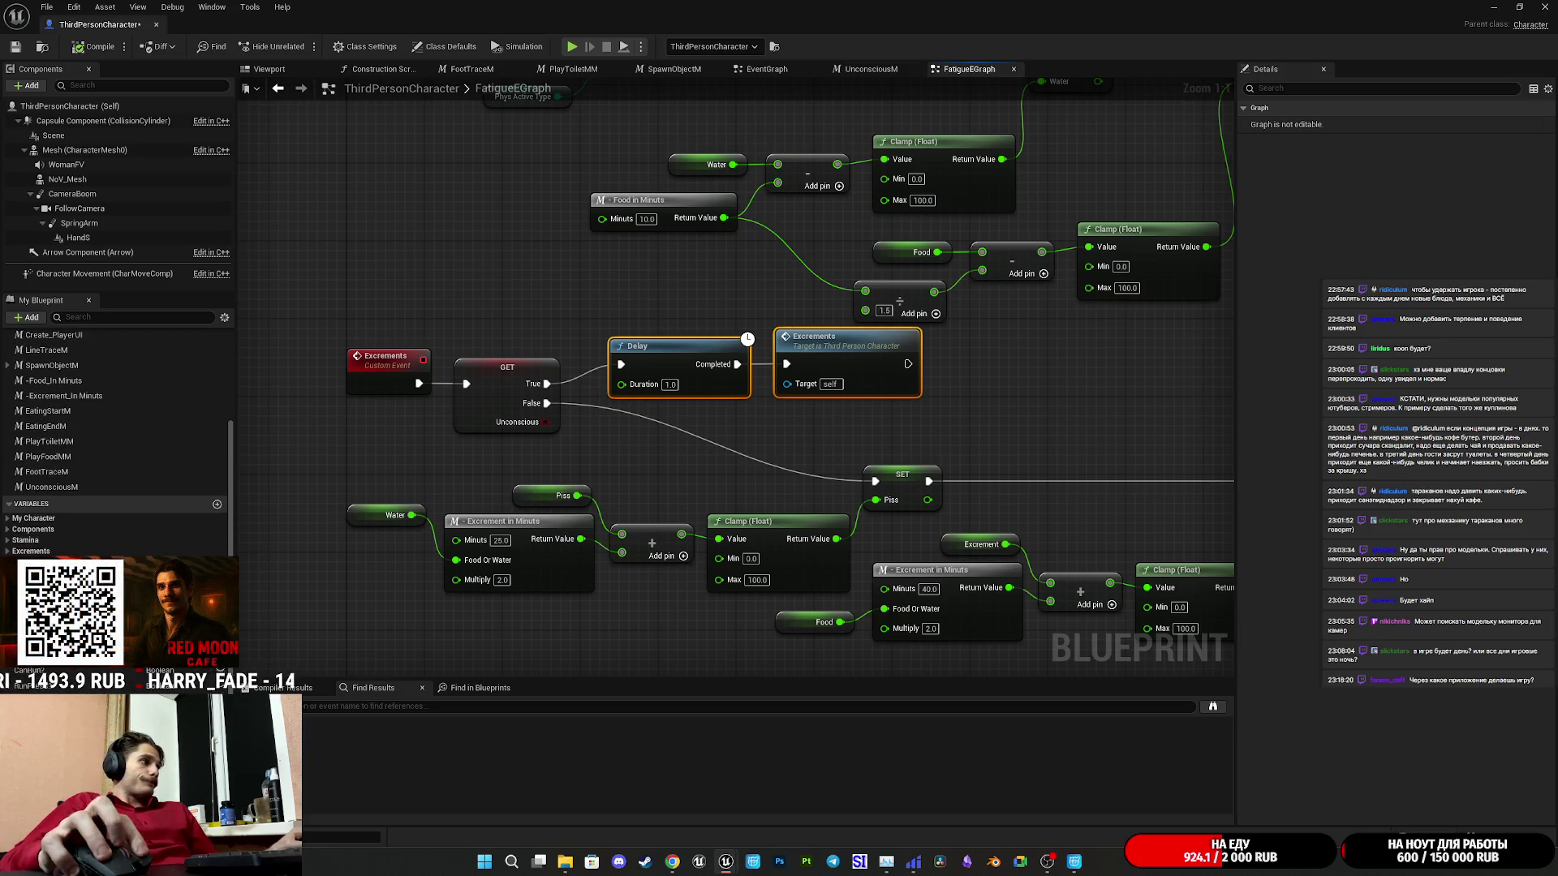
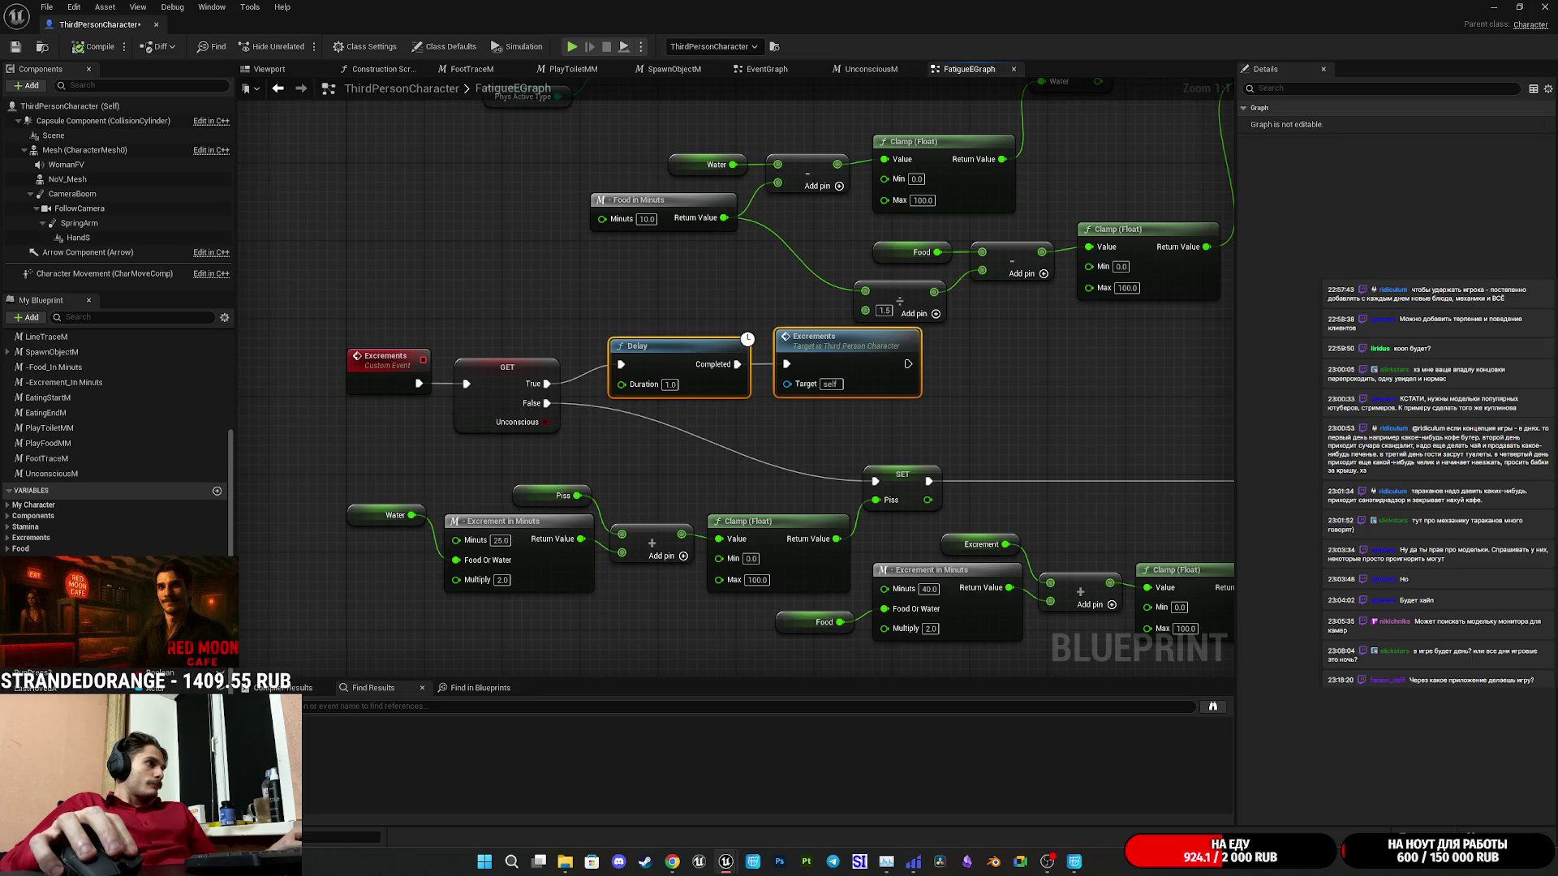
Add a Phys Active Type getter with an Equal (Enum) check against ToiletSit.
{"action": "mouse_move", "coordinate": [57, 568]}
{"action": "left_mouse_down"}
{"action": "mouse_move", "coordinate": [244, 527]}
{"action": "mouse_move", "coordinate": [389, 459]}
{"action": "mouse_move", "coordinate": [381, 438]}
{"action": "mouse_move", "coordinate": [445, 456]}
{"action": "left_mouse_up"}
{"action": "left_click", "coordinate": [397, 454]}
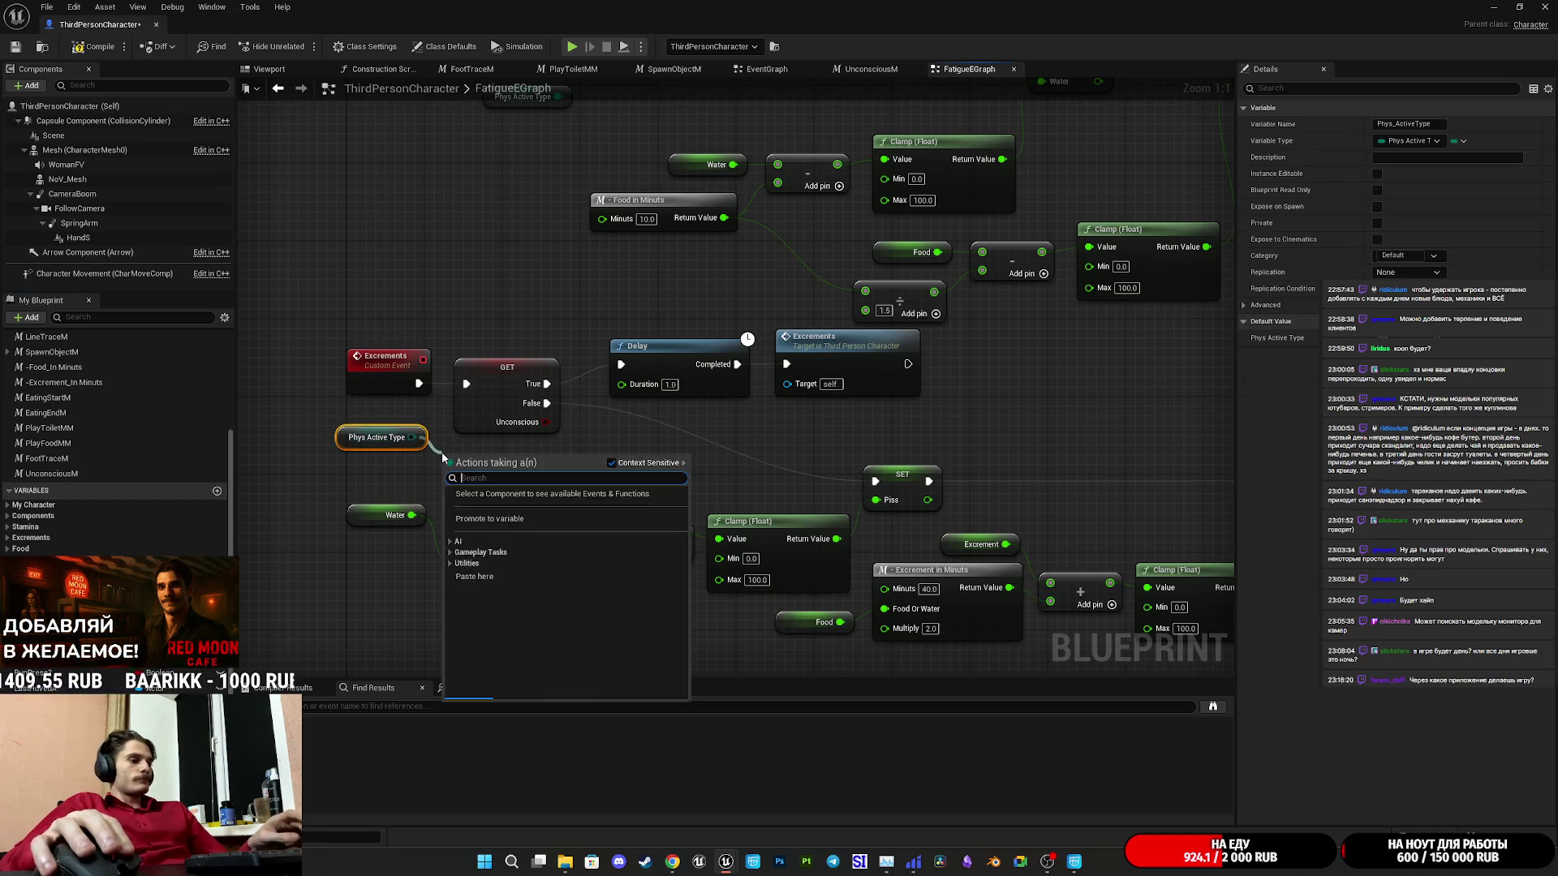
{"action": "type", "text": "="}
{"action": "left_click", "coordinate": [501, 529]}
{"action": "left_click", "coordinate": [511, 476]}
{"action": "left_click", "coordinate": [486, 563]}
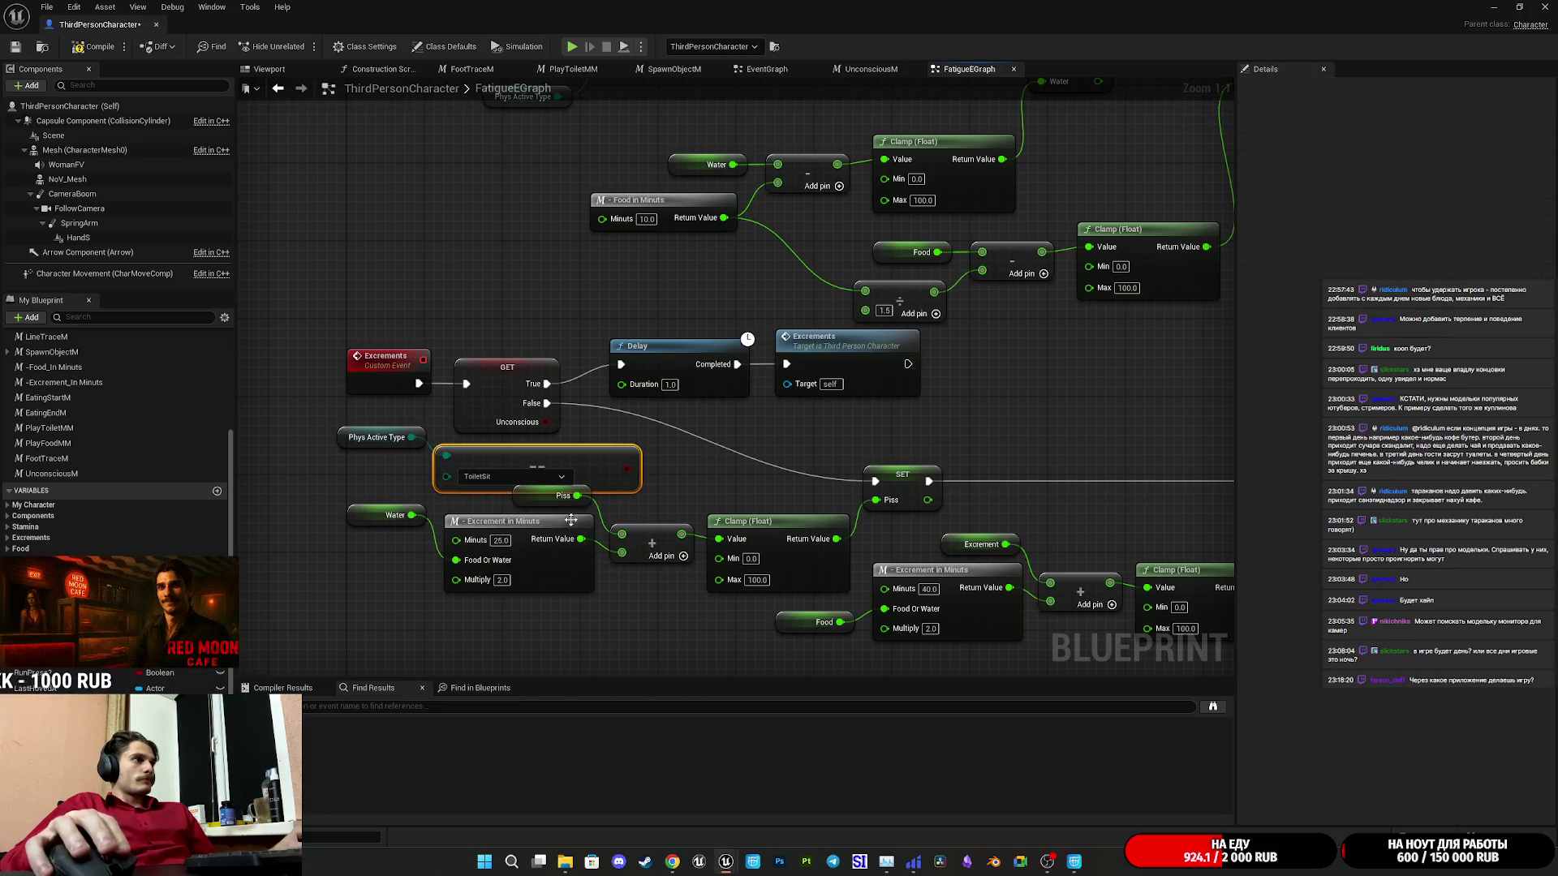
Reposition the graph view and select the GET Unconscious node.
{"action": "mouse_move", "coordinate": [363, 471]}
{"action": "left_mouse_down"}
{"action": "mouse_move", "coordinate": [499, 501]}
{"action": "mouse_move", "coordinate": [479, 505]}
{"action": "mouse_move", "coordinate": [592, 496]}
{"action": "mouse_move", "coordinate": [414, 477]}
{"action": "left_mouse_up"}
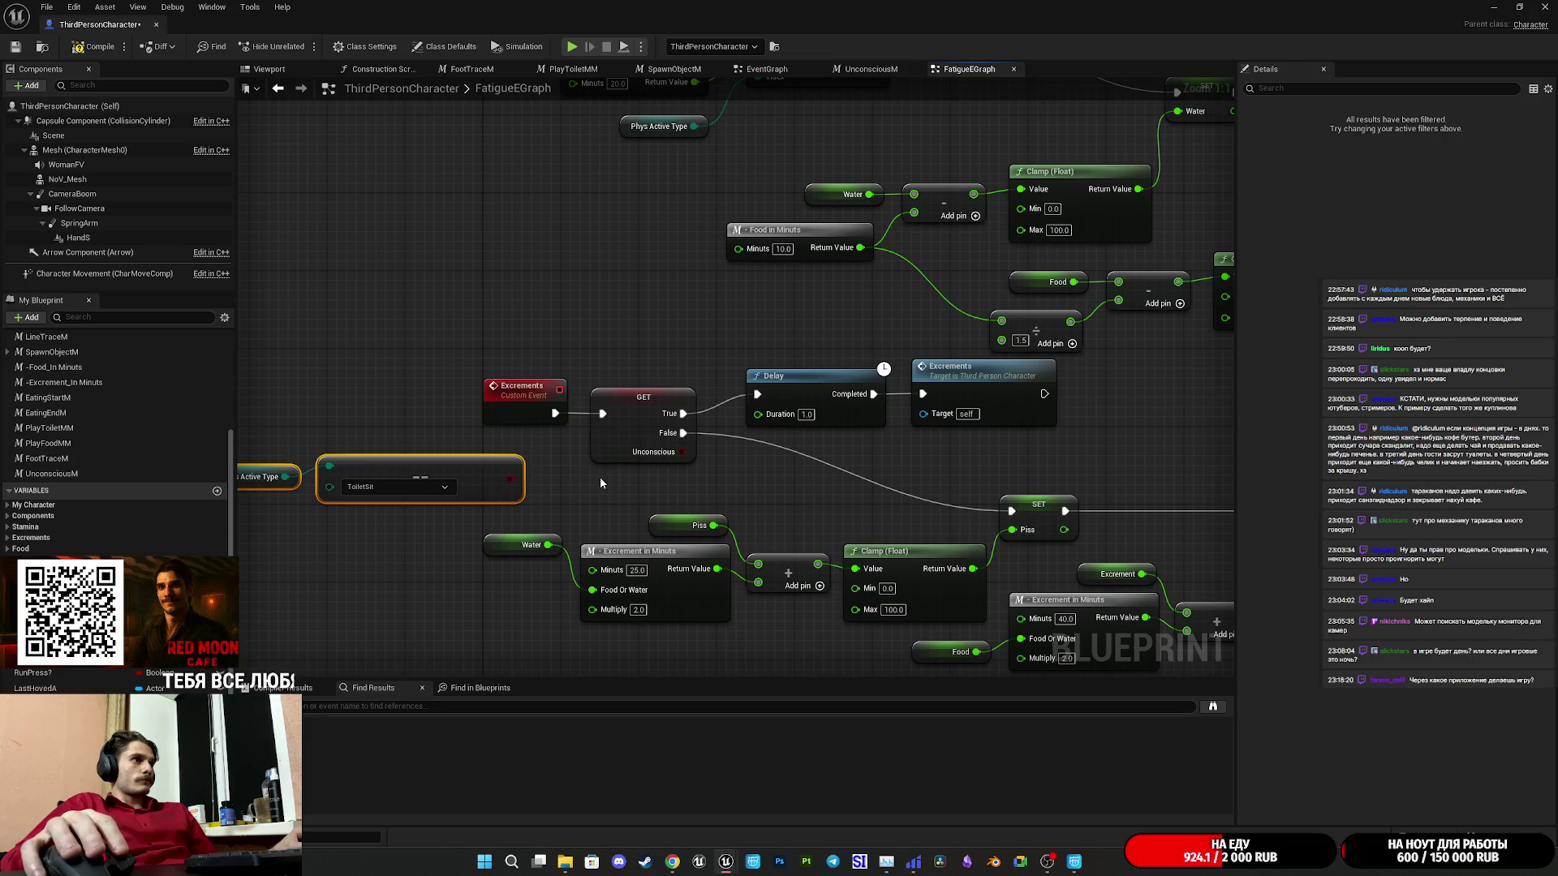
{"action": "left_click", "coordinate": [601, 482]}
{"action": "mouse_move", "coordinate": [581, 488]}
{"action": "left_mouse_down"}
{"action": "mouse_move", "coordinate": [713, 472]}
{"action": "mouse_move", "coordinate": [695, 476]}
{"action": "left_mouse_up"}
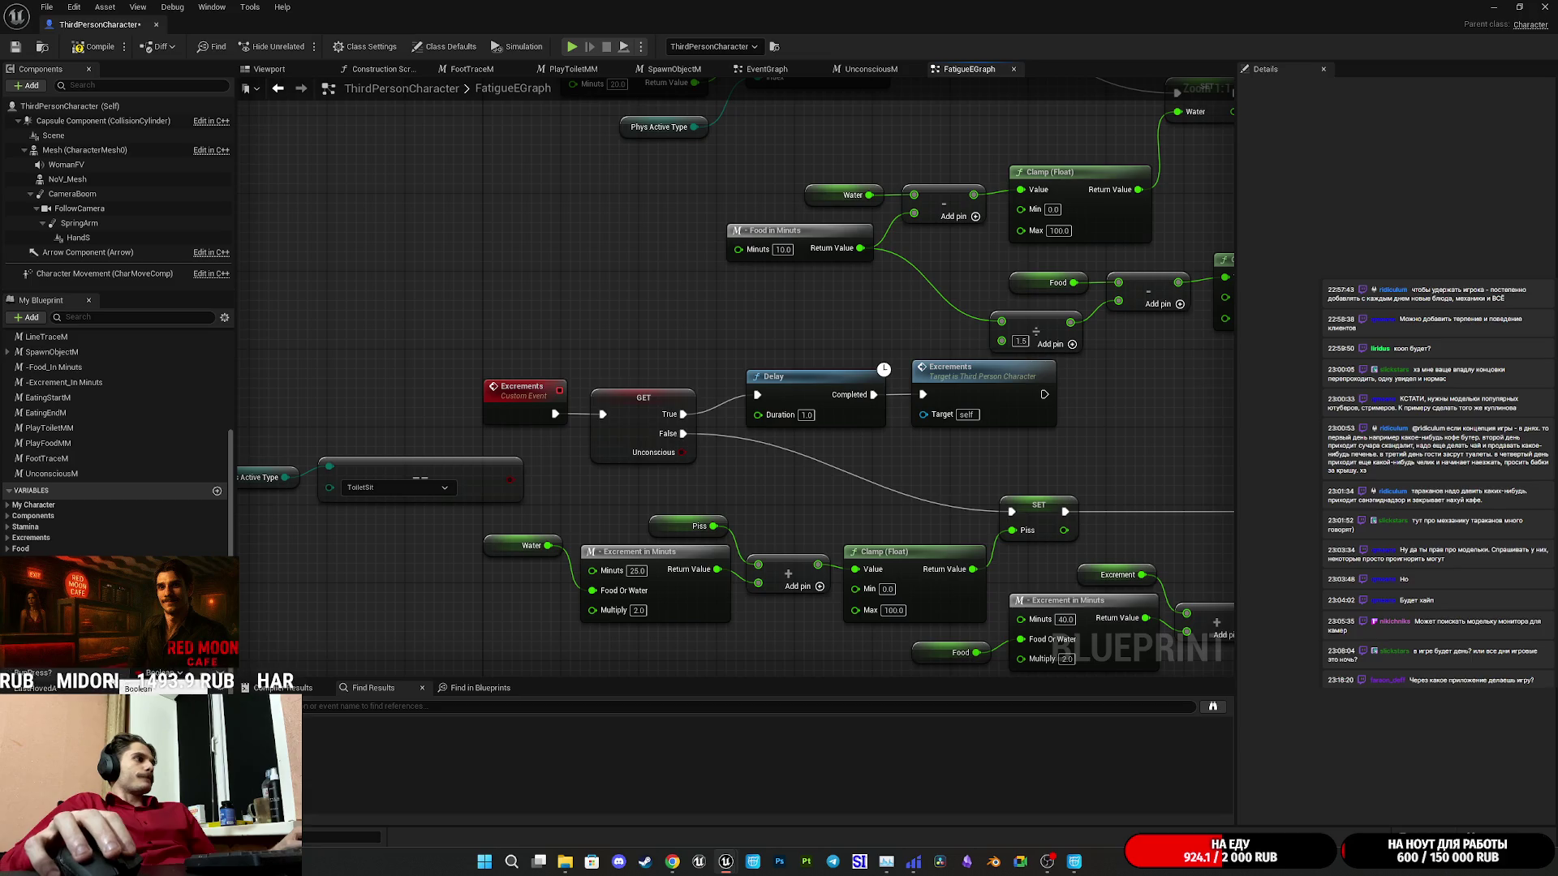
{"action": "left_click", "coordinate": [645, 451]}
Make Unconscious a pure getter and combine it with the ToiletSit check in an OR node.
{"action": "right_click", "coordinate": [643, 423]}
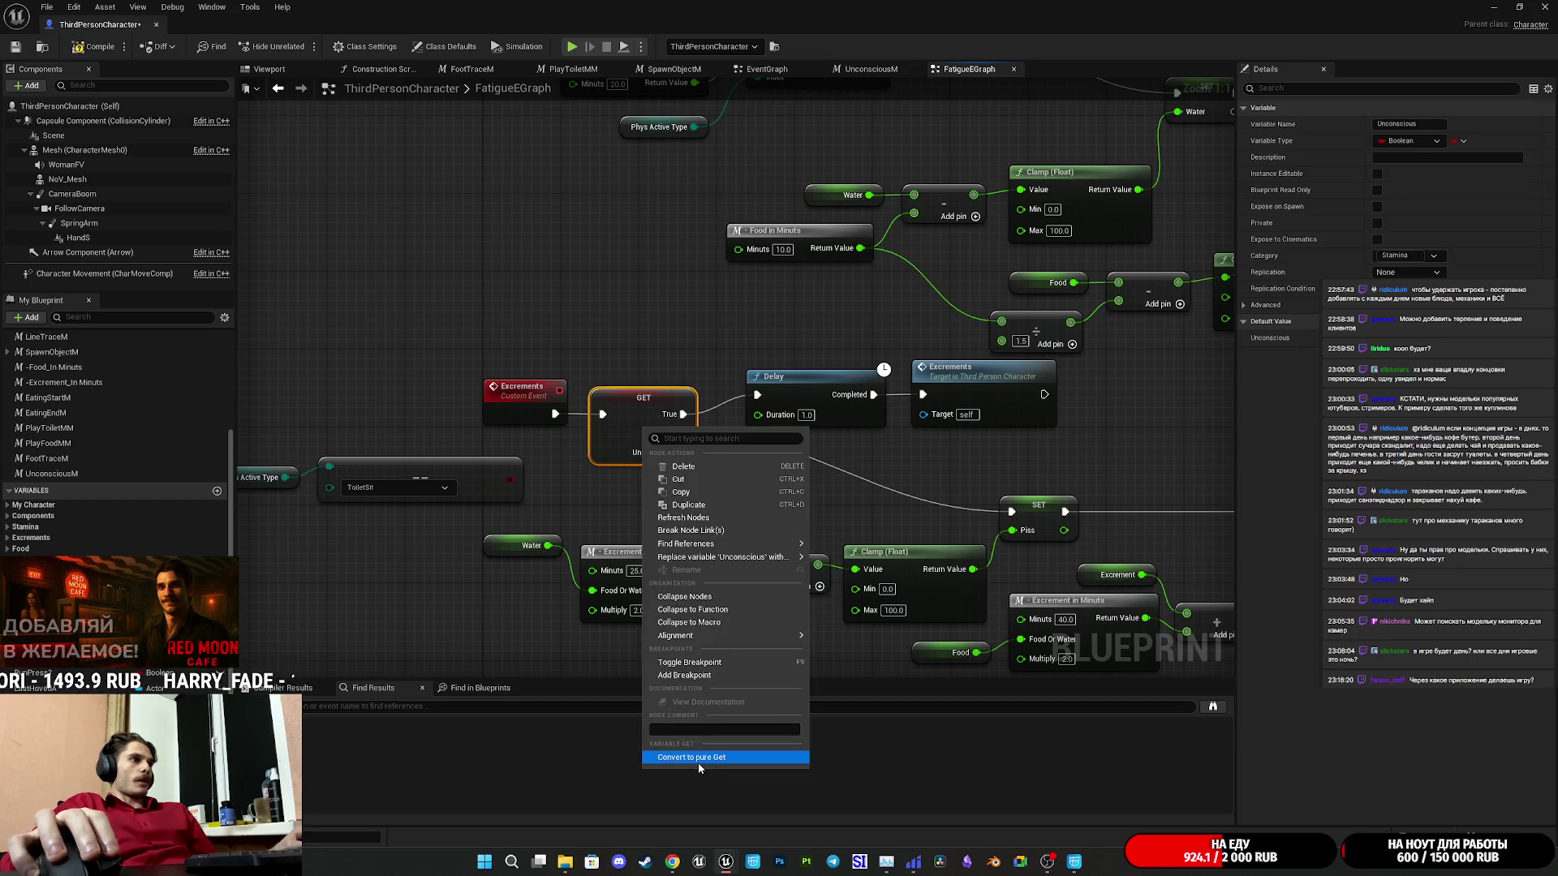
{"action": "left_click", "coordinate": [697, 758]}
{"action": "mouse_move", "coordinate": [600, 402]}
{"action": "left_mouse_down"}
{"action": "mouse_move", "coordinate": [443, 440]}
{"action": "mouse_move", "coordinate": [317, 343]}
{"action": "mouse_move", "coordinate": [428, 344]}
{"action": "left_mouse_up"}
{"action": "type", "text": "or"}
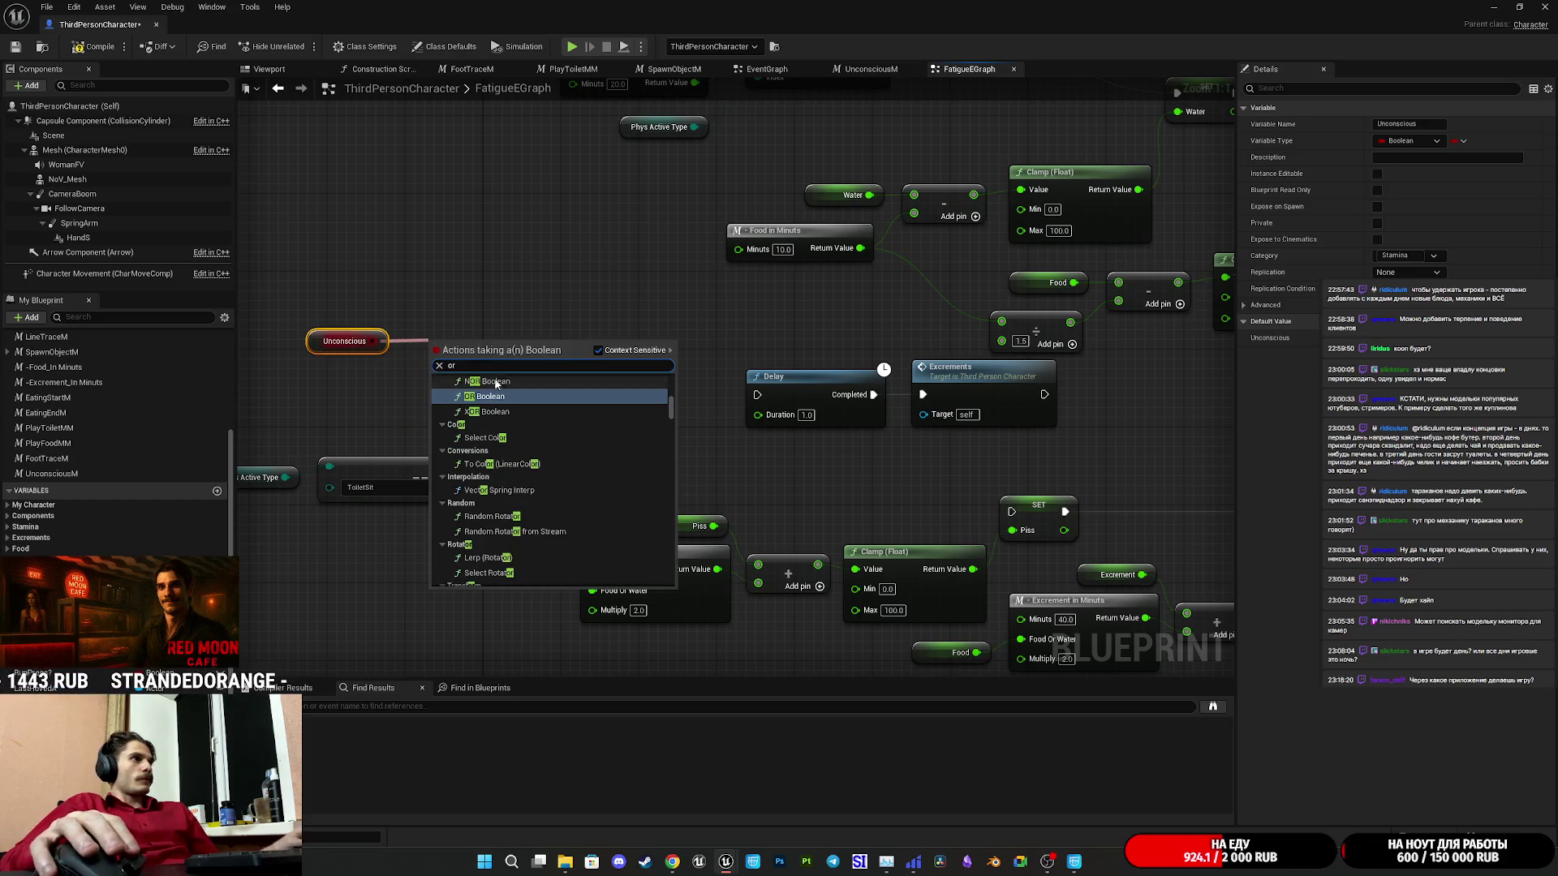
{"action": "left_click", "coordinate": [491, 396]}
{"action": "left_click_drag", "start_coordinate": [436, 368], "coordinate": [509, 479]}
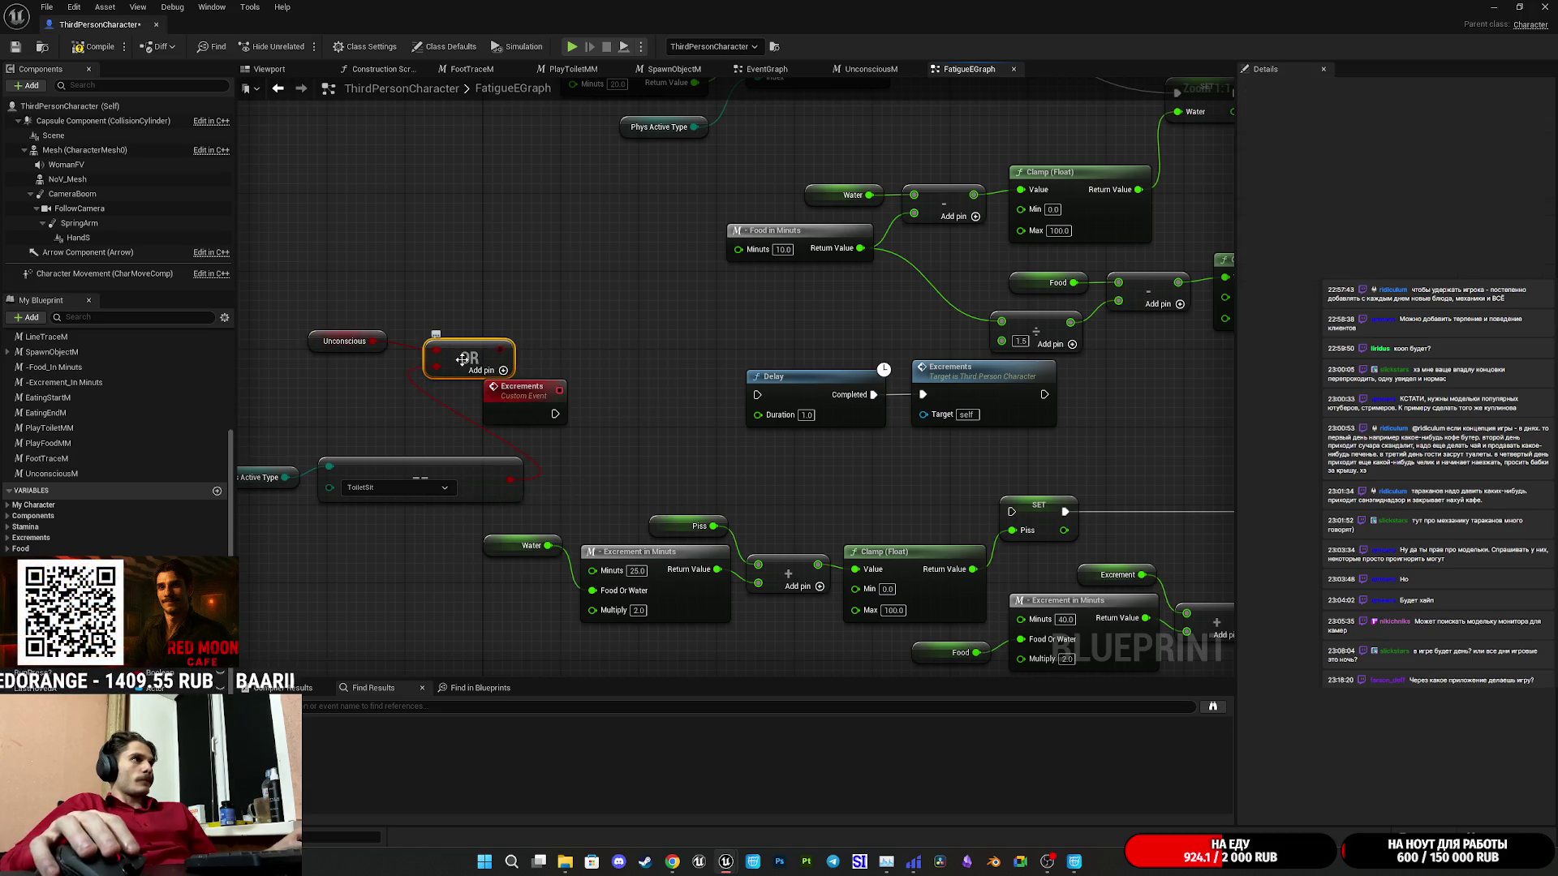
{"action": "mouse_move", "coordinate": [475, 354]}
{"action": "left_mouse_down"}
{"action": "mouse_move", "coordinate": [624, 439]}
{"action": "mouse_move", "coordinate": [587, 456]}
{"action": "left_mouse_up"}
{"action": "mouse_move", "coordinate": [312, 338]}
{"action": "left_mouse_down"}
{"action": "mouse_move", "coordinate": [388, 430]}
{"action": "mouse_move", "coordinate": [442, 440]}
{"action": "mouse_move", "coordinate": [524, 392]}
{"action": "mouse_move", "coordinate": [662, 407]}
{"action": "mouse_move", "coordinate": [640, 395]}
{"action": "left_mouse_up"}
Drive a Branch from the OR result, wire its True output to the Delay, and tidy the nodes.
{"action": "mouse_move", "coordinate": [608, 446]}
{"action": "left_mouse_down"}
{"action": "mouse_move", "coordinate": [640, 415]}
{"action": "mouse_move", "coordinate": [590, 397]}
{"action": "left_mouse_up"}
{"action": "type", "text": "bra"}
{"action": "key", "text": "Return"}
{"action": "mouse_move", "coordinate": [698, 427]}
{"action": "left_mouse_down"}
{"action": "mouse_move", "coordinate": [668, 407]}
{"action": "mouse_move", "coordinate": [771, 406]}
{"action": "mouse_move", "coordinate": [757, 394]}
{"action": "left_mouse_up"}
{"action": "left_click_drag", "start_coordinate": [750, 461], "coordinate": [913, 448]}
{"action": "mouse_move", "coordinate": [727, 493]}
{"action": "left_mouse_down"}
{"action": "mouse_move", "coordinate": [636, 441]}
{"action": "mouse_move", "coordinate": [411, 421]}
{"action": "left_mouse_up"}
{"action": "left_click_drag", "start_coordinate": [733, 444], "coordinate": [723, 446]}
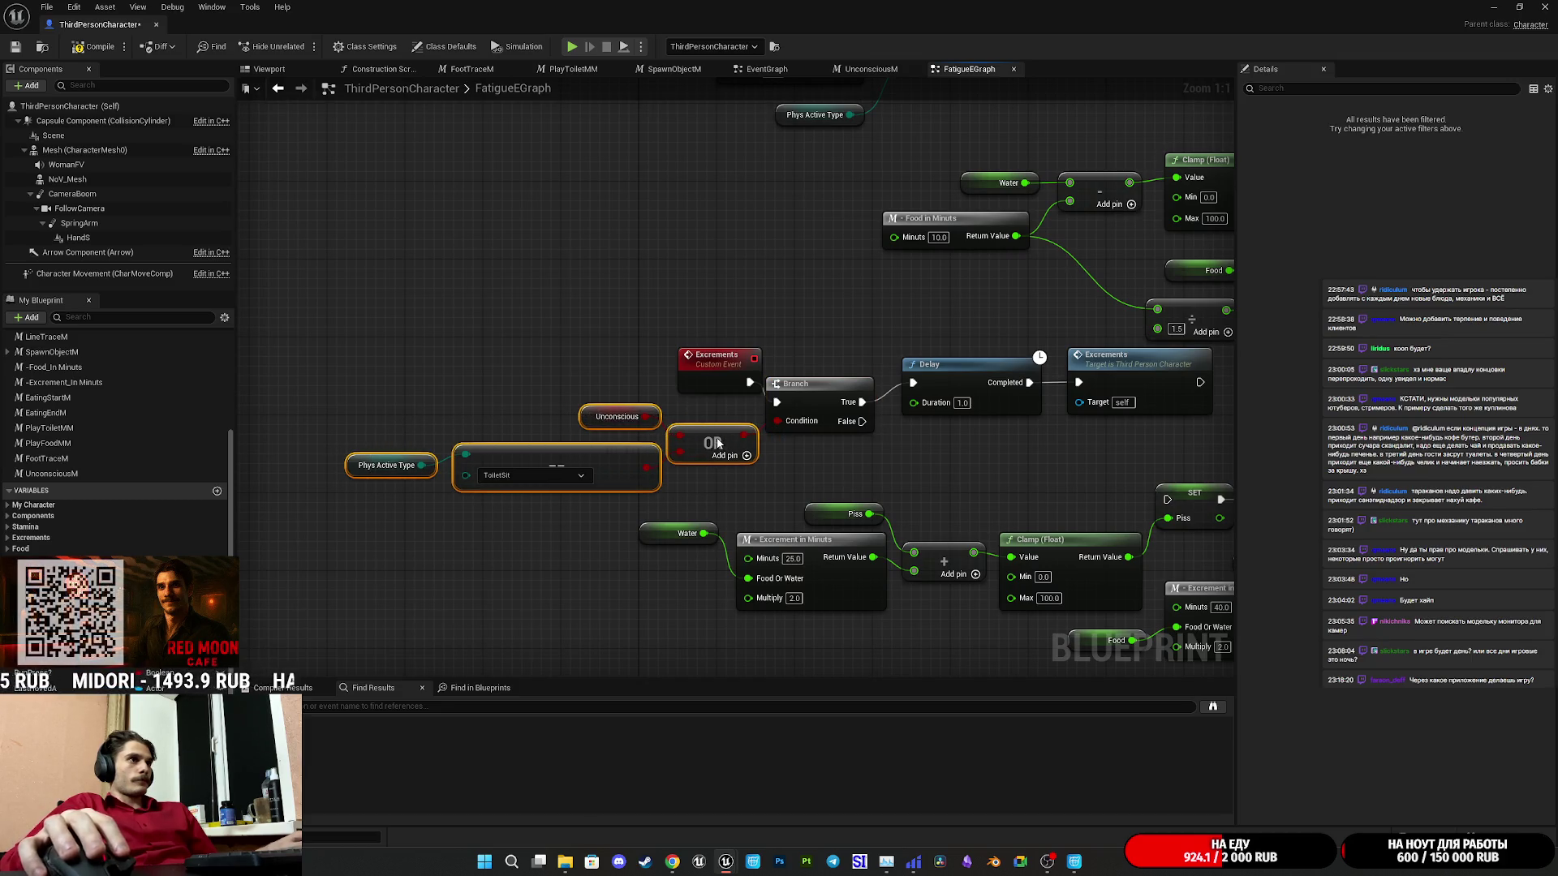
{"action": "left_click", "coordinate": [867, 469]}
Connect the Branch False output to the Piss setter chain and save the ThirdPersonCharacter blueprint.
{"action": "left_click_drag", "start_coordinate": [866, 469], "coordinate": [699, 455]}
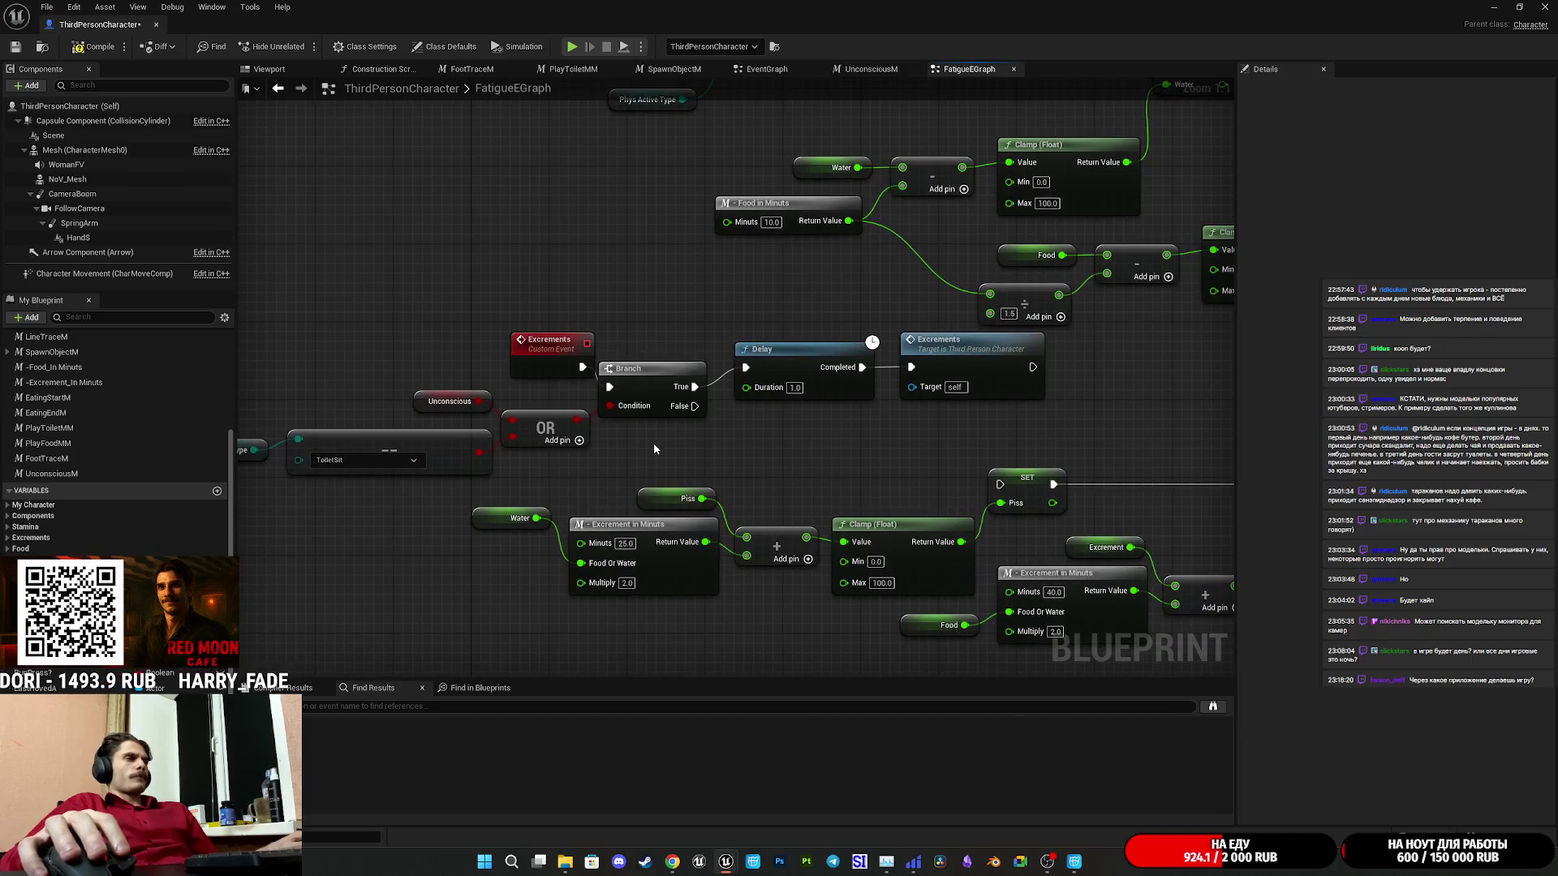
{"action": "mouse_move", "coordinate": [872, 428]}
{"action": "left_mouse_down"}
{"action": "mouse_move", "coordinate": [966, 372]}
{"action": "mouse_move", "coordinate": [946, 372]}
{"action": "left_mouse_up"}
{"action": "left_click", "coordinate": [1023, 423]}
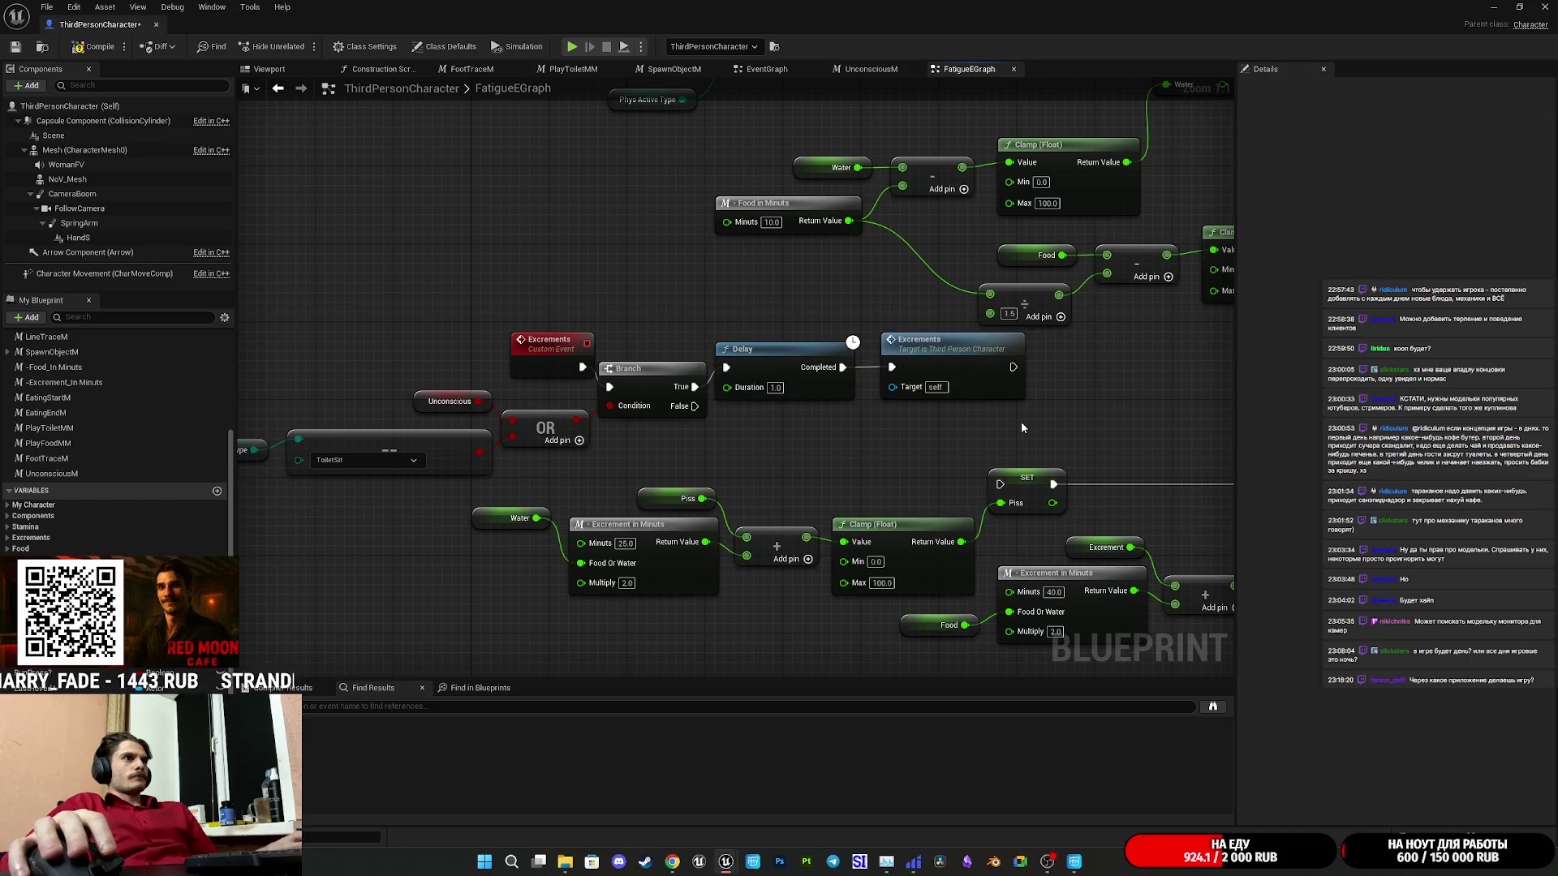
{"action": "left_click_drag", "start_coordinate": [1020, 421], "coordinate": [944, 365]}
{"action": "left_click_drag", "start_coordinate": [618, 350], "coordinate": [923, 427]}
{"action": "left_click_drag", "start_coordinate": [325, 218], "coordinate": [447, 243]}
{"action": "left_click", "coordinate": [13, 51]}
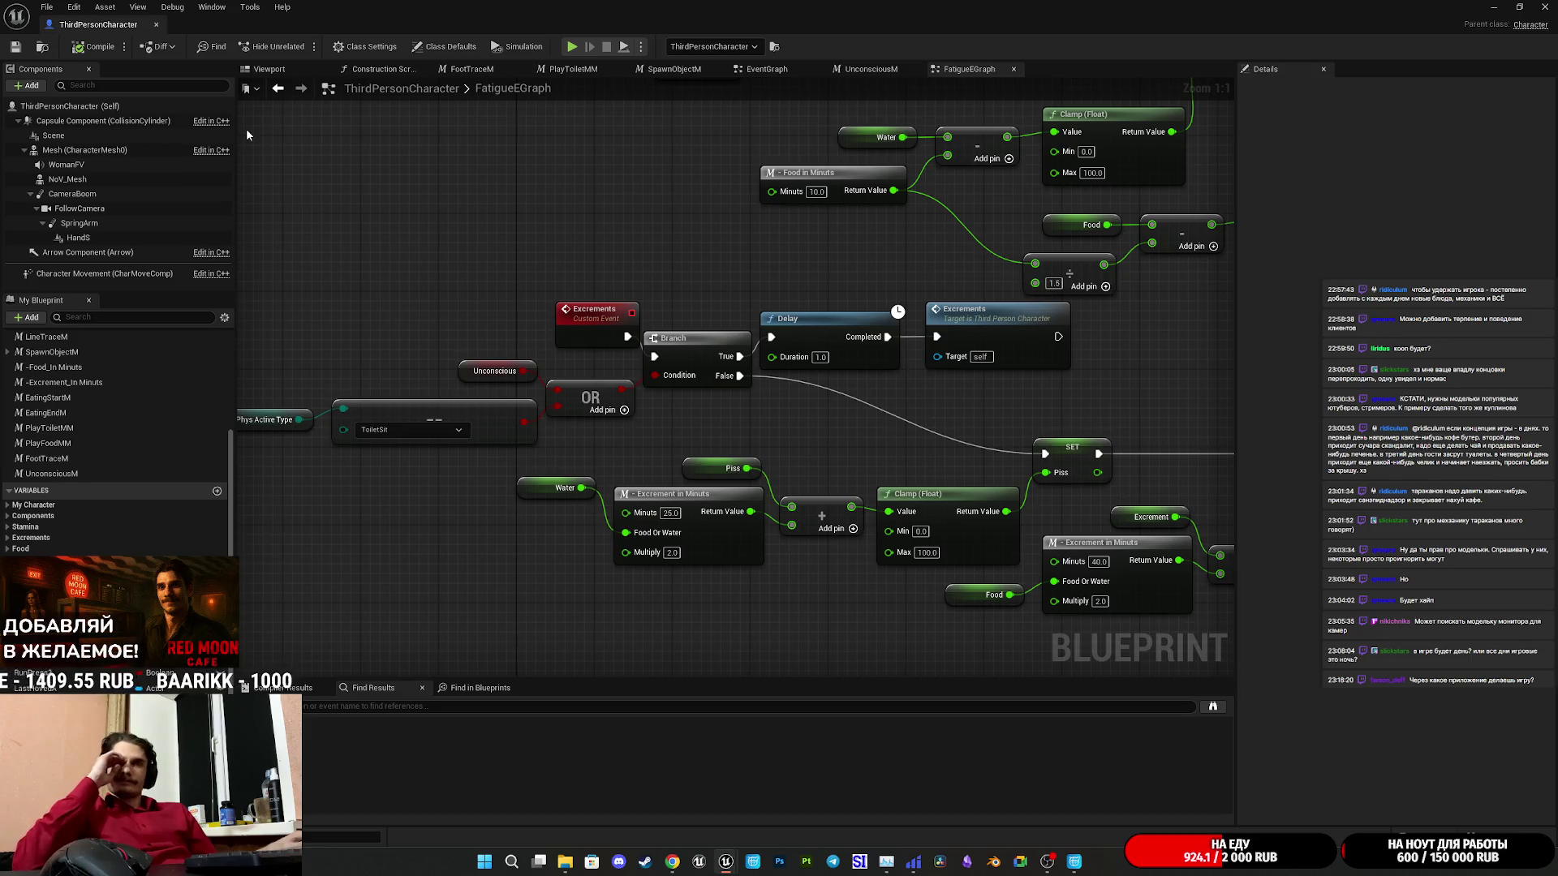
Relink Branch True to the Delay, save the blueprint again, and close the editor.
{"action": "mouse_move", "coordinate": [692, 290]}
{"action": "left_mouse_down"}
{"action": "mouse_move", "coordinate": [430, 427]}
{"action": "mouse_move", "coordinate": [256, 438]}
{"action": "left_mouse_up"}
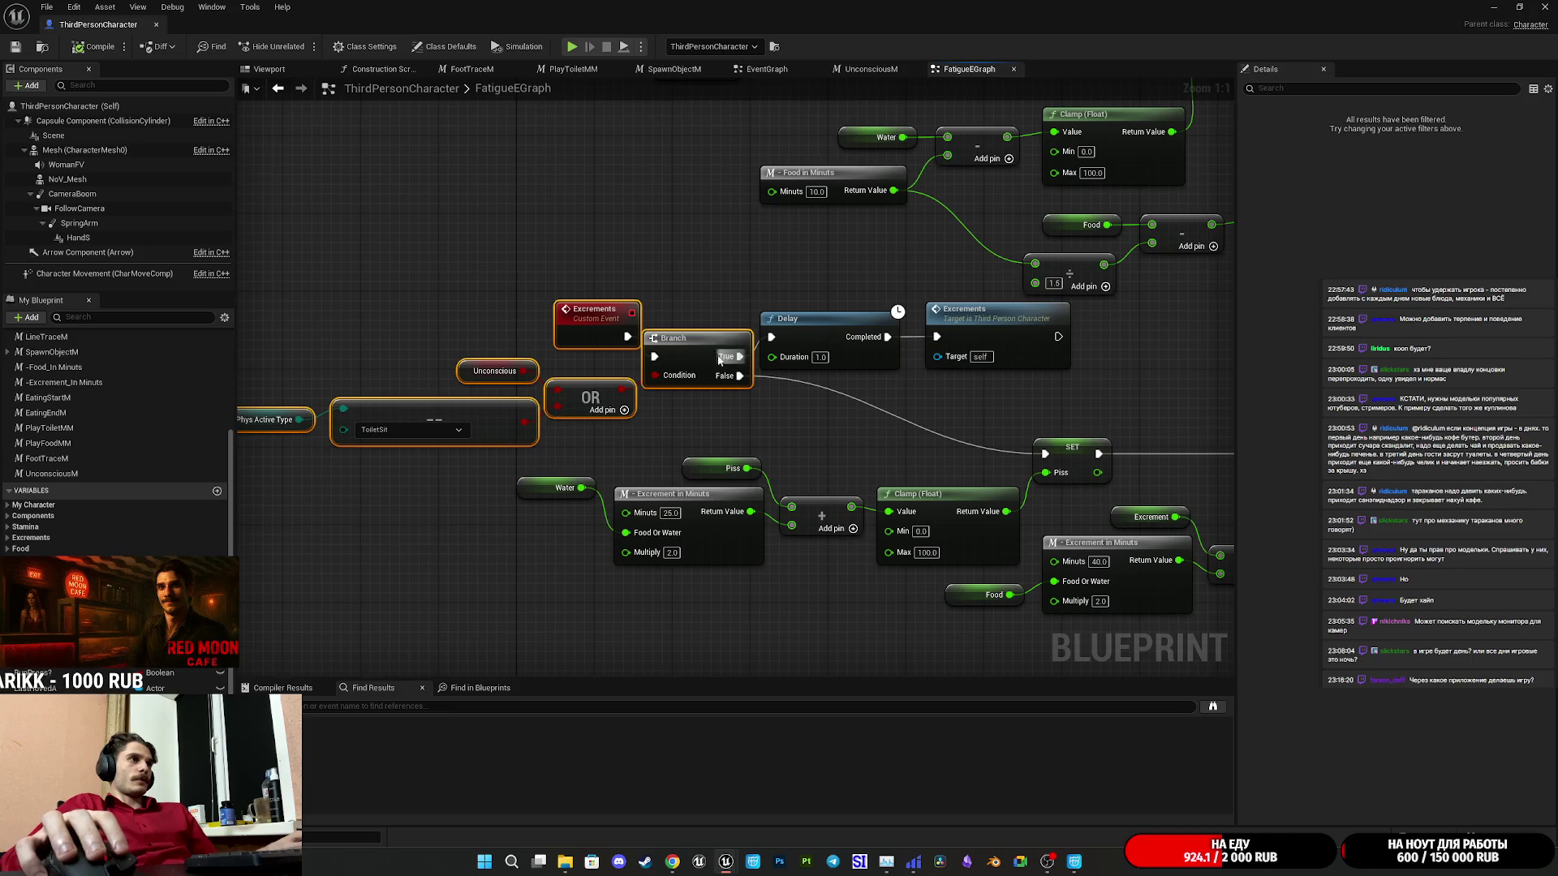
{"action": "left_click_drag", "start_coordinate": [719, 360], "coordinate": [771, 337]}
{"action": "left_click_drag", "start_coordinate": [771, 393], "coordinate": [716, 405]}
{"action": "left_click", "coordinate": [15, 47]}
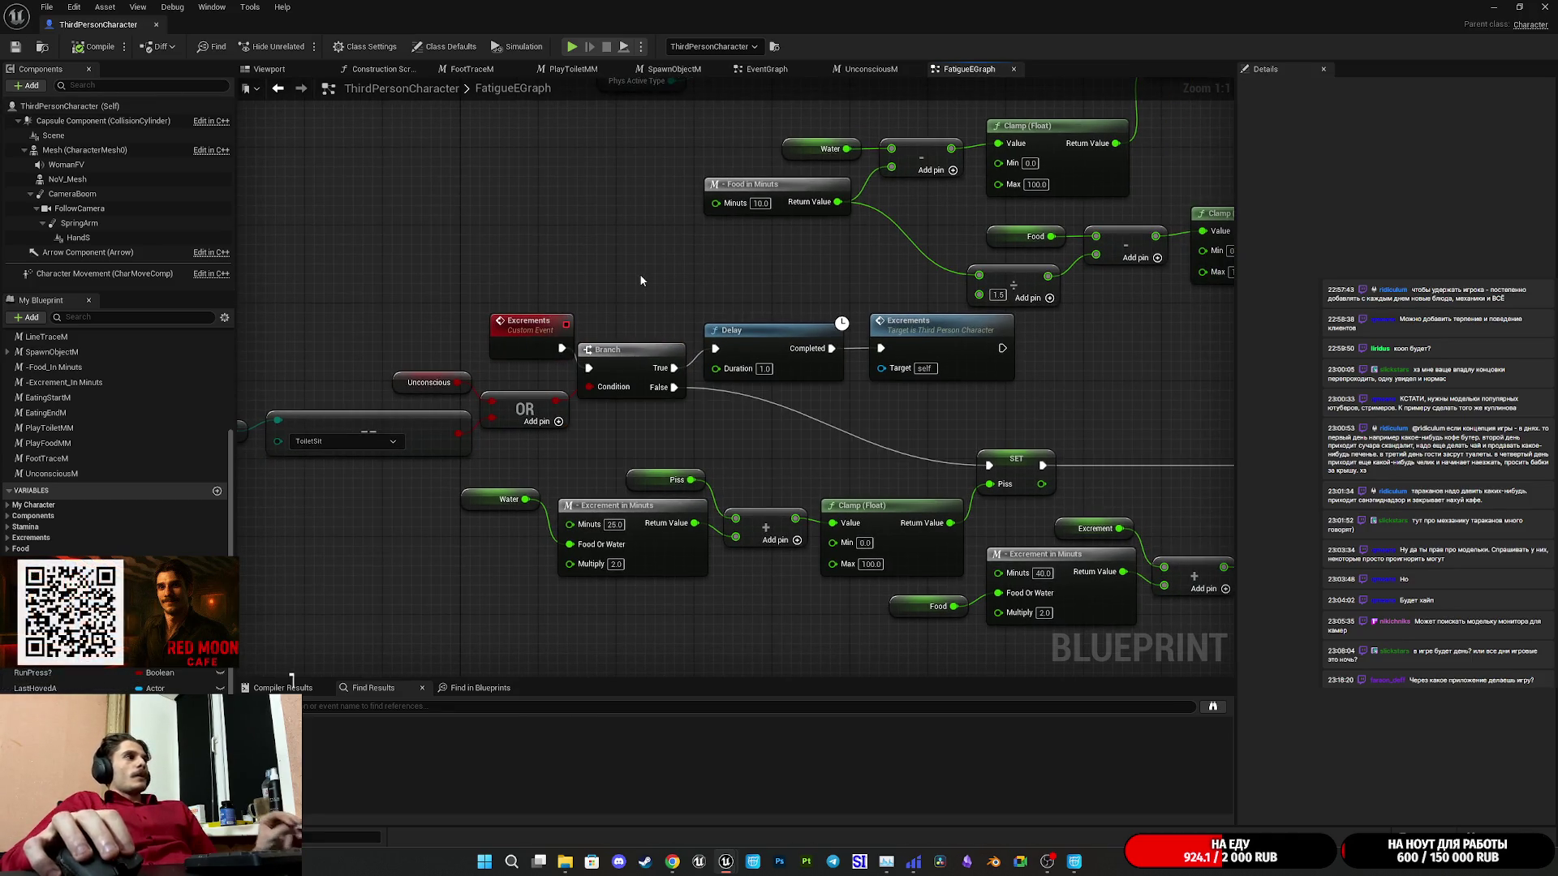
{"action": "mouse_move", "coordinate": [1021, 418]}
{"action": "left_mouse_down"}
{"action": "mouse_move", "coordinate": [765, 447]}
{"action": "mouse_move", "coordinate": [1058, 368]}
{"action": "left_mouse_up"}
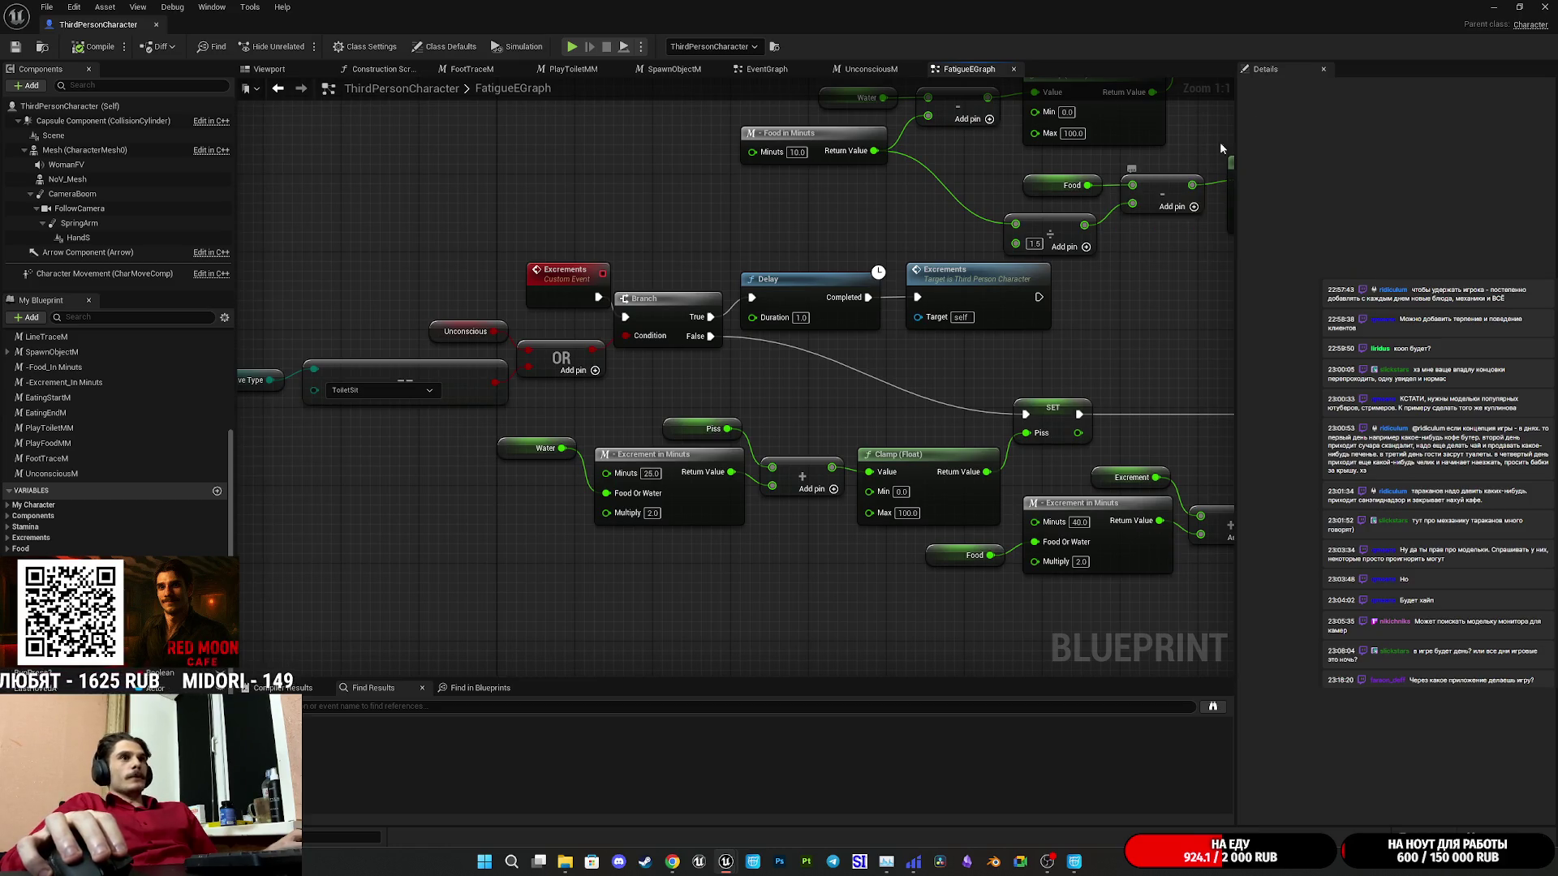
{"action": "left_click", "coordinate": [1544, 7]}
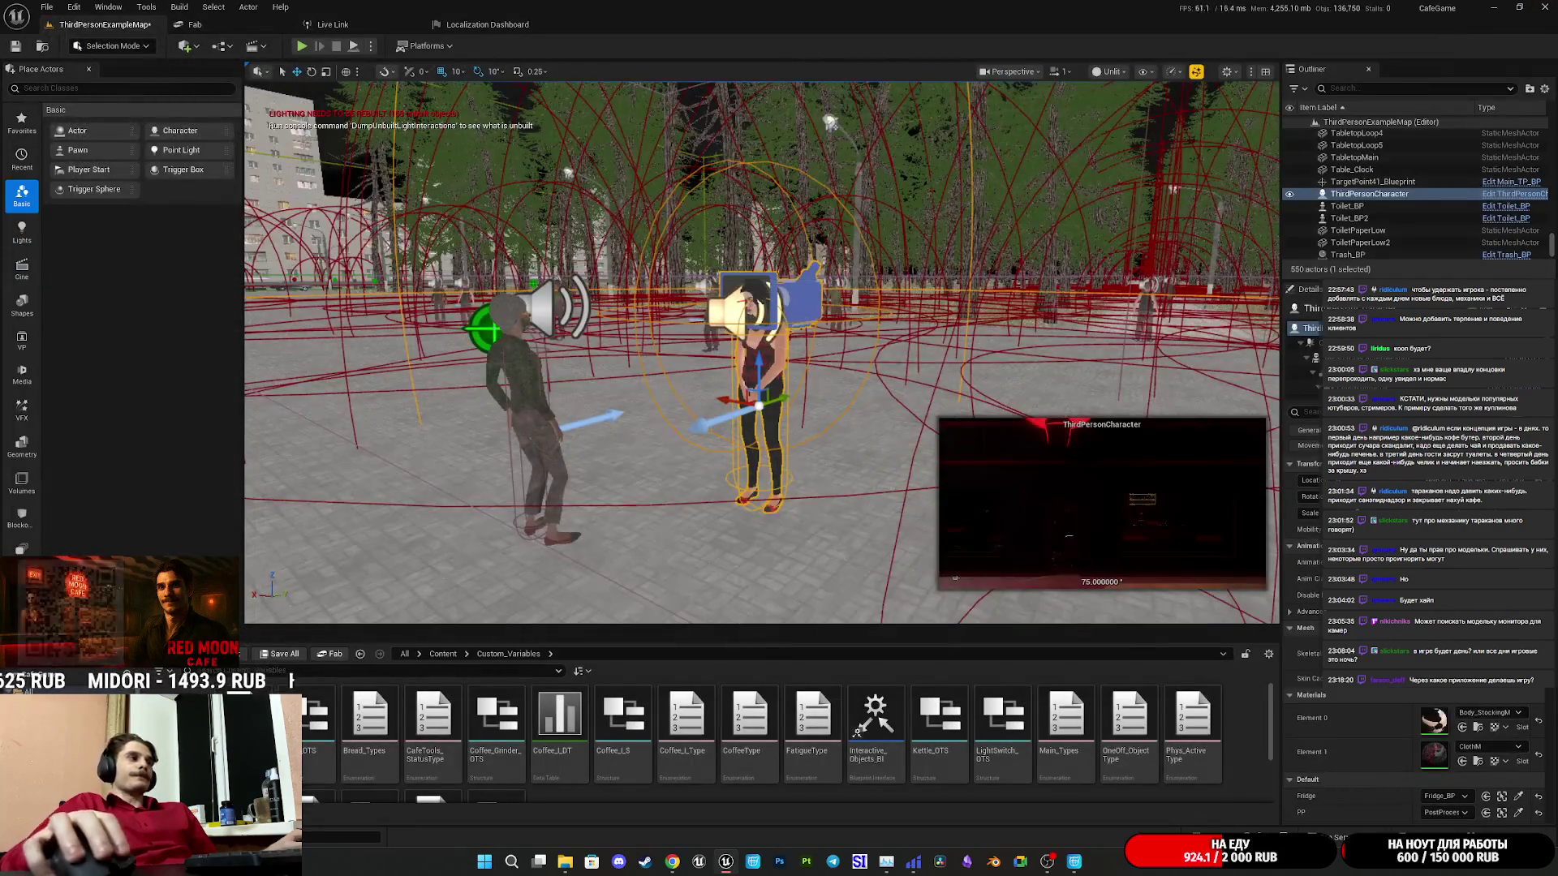
Save the ThirdPersonExampleMap via Save All and Save Selected, then bring Cascadeur forward.
{"action": "left_click", "coordinate": [296, 657]}
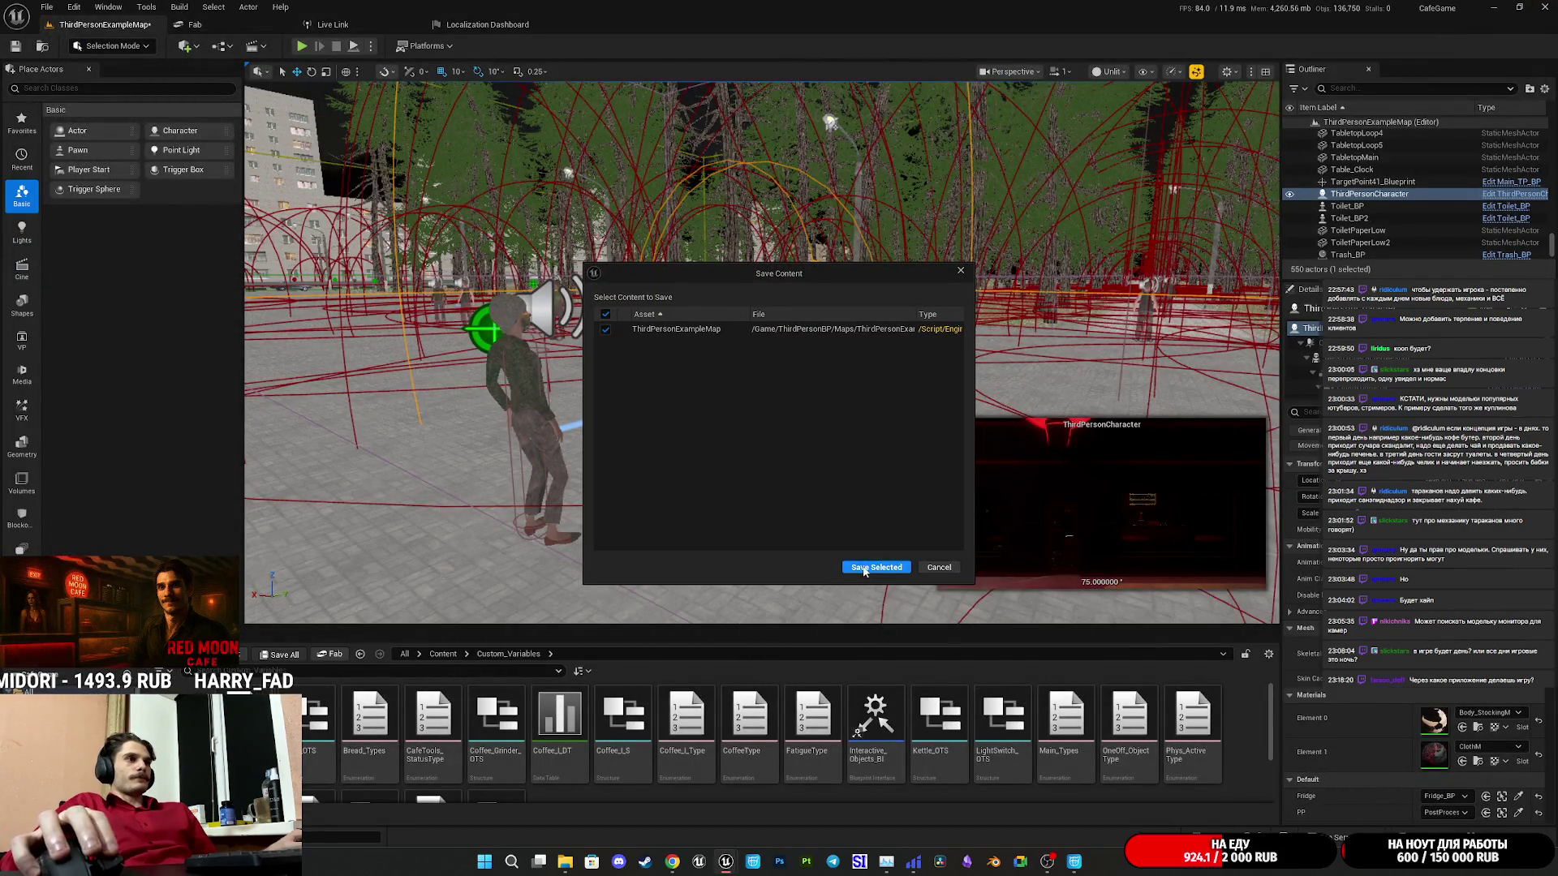
{"action": "left_click", "coordinate": [863, 568]}
{"action": "mouse_move", "coordinate": [1073, 864]}
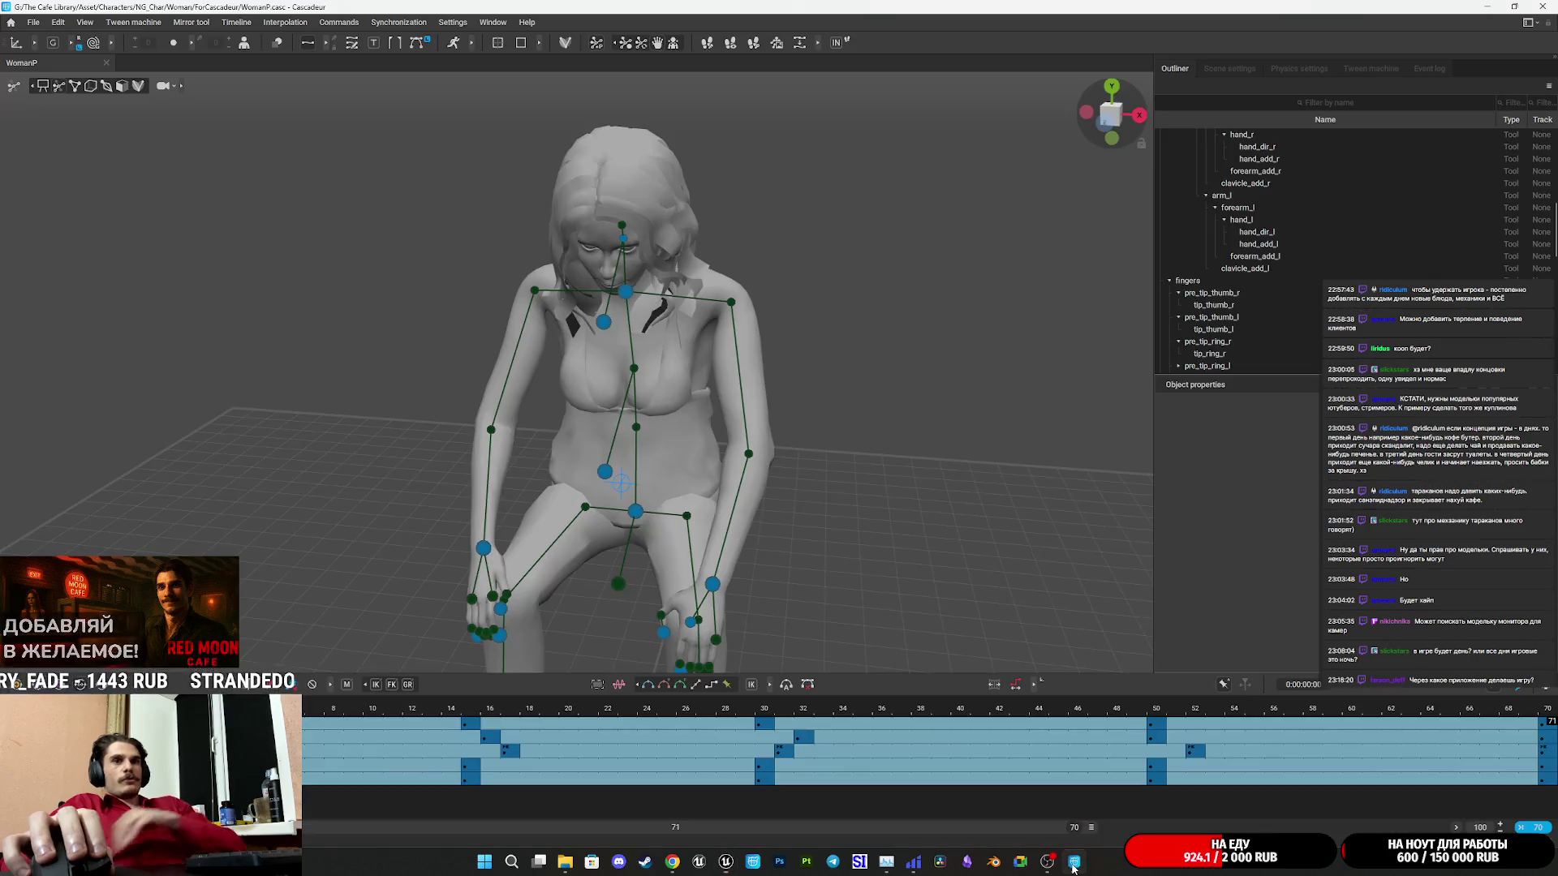
{"action": "left_click", "coordinate": [1073, 864]}
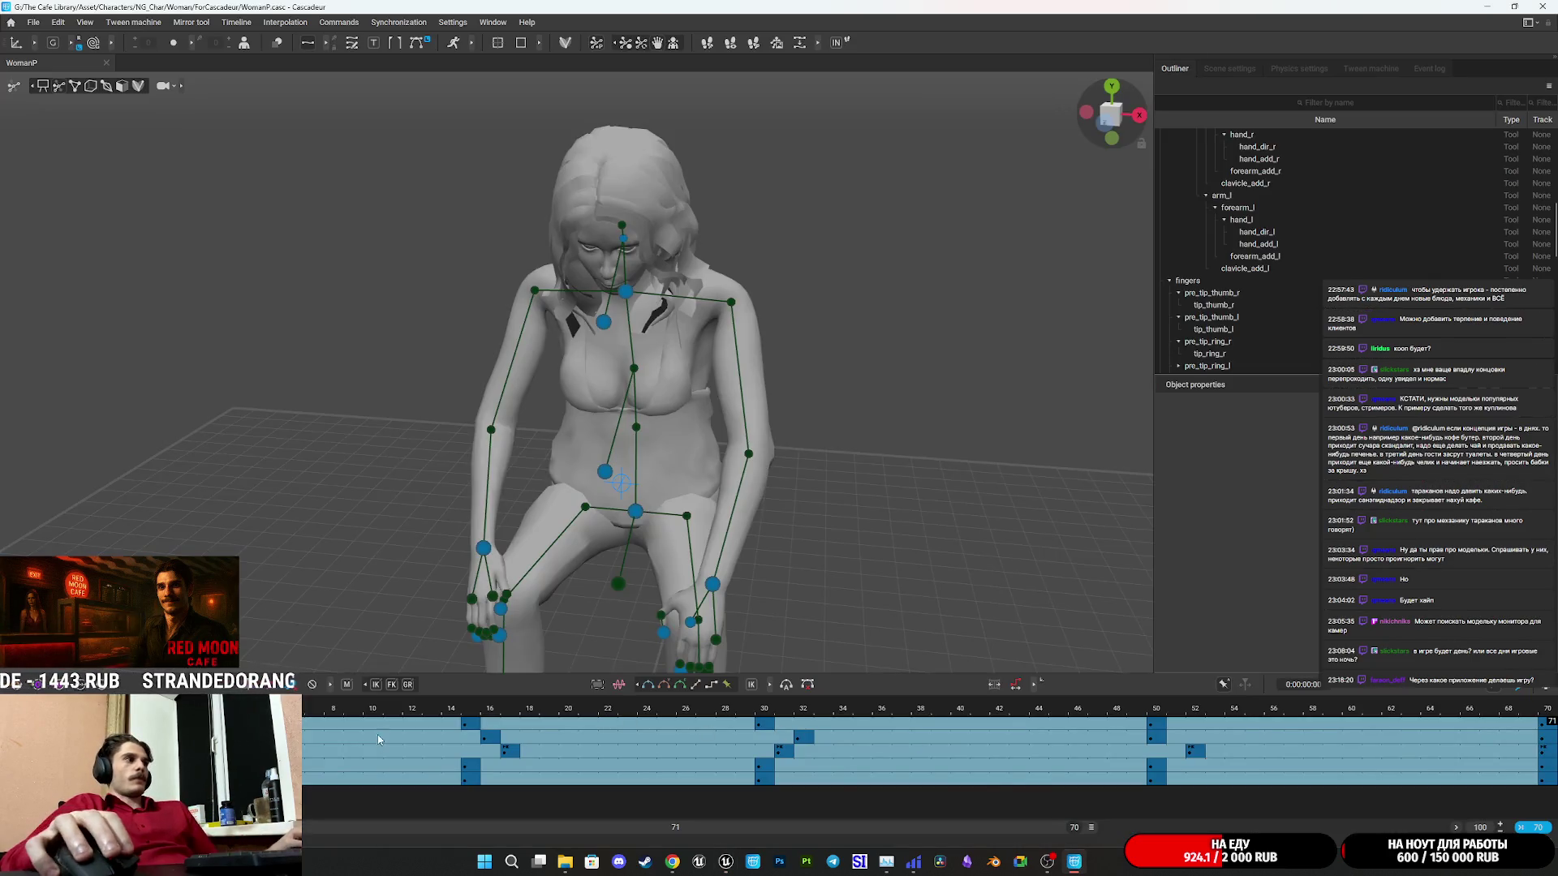
Zoom out the timeline, scrub the frames, select keys 84–90, and play from frame 0.
{"action": "scroll", "coordinate": [377, 733], "scroll_direction": "down", "scroll_amount": 5}
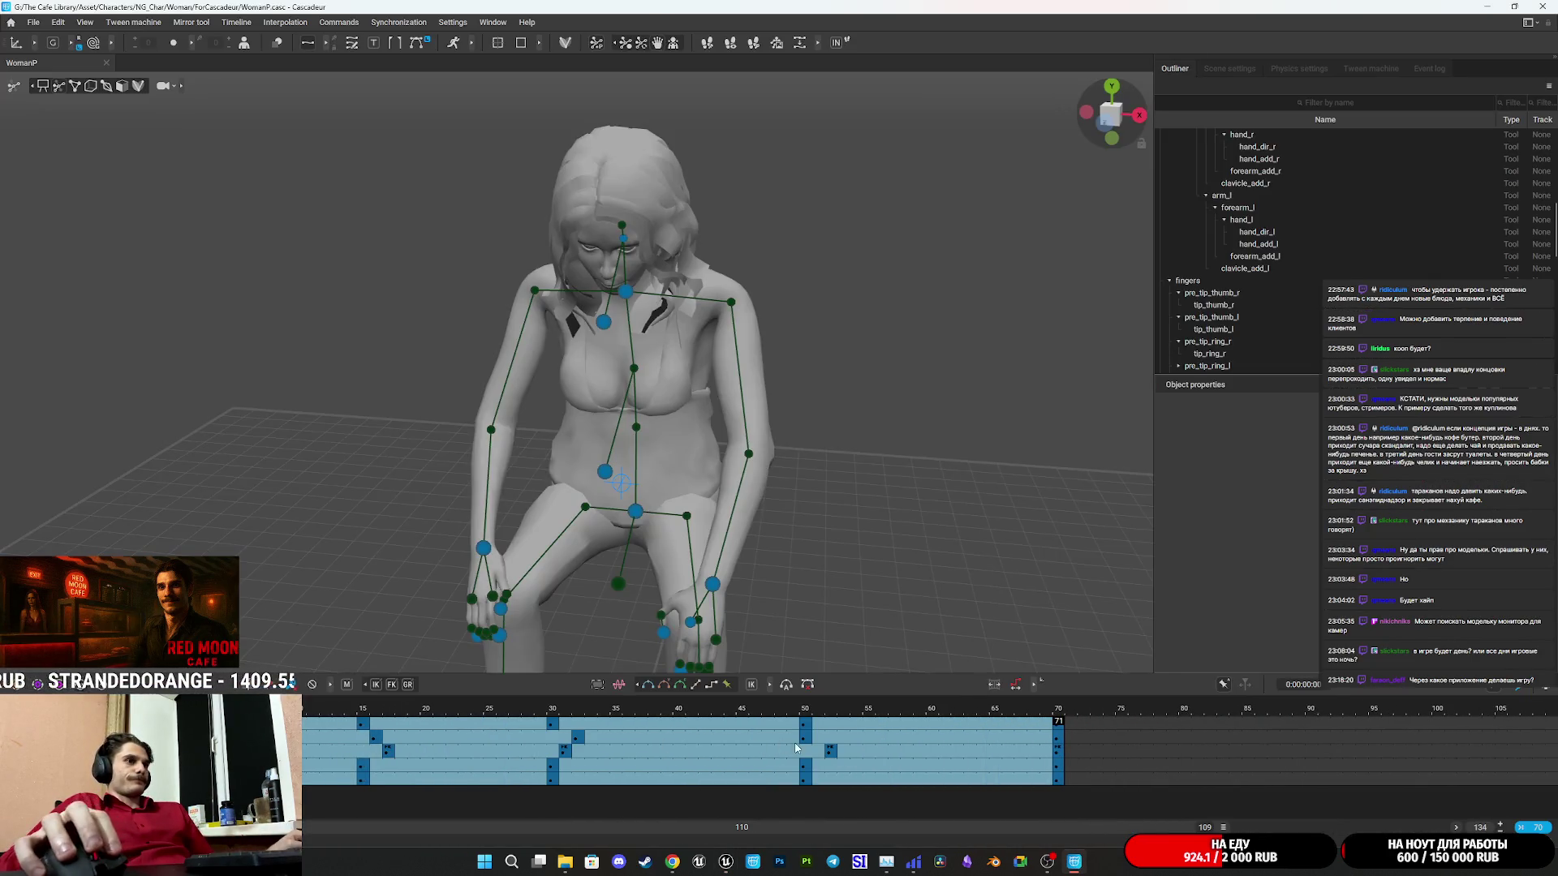
{"action": "left_click", "coordinate": [1058, 725]}
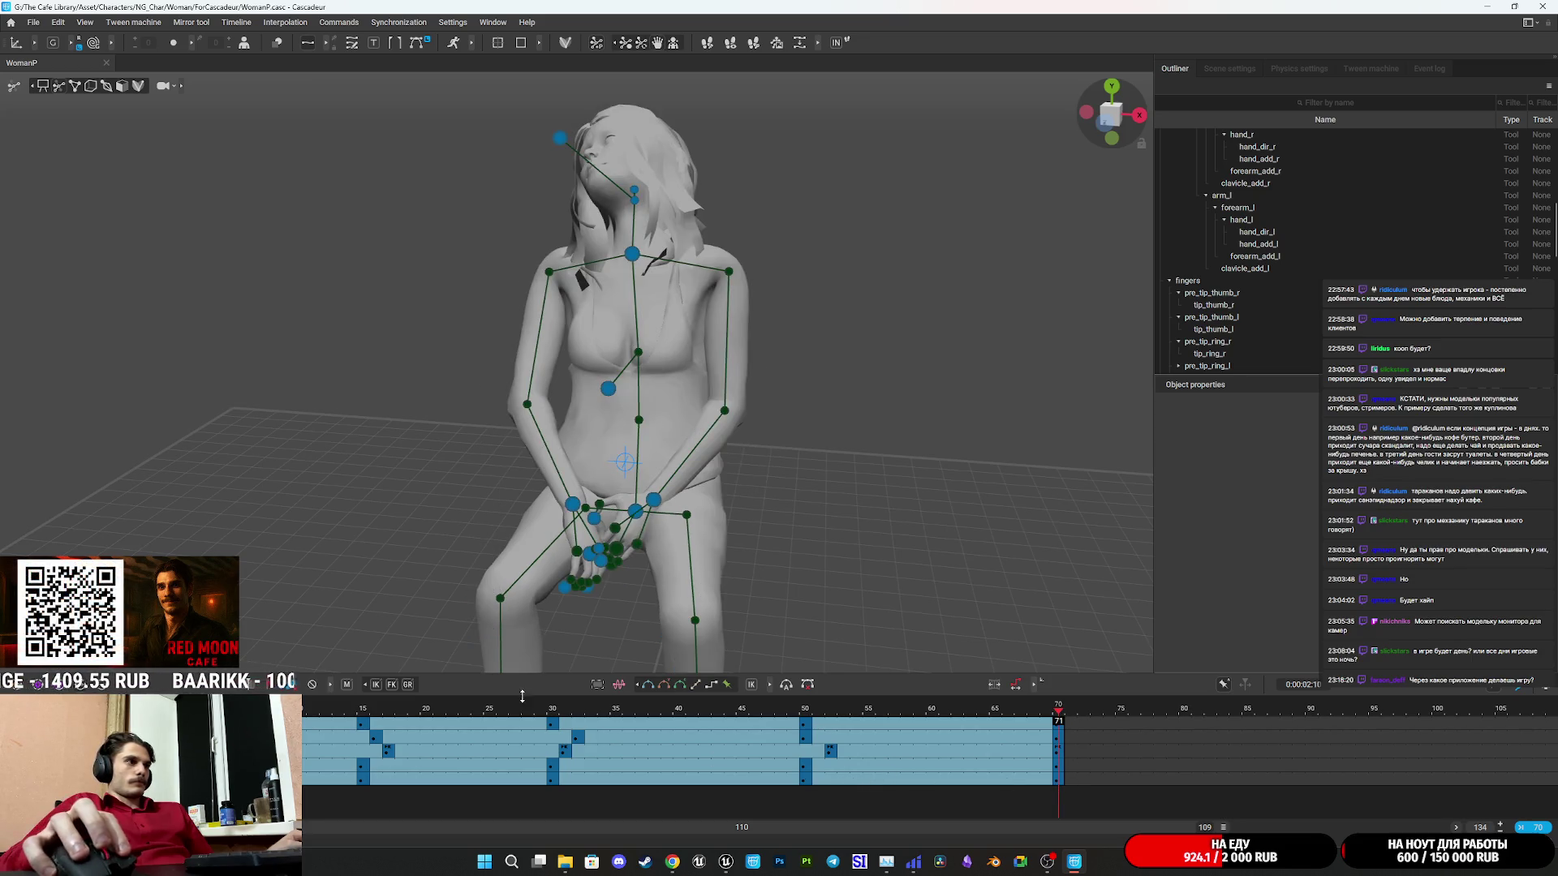
{"action": "mouse_move", "coordinate": [483, 710]}
{"action": "left_mouse_down"}
{"action": "mouse_move", "coordinate": [345, 732]}
{"action": "mouse_move", "coordinate": [382, 748]}
{"action": "mouse_move", "coordinate": [357, 728]}
{"action": "mouse_move", "coordinate": [1255, 735]}
{"action": "left_mouse_up"}
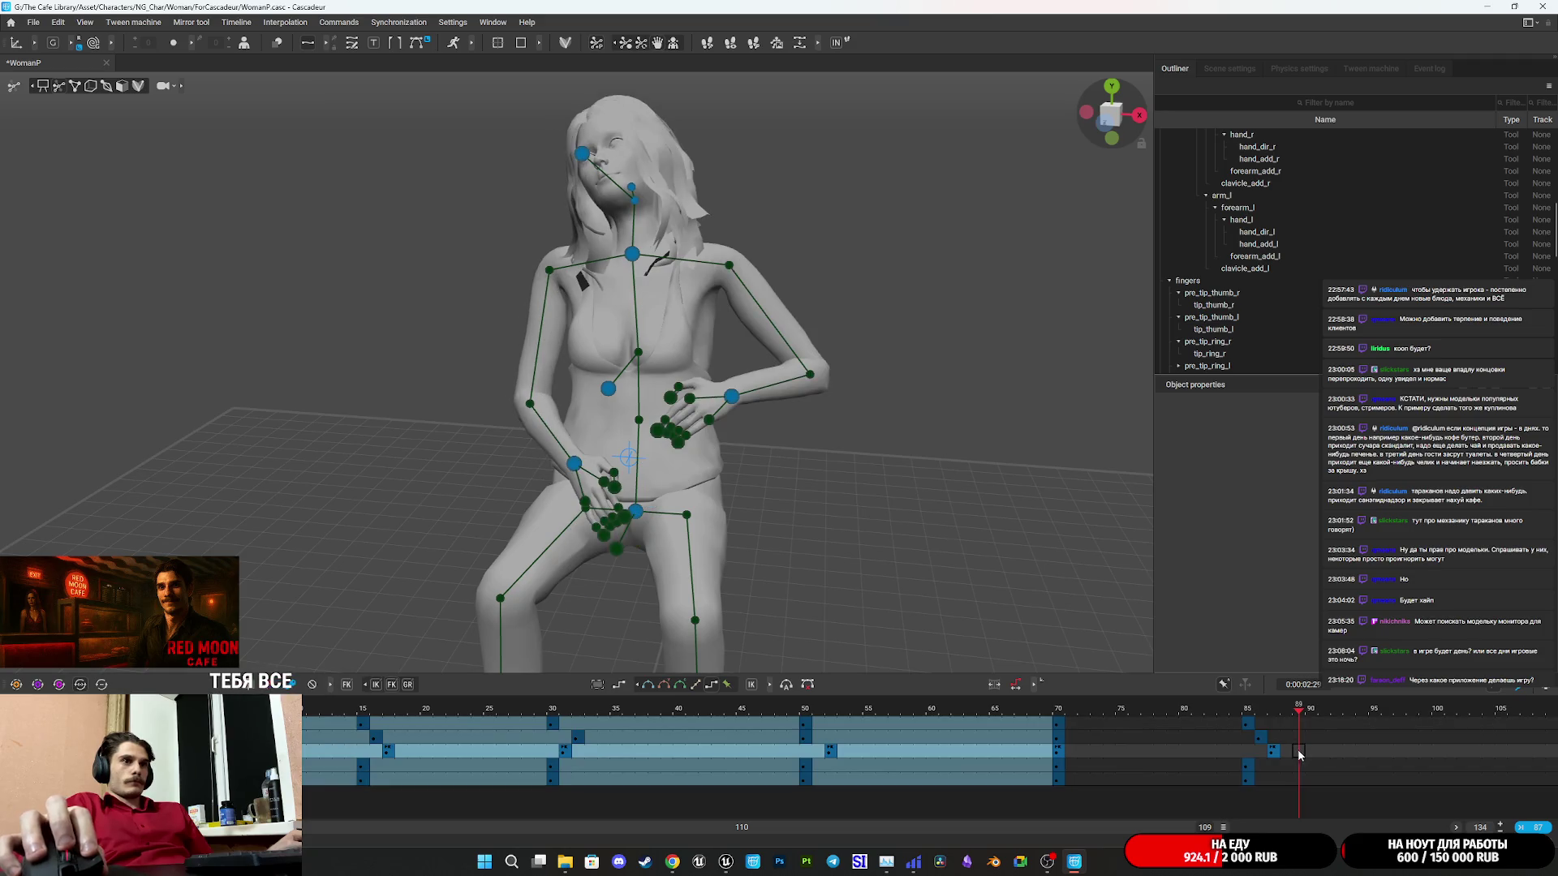
{"action": "left_click_drag", "start_coordinate": [1306, 781], "coordinate": [1245, 724]}
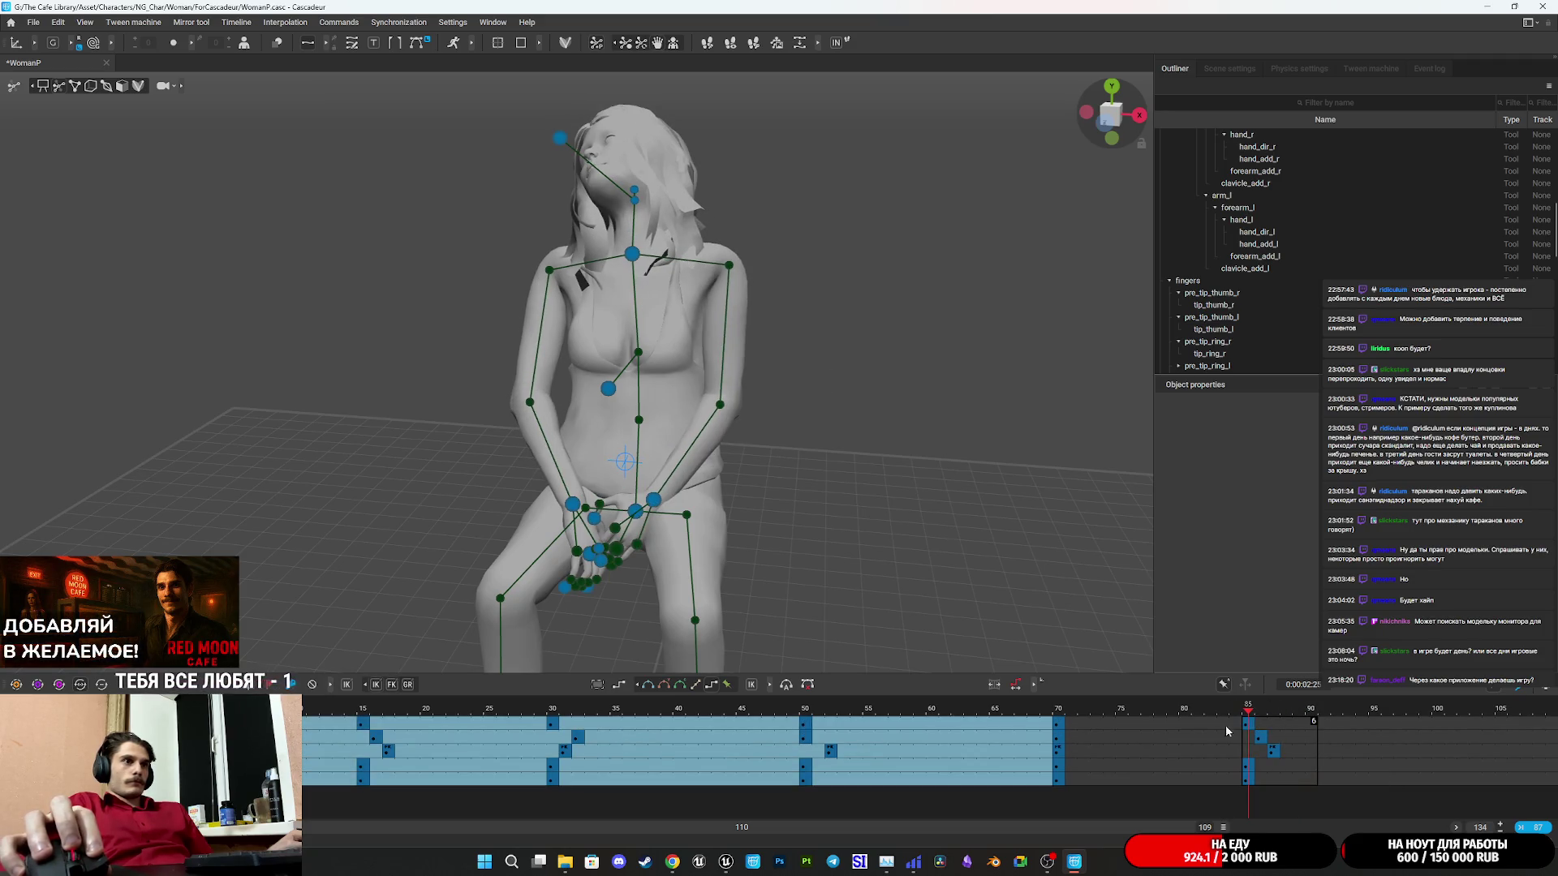
{"action": "key", "text": "Home"}
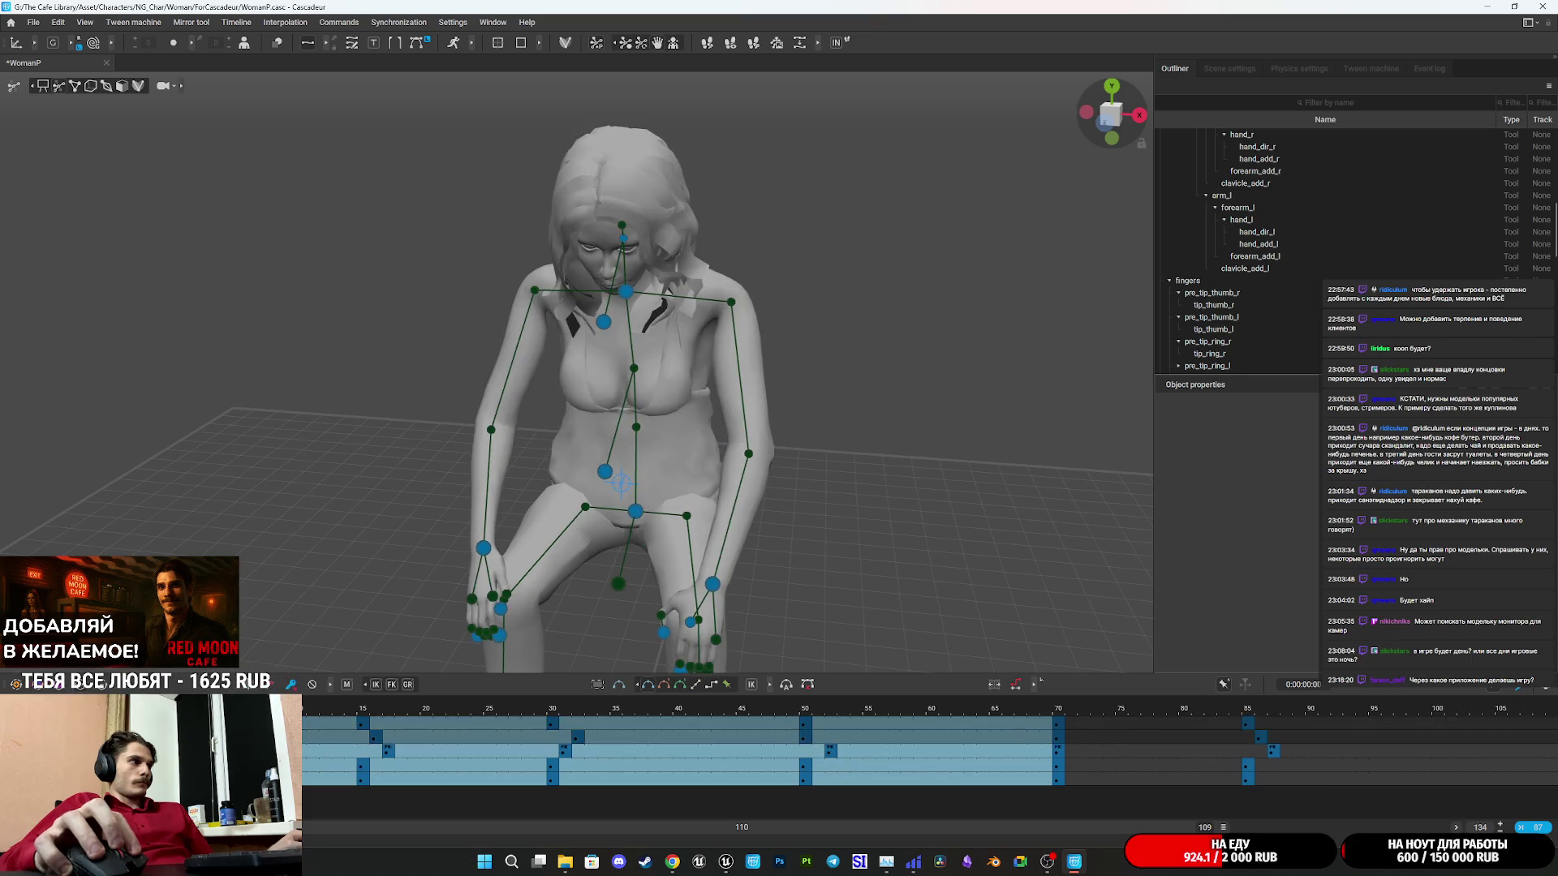
{"action": "key", "text": "space"}
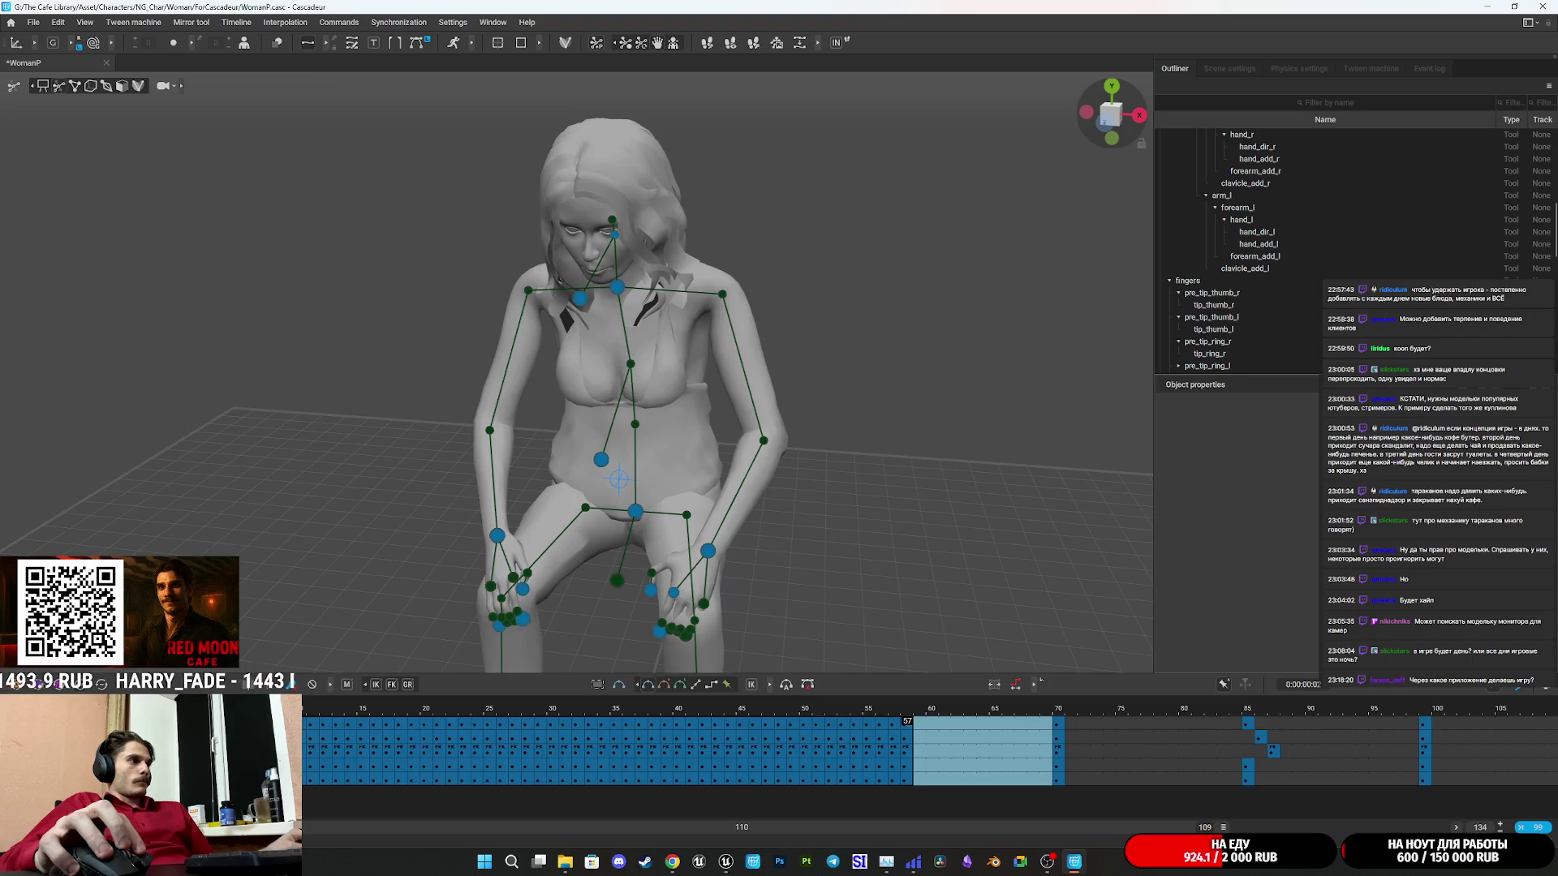
{"action": "left_click", "coordinate": [971, 765]}
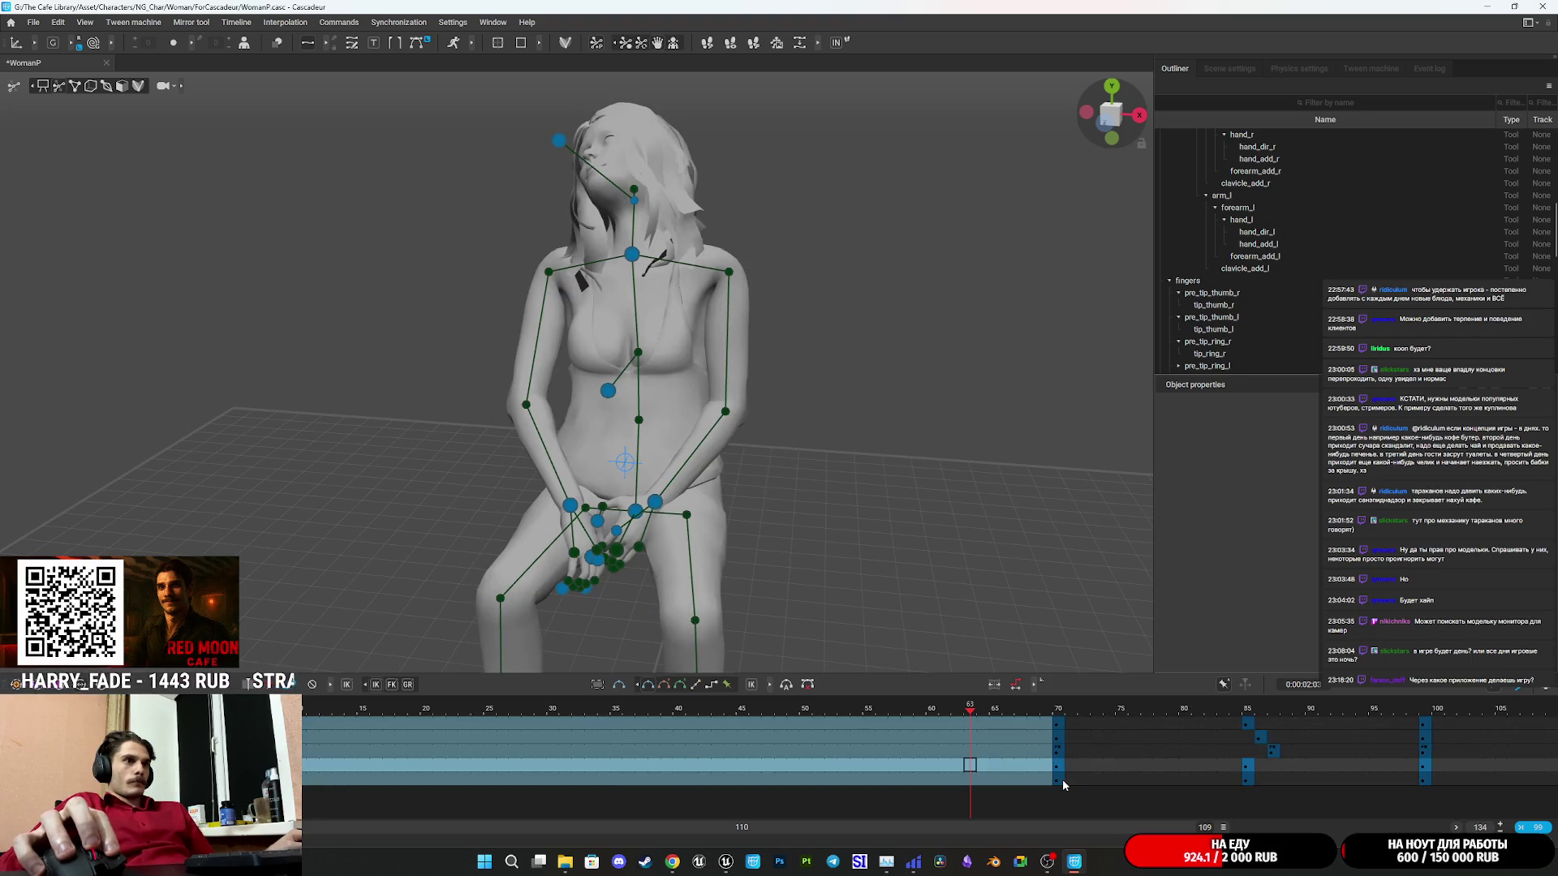
Select the frame-70 key column across all tracks and try shifting it earlier with Ctrl+Left.
{"action": "left_click", "coordinate": [1061, 781]}
{"action": "left_click_drag", "start_coordinate": [1061, 783], "coordinate": [1058, 733]}
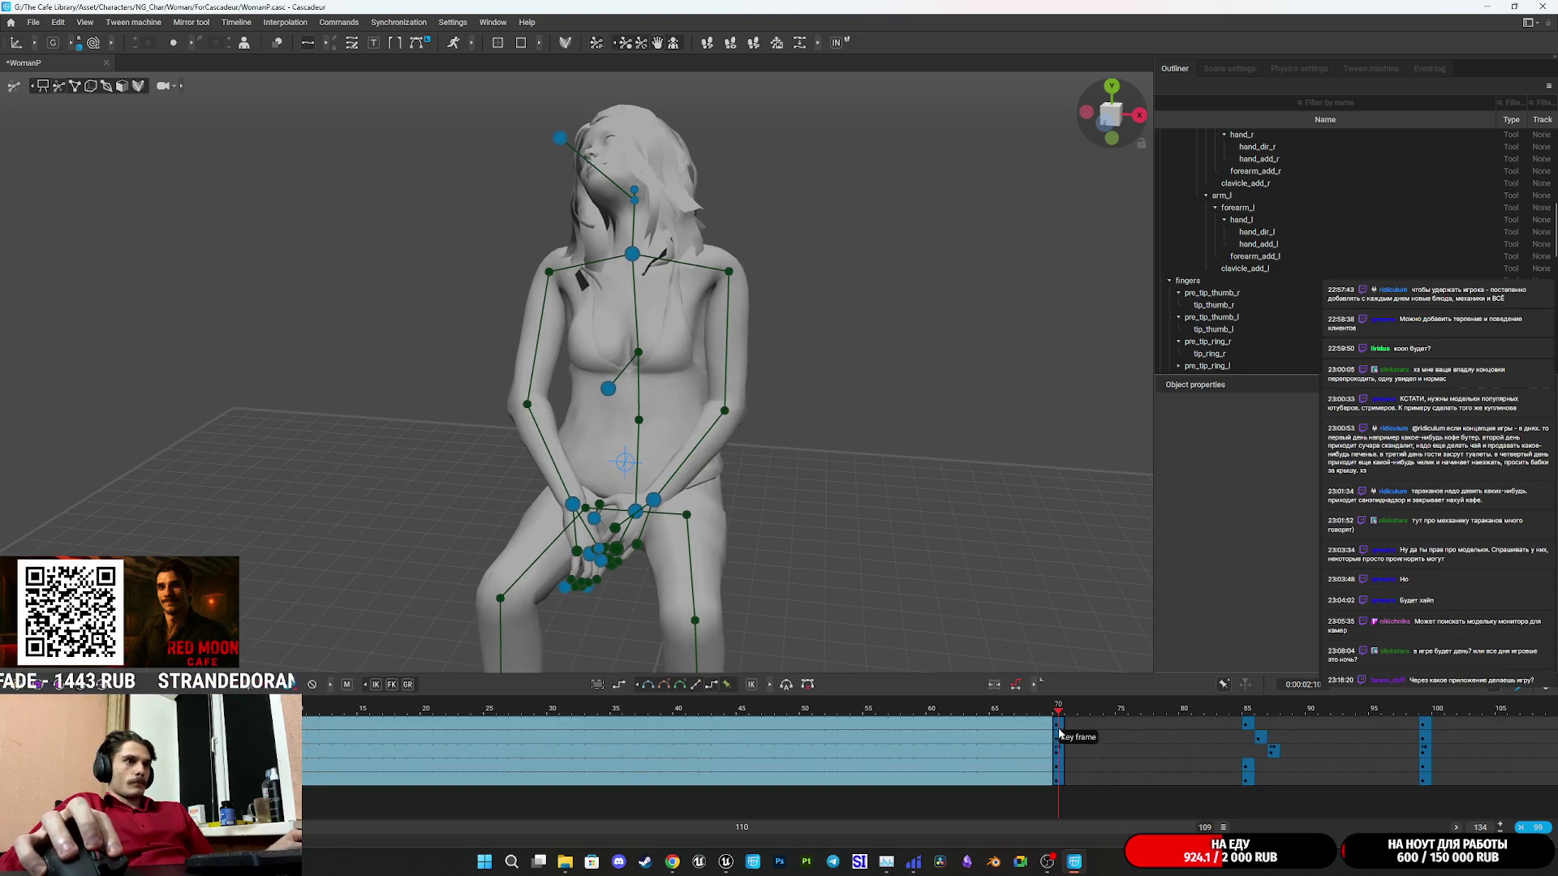
{"action": "key", "text": "space"}
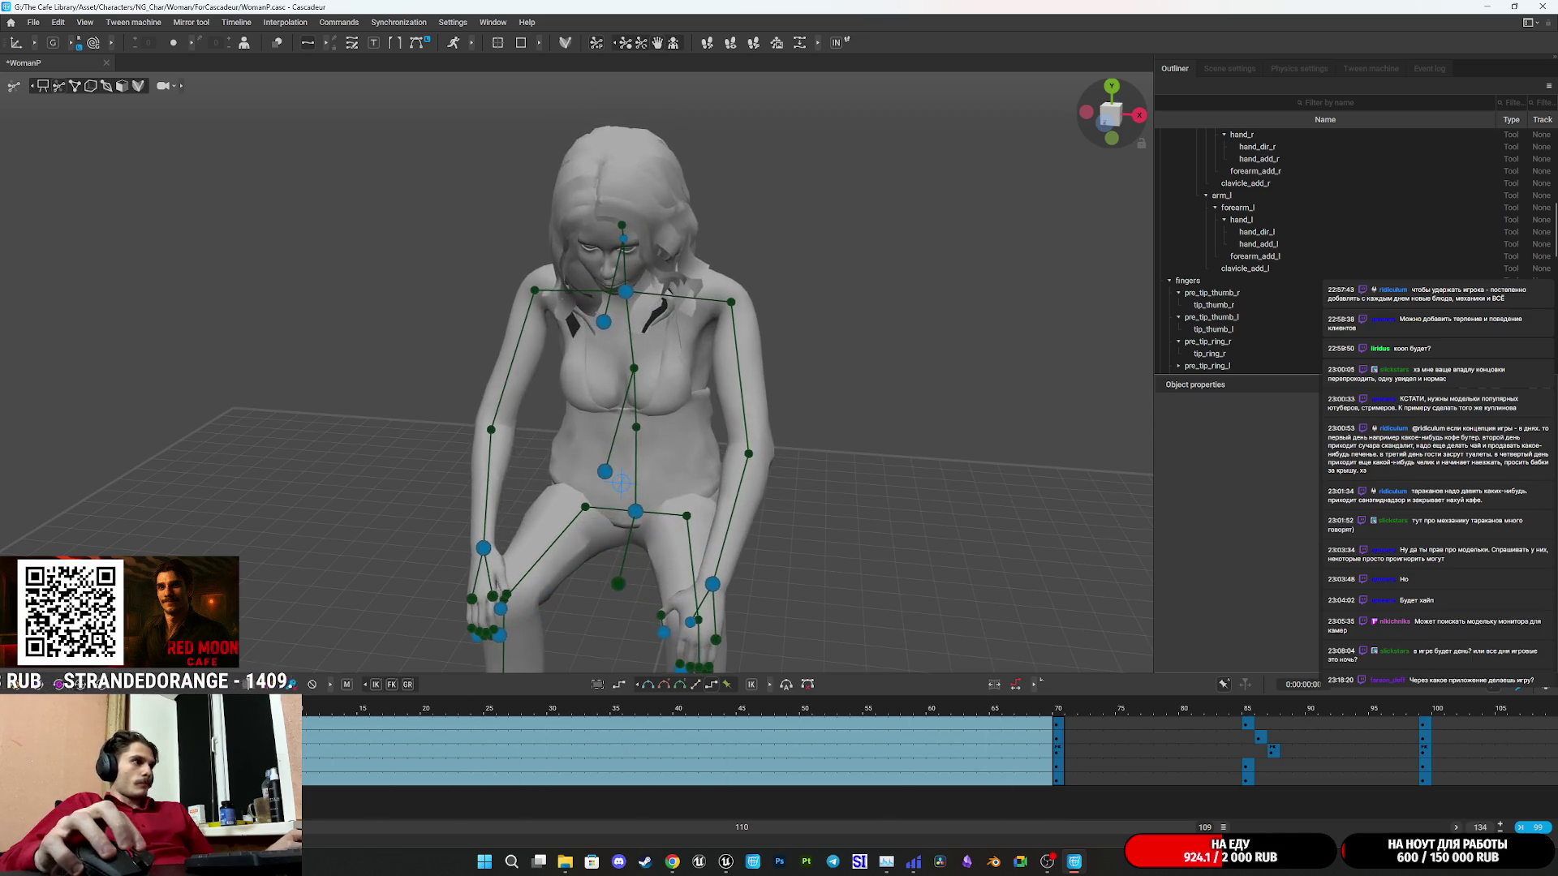
{"action": "key", "text": "ctrl+Left"}
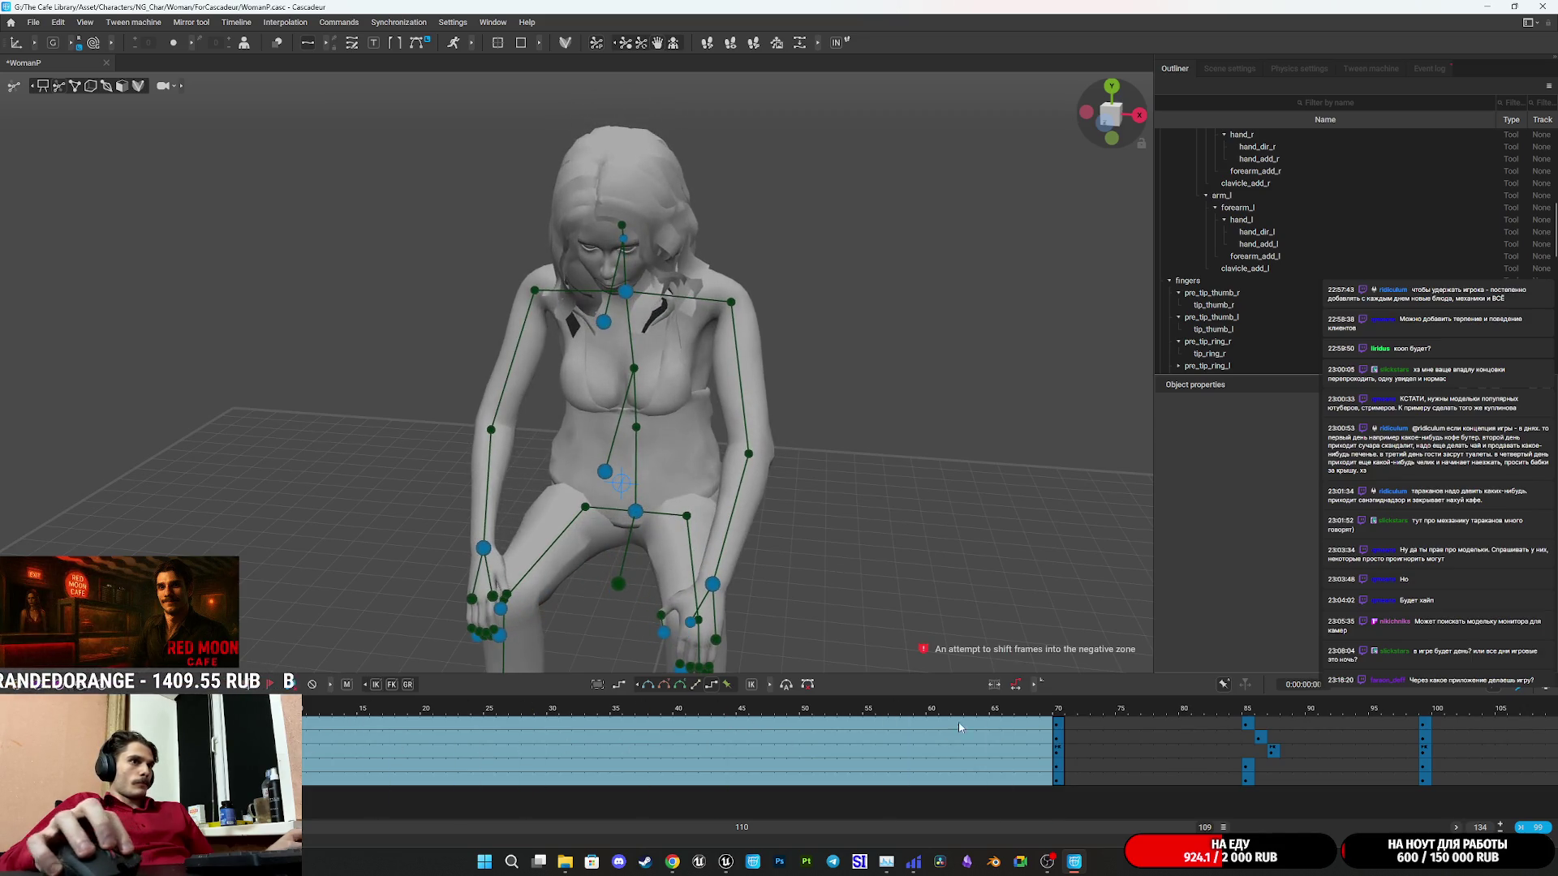
{"action": "left_click", "coordinate": [1060, 784]}
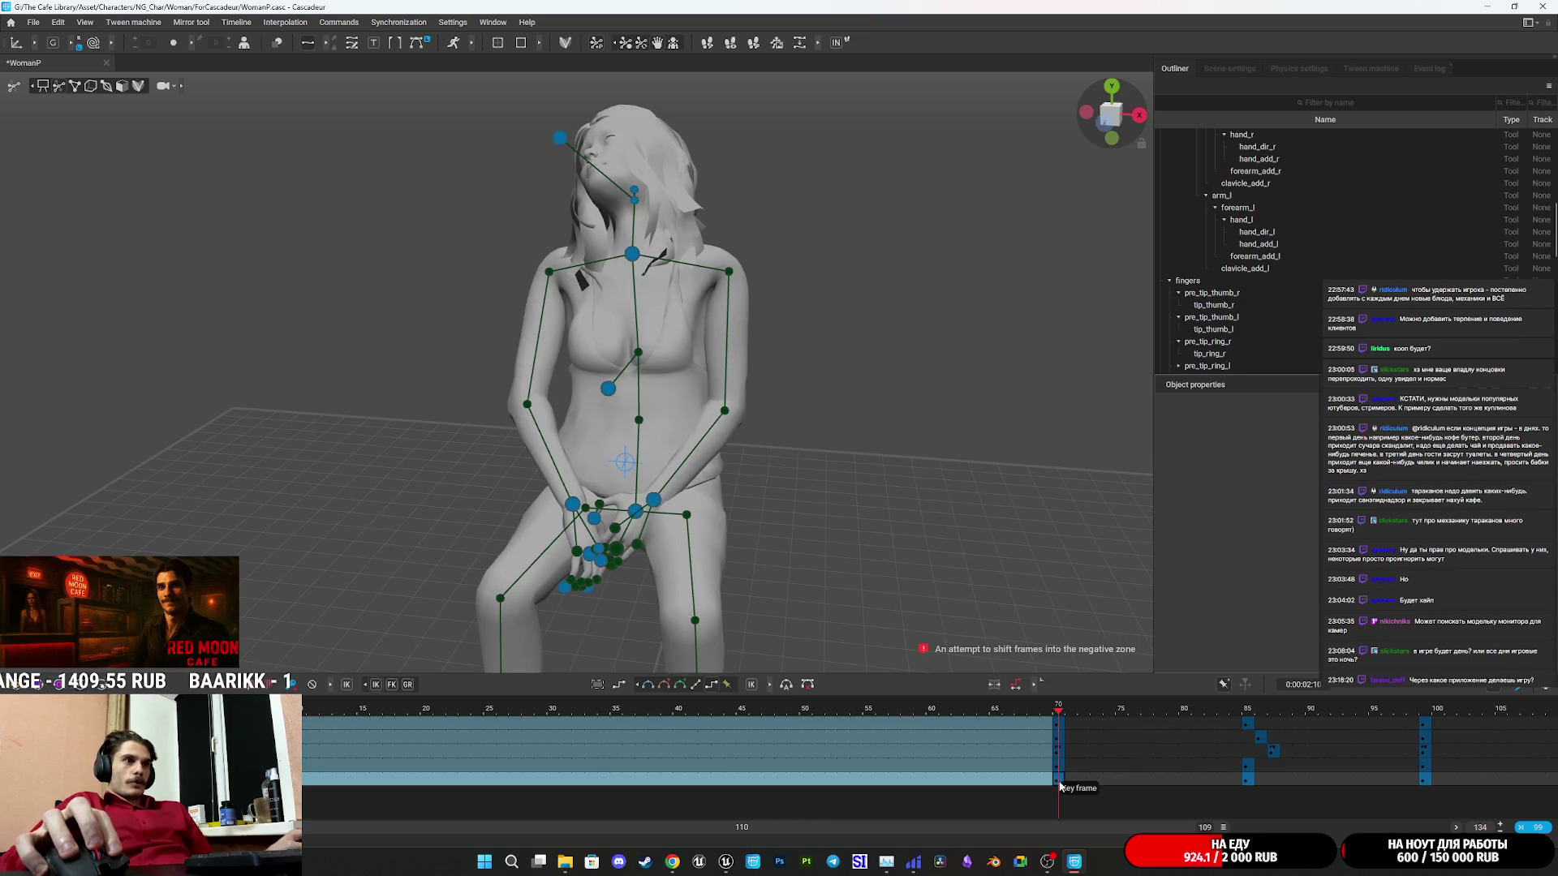
{"action": "left_click_drag", "start_coordinate": [1059, 785], "coordinate": [1061, 726]}
{"action": "key", "text": "Home"}
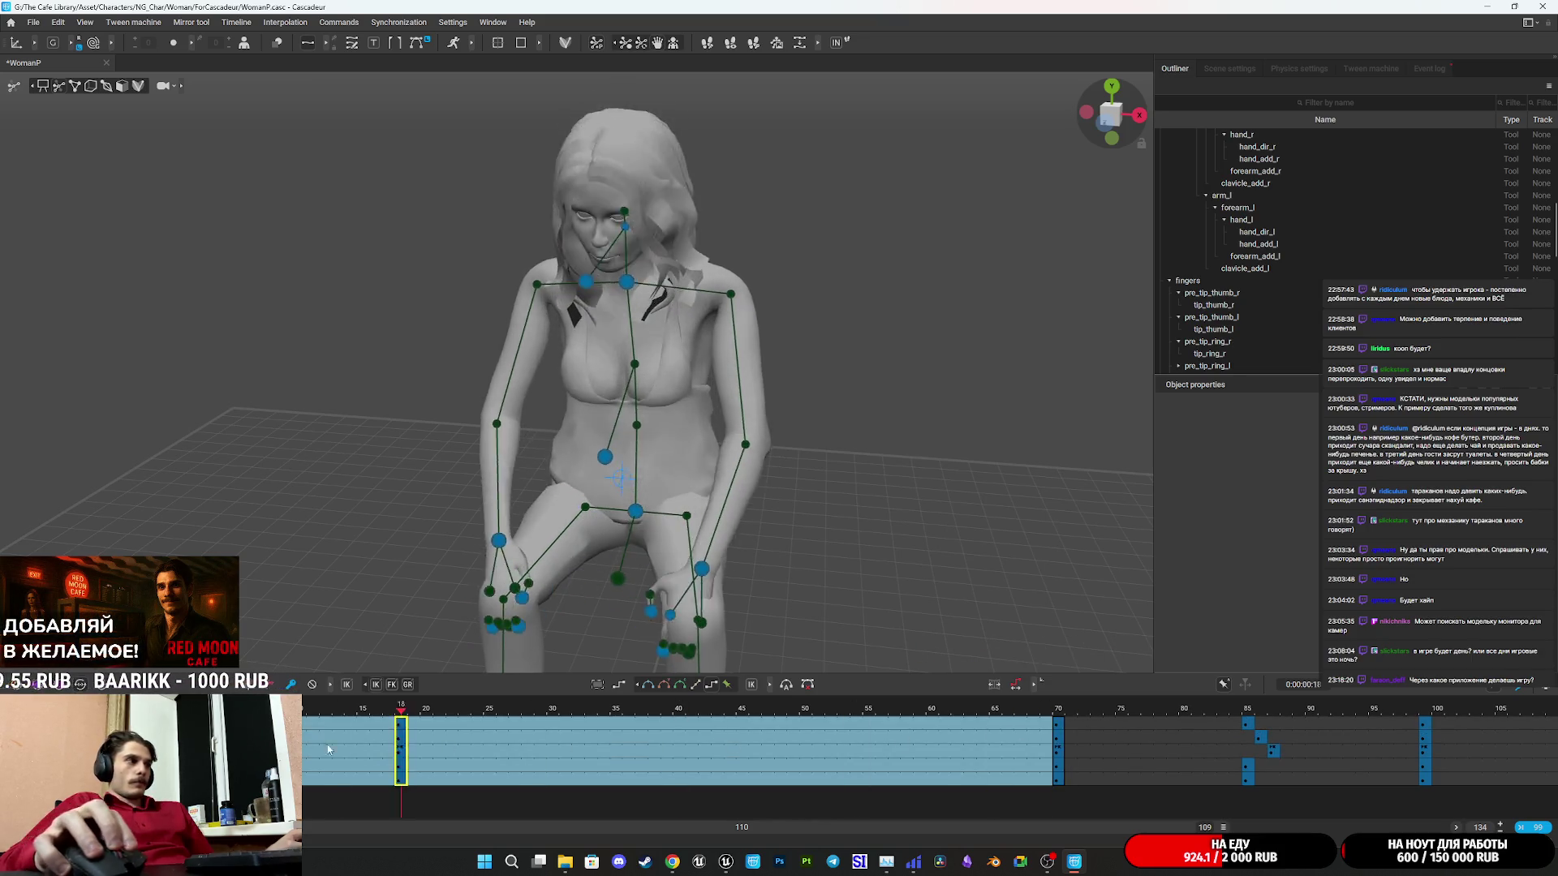
{"action": "key", "text": "ctrl+Left"}
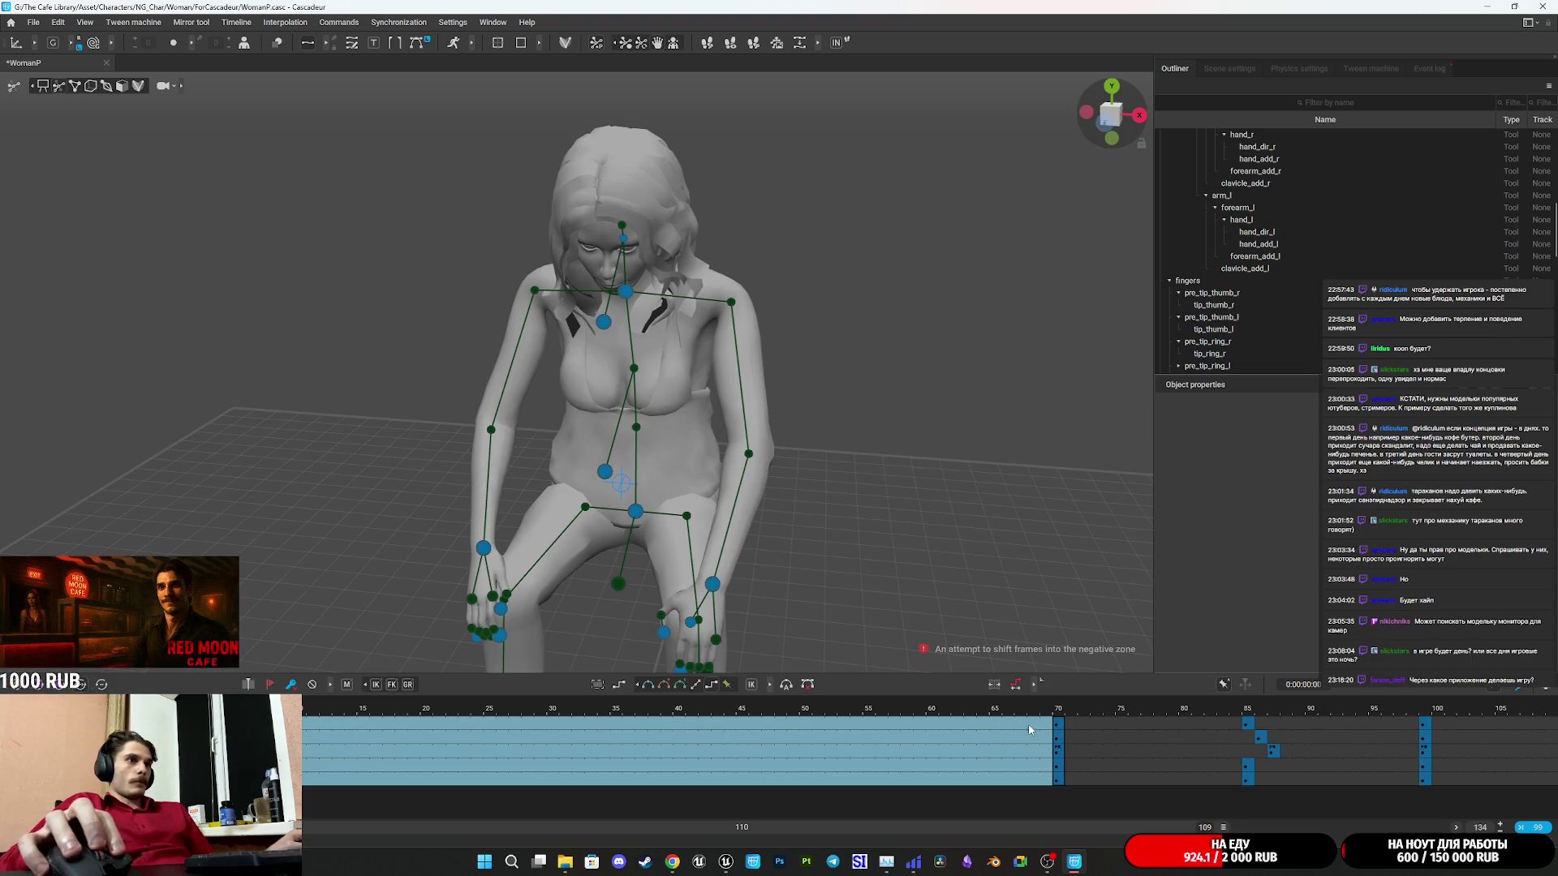
Compare the poses at frames 99 and 70, then clear the selected frame range.
{"action": "left_click", "coordinate": [1310, 722]}
{"action": "left_click", "coordinate": [1426, 723]}
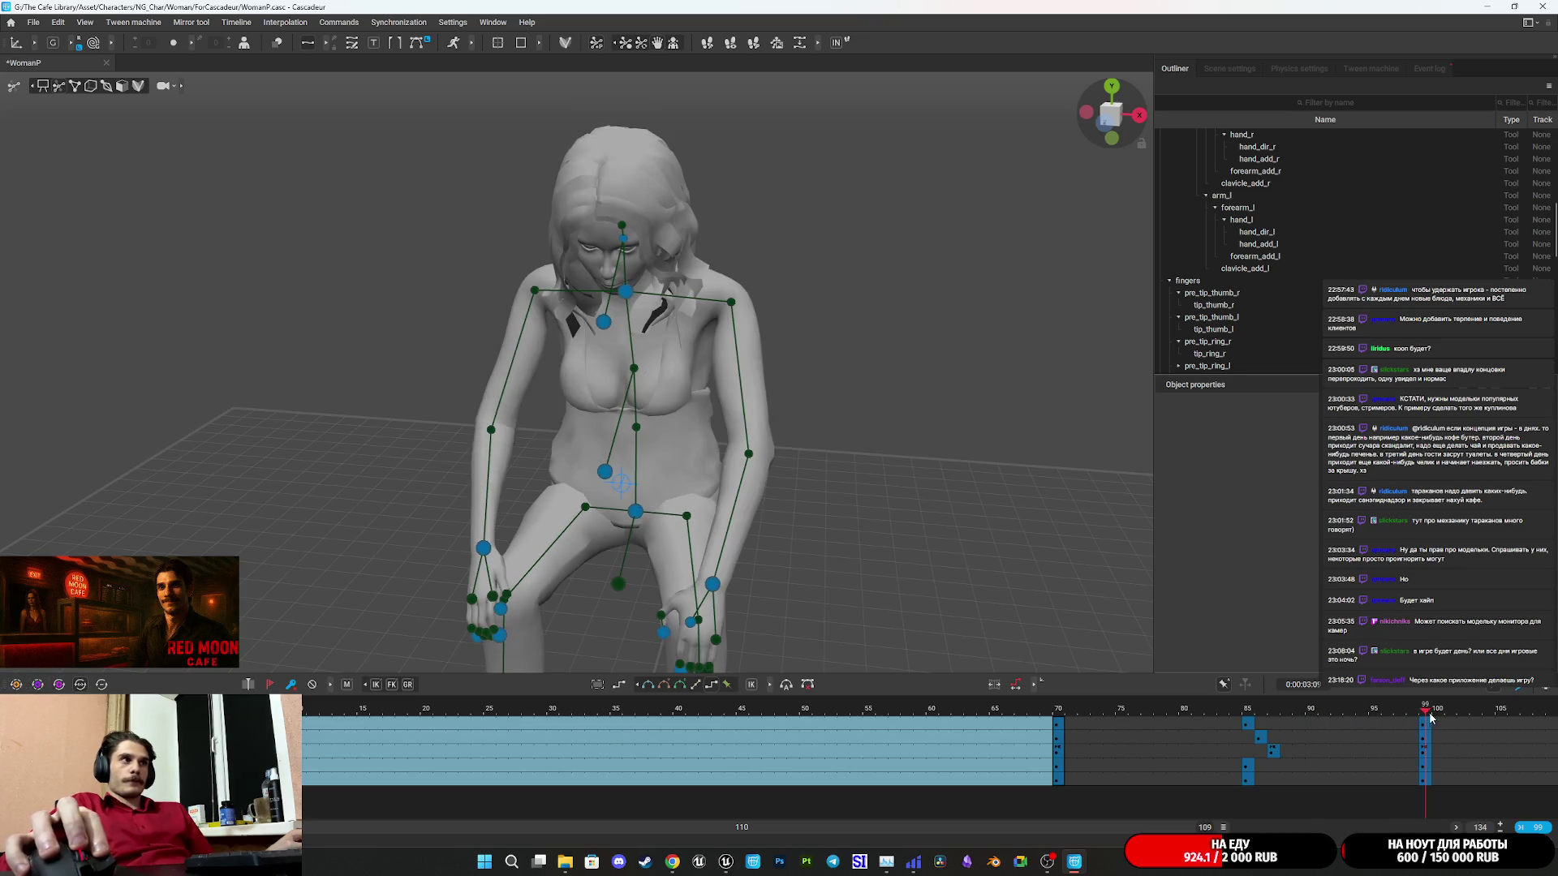
{"action": "left_click", "coordinate": [1059, 745]}
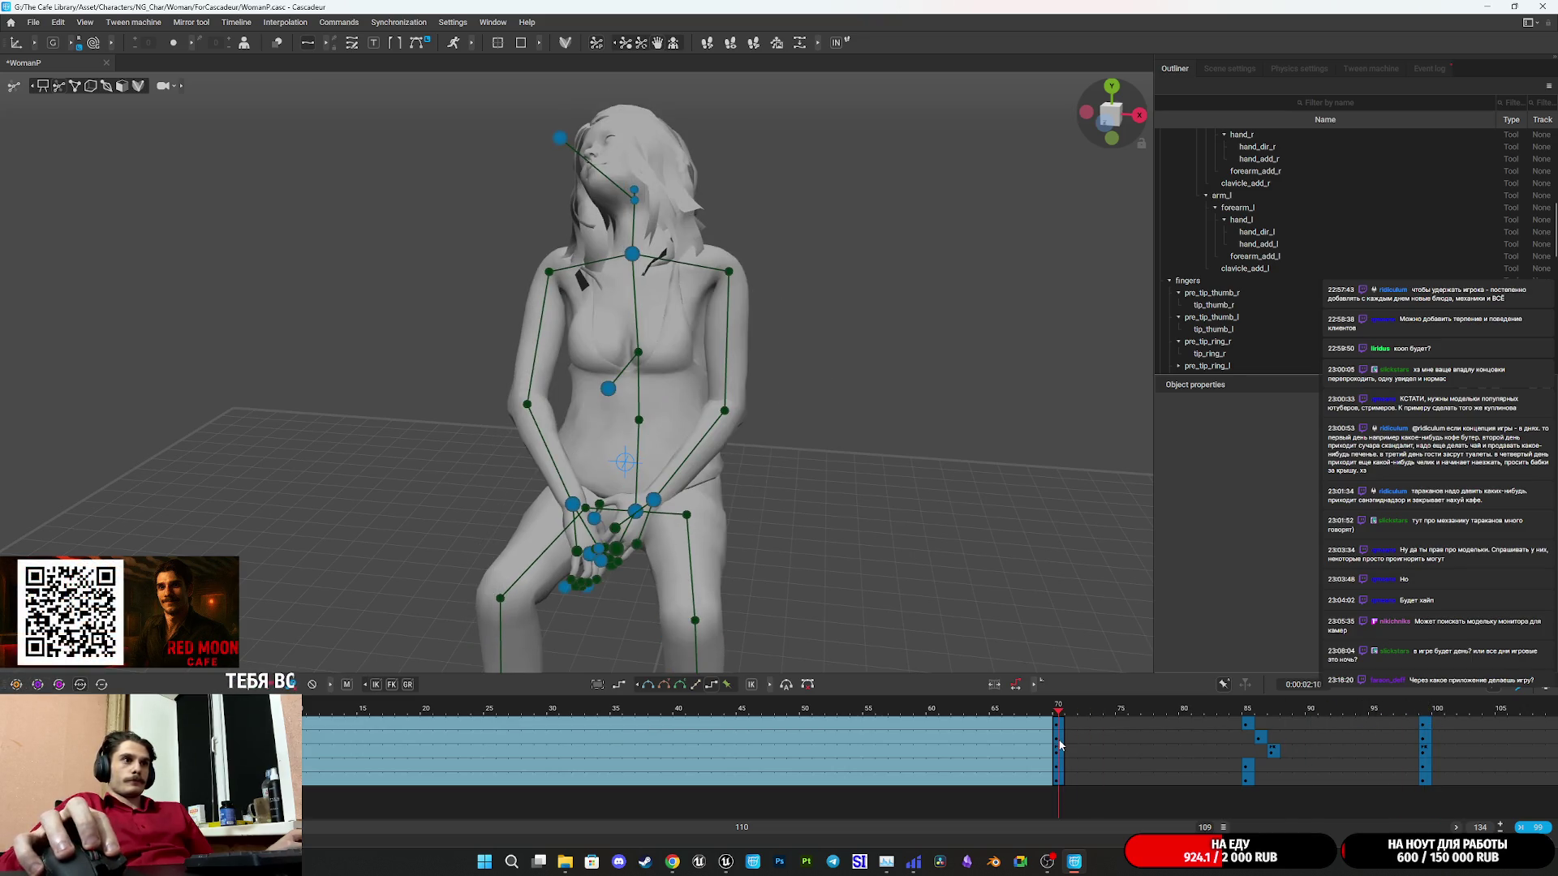
{"action": "left_click", "coordinate": [1060, 776]}
{"action": "left_click_drag", "start_coordinate": [1059, 776], "coordinate": [1061, 731]}
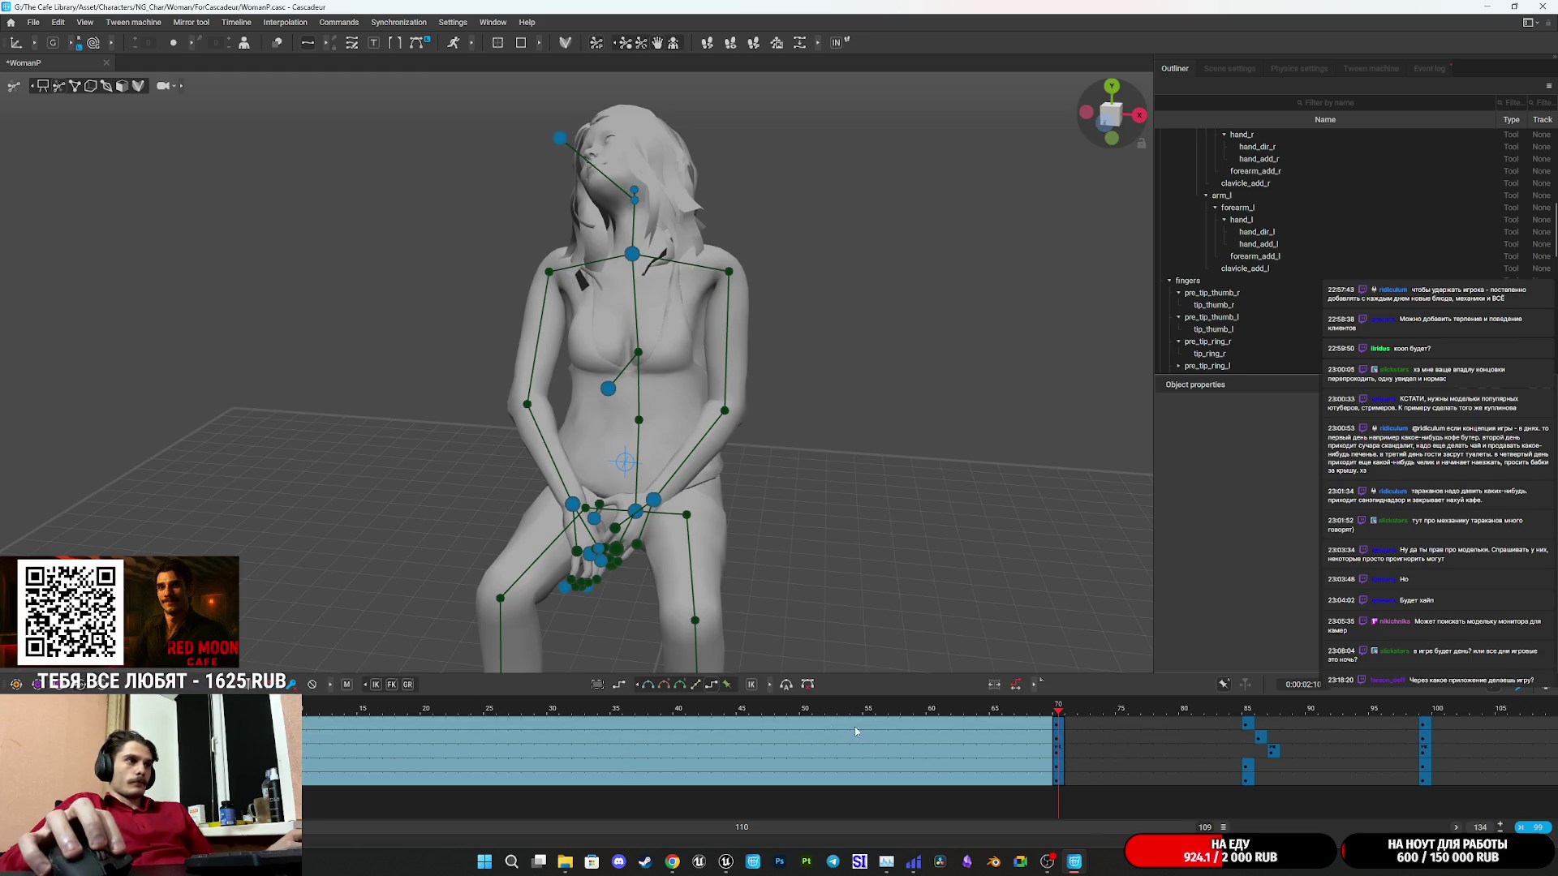
{"action": "left_click", "coordinate": [819, 742]}
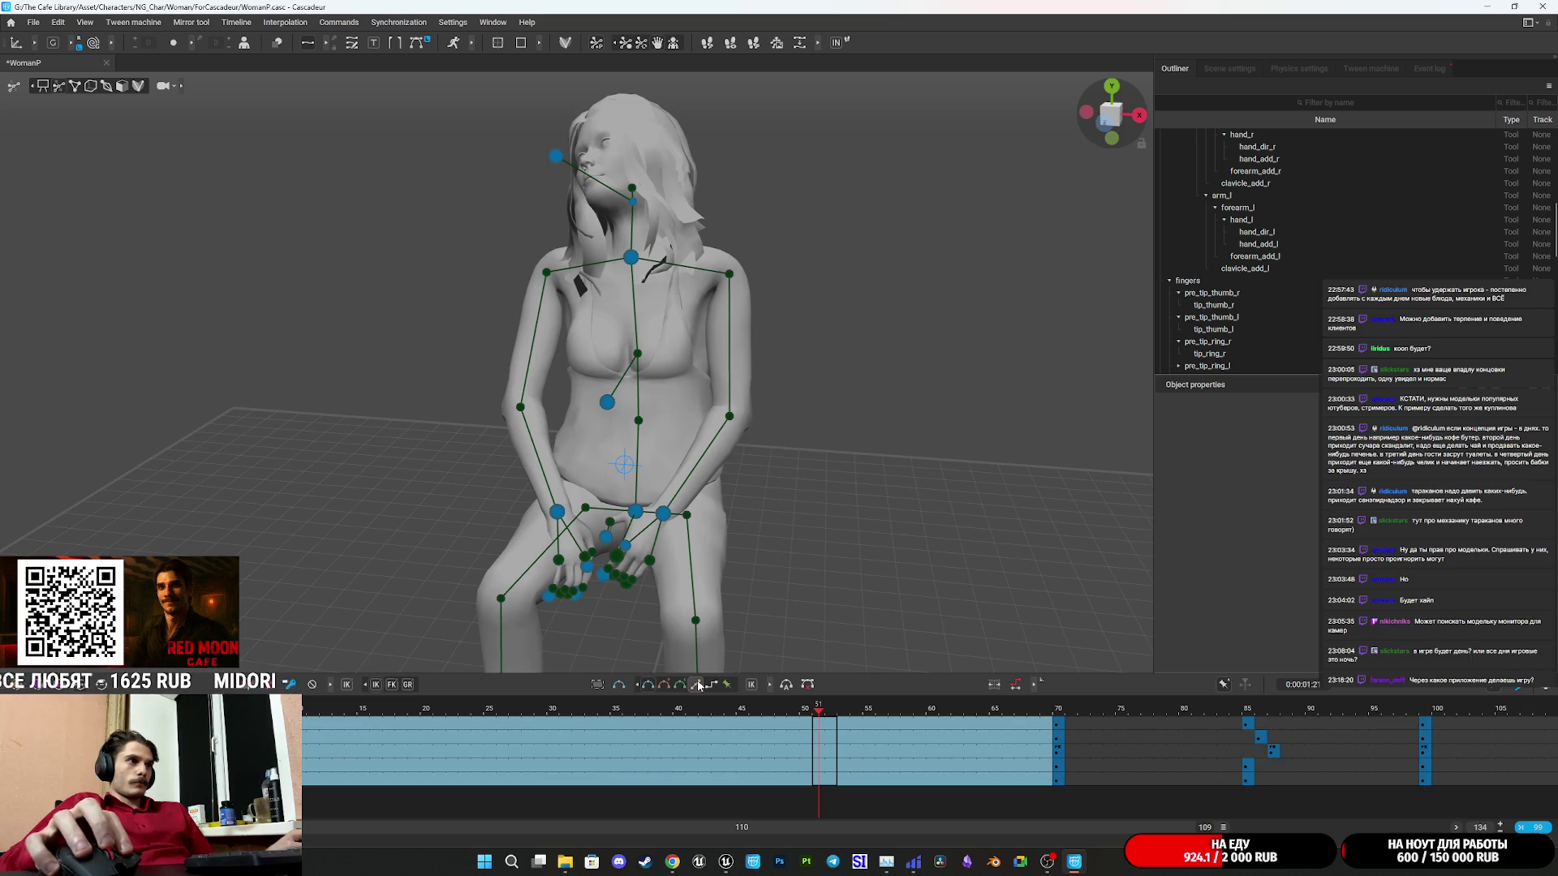
{"action": "left_click", "coordinate": [707, 686]}
{"action": "left_click", "coordinate": [791, 721]}
Drag the frame-70 key column earlier to frame 60.
{"action": "left_click", "coordinate": [1059, 785]}
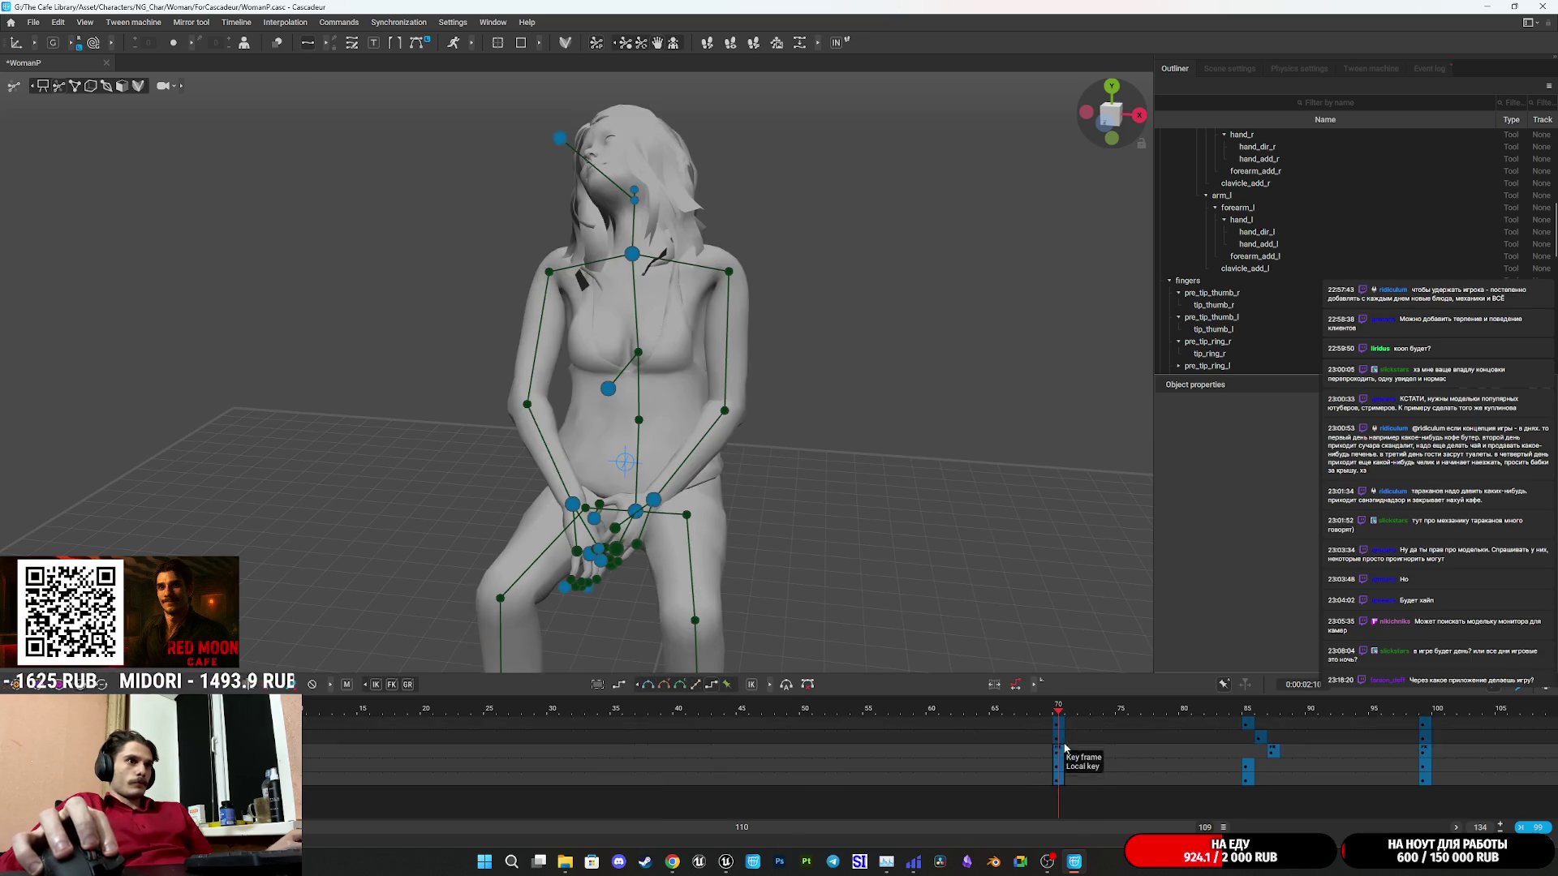
{"action": "left_click", "coordinate": [1063, 732]}
{"action": "mouse_move", "coordinate": [1063, 732]}
{"action": "left_mouse_down"}
{"action": "mouse_move", "coordinate": [243, 718]}
{"action": "mouse_move", "coordinate": [268, 718]}
{"action": "left_mouse_up"}
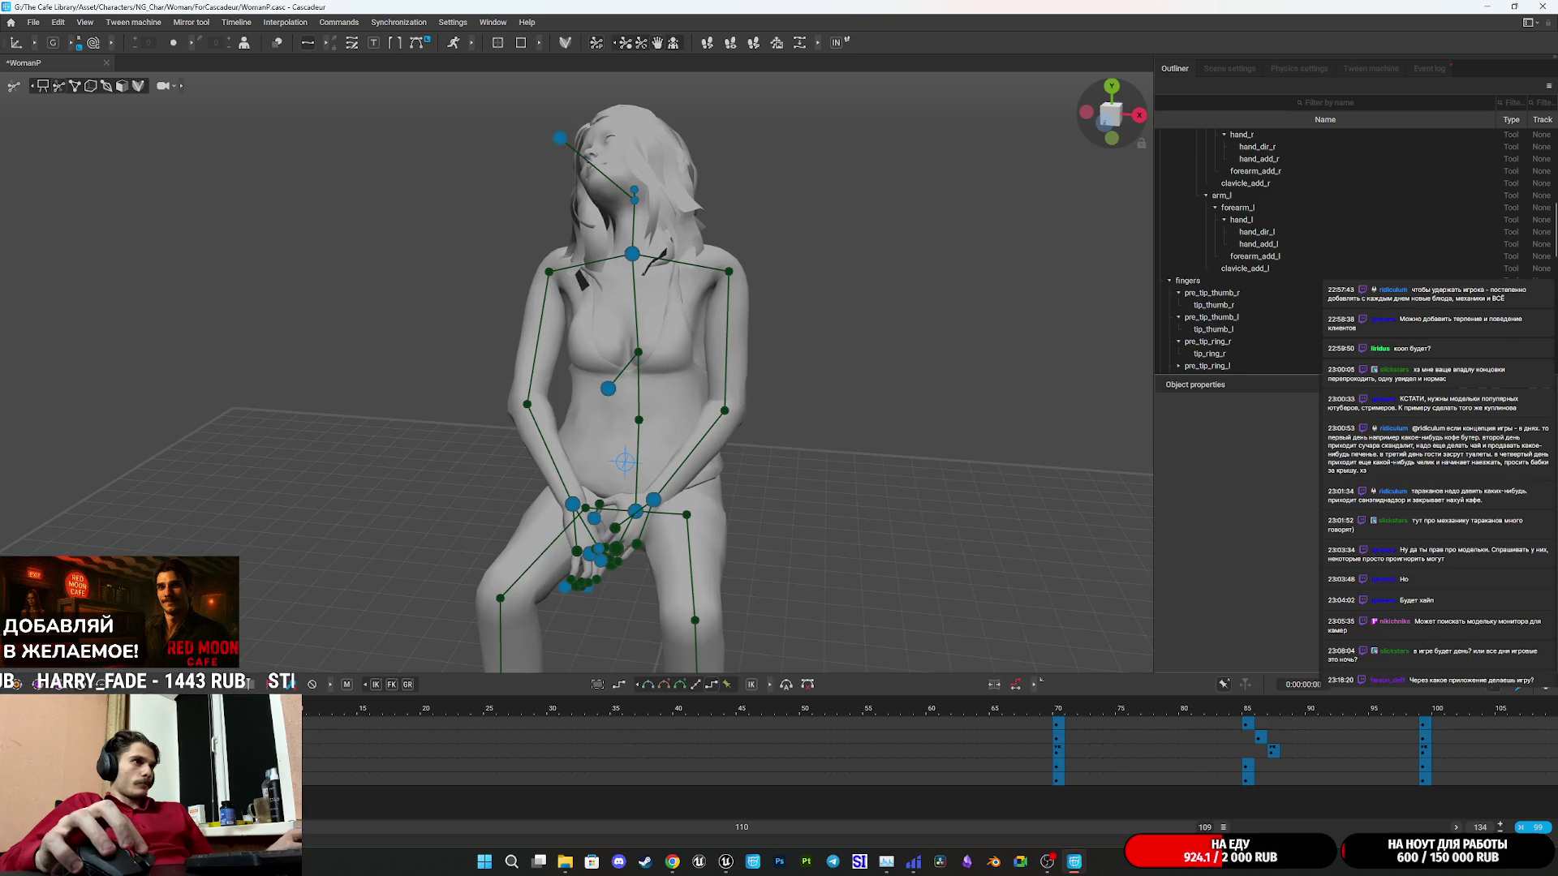
{"action": "left_click", "coordinate": [1059, 781]}
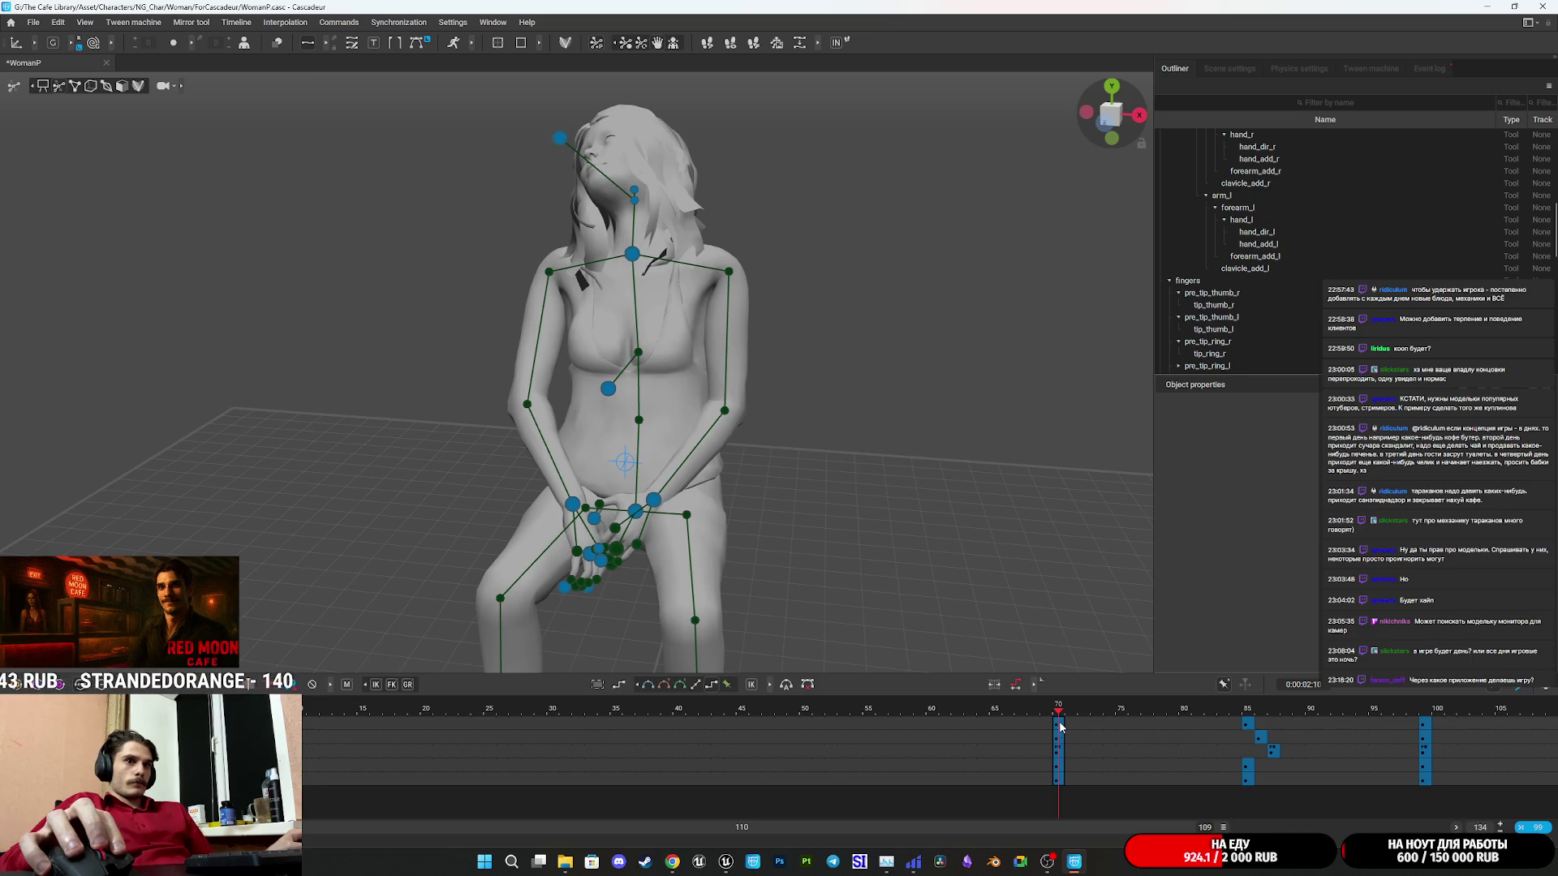
{"action": "mouse_move", "coordinate": [1061, 728]}
{"action": "left_mouse_down"}
{"action": "mouse_move", "coordinate": [666, 734]}
{"action": "mouse_move", "coordinate": [929, 732]}
{"action": "mouse_move", "coordinate": [827, 780]}
{"action": "left_mouse_up"}
Smooth the interpolation before frame 60, turn the head direction controller, and bend the neck upright.
{"action": "left_click", "coordinate": [649, 685]}
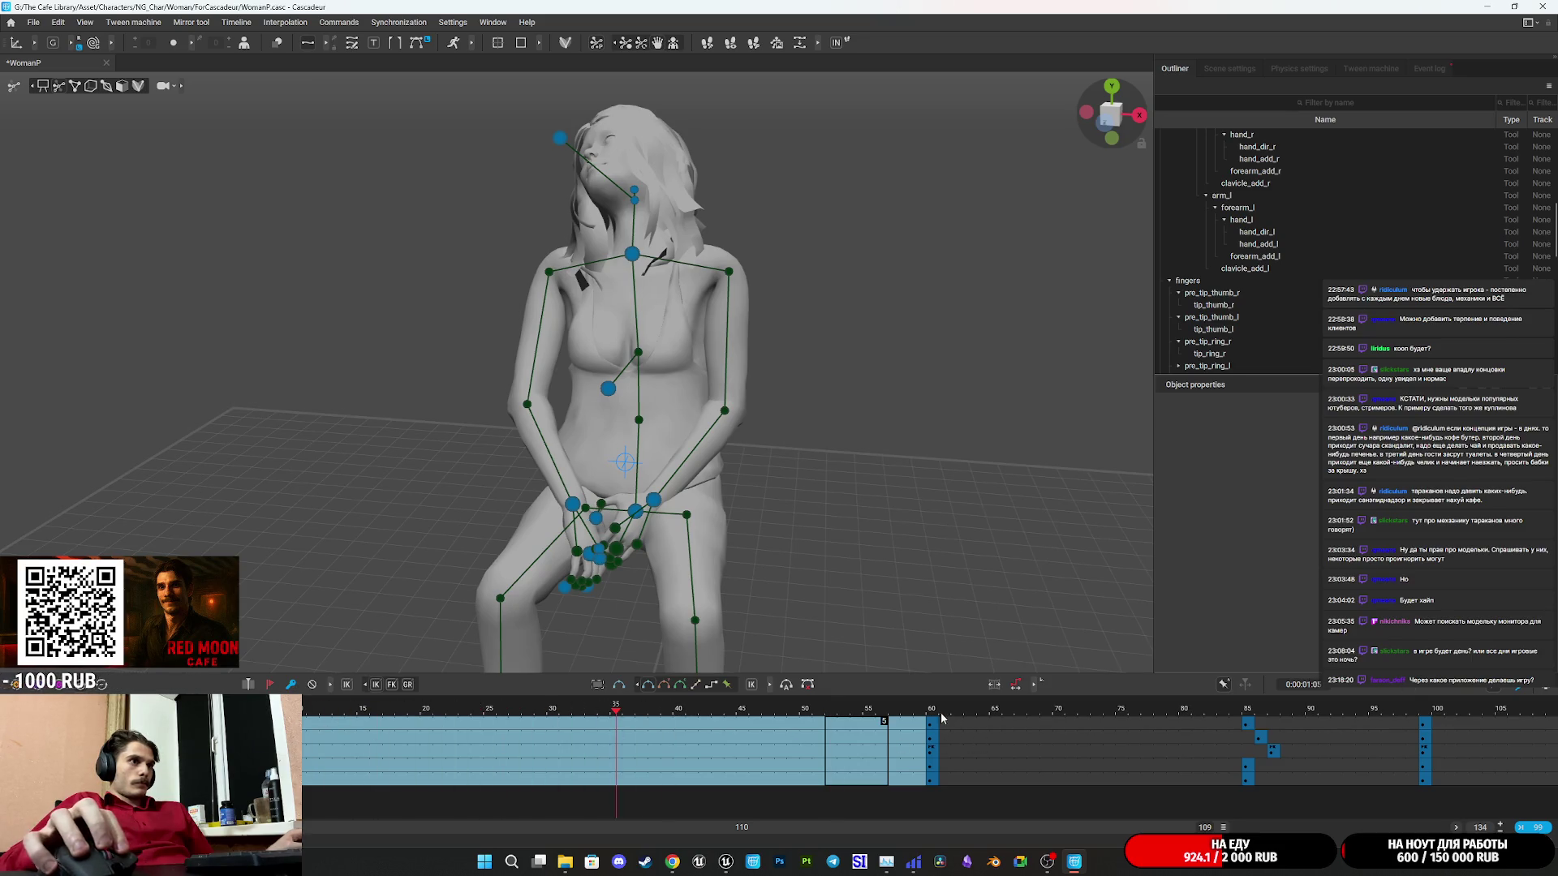
{"action": "left_click", "coordinate": [588, 204]}
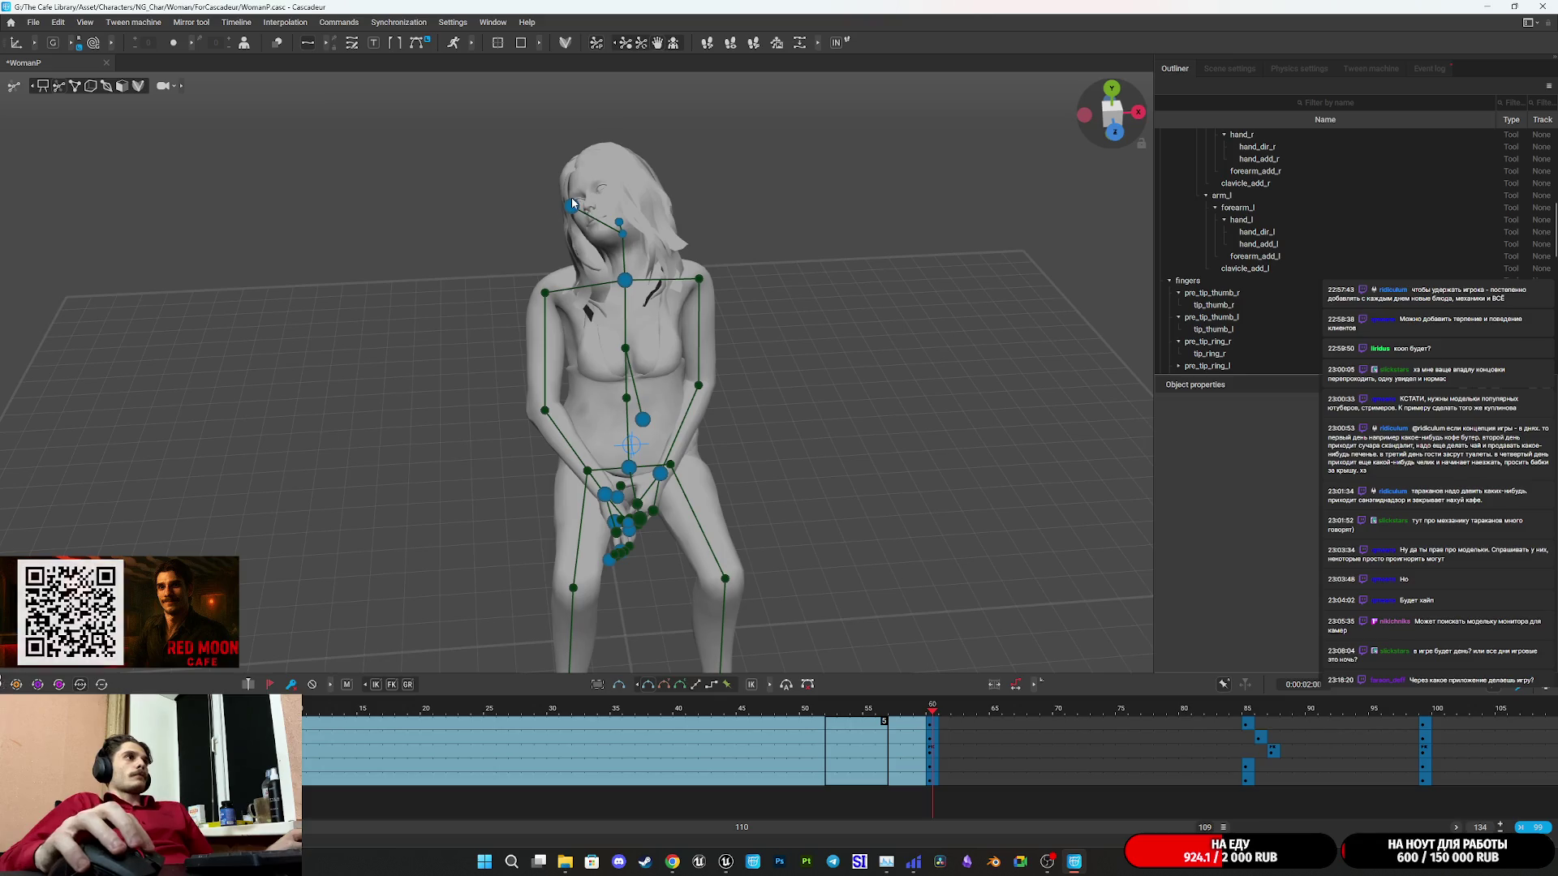
{"action": "left_click_drag", "start_coordinate": [657, 202], "coordinate": [673, 206]}
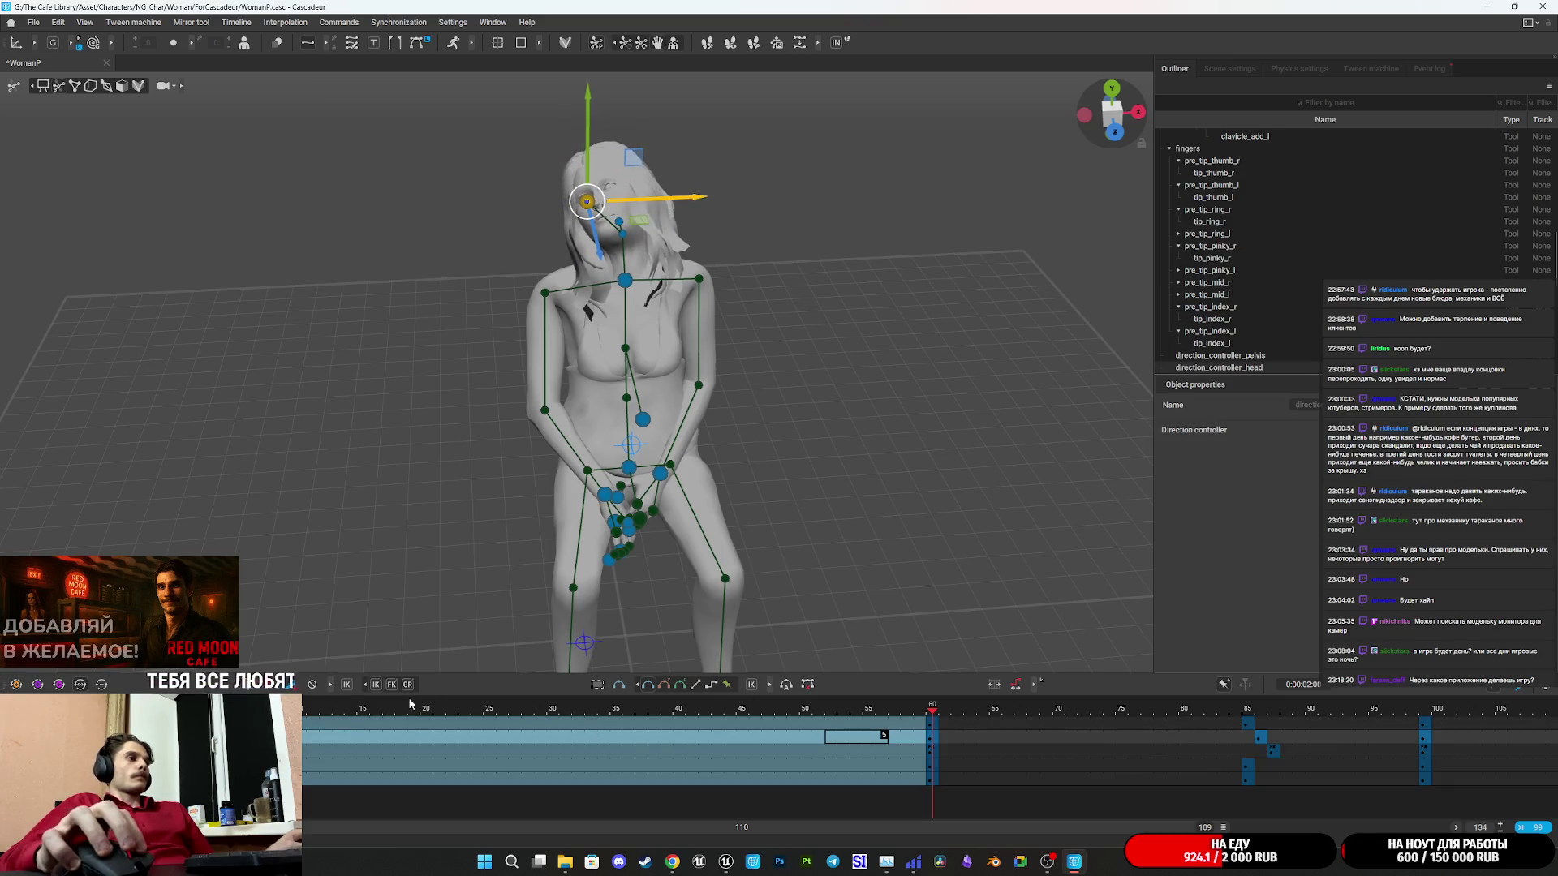
{"action": "left_click", "coordinate": [635, 296]}
{"action": "left_click_drag", "start_coordinate": [637, 298], "coordinate": [839, 331]}
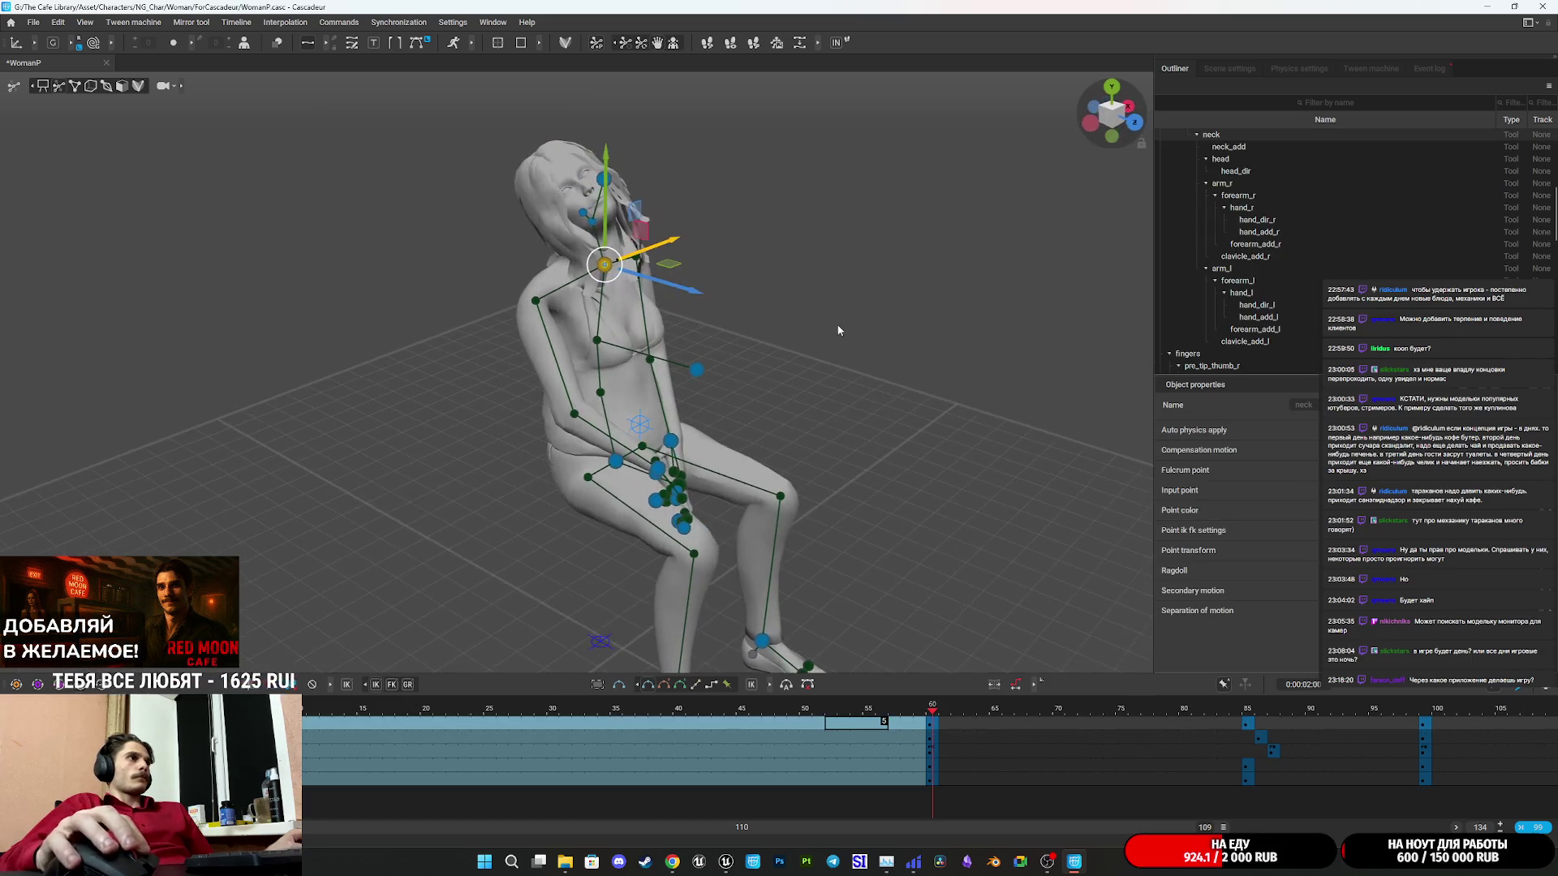
{"action": "left_click_drag", "start_coordinate": [688, 292], "coordinate": [698, 288]}
Rotate head_dir so the face looks forward, widen the timeline range, and open Timeline Settings.
{"action": "scroll", "coordinate": [832, 445], "scroll_direction": "up", "scroll_amount": 5}
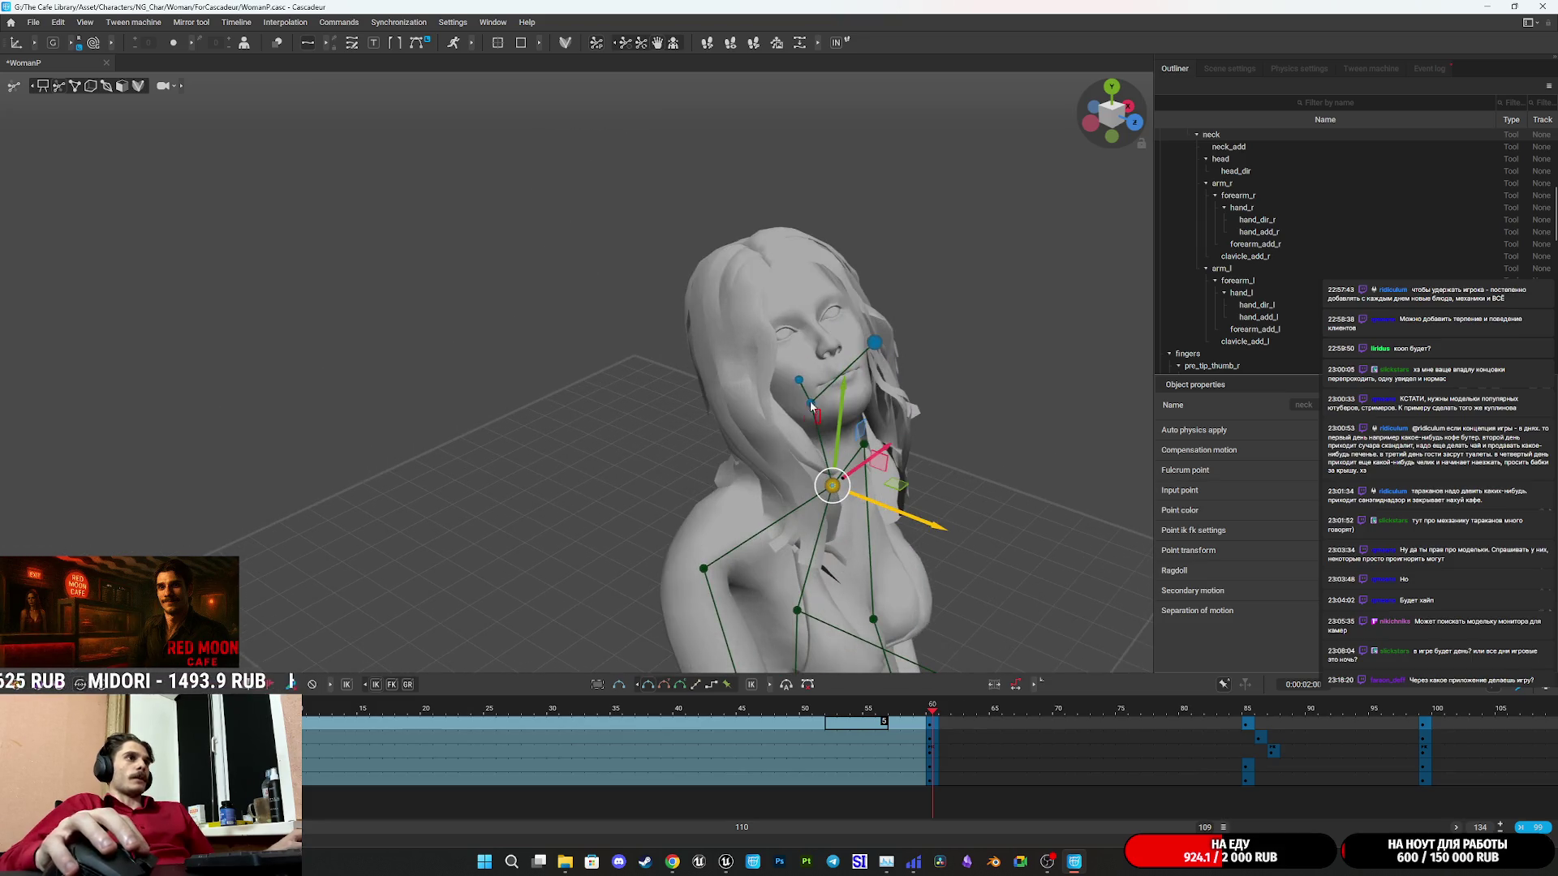
{"action": "left_click", "coordinate": [811, 404]}
{"action": "left_click_drag", "start_coordinate": [811, 403], "coordinate": [843, 413]}
{"action": "left_click_drag", "start_coordinate": [993, 550], "coordinate": [908, 547]}
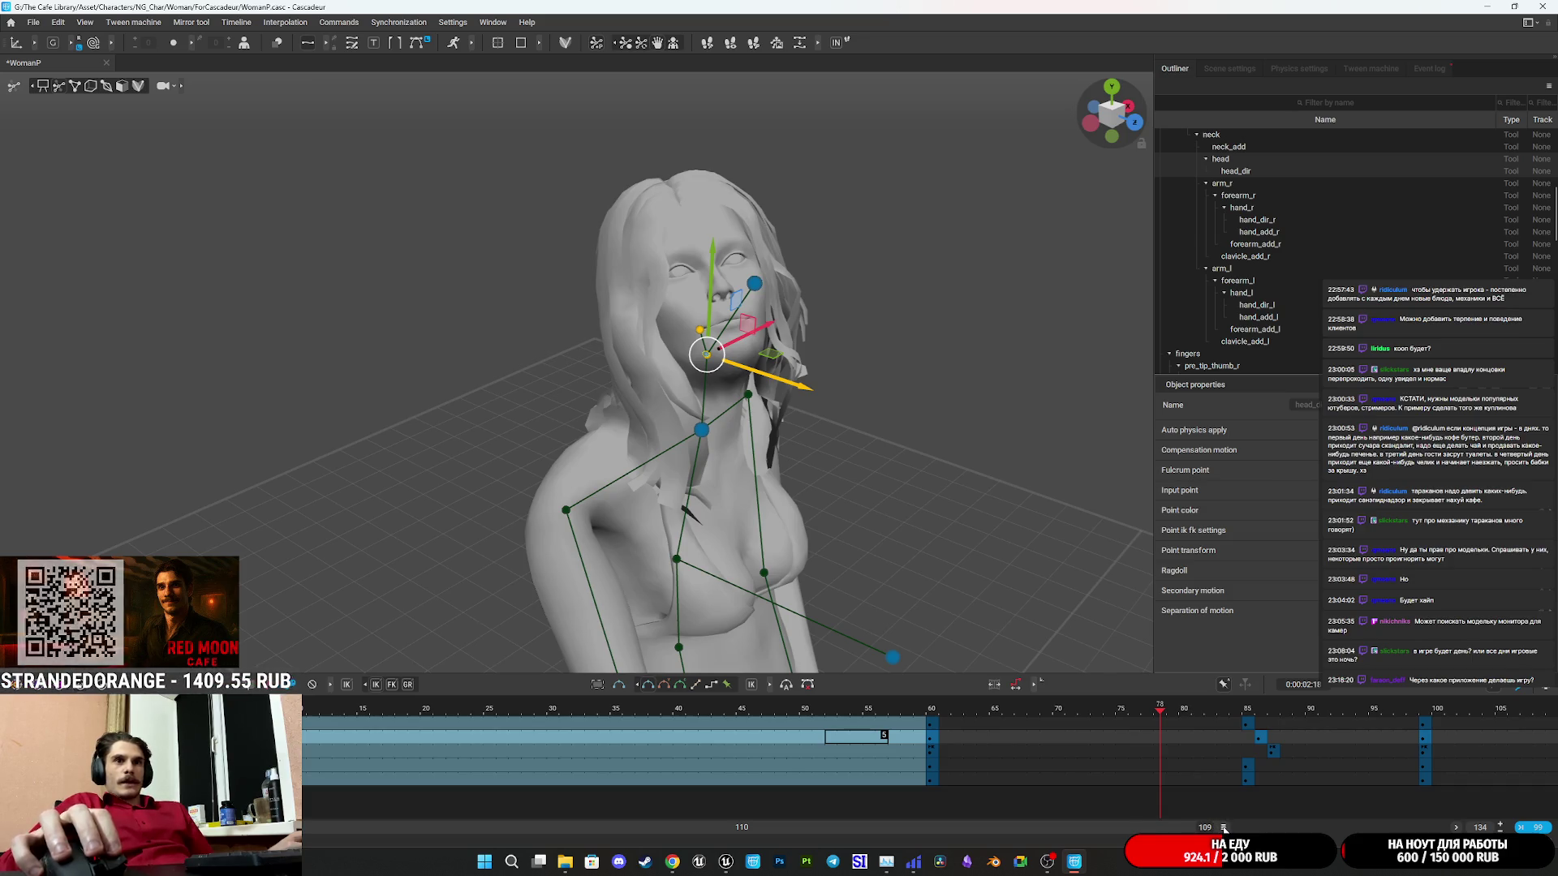
{"action": "left_click_drag", "start_coordinate": [1221, 827], "coordinate": [1421, 828]}
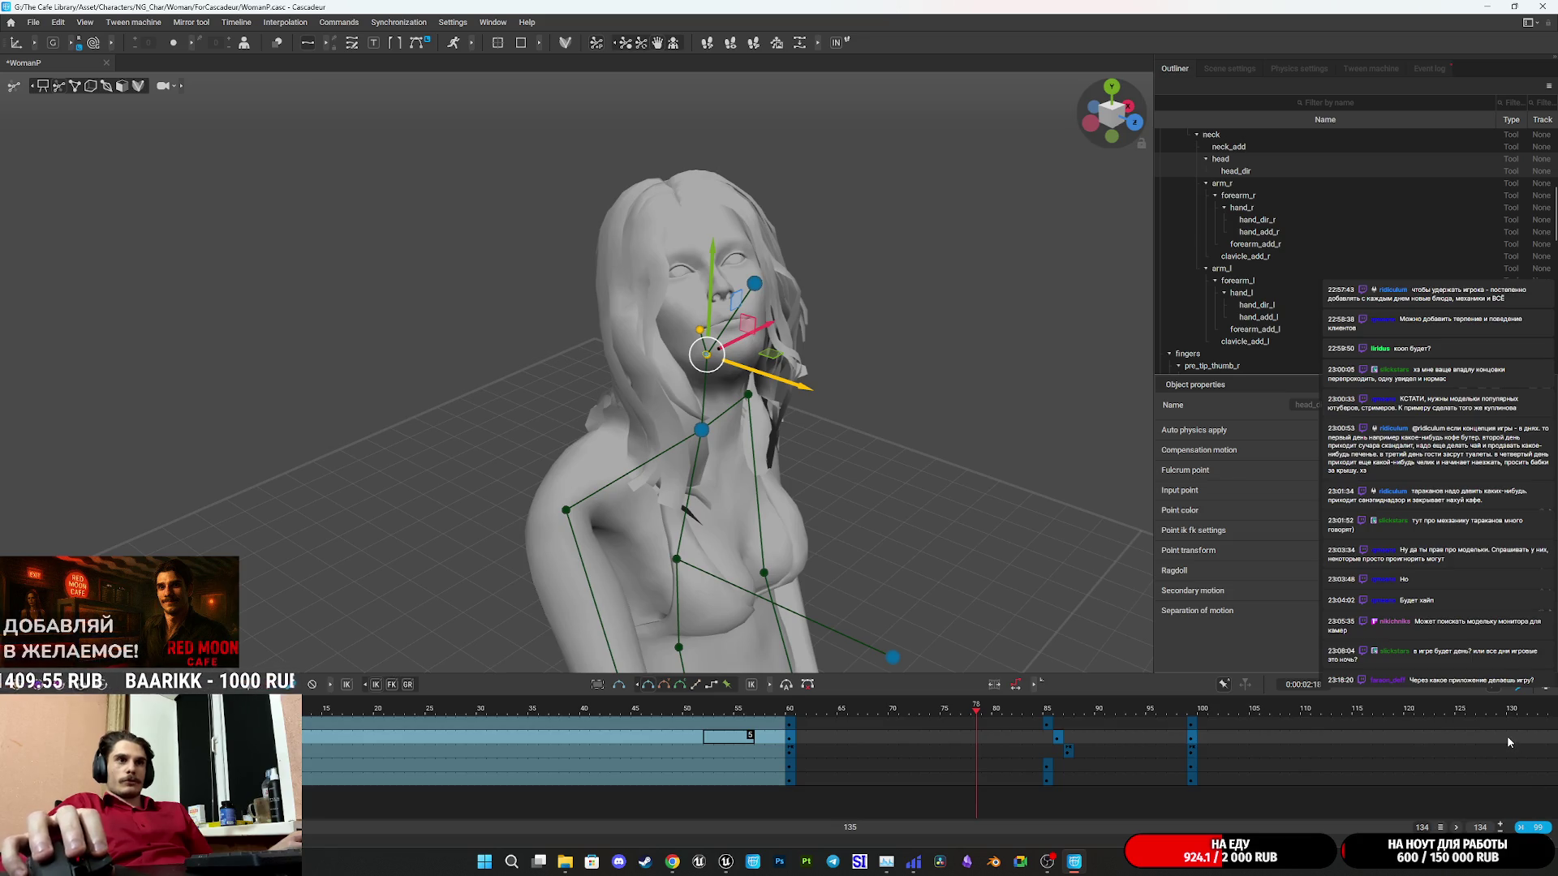
{"action": "left_click", "coordinate": [1548, 688]}
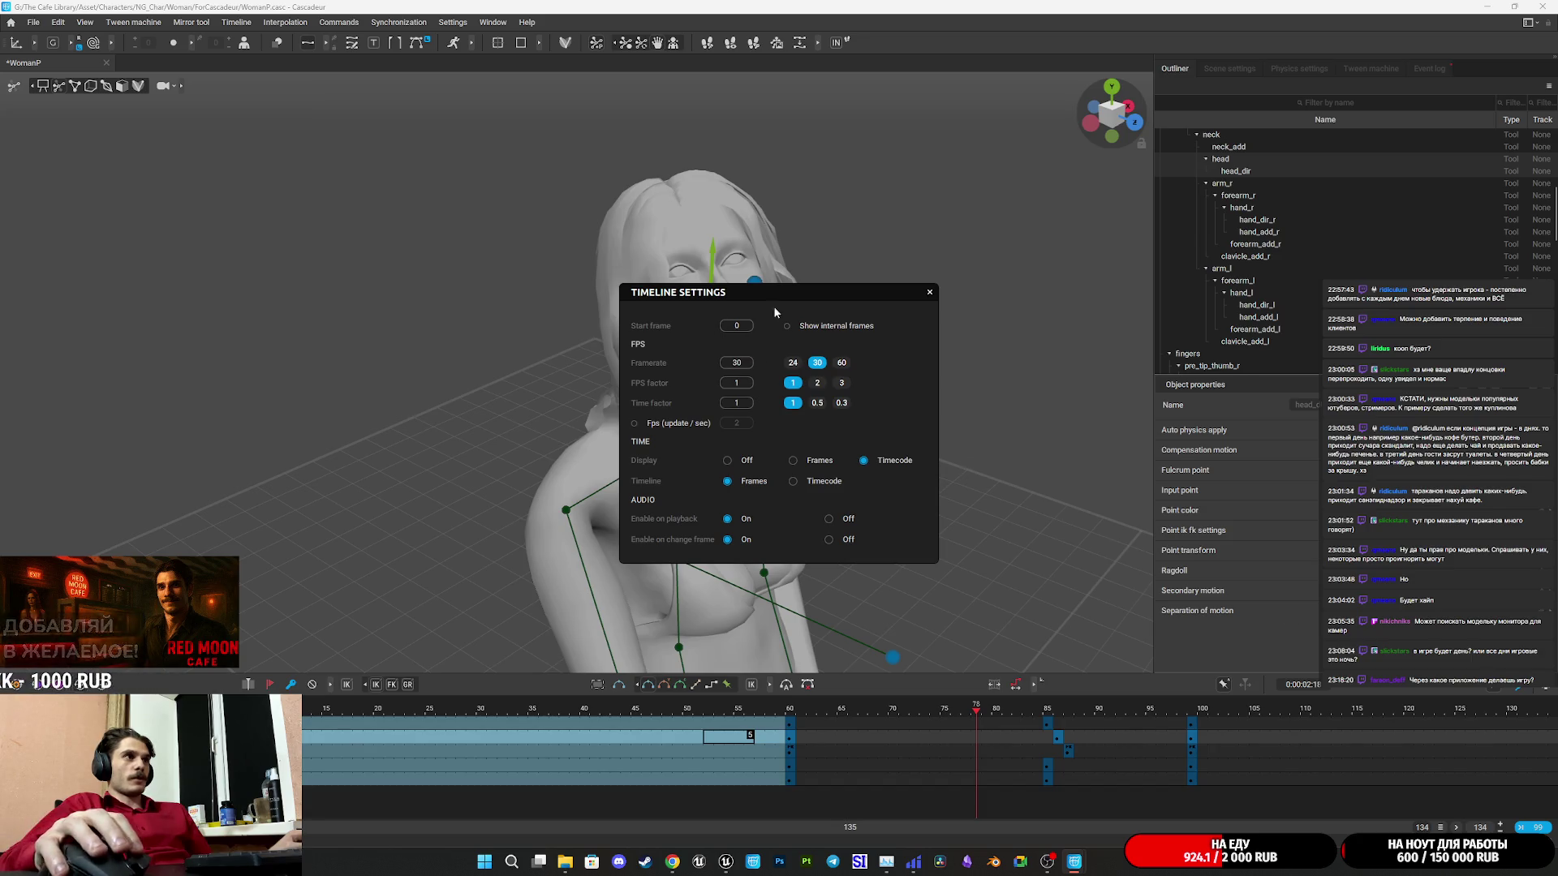
Set the animation end frame to 330 and show the whole extended timeline.
{"action": "left_click", "coordinate": [929, 293]}
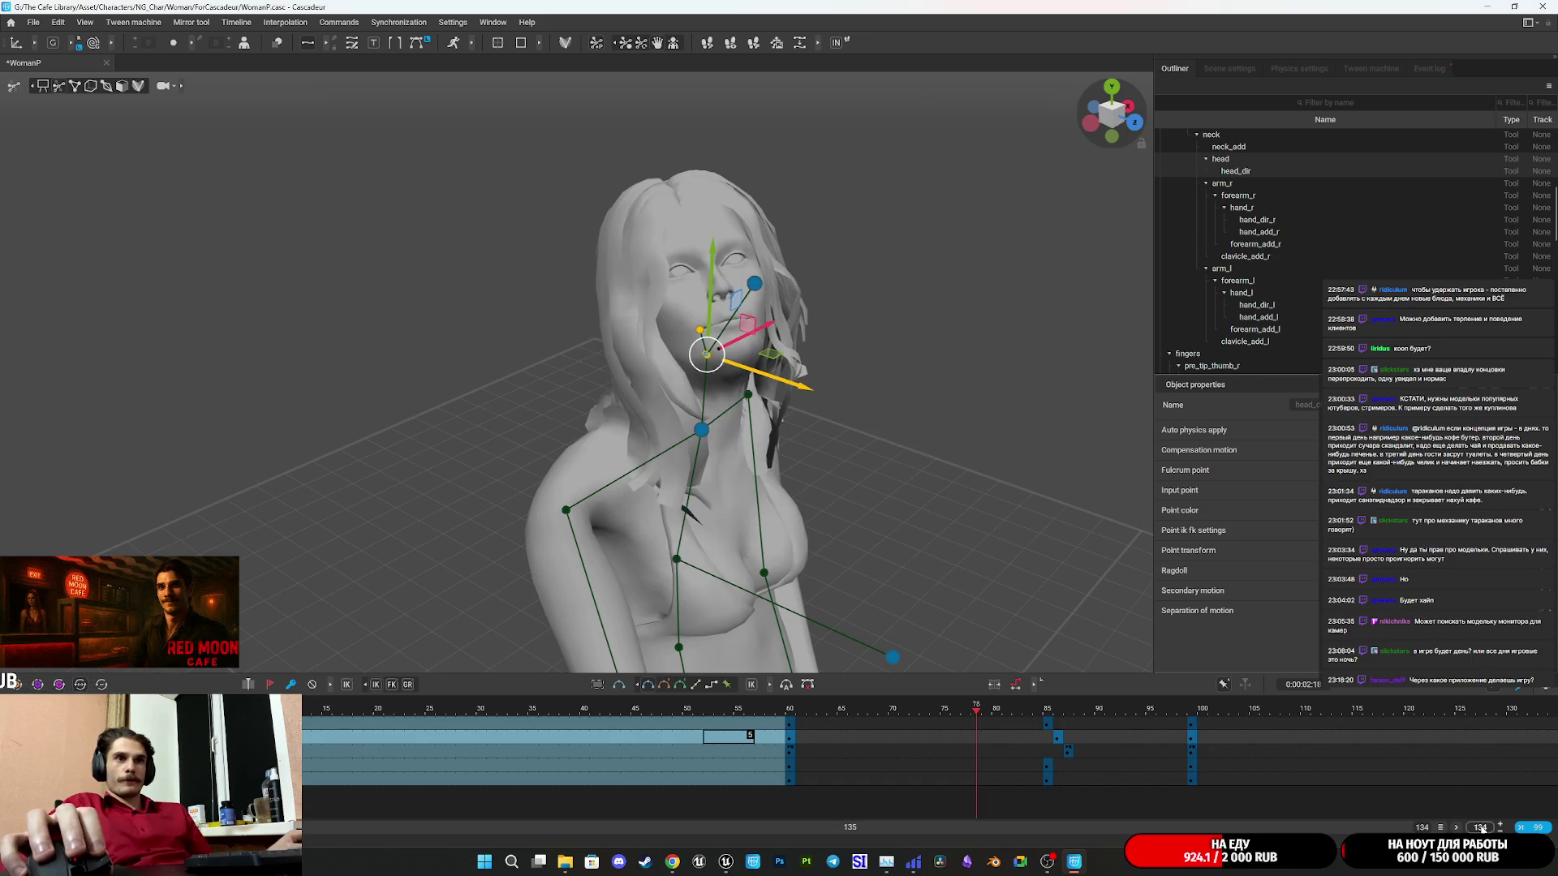
{"action": "type", "text": "330"}
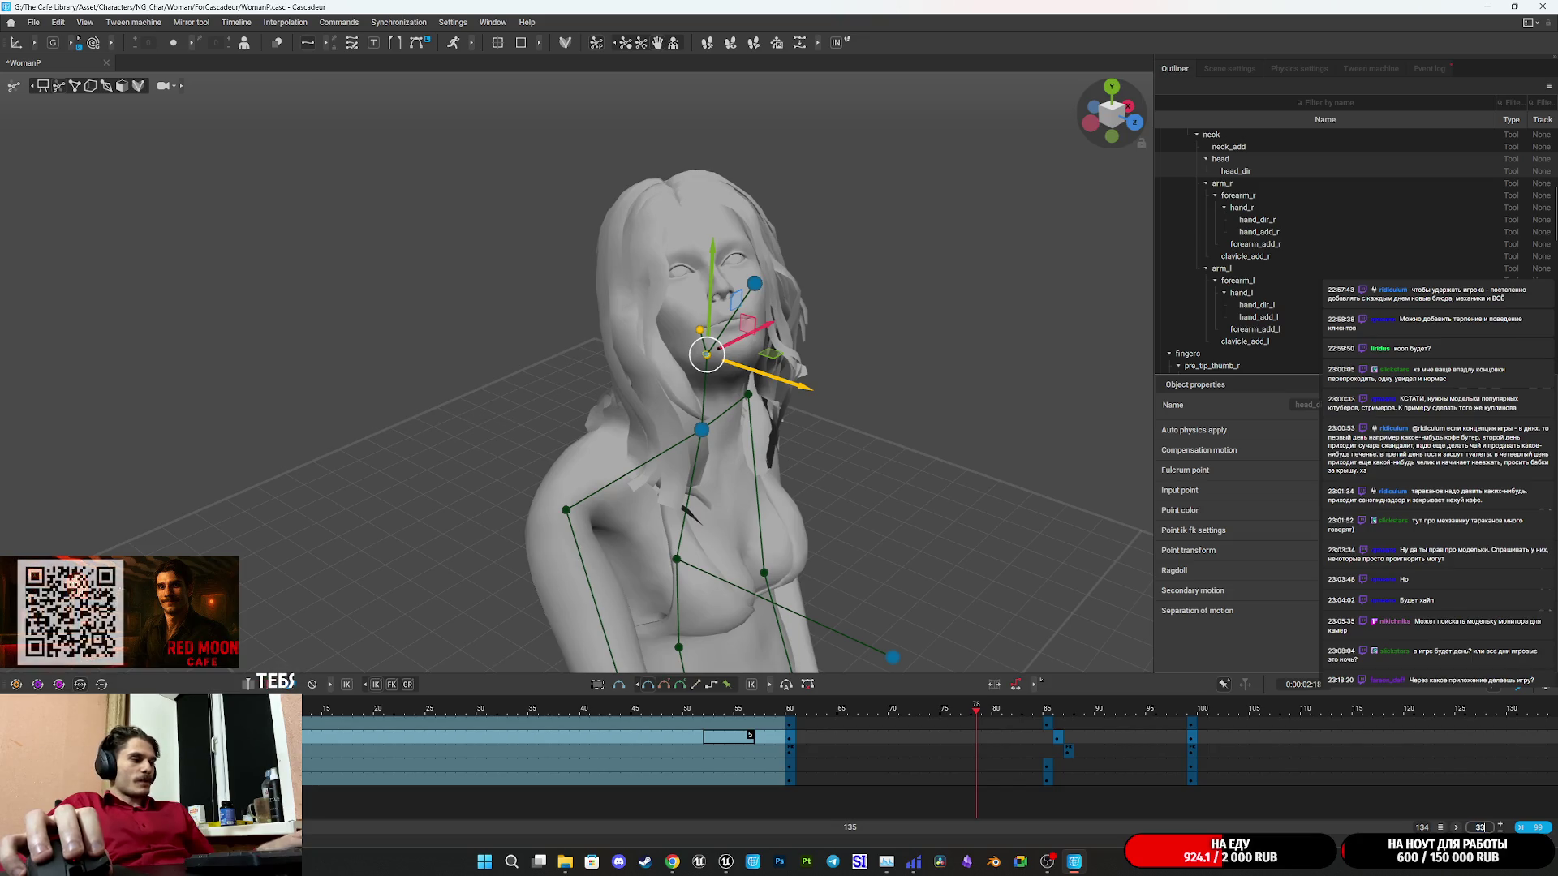
{"action": "key", "text": "Return"}
{"action": "left_click_drag", "start_coordinate": [753, 831], "coordinate": [1442, 829]}
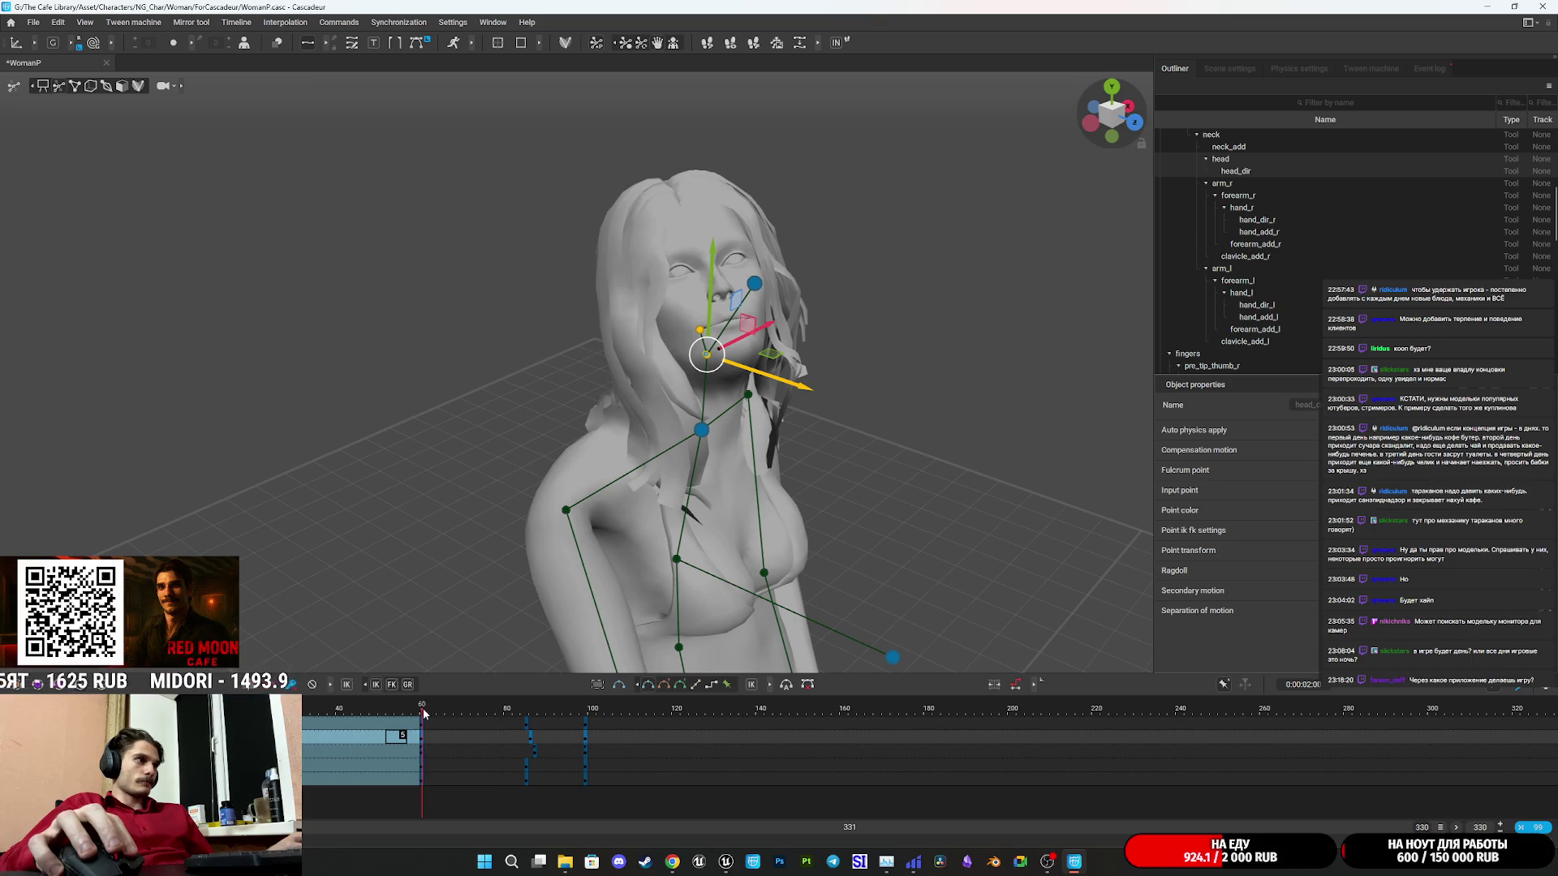
{"action": "left_click", "coordinate": [583, 715]}
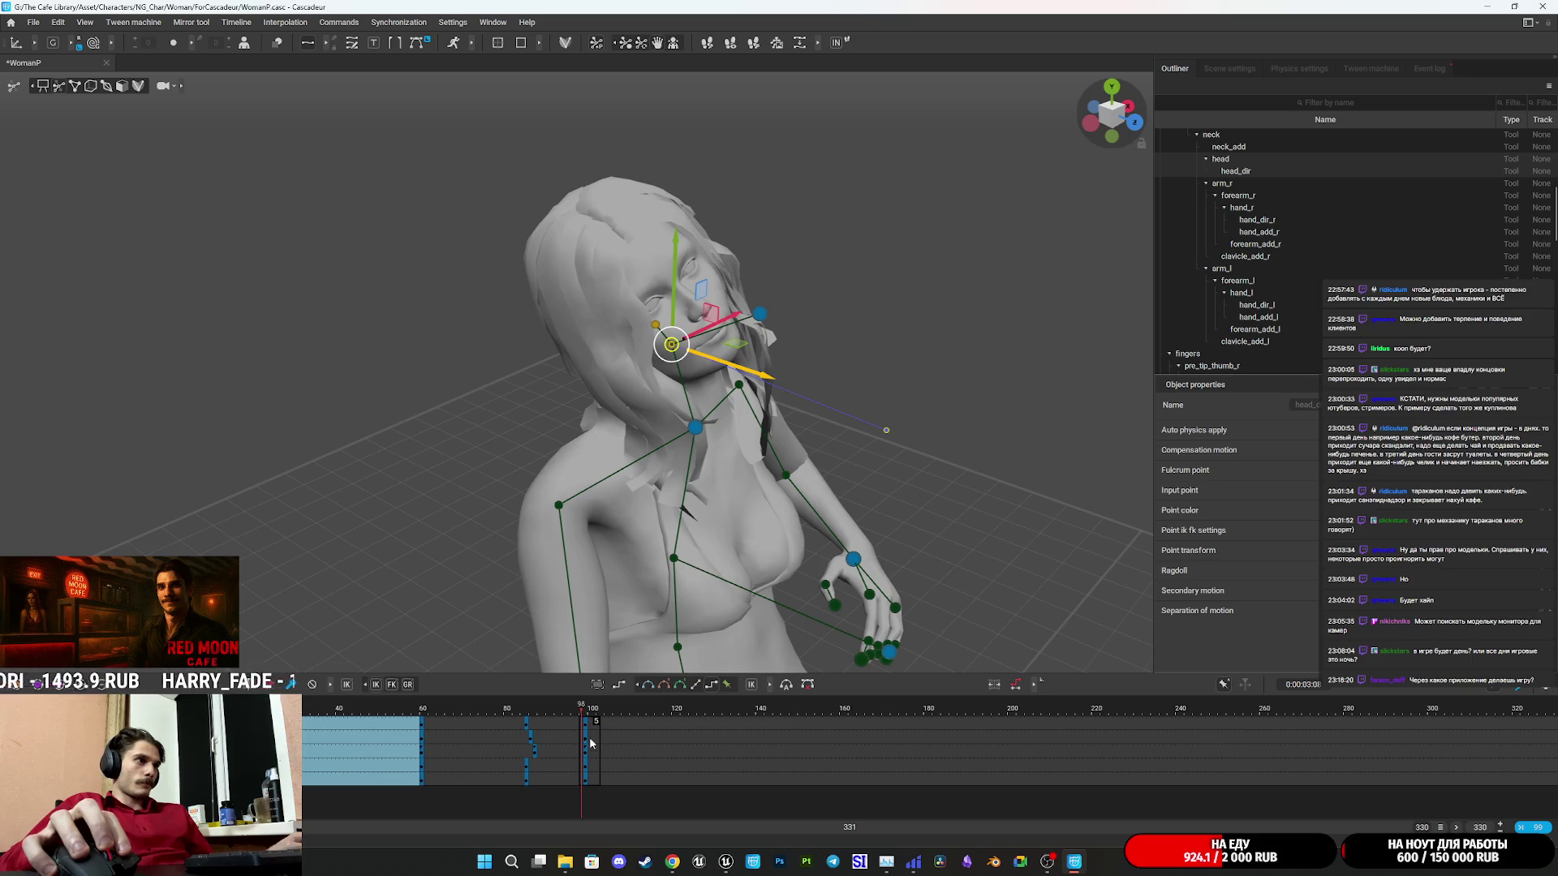
Move the head keyframe from frame 71 to frame 87, replaying the animation to check timing.
{"action": "left_click", "coordinate": [587, 722]}
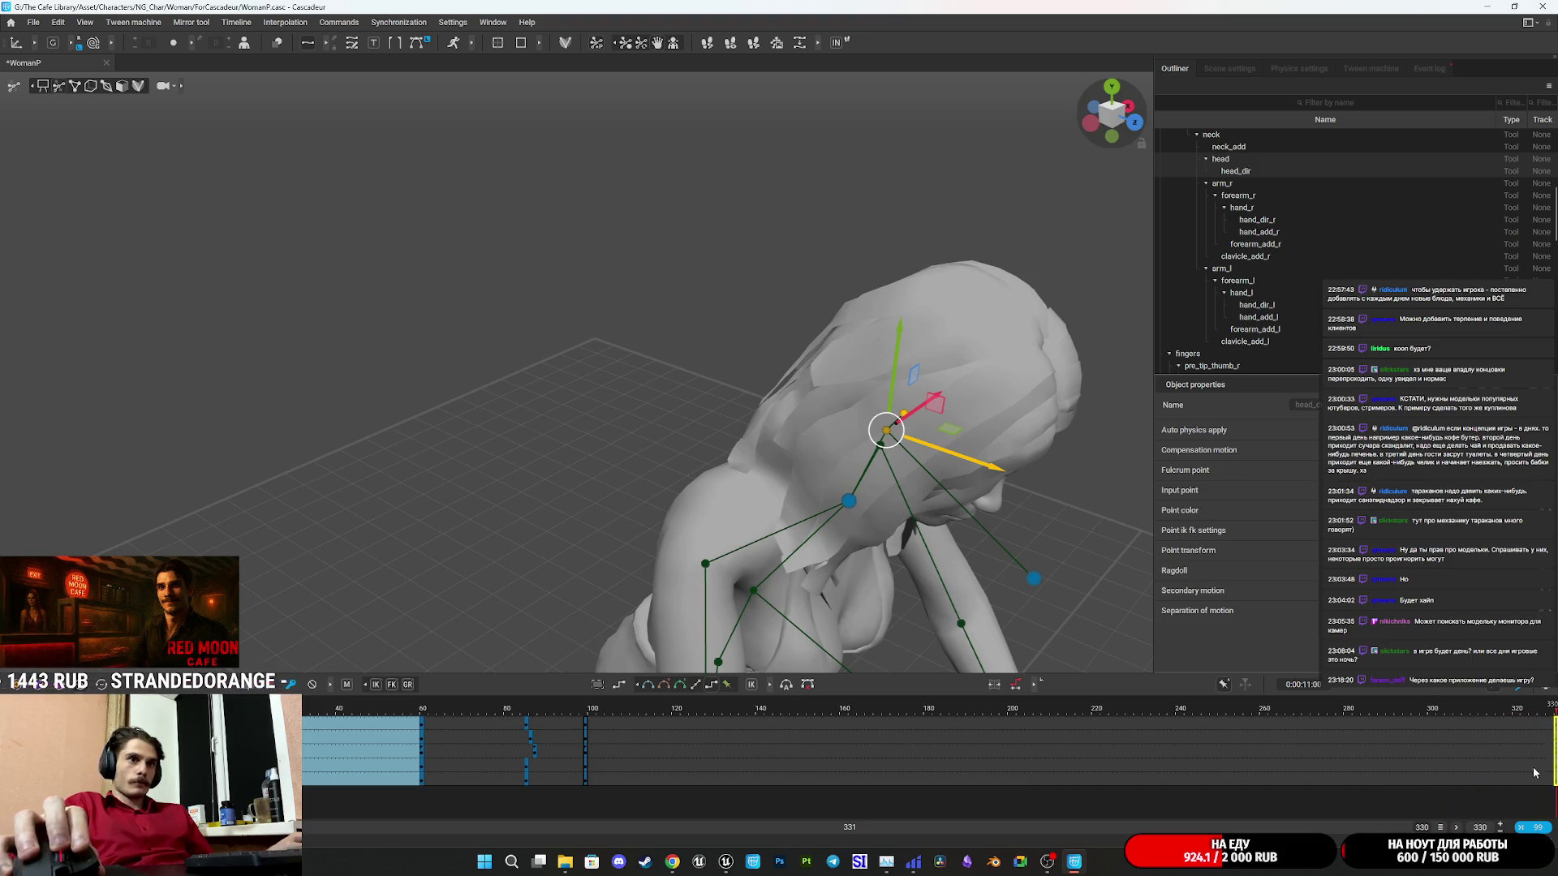
{"action": "left_click", "coordinate": [459, 727]}
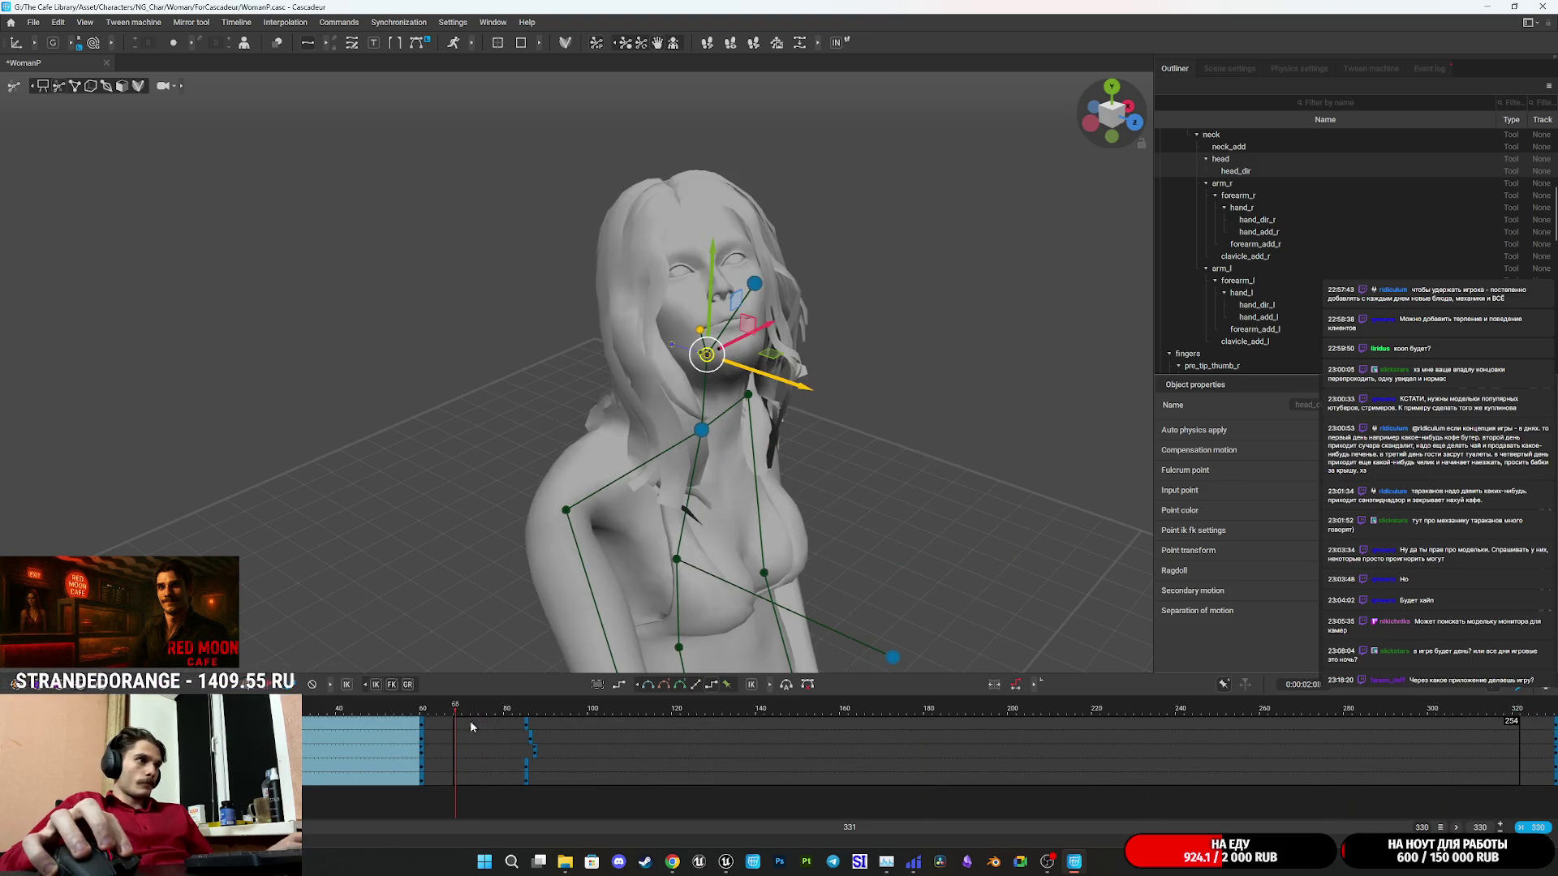
{"action": "key", "text": "space"}
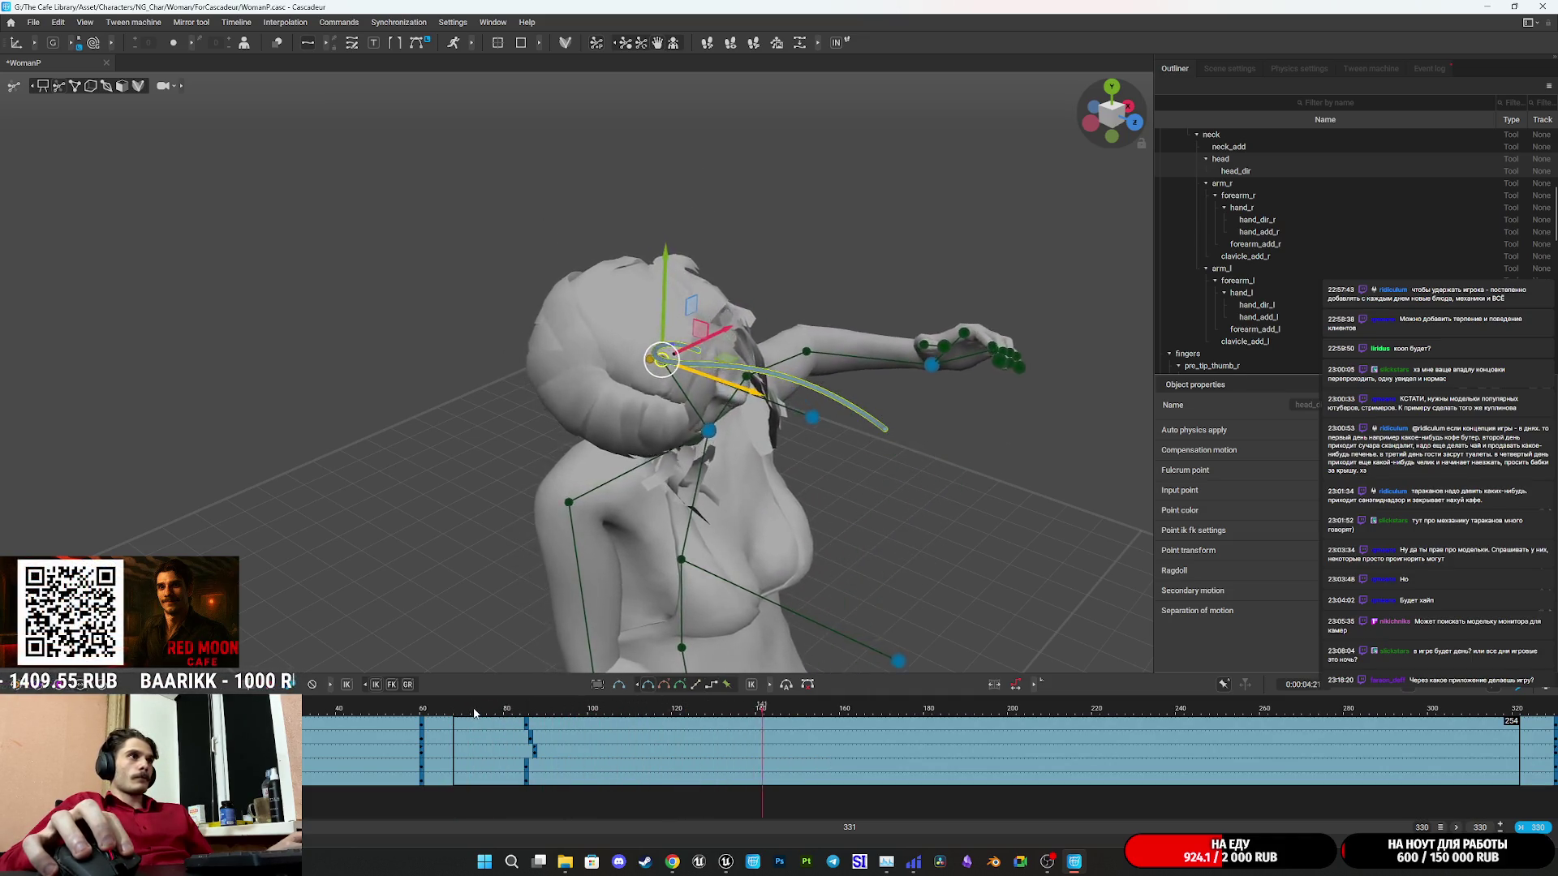
{"action": "key", "text": "space"}
{"action": "left_click", "coordinate": [468, 751]}
{"action": "left_click_drag", "start_coordinate": [487, 759], "coordinate": [536, 760]}
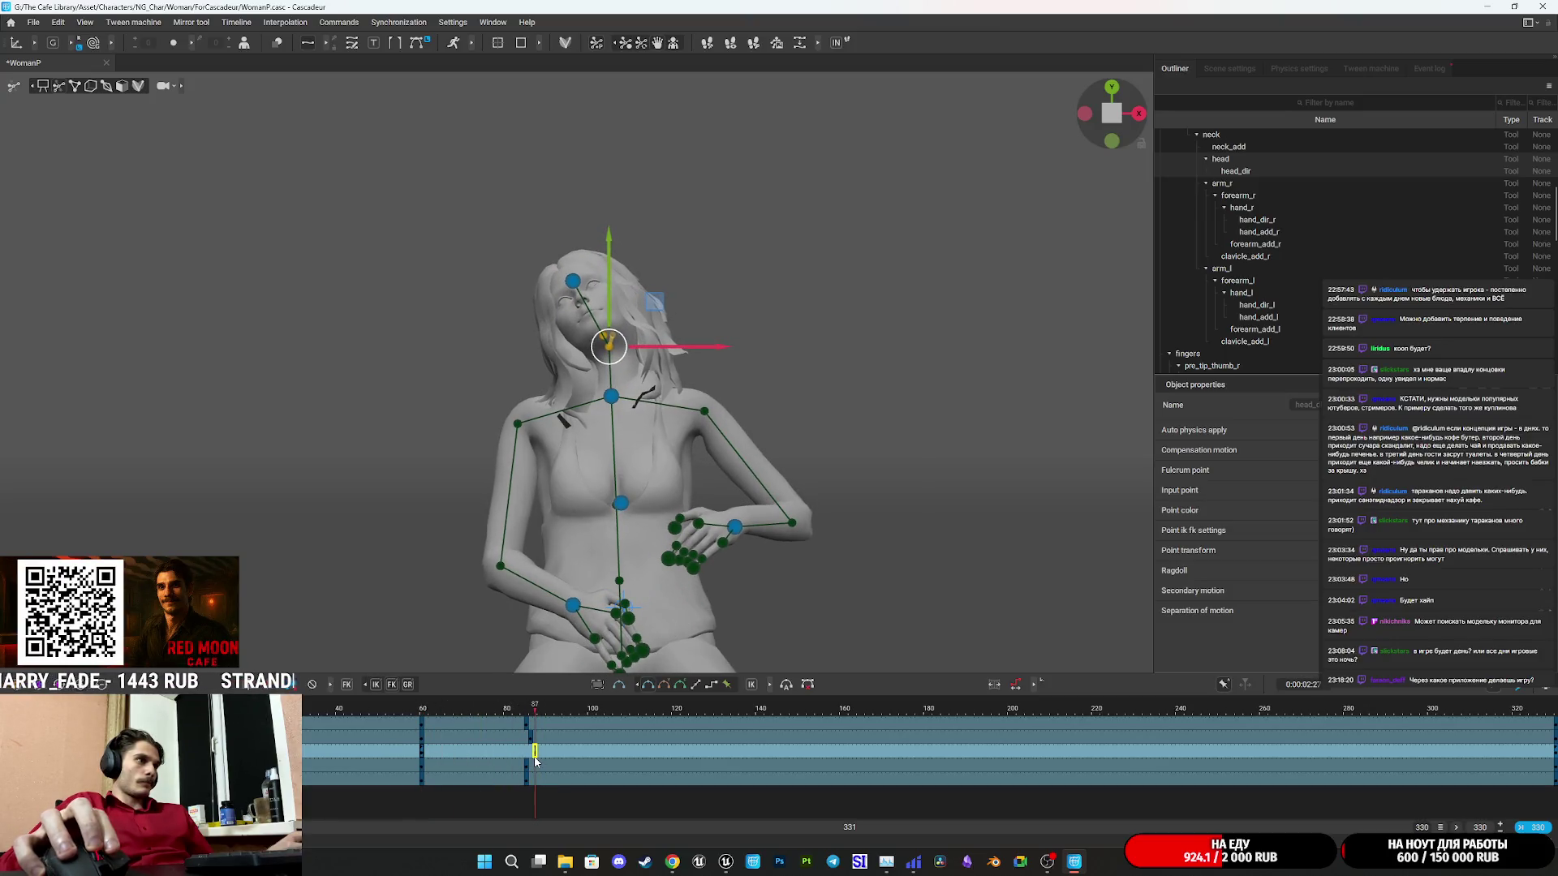
{"action": "left_click", "coordinate": [519, 716]}
{"action": "key", "text": "space"}
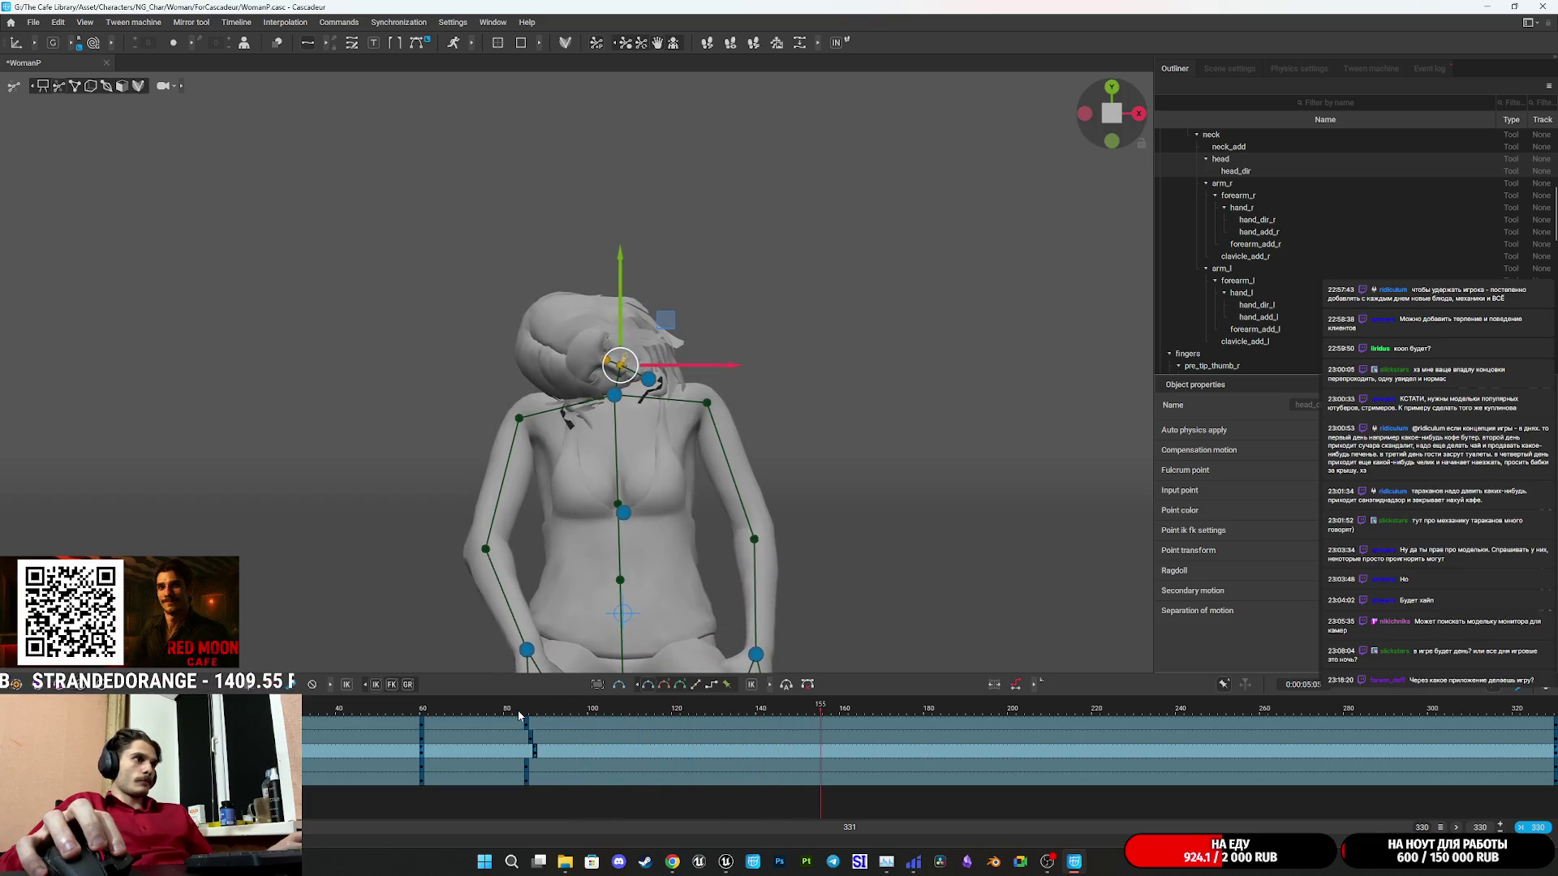
{"action": "left_click", "coordinate": [519, 716]}
{"action": "left_click", "coordinate": [533, 715]}
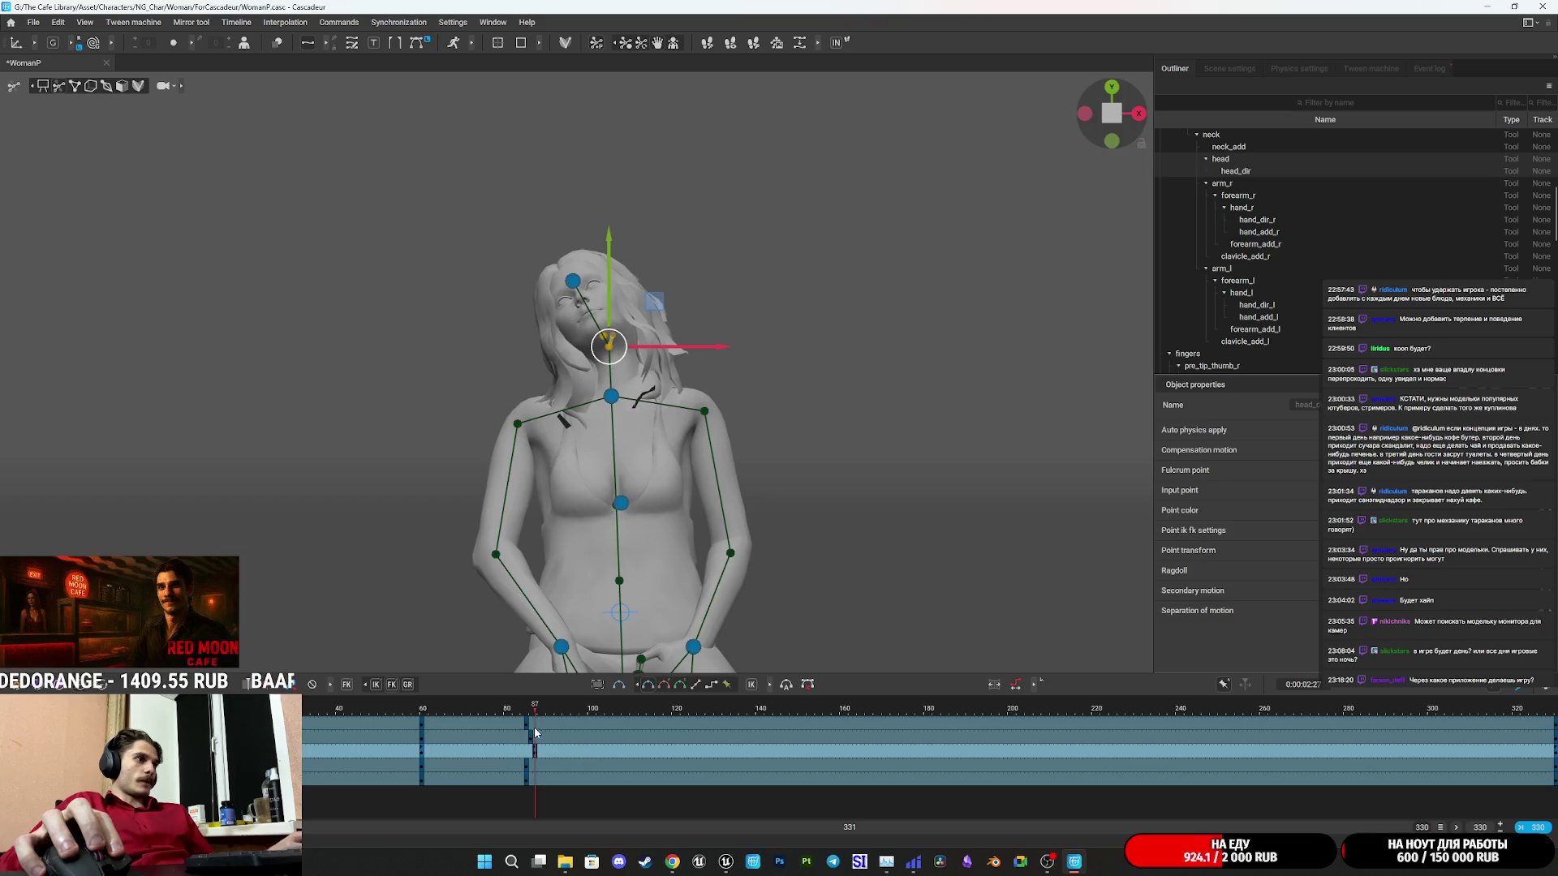
{"action": "mouse_move", "coordinate": [532, 738]}
{"action": "left_mouse_down"}
{"action": "mouse_move", "coordinate": [1548, 777]}
{"action": "mouse_move", "coordinate": [829, 760]}
{"action": "left_mouse_up"}
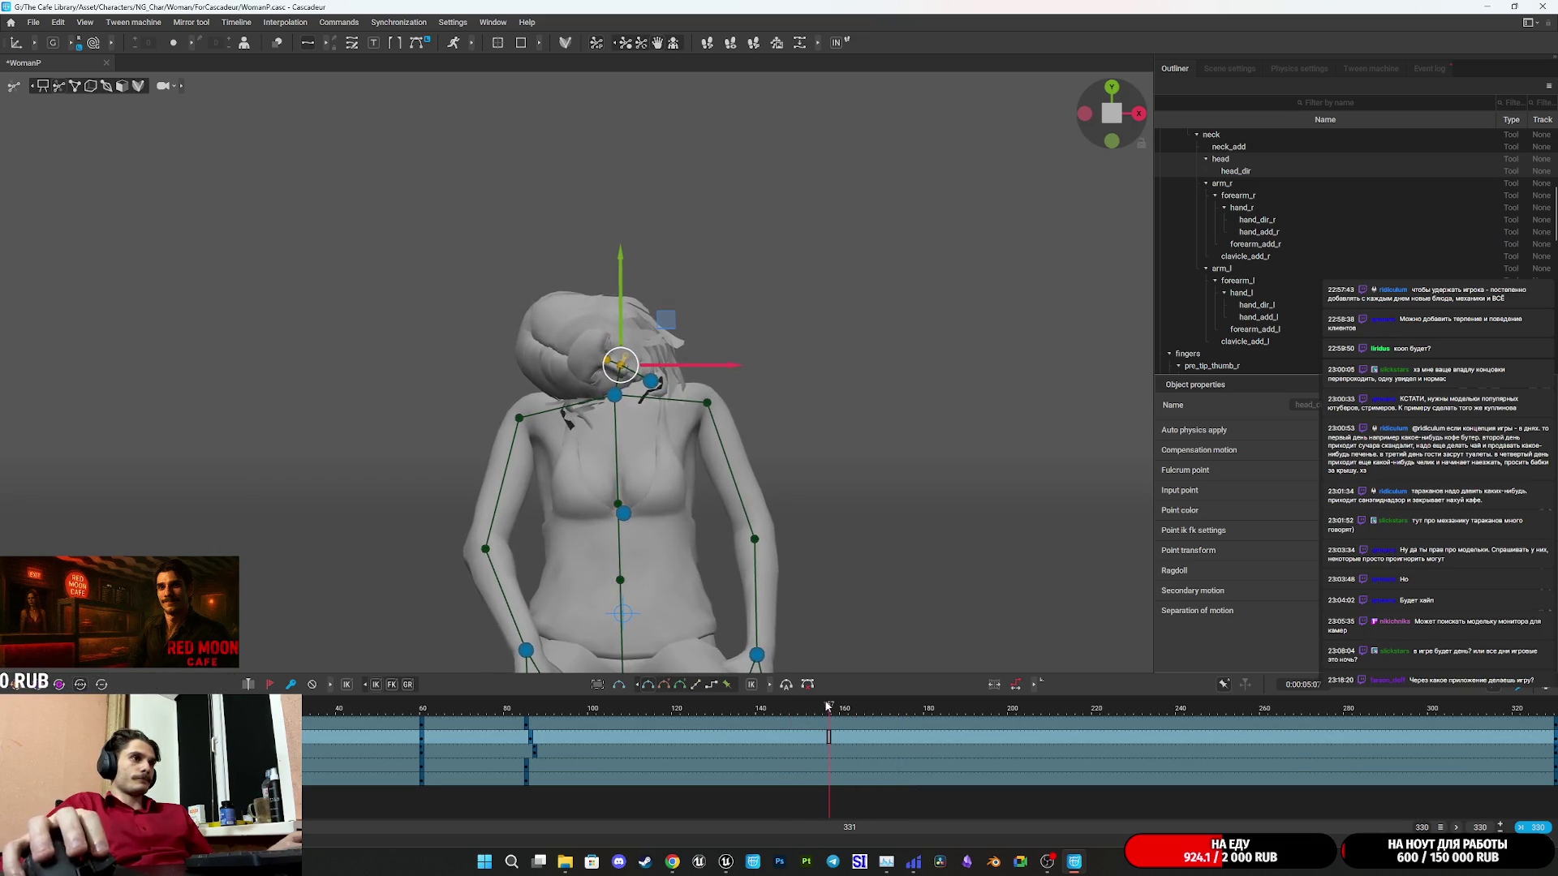
Replay the animation from the frame-87 and frame-60 keys to review timing.
{"action": "left_click", "coordinate": [533, 734]}
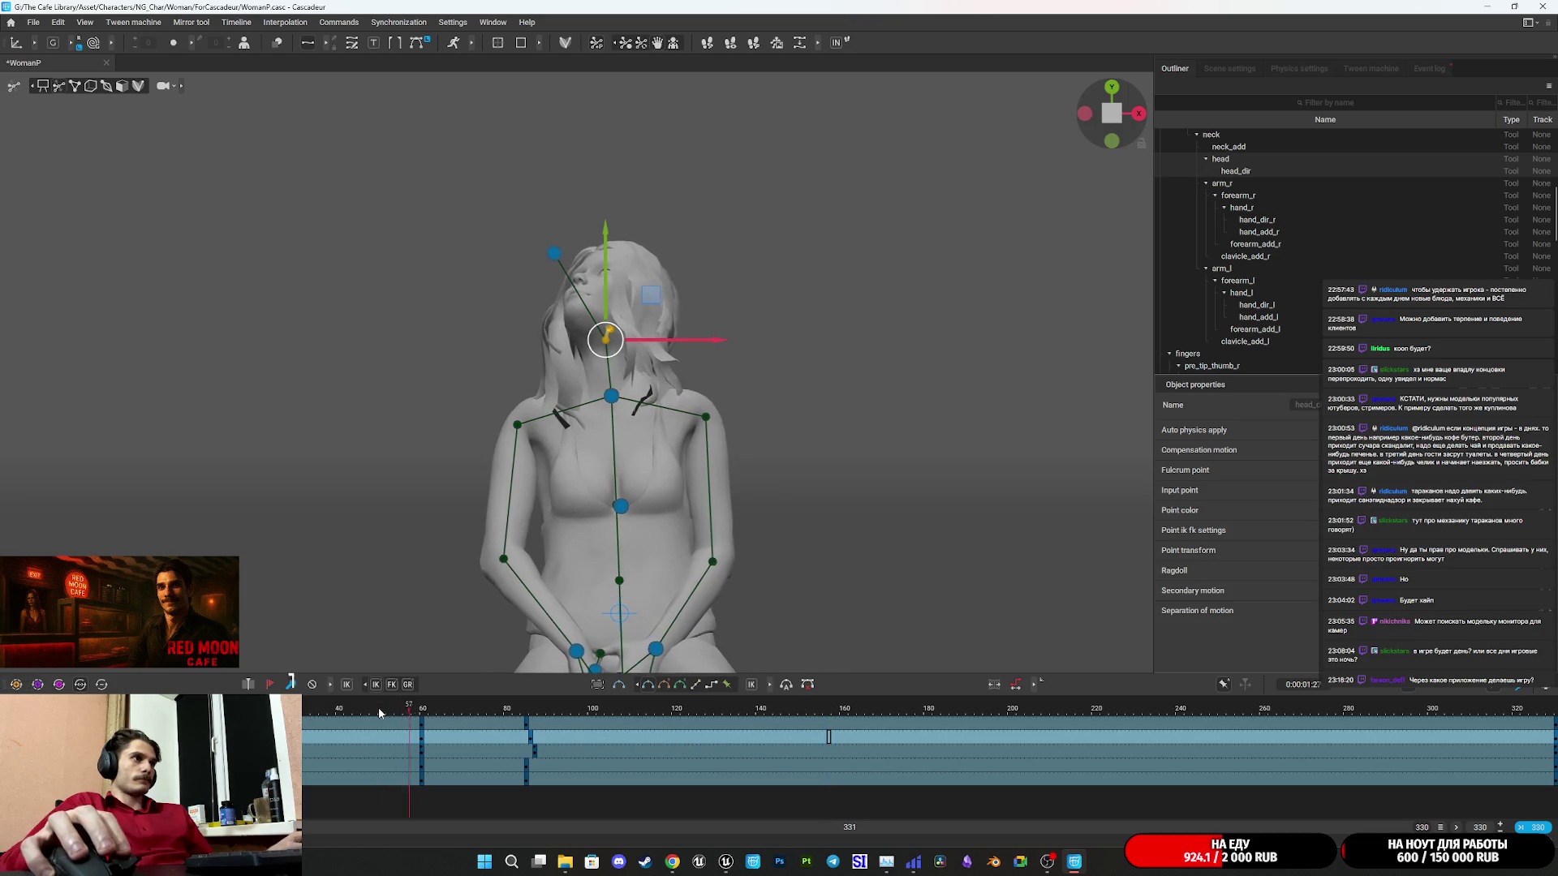
{"action": "key", "text": "space"}
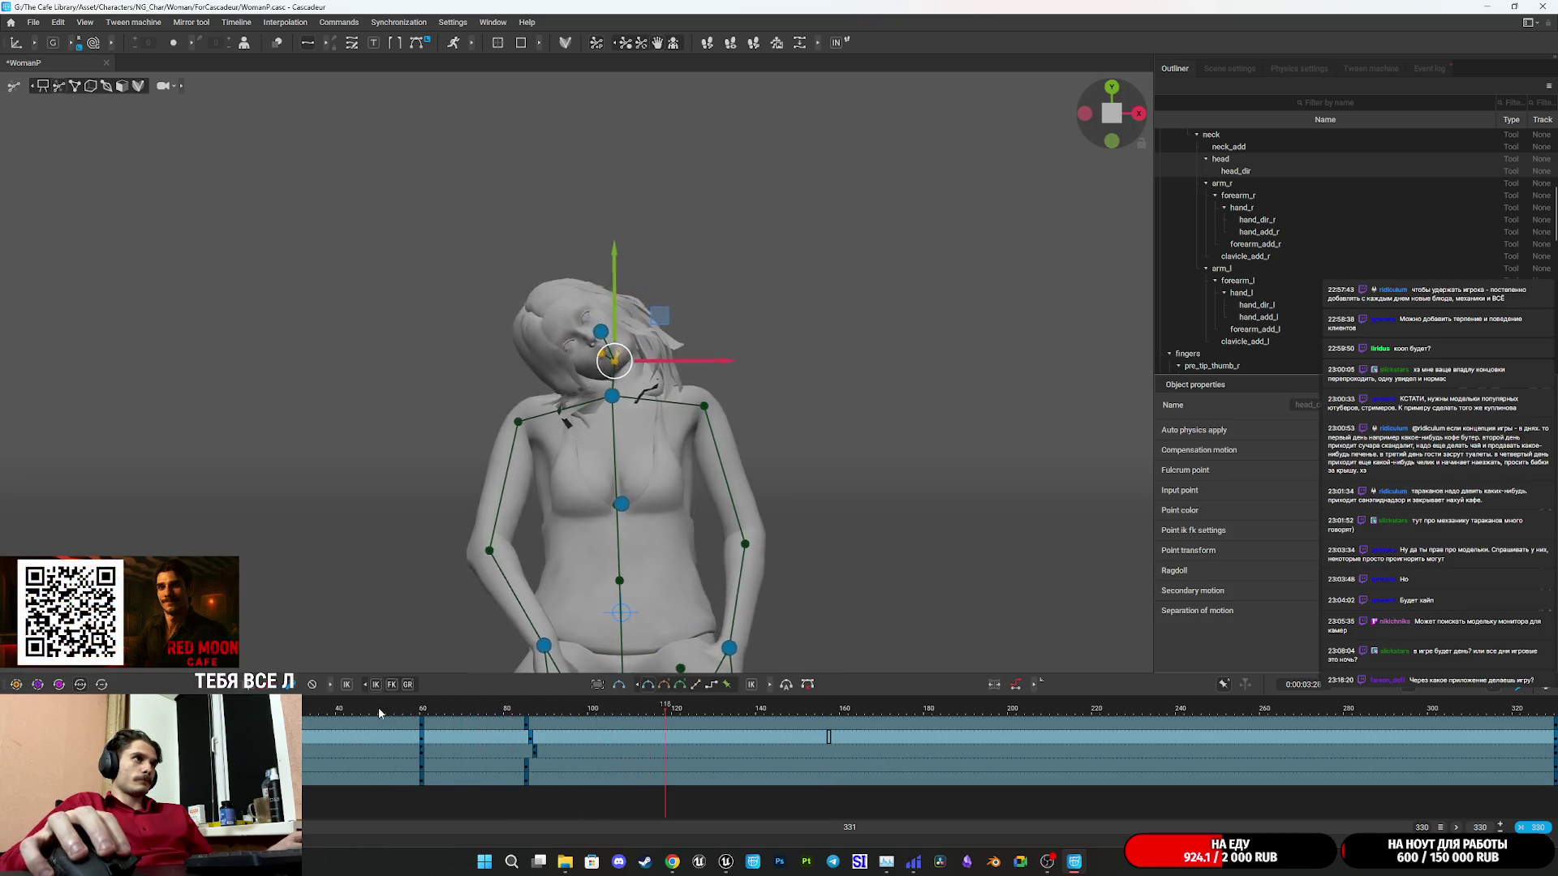
{"action": "key", "text": "space"}
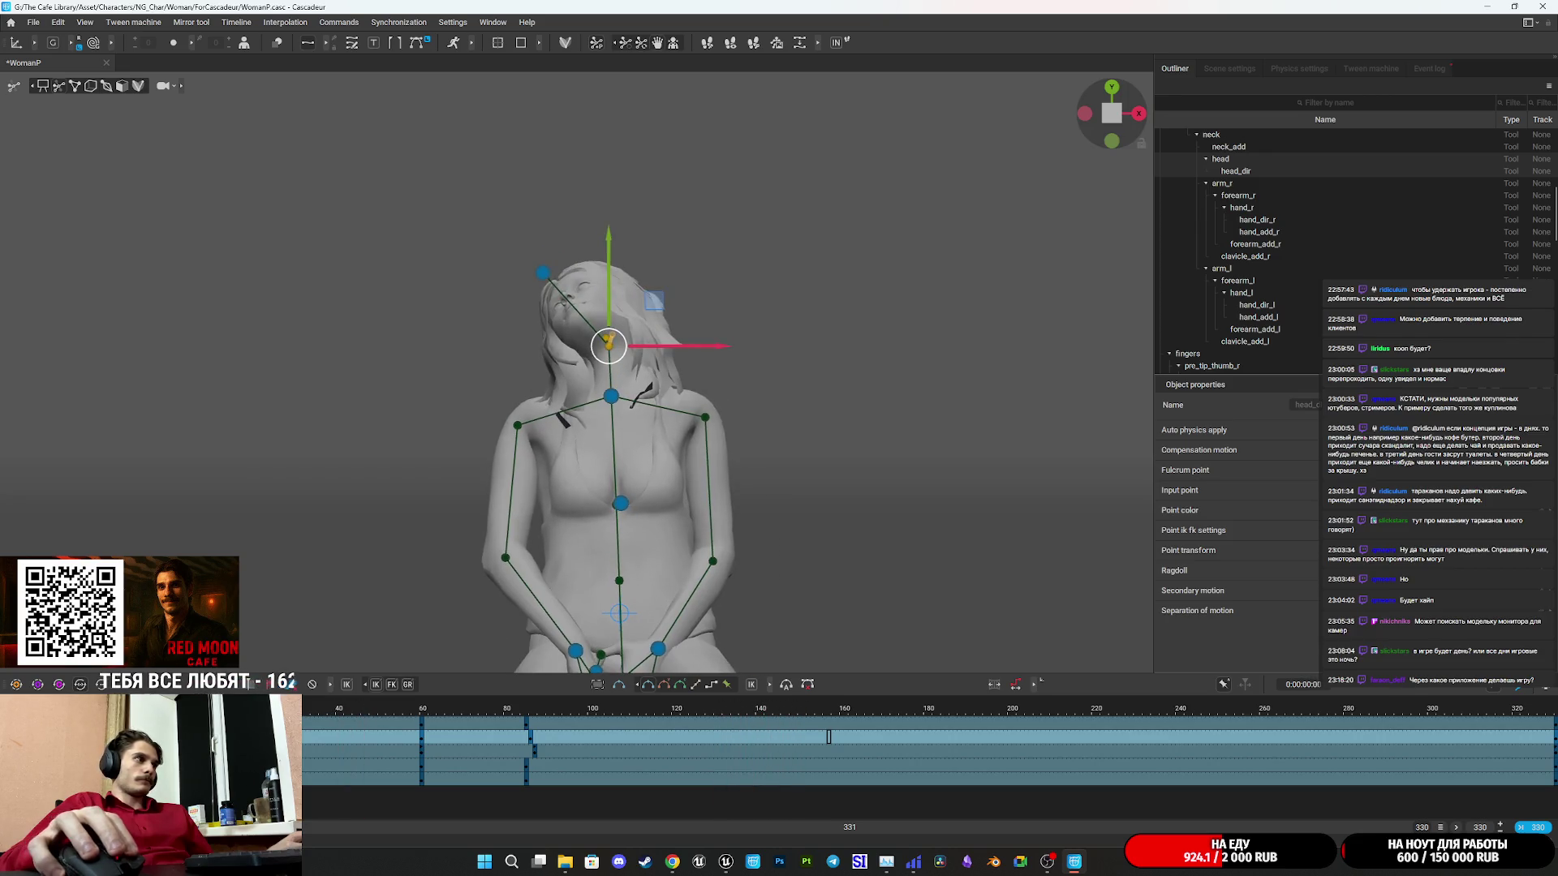
{"action": "left_click", "coordinate": [422, 712]}
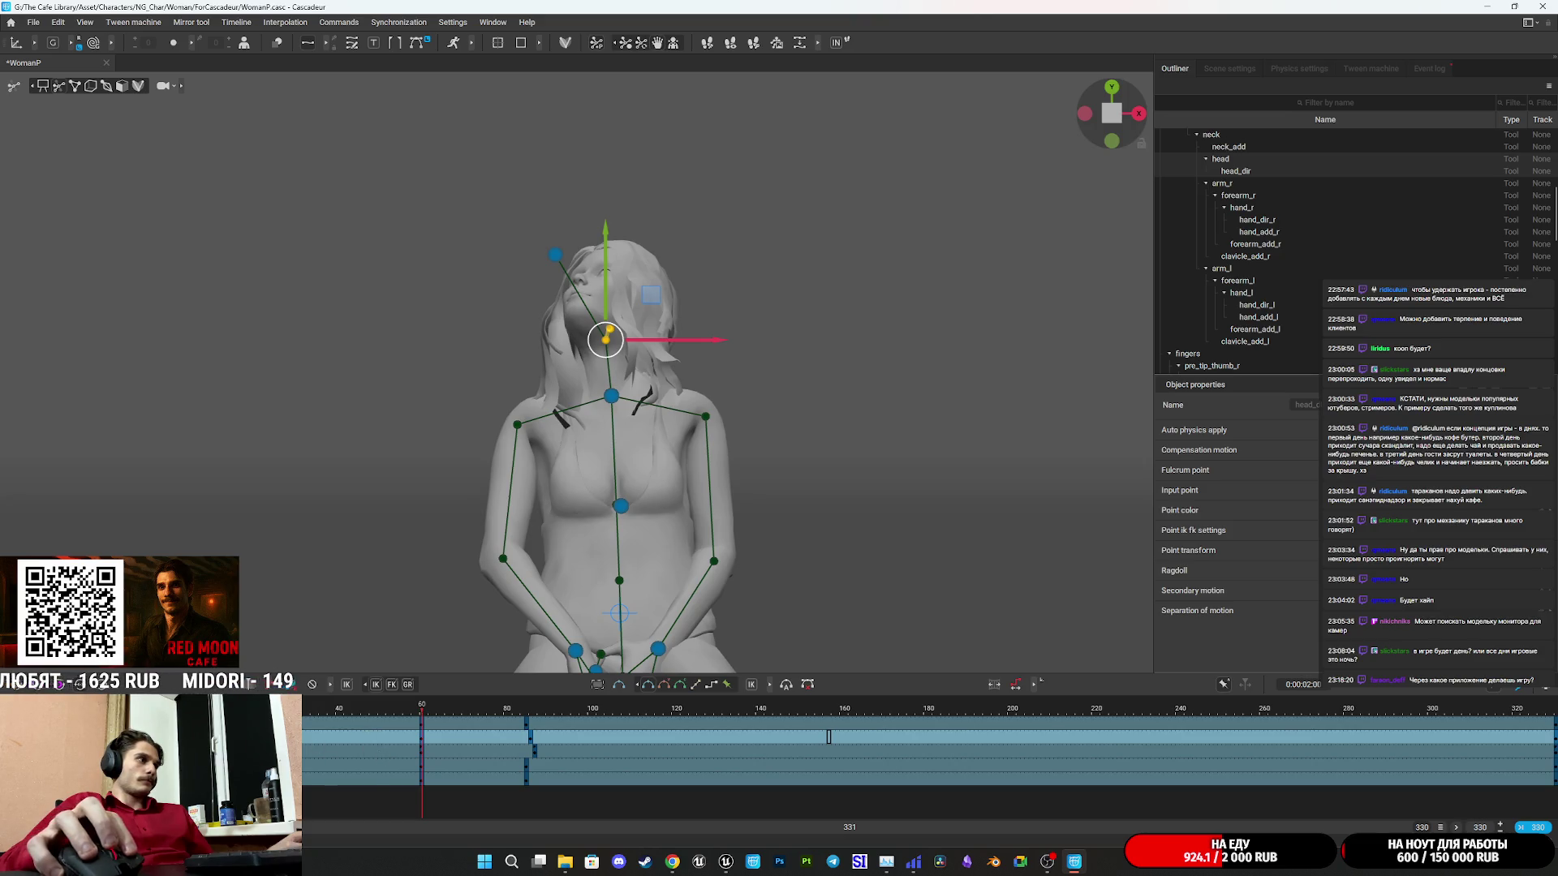
{"action": "key", "text": "space"}
{"action": "left_click", "coordinate": [425, 738]}
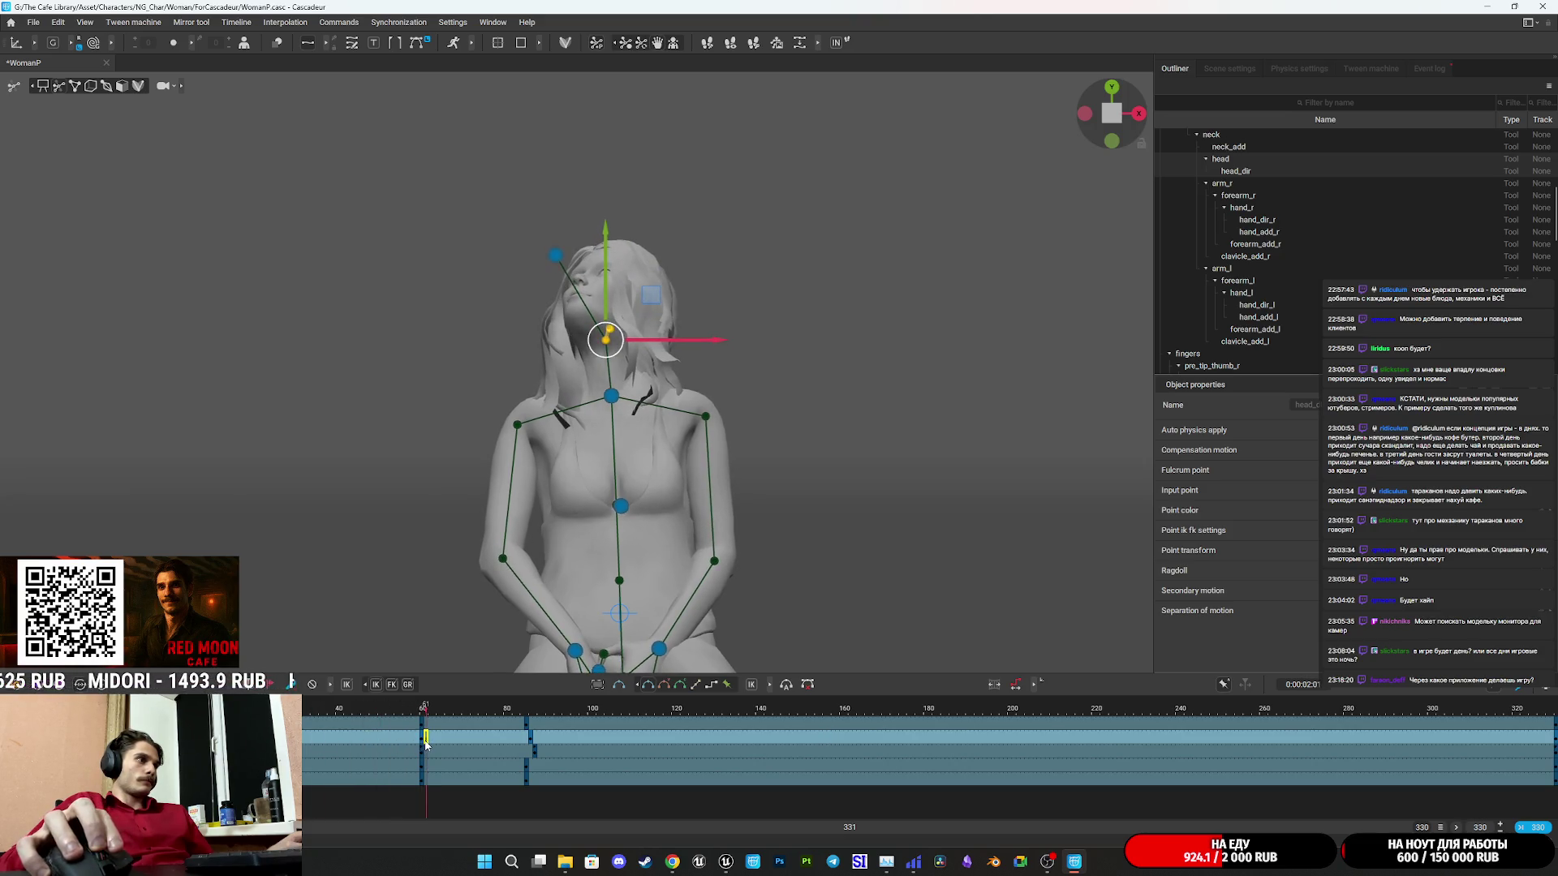
{"action": "key", "text": "space"}
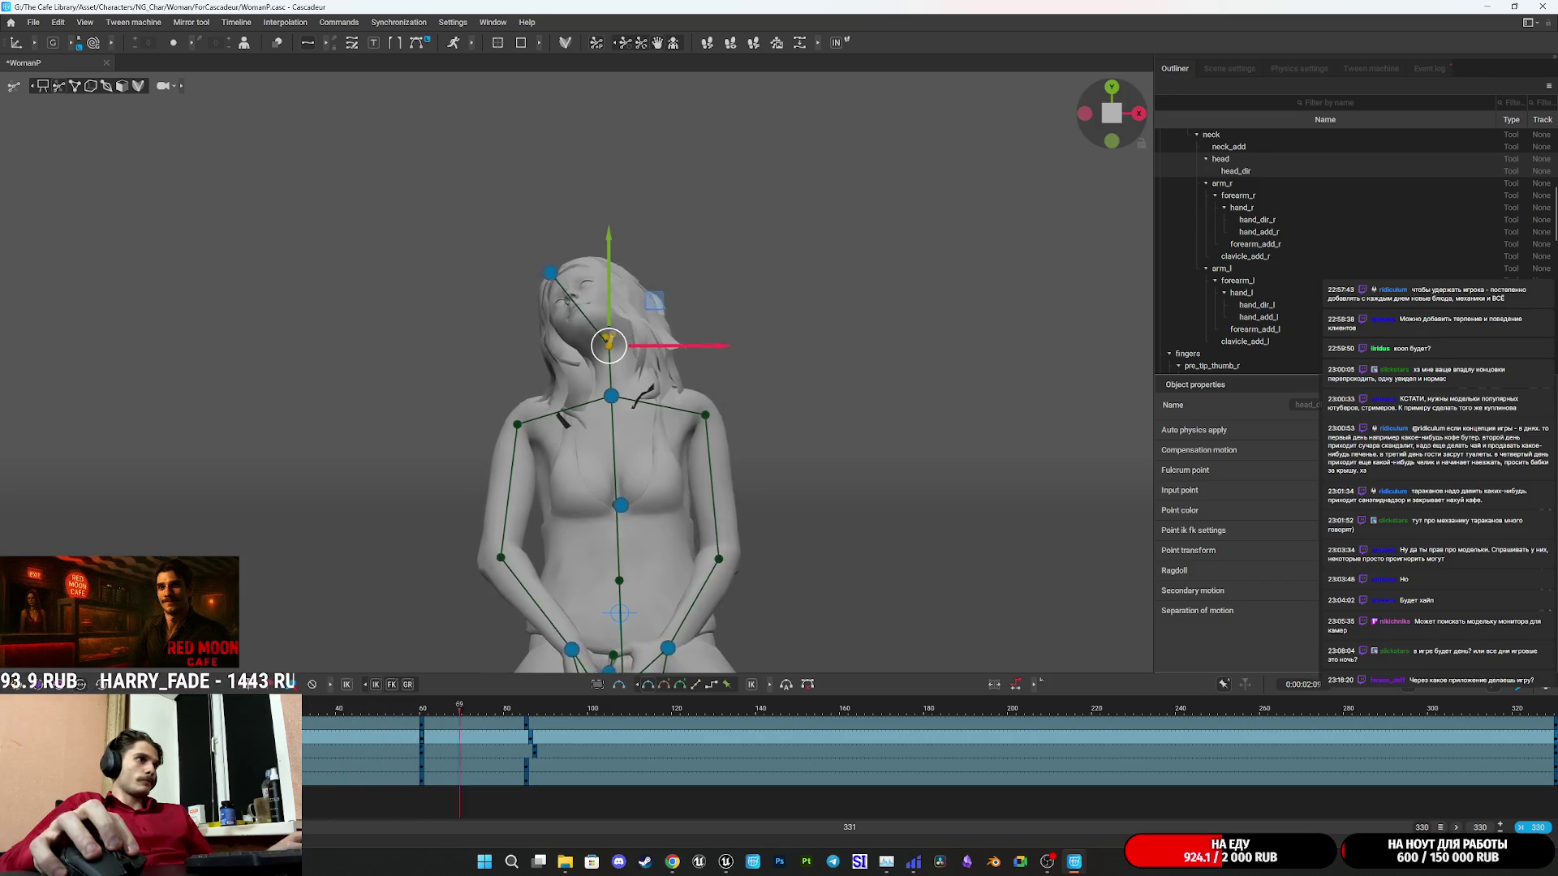
Shift the keys near frame 86 to about frame 122, play it back, and switch to the browser.
{"action": "left_click_drag", "start_coordinate": [430, 714], "coordinate": [531, 713]}
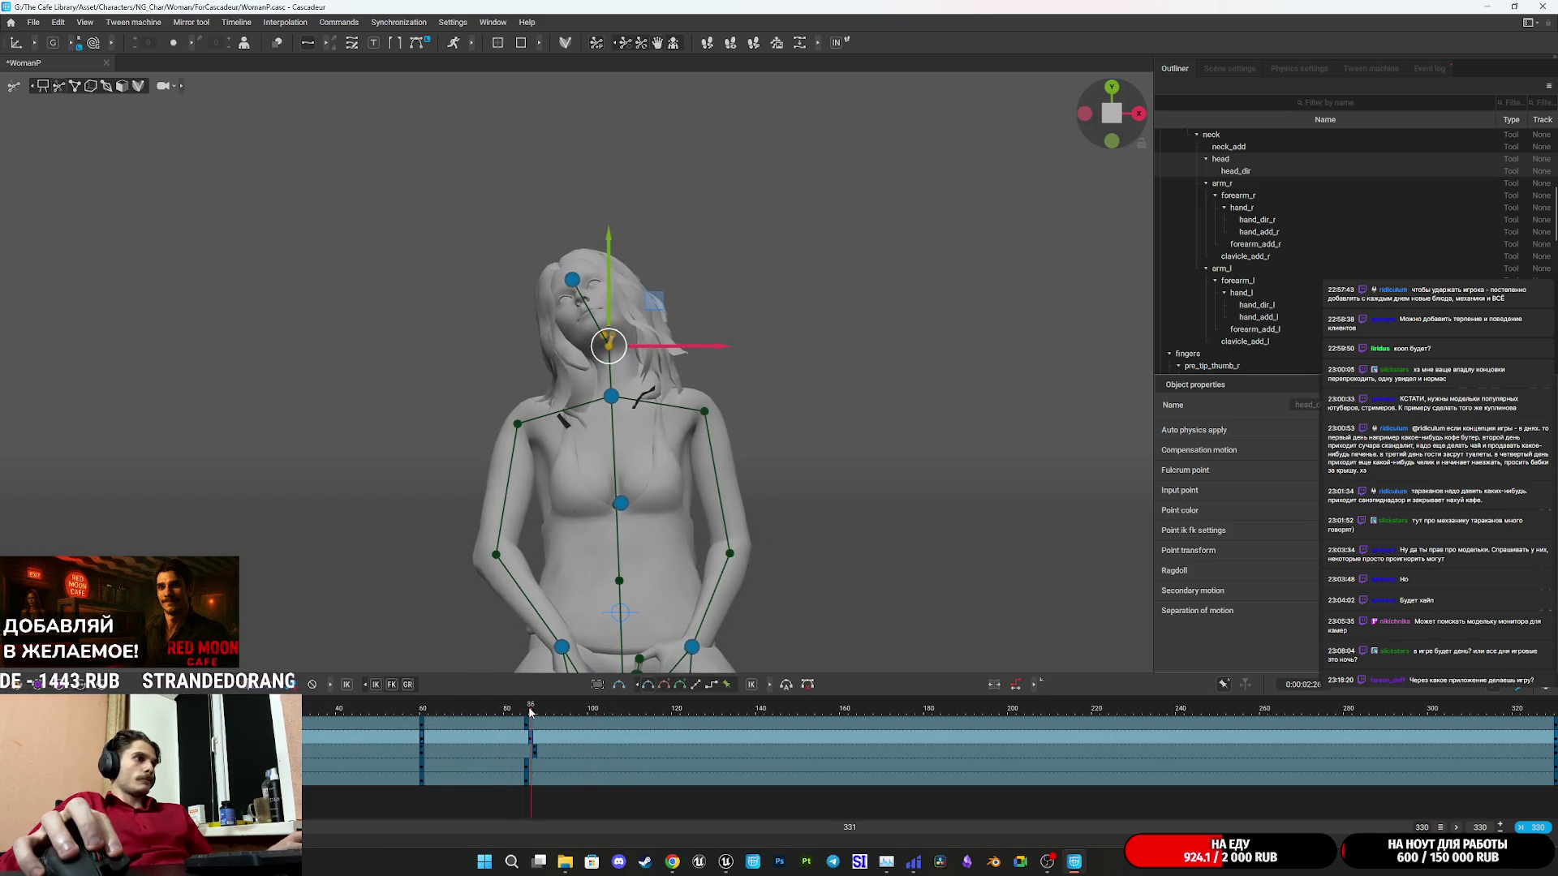
{"action": "mouse_move", "coordinate": [554, 787]}
{"action": "left_mouse_down"}
{"action": "mouse_move", "coordinate": [508, 716]}
{"action": "mouse_move", "coordinate": [690, 744]}
{"action": "left_mouse_up"}
{"action": "left_click", "coordinate": [641, 714]}
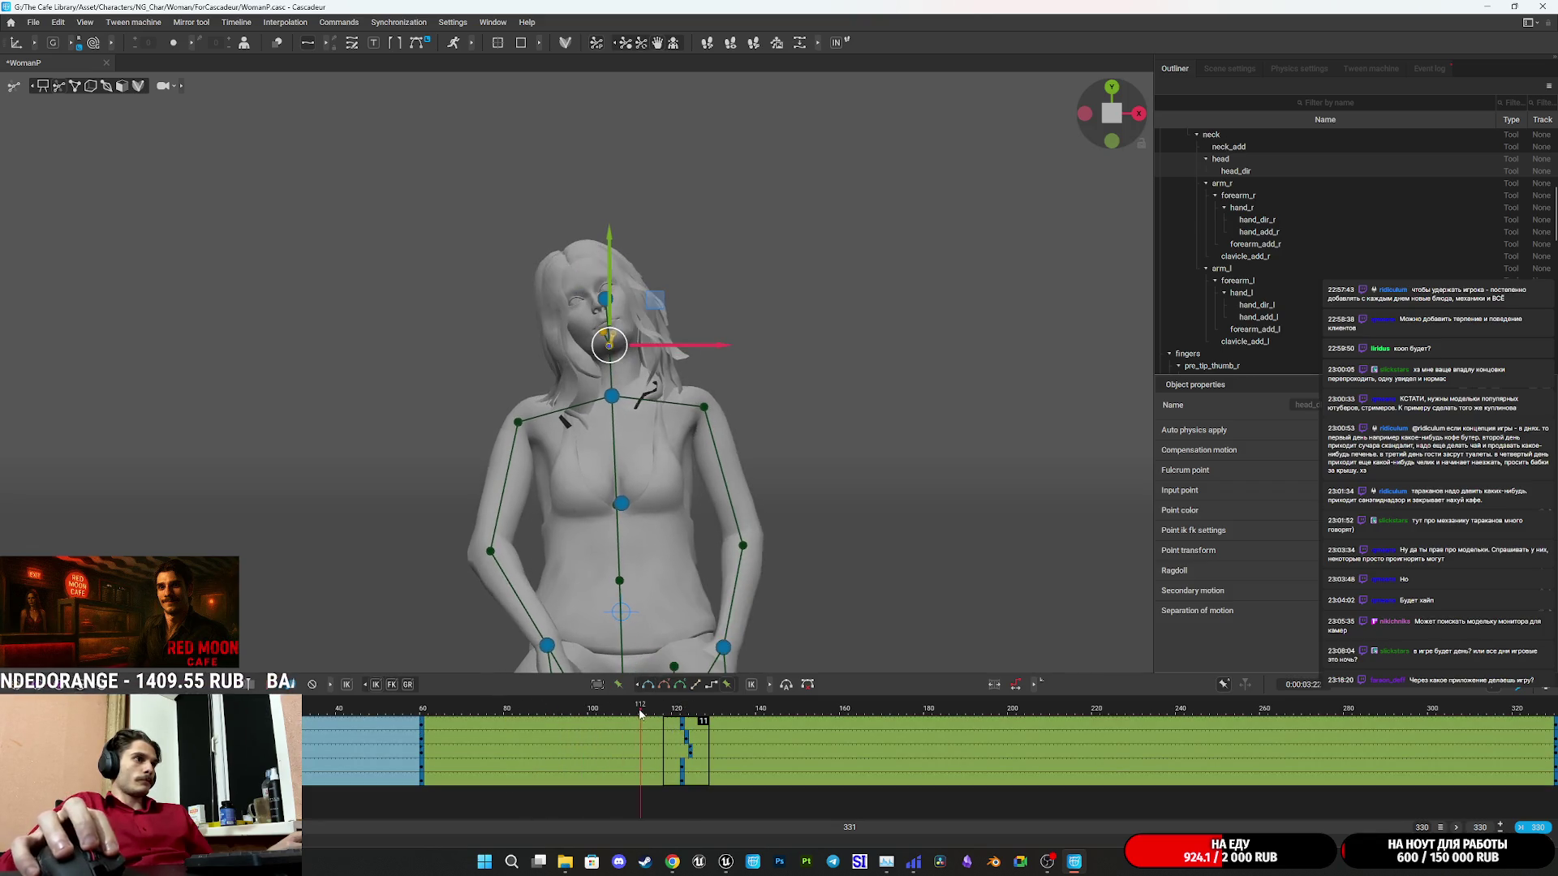
{"action": "left_click_drag", "start_coordinate": [608, 779], "coordinate": [811, 725]}
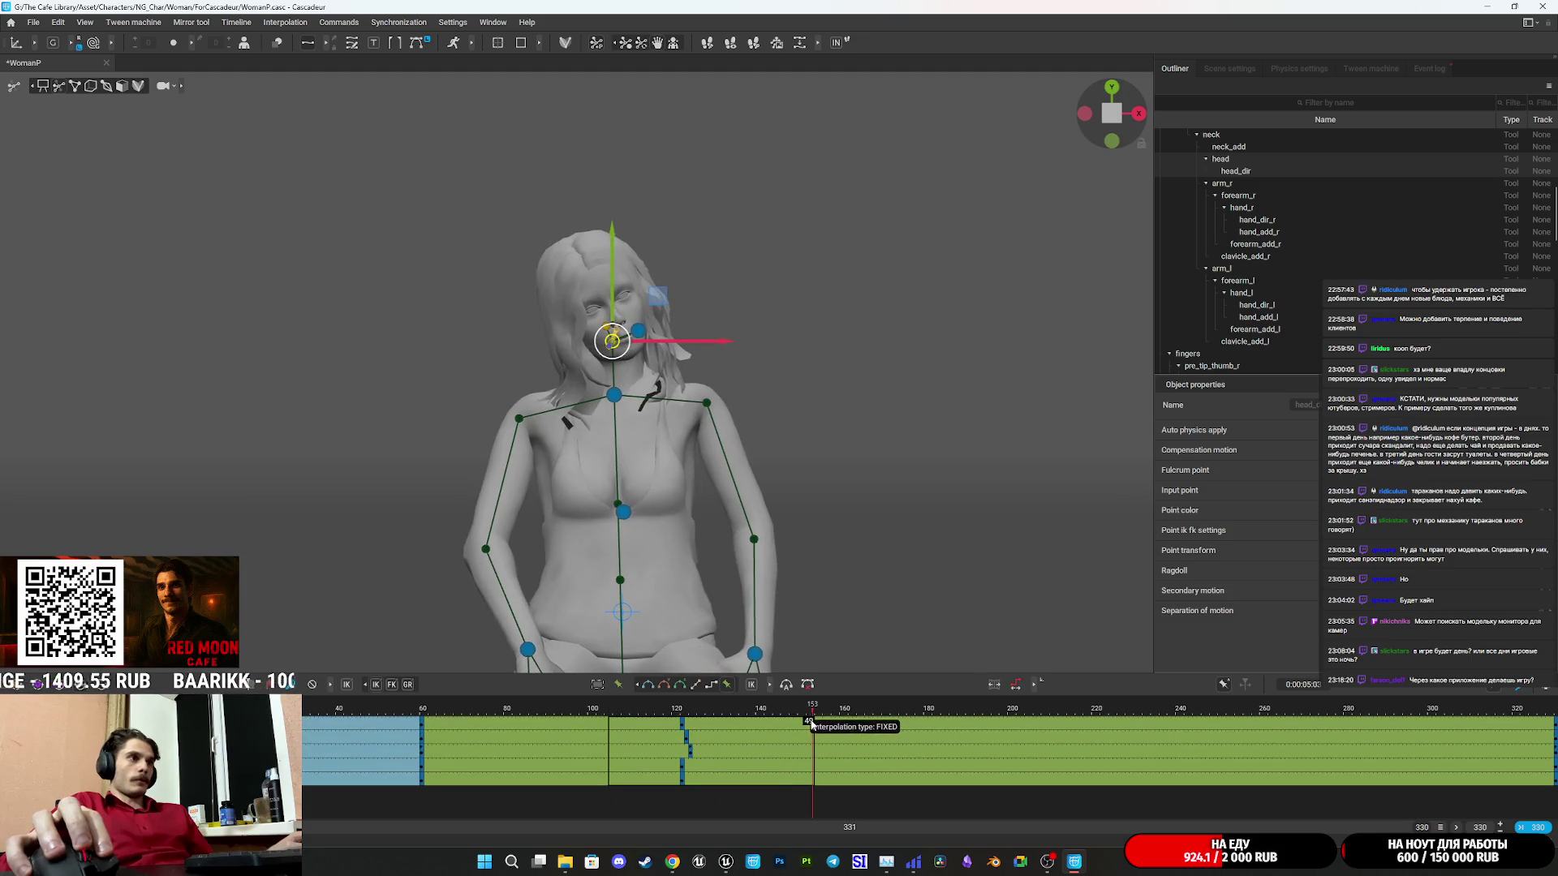
{"action": "left_click", "coordinate": [661, 708]}
{"action": "key", "text": "space"}
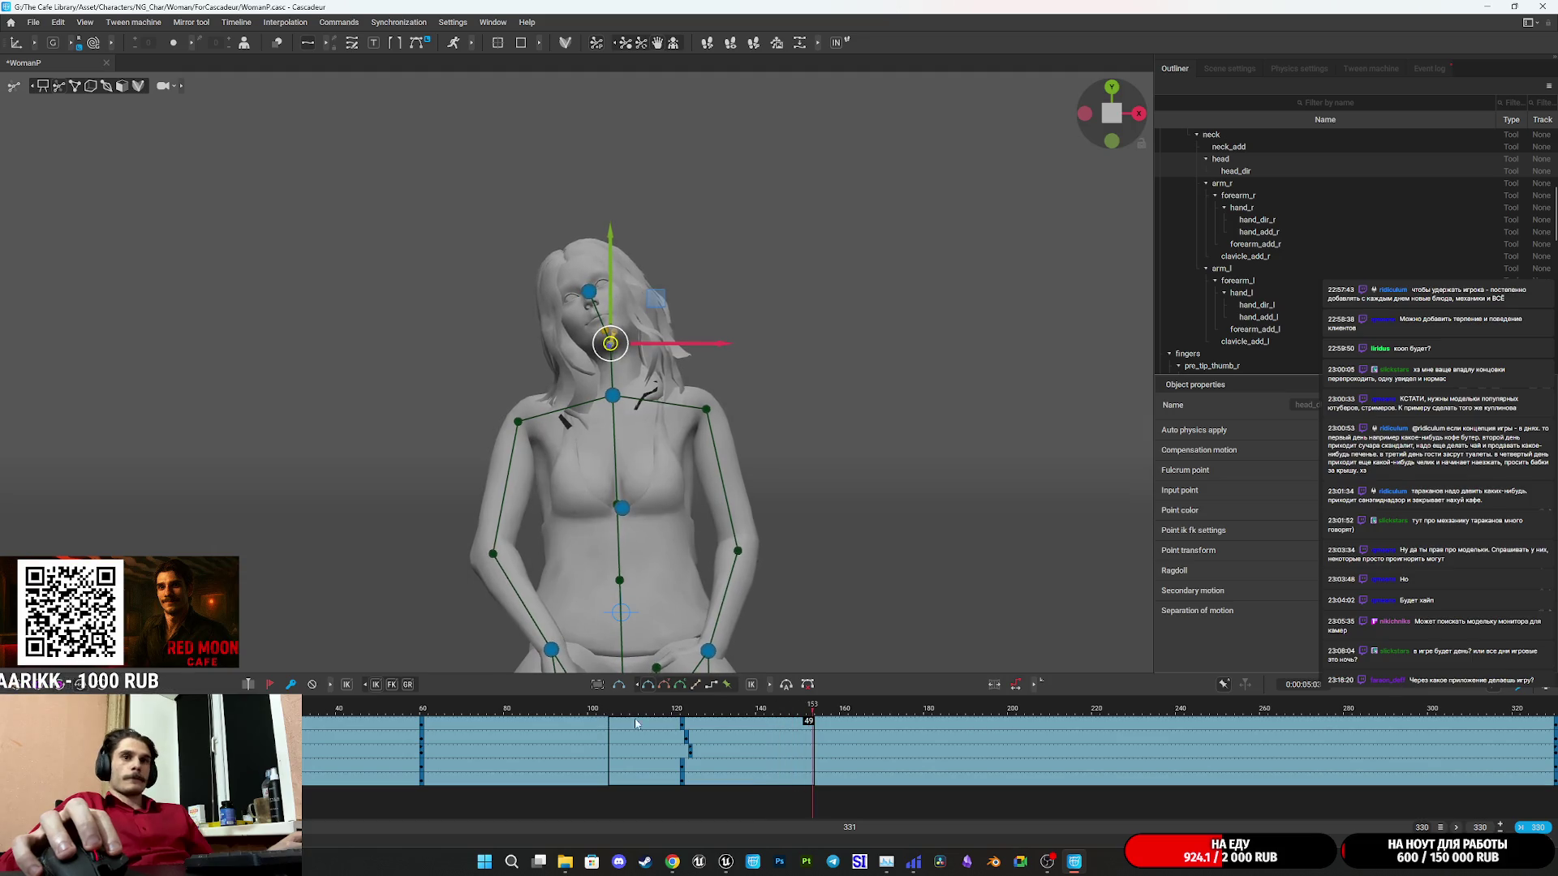
{"action": "key", "text": "alt+Tab"}
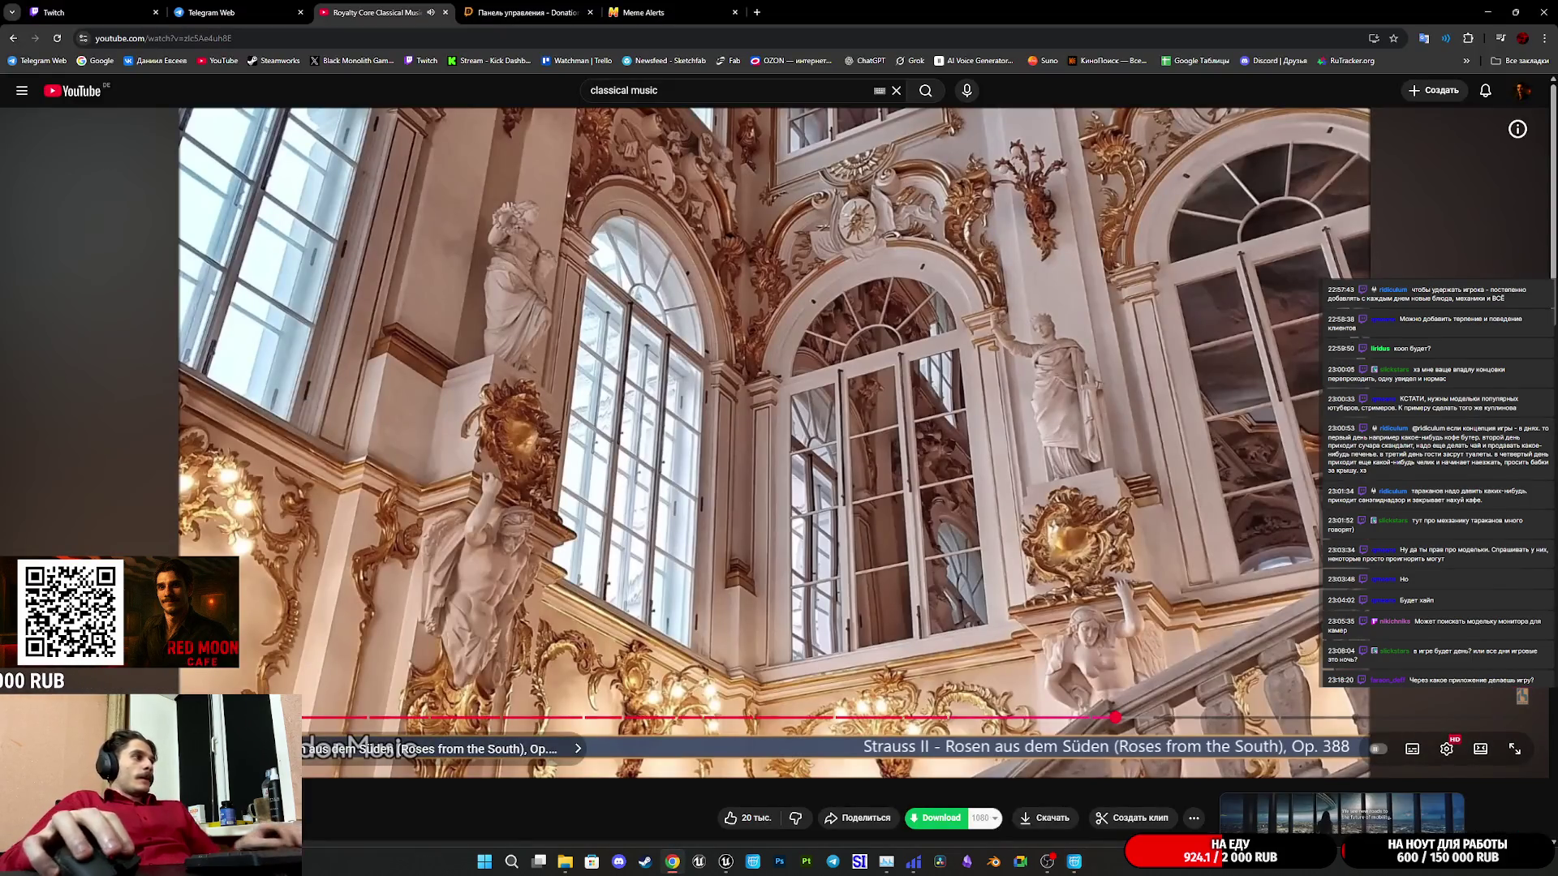
Skip the YouTube classical mix ahead to Mozart's Eine Kleine Nachtmusik, then bring up the Twitch stream manager.
{"action": "left_click_drag", "start_coordinate": [1161, 717], "coordinate": [1216, 726]}
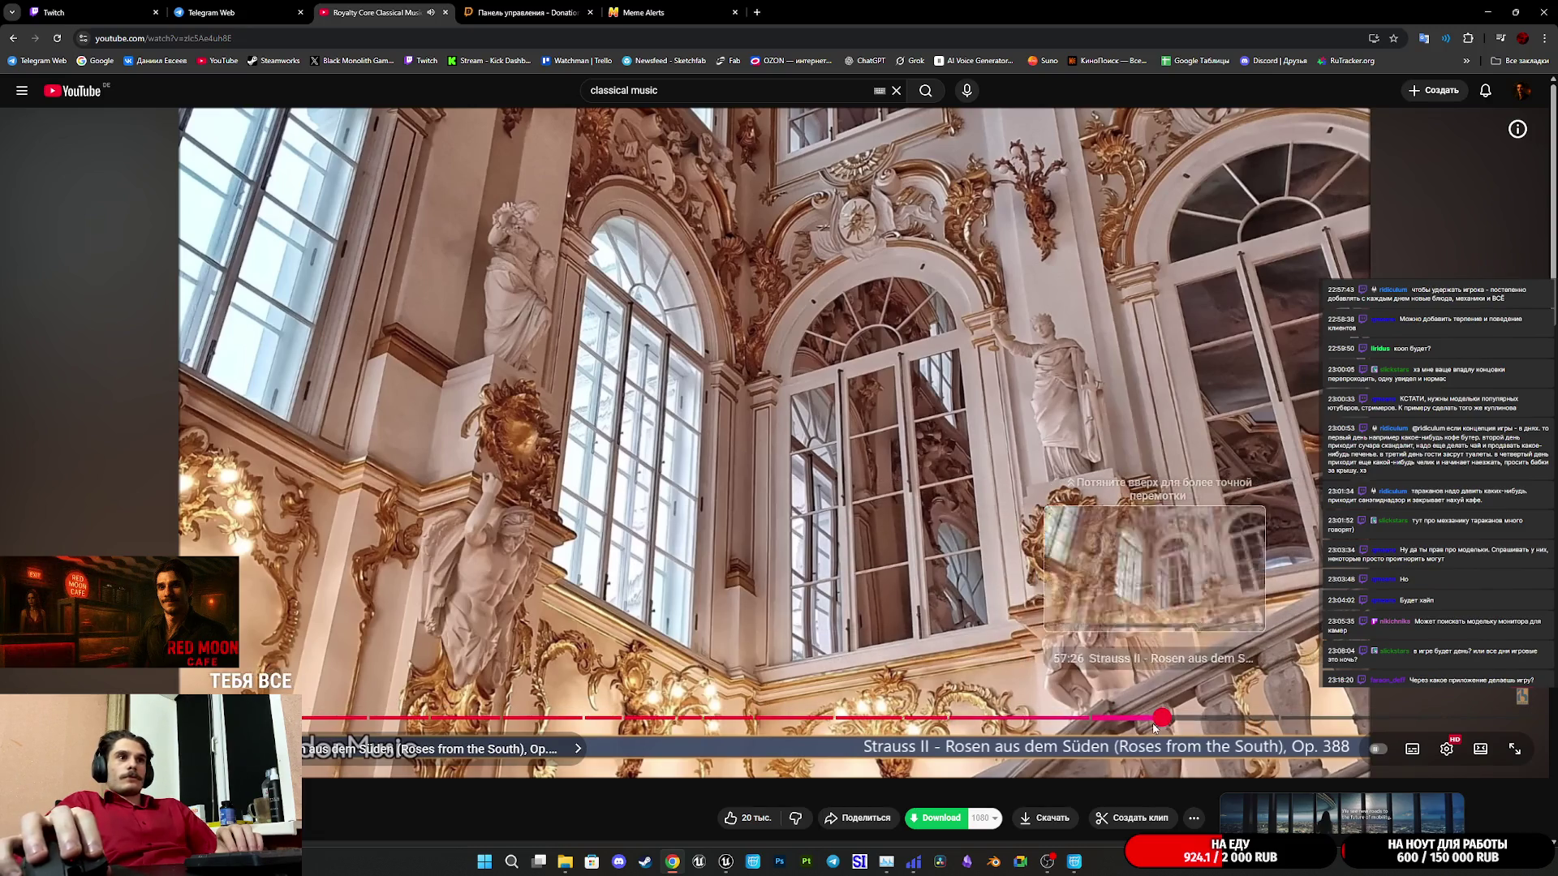
{"action": "left_click", "coordinate": [1280, 718]}
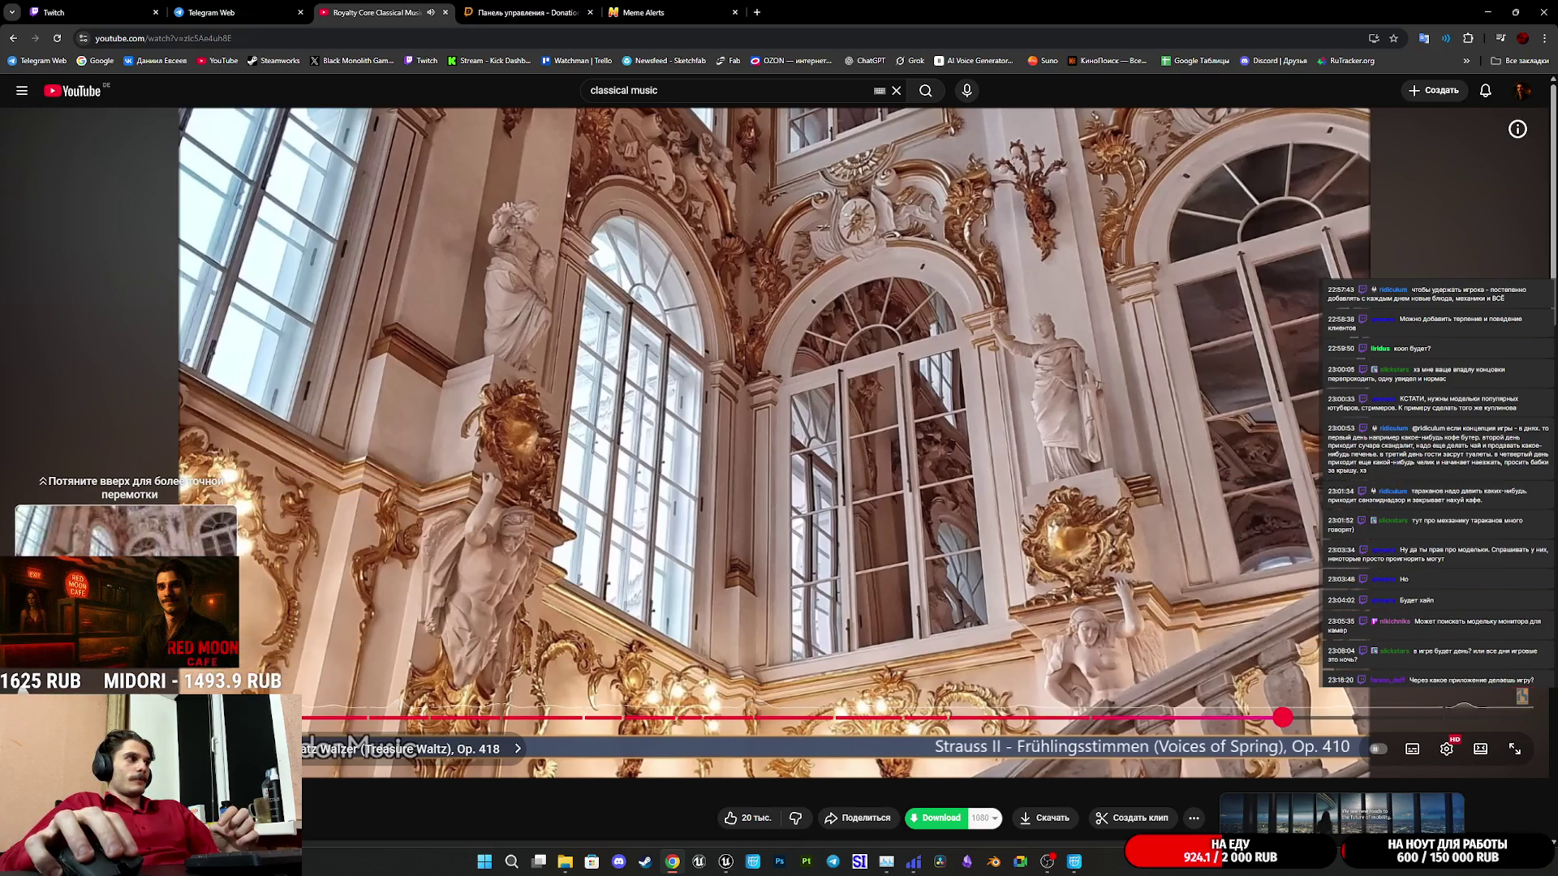
{"action": "left_click", "coordinate": [126, 719]}
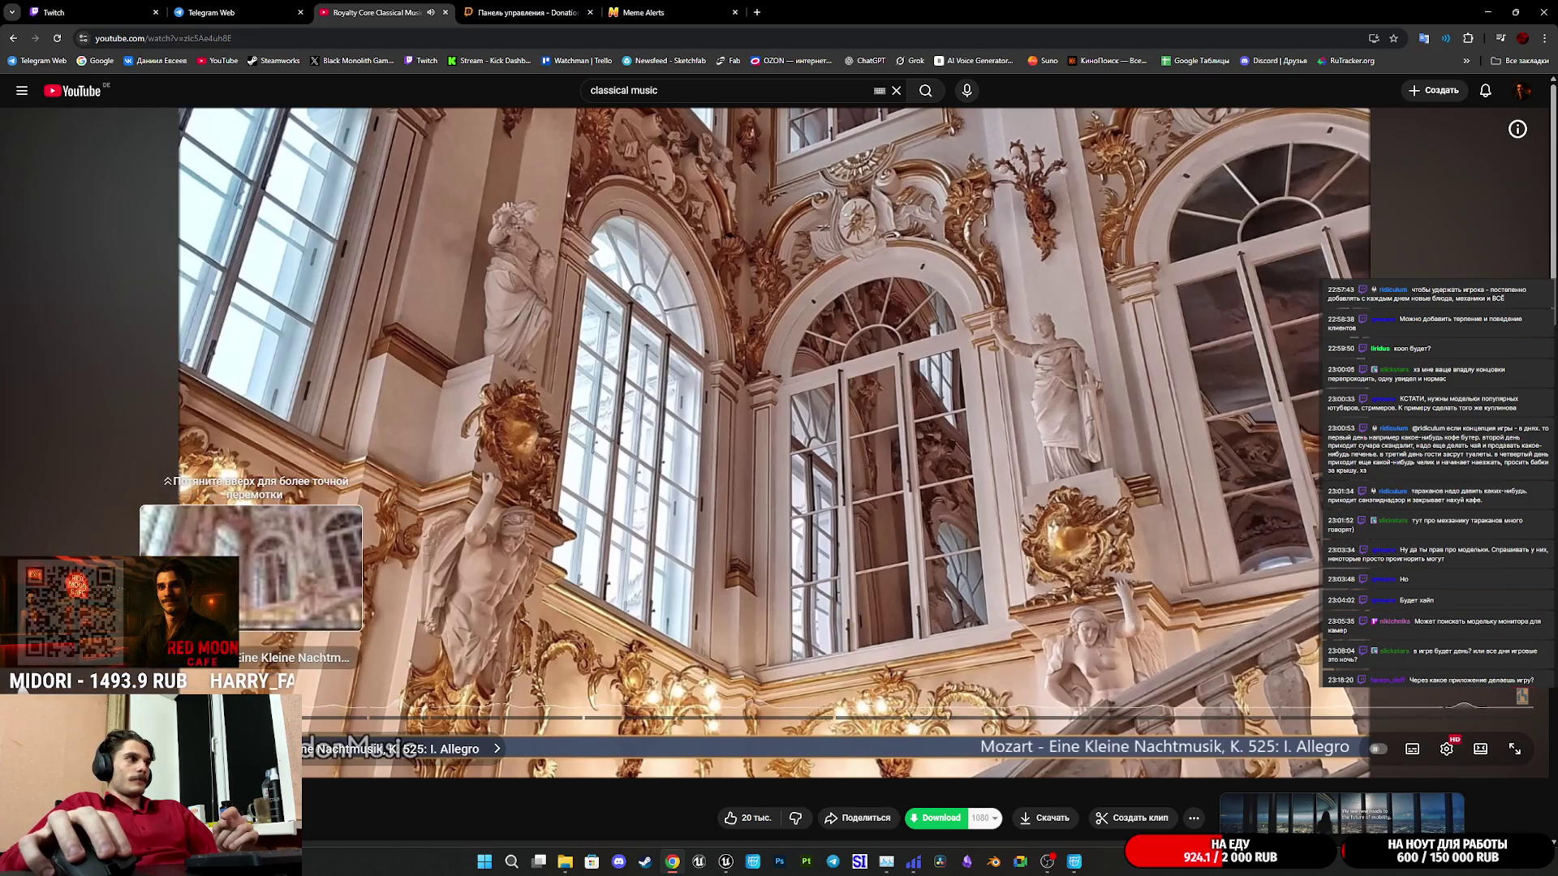
{"action": "left_click", "coordinate": [65, 11]}
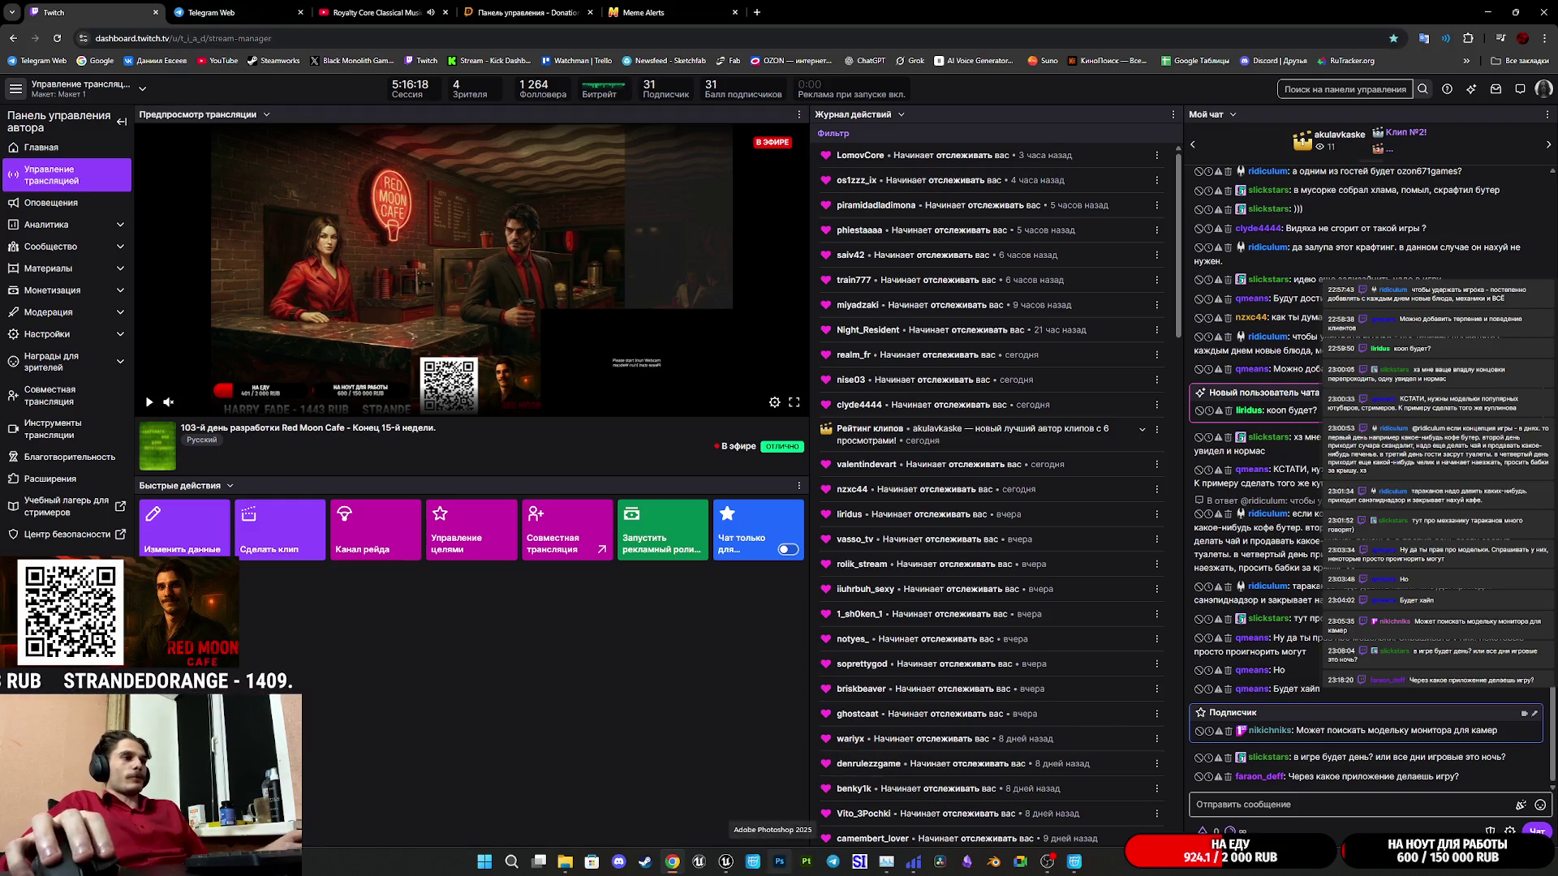
Return to Cascadeur, scrub back to frame 129 and play the WomanP sitting animation.
{"action": "mouse_move", "coordinate": [727, 871]}
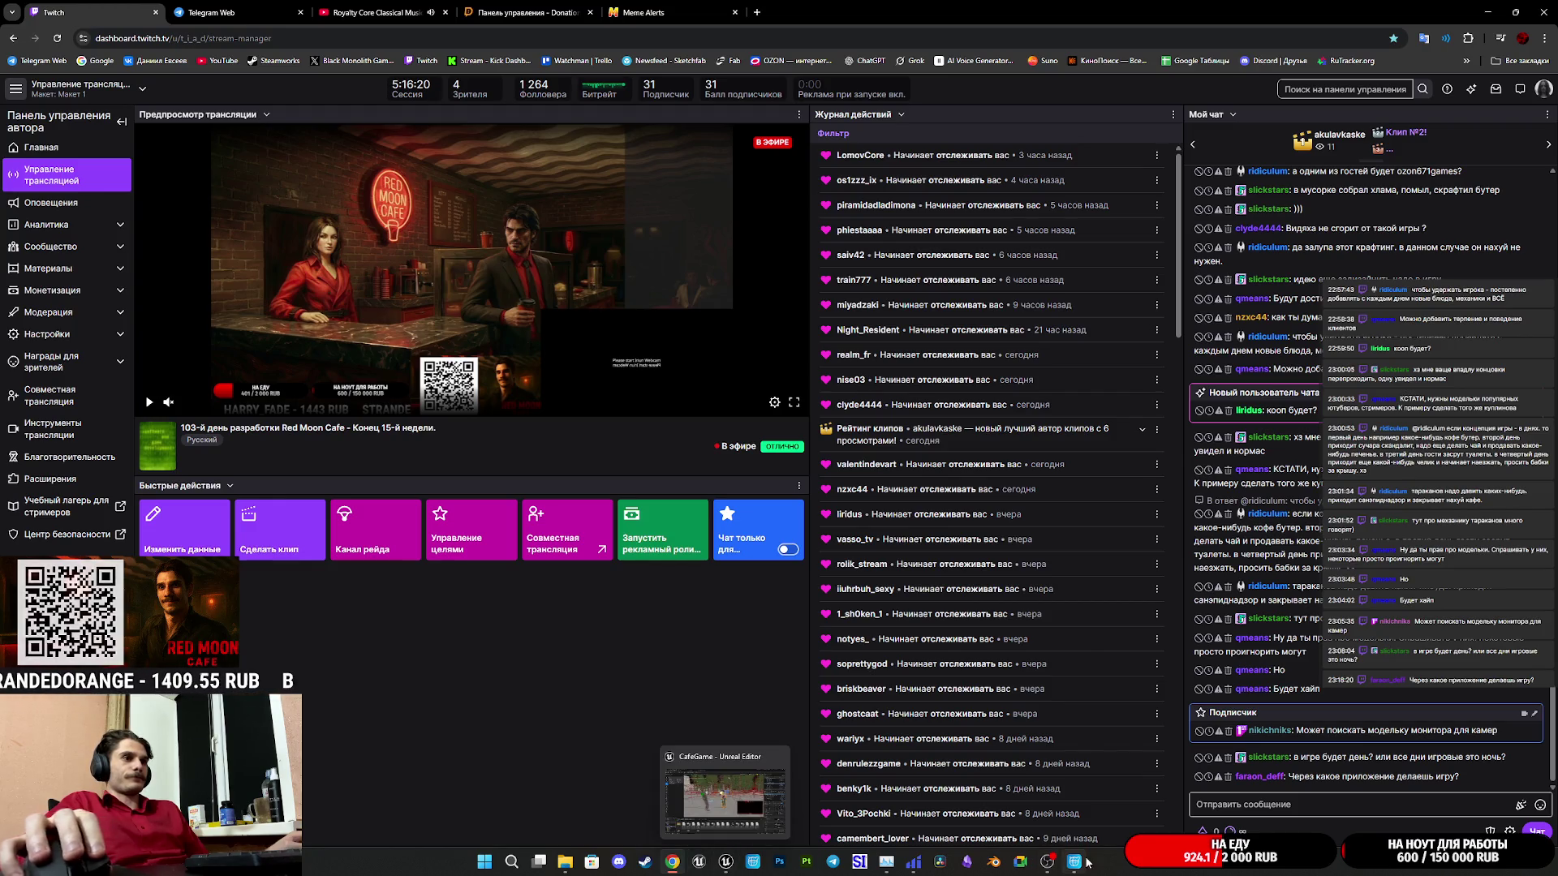
{"action": "left_click", "coordinate": [1074, 861]}
{"action": "left_click_drag", "start_coordinate": [691, 761], "coordinate": [712, 770]}
{"action": "key", "text": "space"}
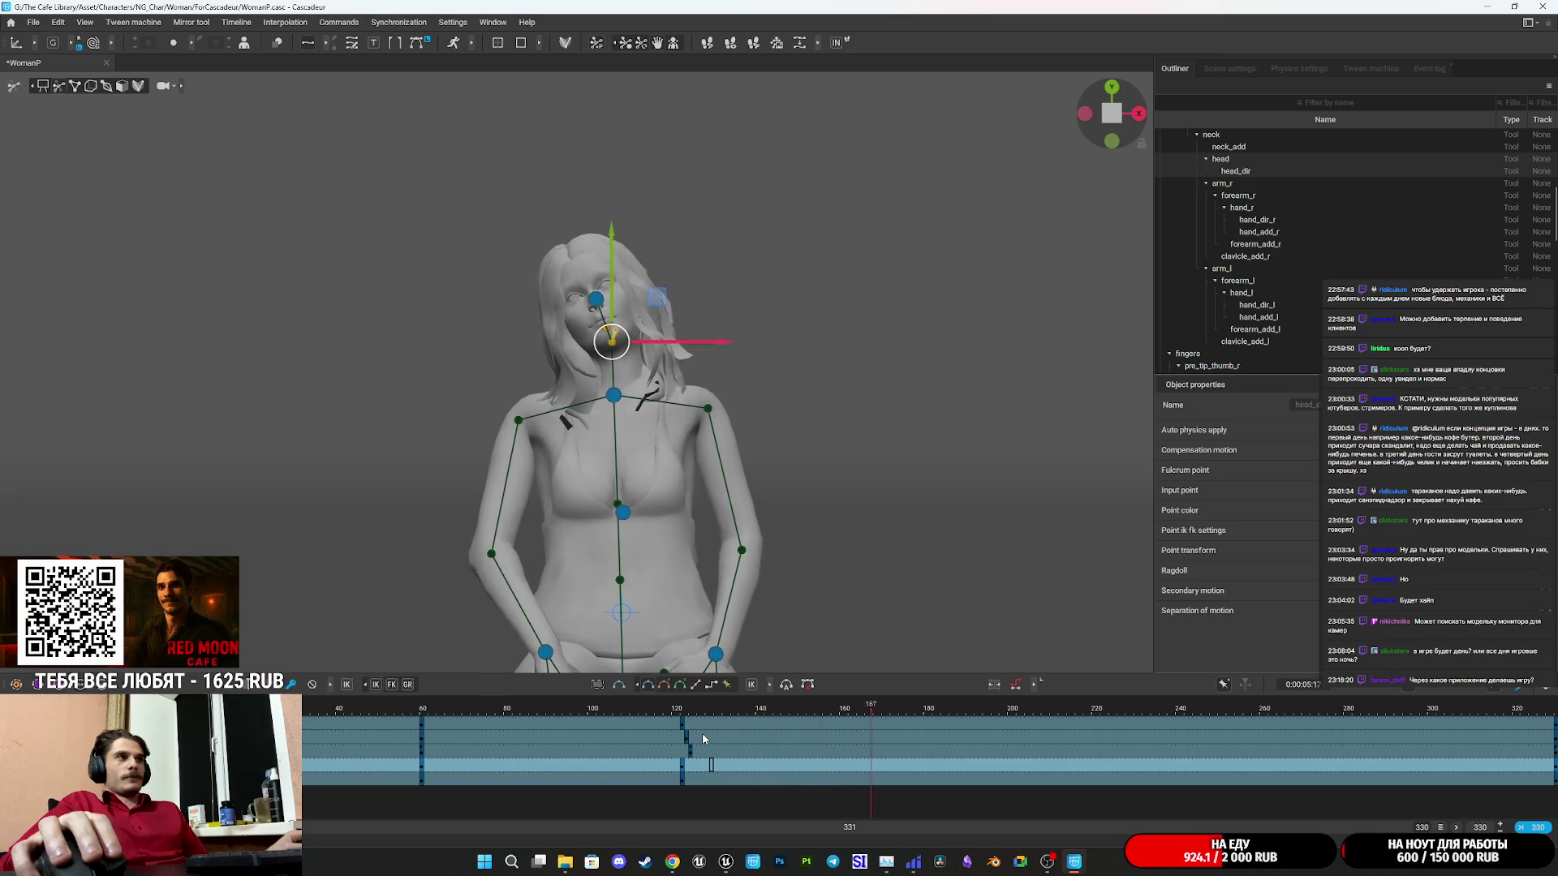
At frame 123, tilt the woman's head back with its direction controller so she looks up.
{"action": "left_click", "coordinate": [407, 713]}
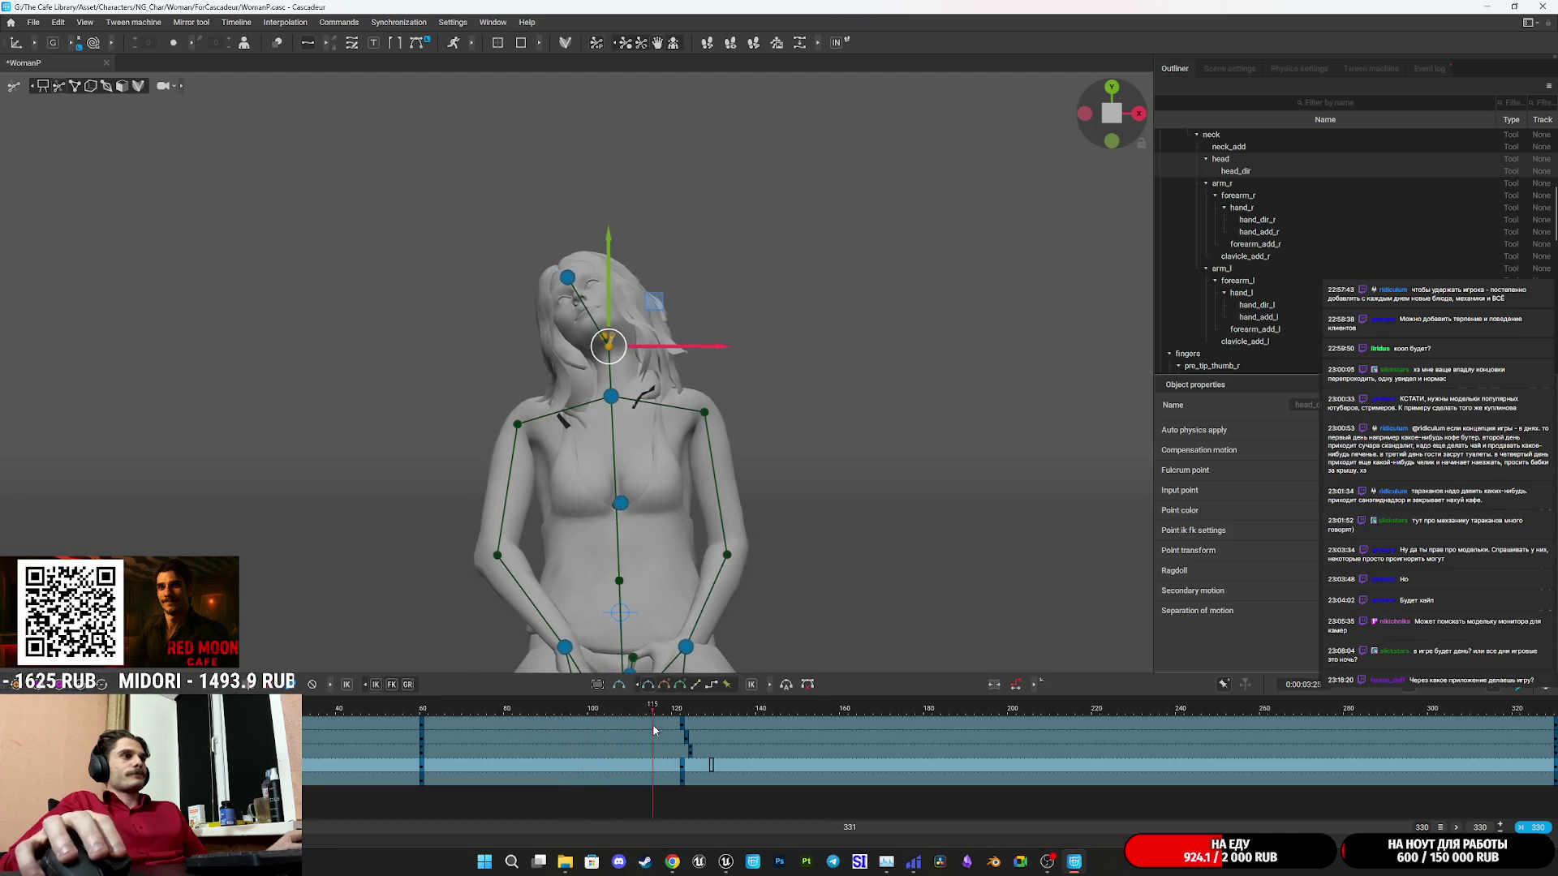
{"action": "left_click", "coordinate": [686, 712]}
{"action": "left_click", "coordinate": [686, 713]}
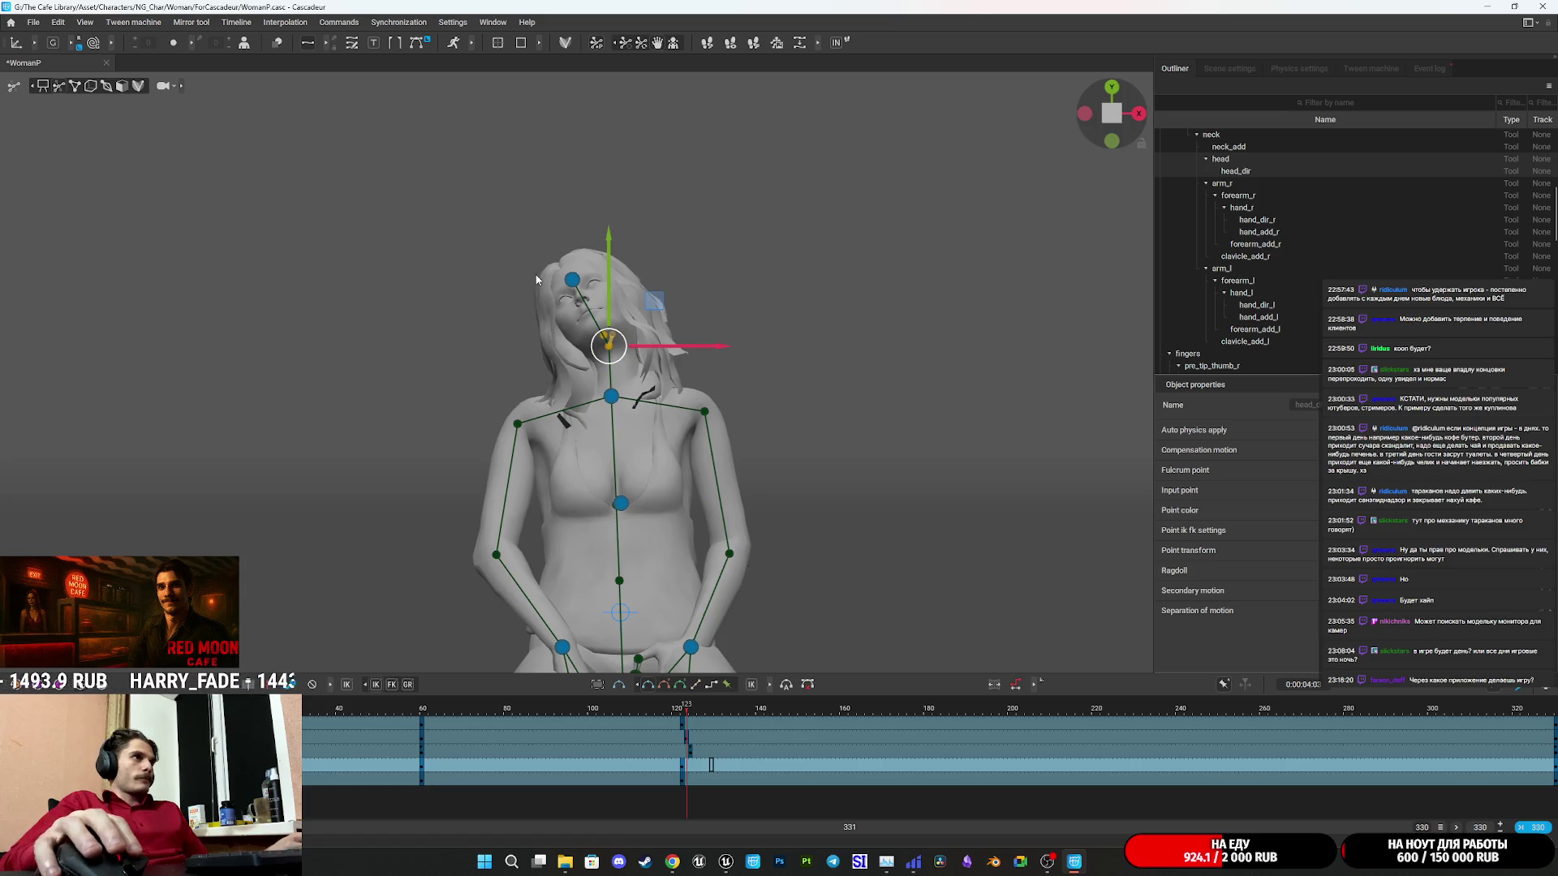
{"action": "mouse_move", "coordinate": [566, 281]}
{"action": "left_mouse_down"}
{"action": "mouse_move", "coordinate": [728, 363]}
{"action": "mouse_move", "coordinate": [628, 352]}
{"action": "left_mouse_up"}
{"action": "mouse_move", "coordinate": [630, 240]}
{"action": "left_mouse_down"}
{"action": "mouse_move", "coordinate": [660, 197]}
{"action": "mouse_move", "coordinate": [758, 371]}
{"action": "mouse_move", "coordinate": [842, 371]}
{"action": "mouse_move", "coordinate": [743, 261]}
{"action": "mouse_move", "coordinate": [754, 272]}
{"action": "left_mouse_up"}
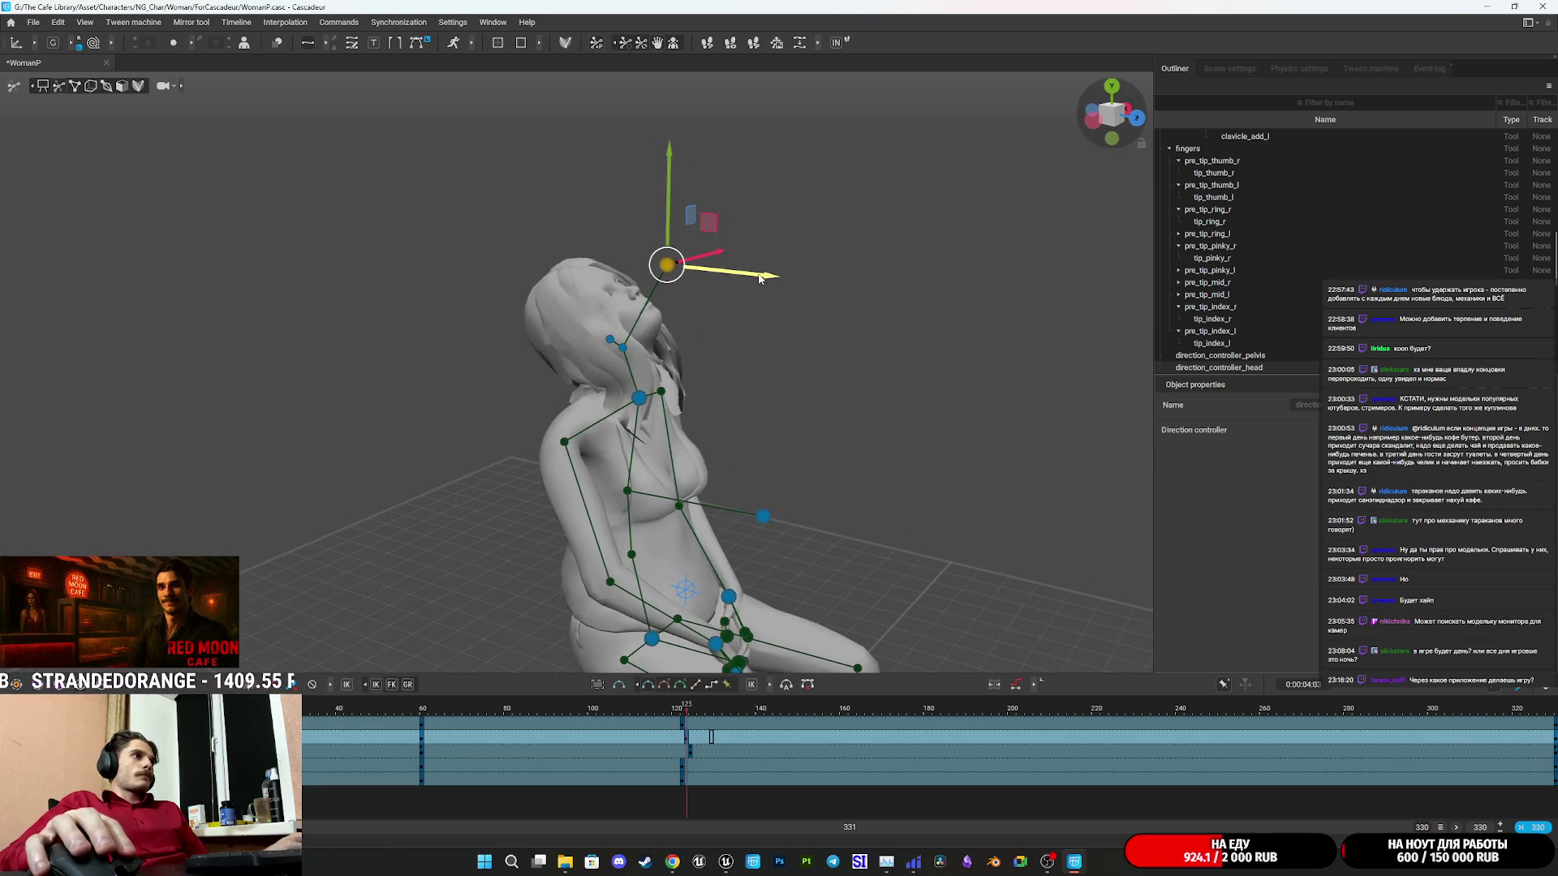
Replay the animation to frame 181, orbit to a side view, and undo the last head adjustment.
{"action": "left_click", "coordinate": [406, 712]}
{"action": "key", "text": "space"}
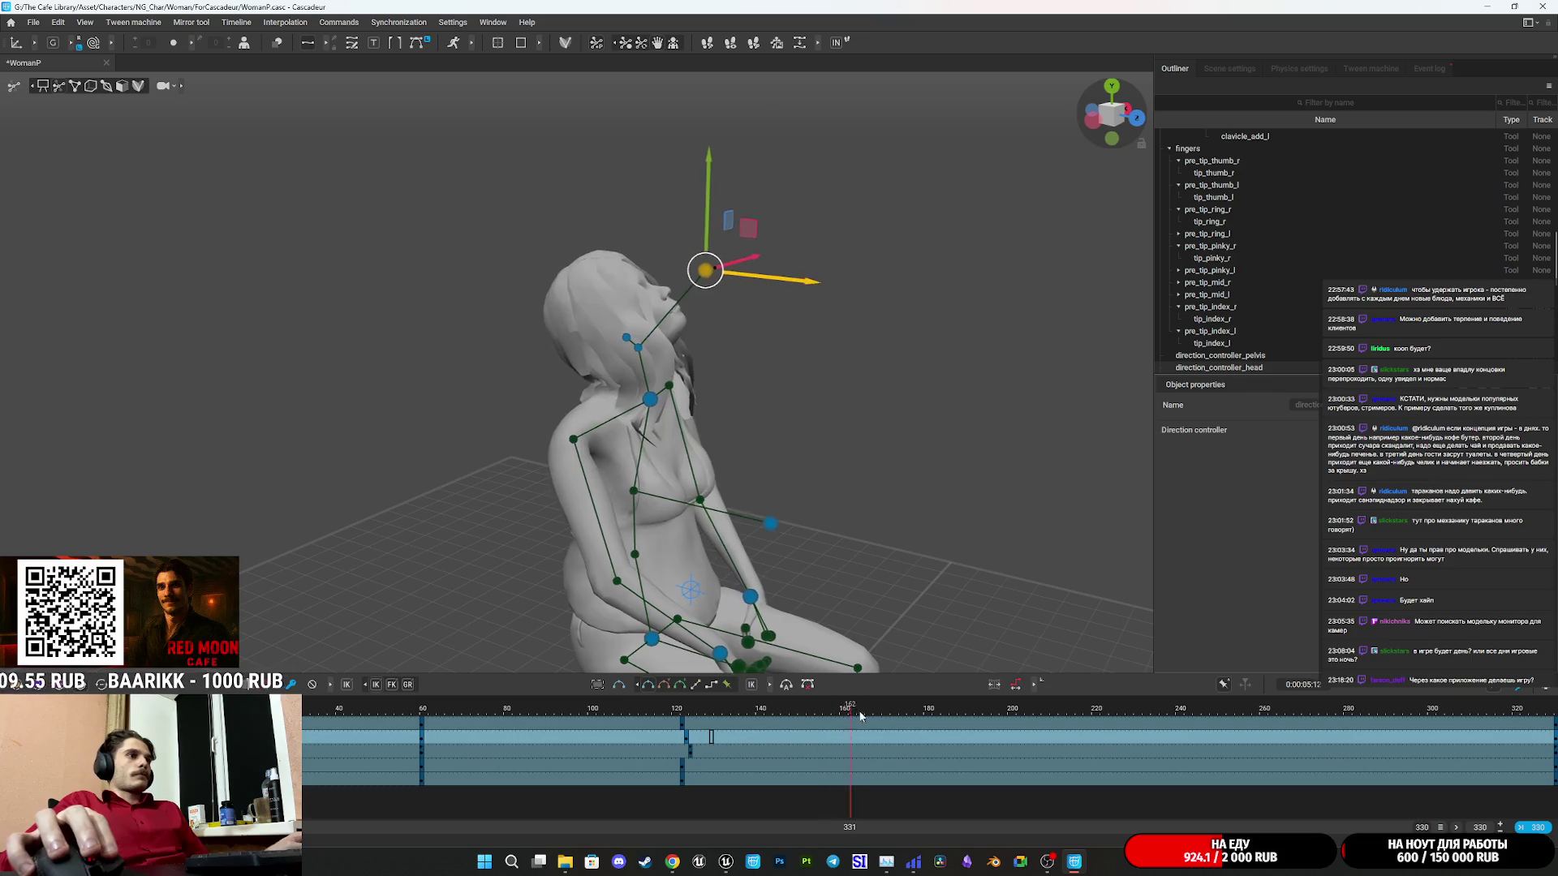
{"action": "left_click", "coordinate": [930, 745]}
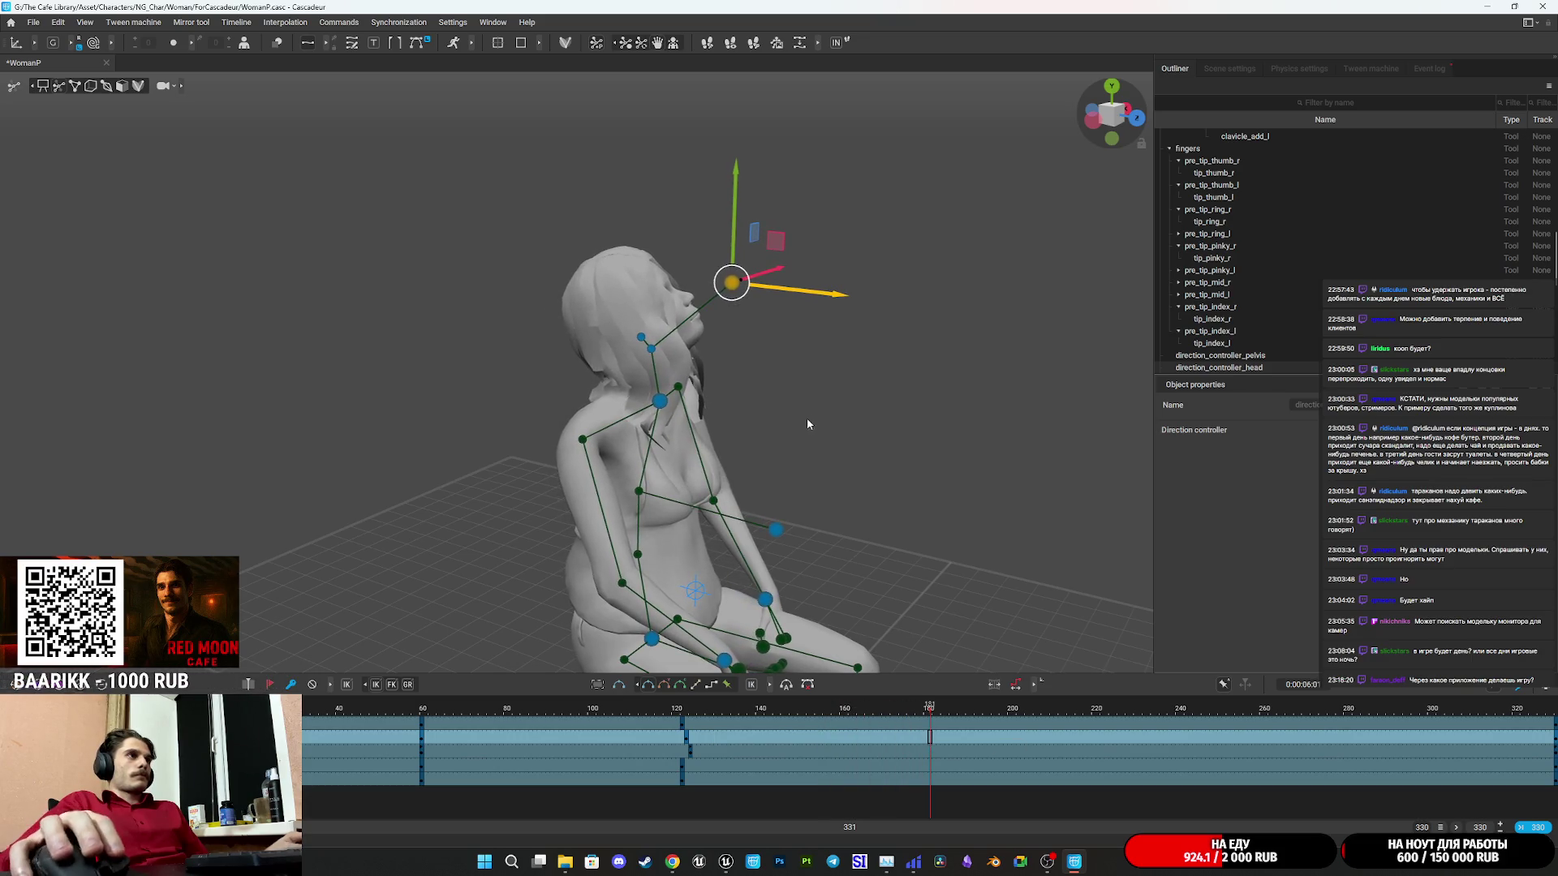
{"action": "mouse_move", "coordinate": [886, 380]}
{"action": "left_mouse_down"}
{"action": "mouse_move", "coordinate": [765, 281]}
{"action": "mouse_move", "coordinate": [714, 280]}
{"action": "mouse_move", "coordinate": [693, 292]}
{"action": "mouse_move", "coordinate": [704, 306]}
{"action": "left_mouse_up"}
{"action": "key", "text": "ctrl+z"}
{"action": "key", "text": "ctrl+z"}
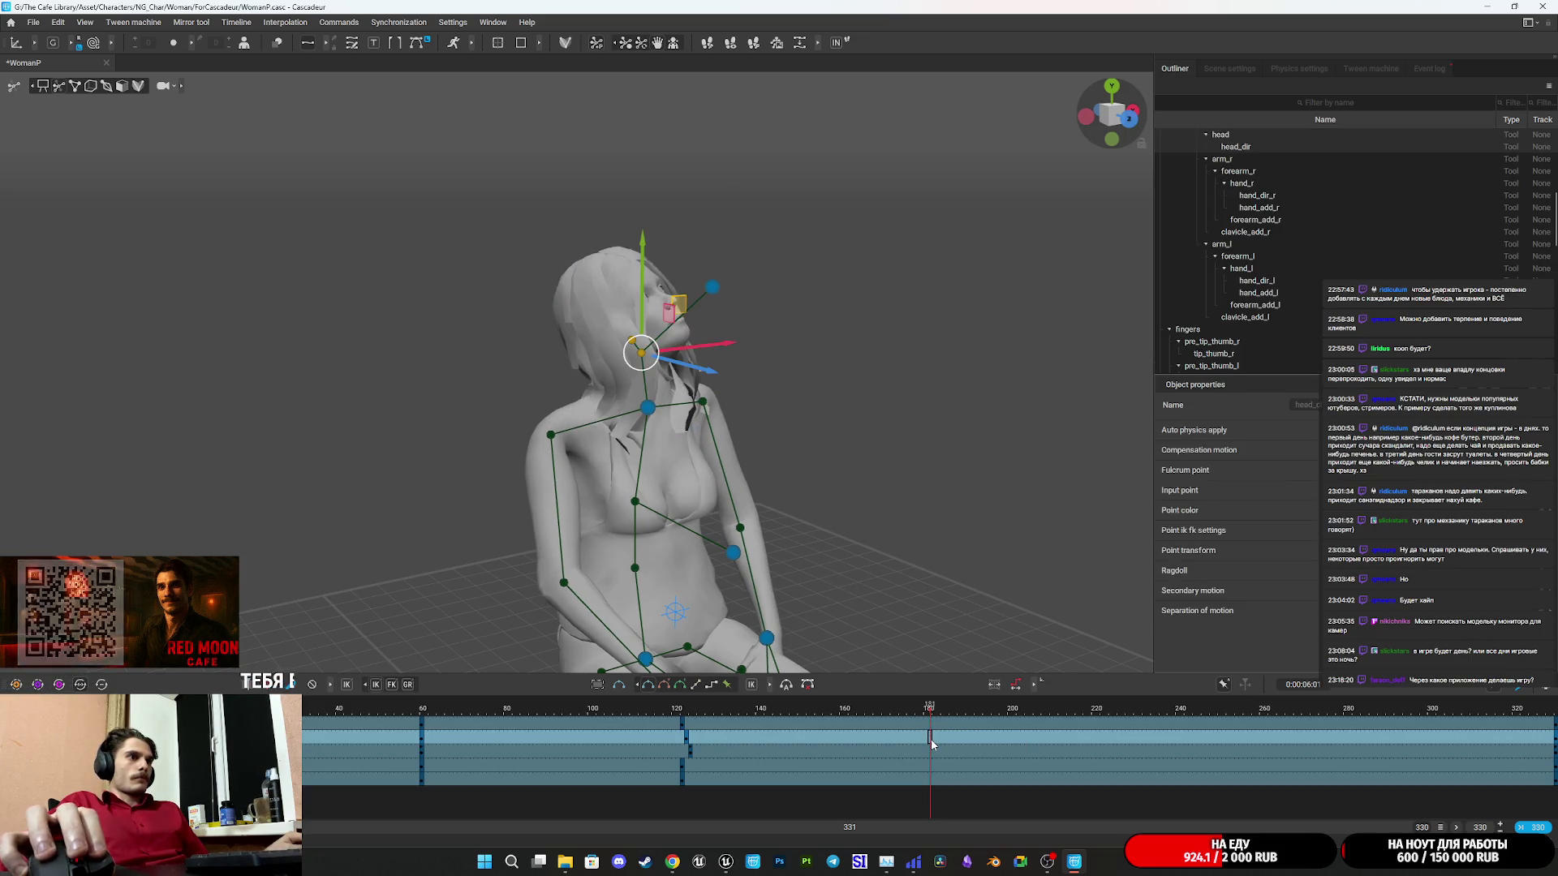
Select the head direction controller and turn the head down and to the side.
{"action": "left_click", "coordinate": [779, 382]}
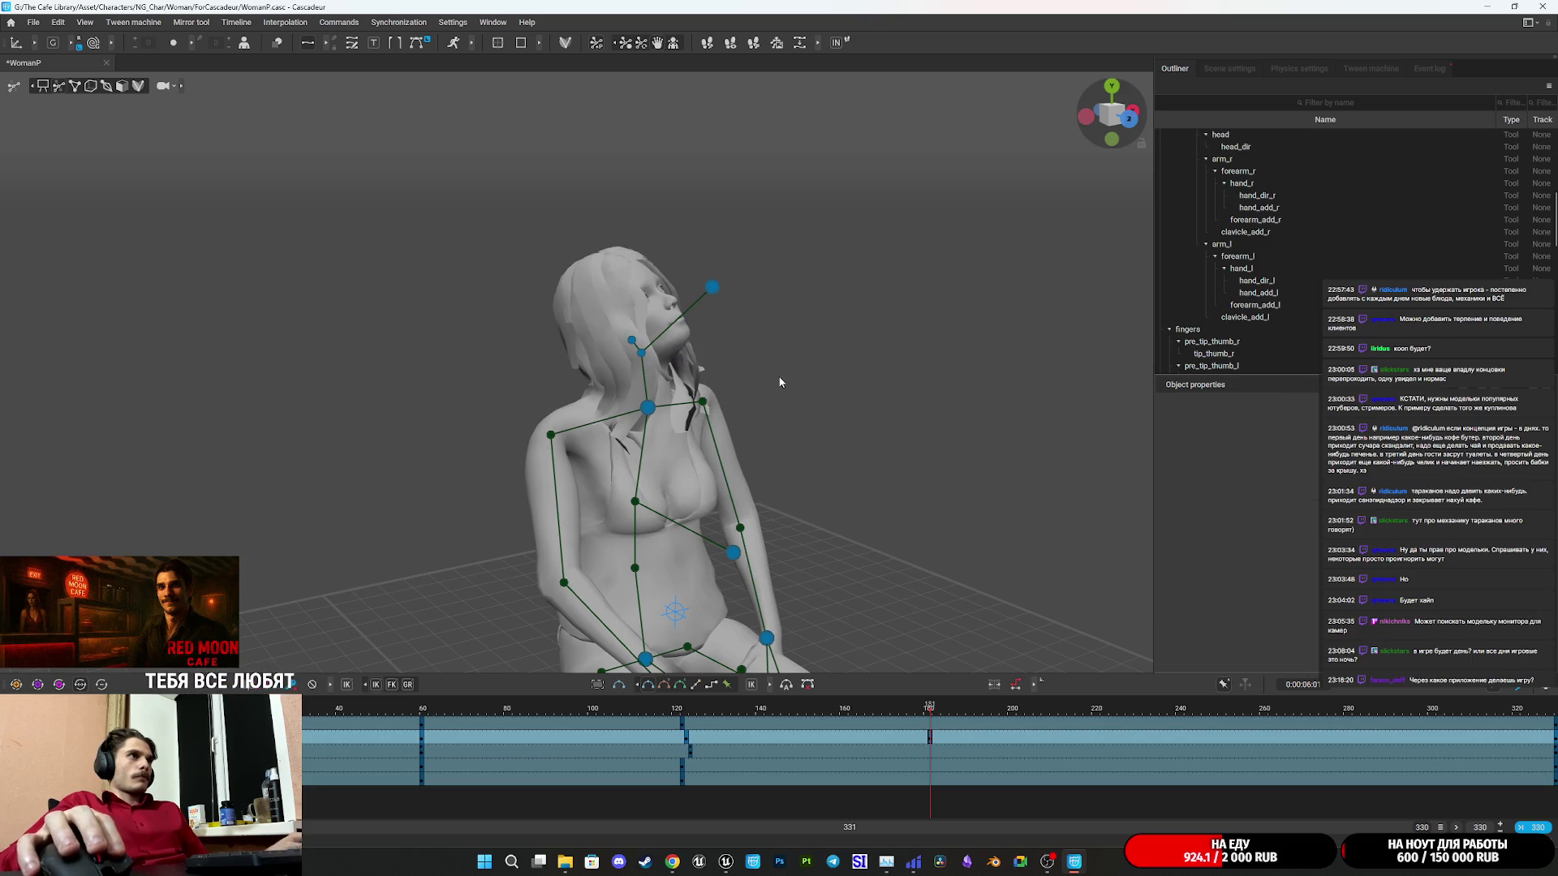
{"action": "left_click_drag", "start_coordinate": [612, 332], "coordinate": [614, 331]}
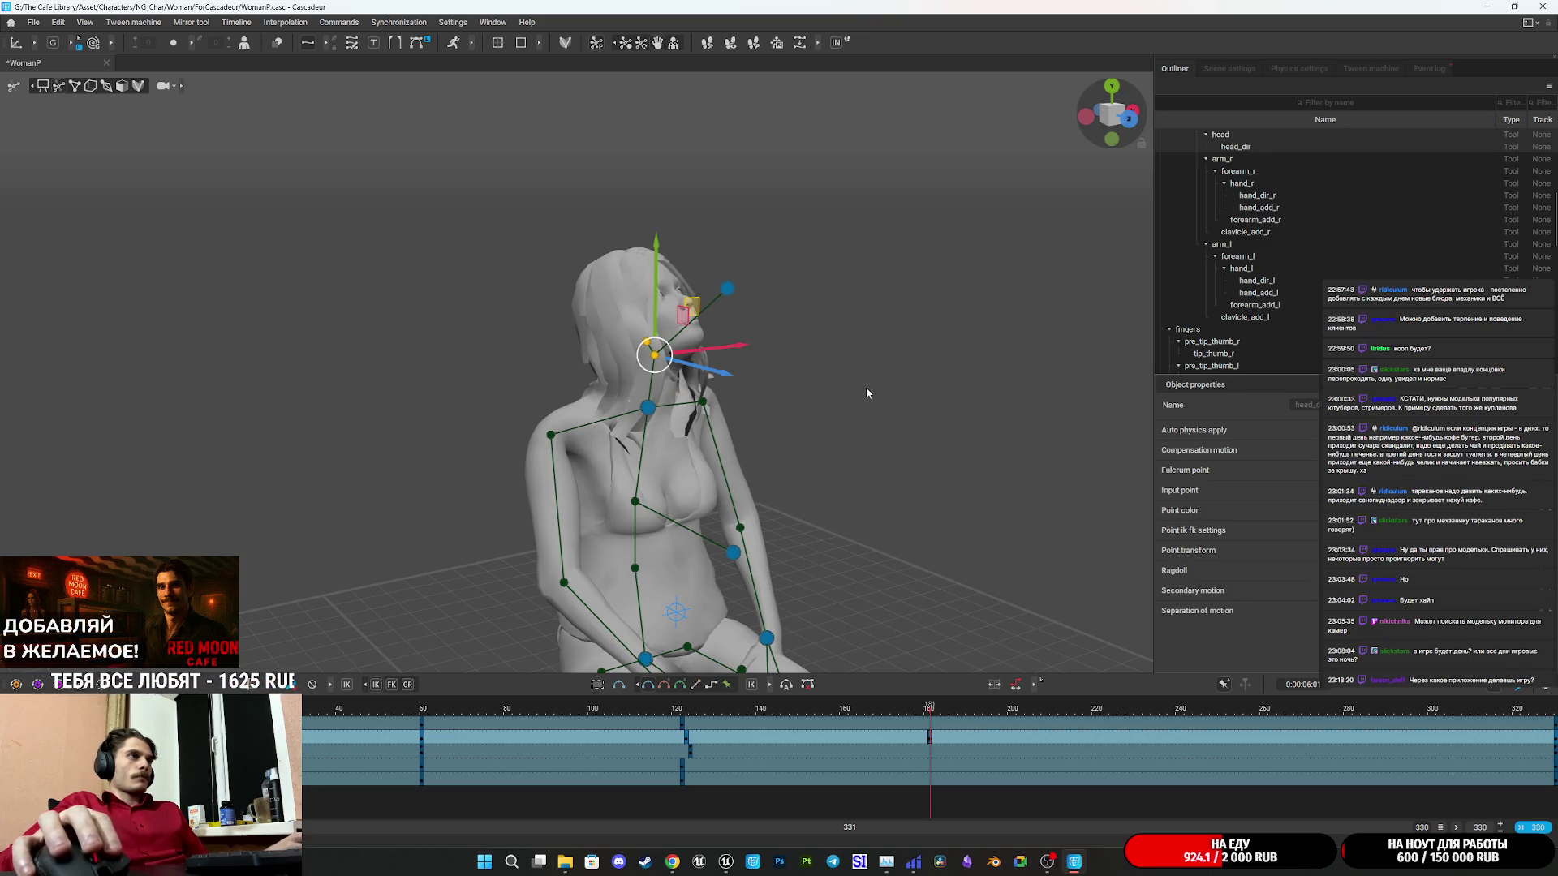
{"action": "left_click_drag", "start_coordinate": [706, 268], "coordinate": [805, 343]}
{"action": "left_click_drag", "start_coordinate": [763, 266], "coordinate": [642, 295]}
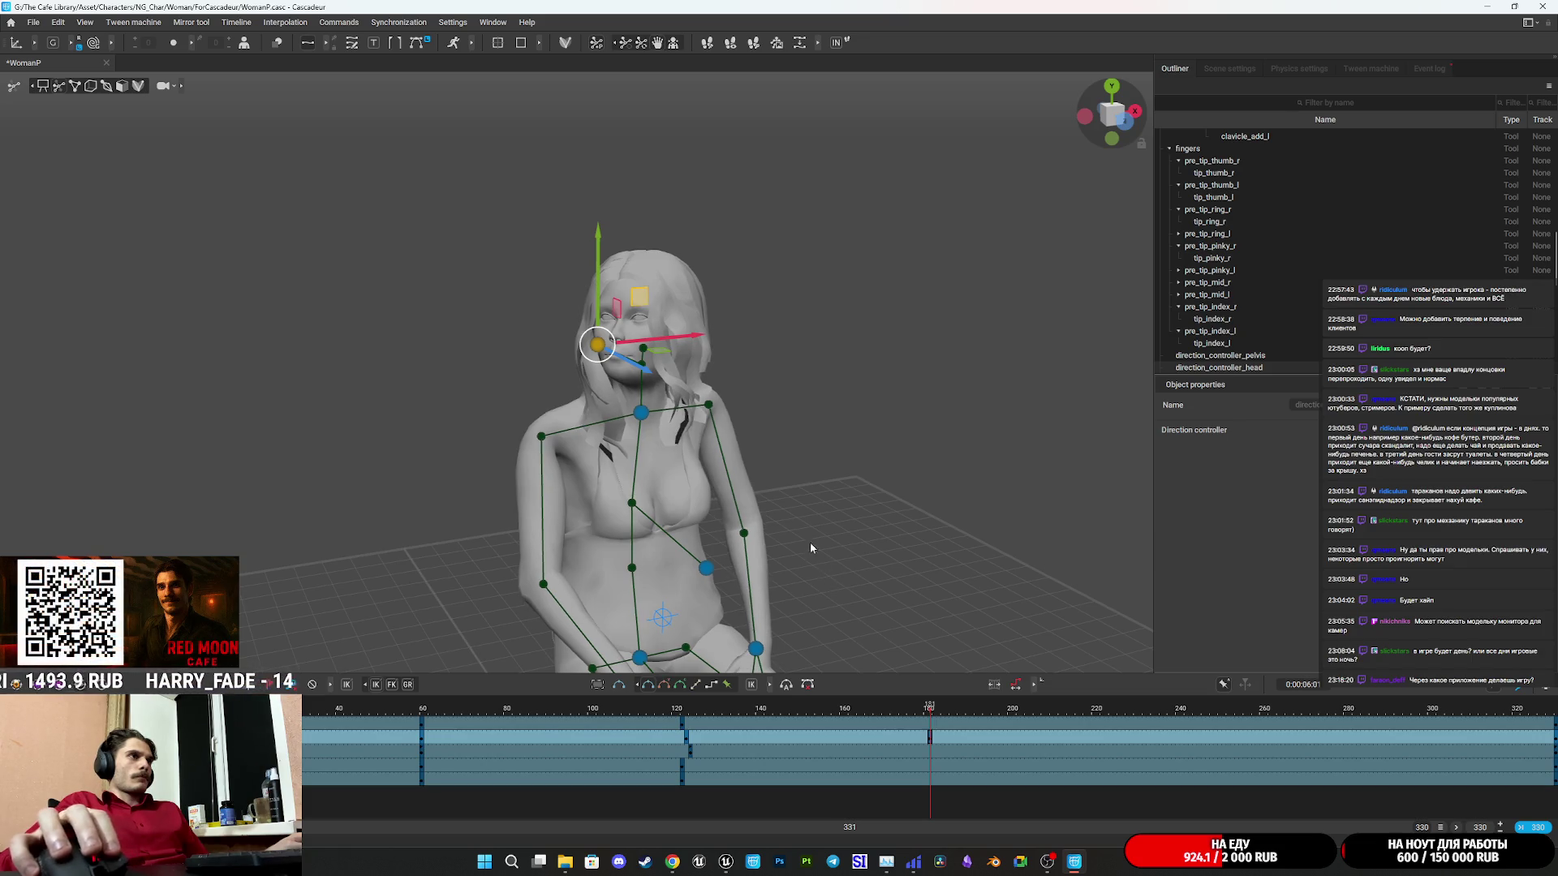
{"action": "left_click_drag", "start_coordinate": [810, 545], "coordinate": [604, 427]}
{"action": "left_click_drag", "start_coordinate": [510, 231], "coordinate": [506, 292]}
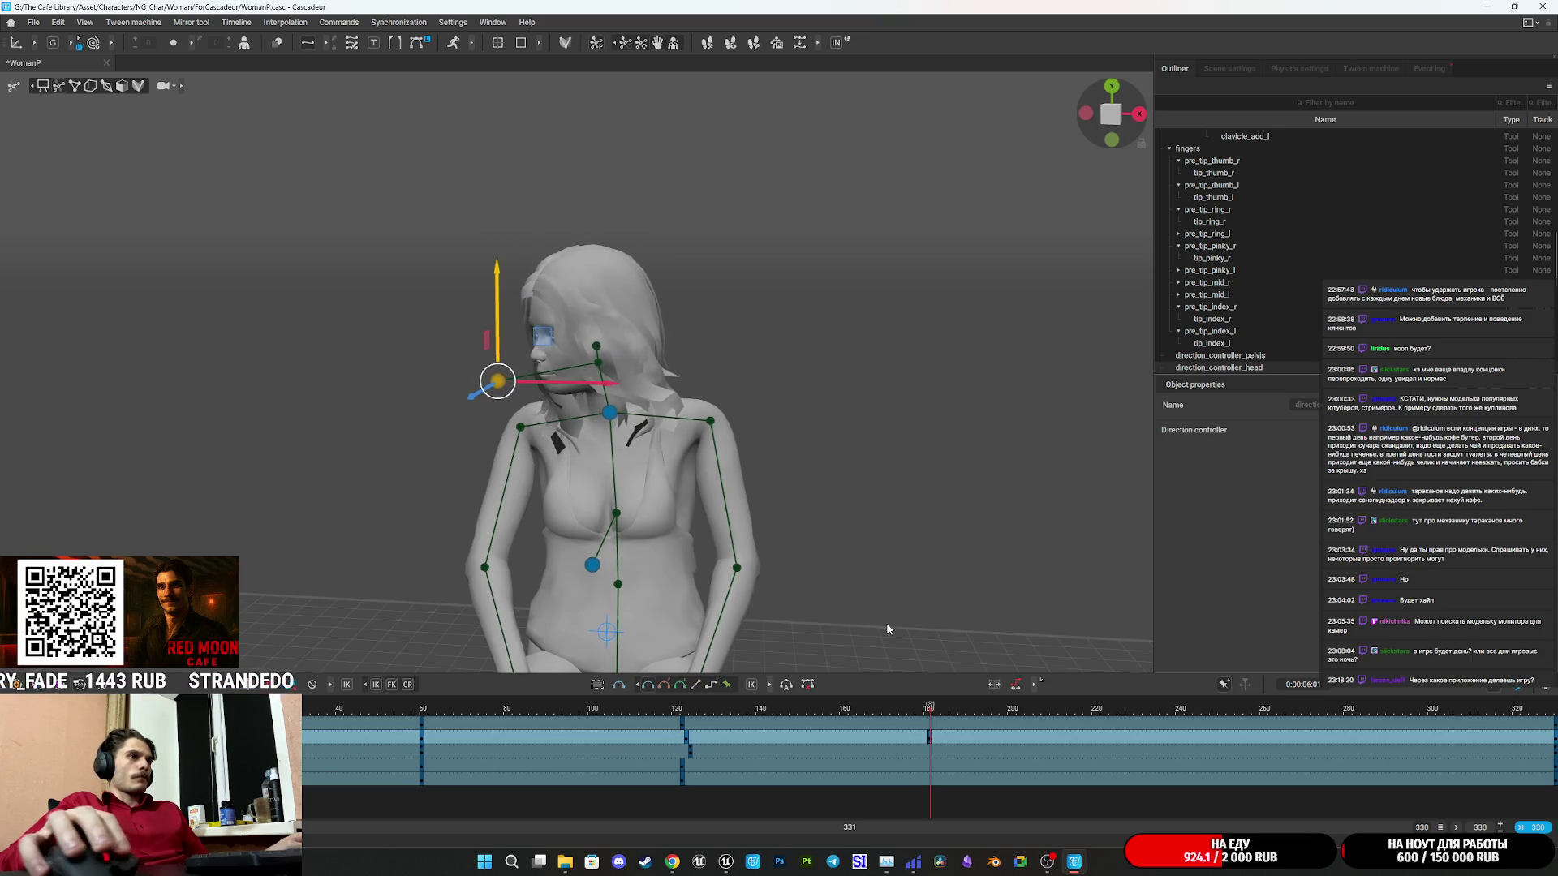
Move the head key from frame 181 to 156 and pose the head upward at frame 200.
{"action": "mouse_move", "coordinate": [910, 715]}
{"action": "left_mouse_down"}
{"action": "mouse_move", "coordinate": [661, 714]}
{"action": "mouse_move", "coordinate": [855, 735]}
{"action": "mouse_move", "coordinate": [824, 738]}
{"action": "left_mouse_up"}
{"action": "left_click", "coordinate": [663, 710]}
{"action": "key", "text": "space"}
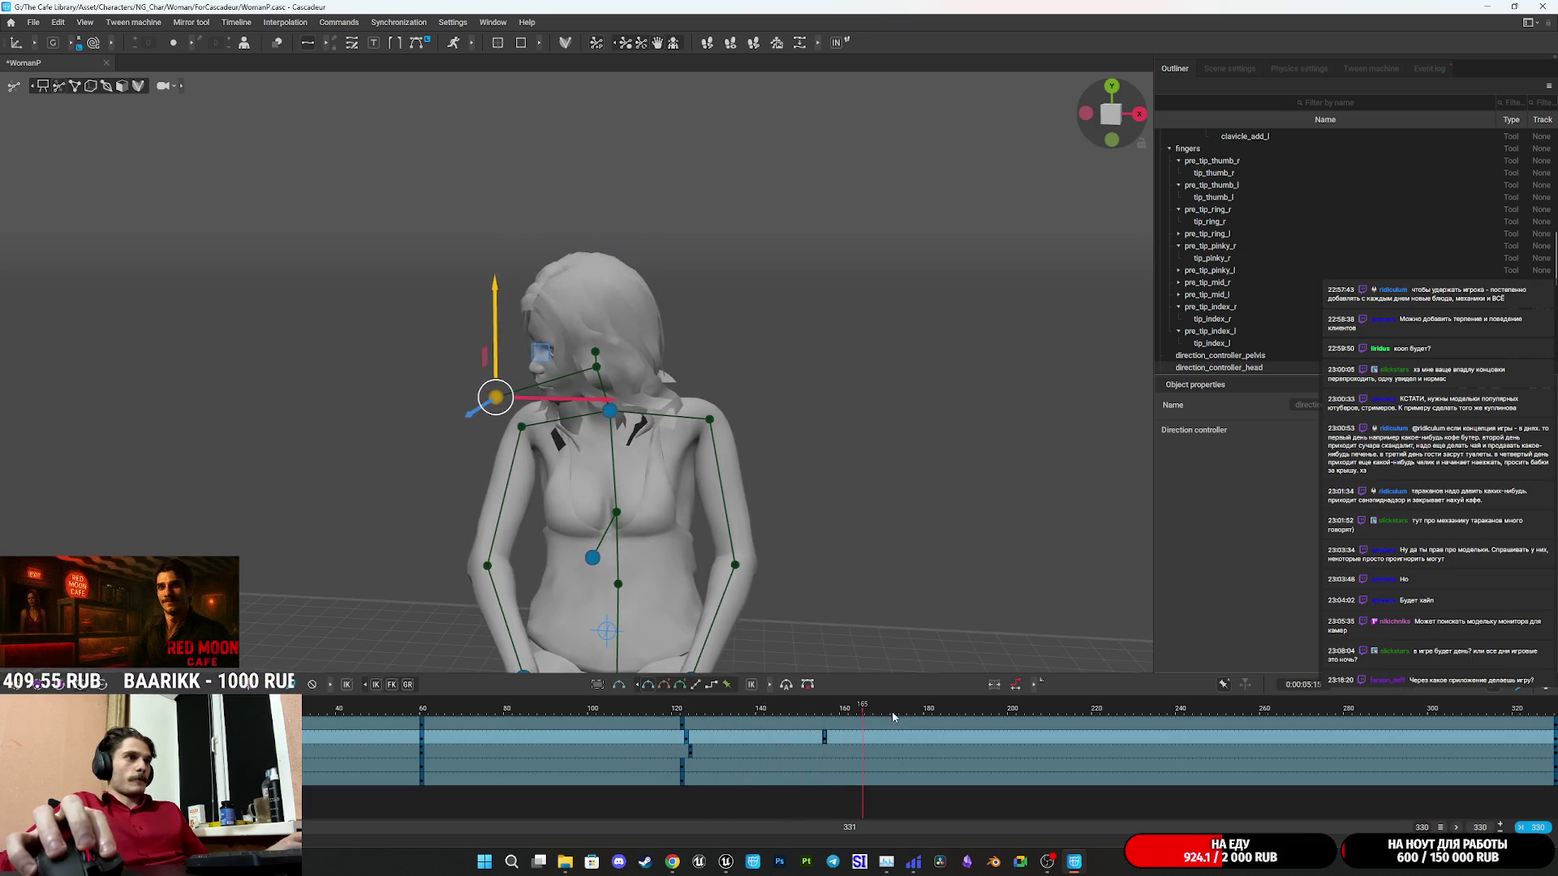
{"action": "left_click", "coordinate": [1013, 740]}
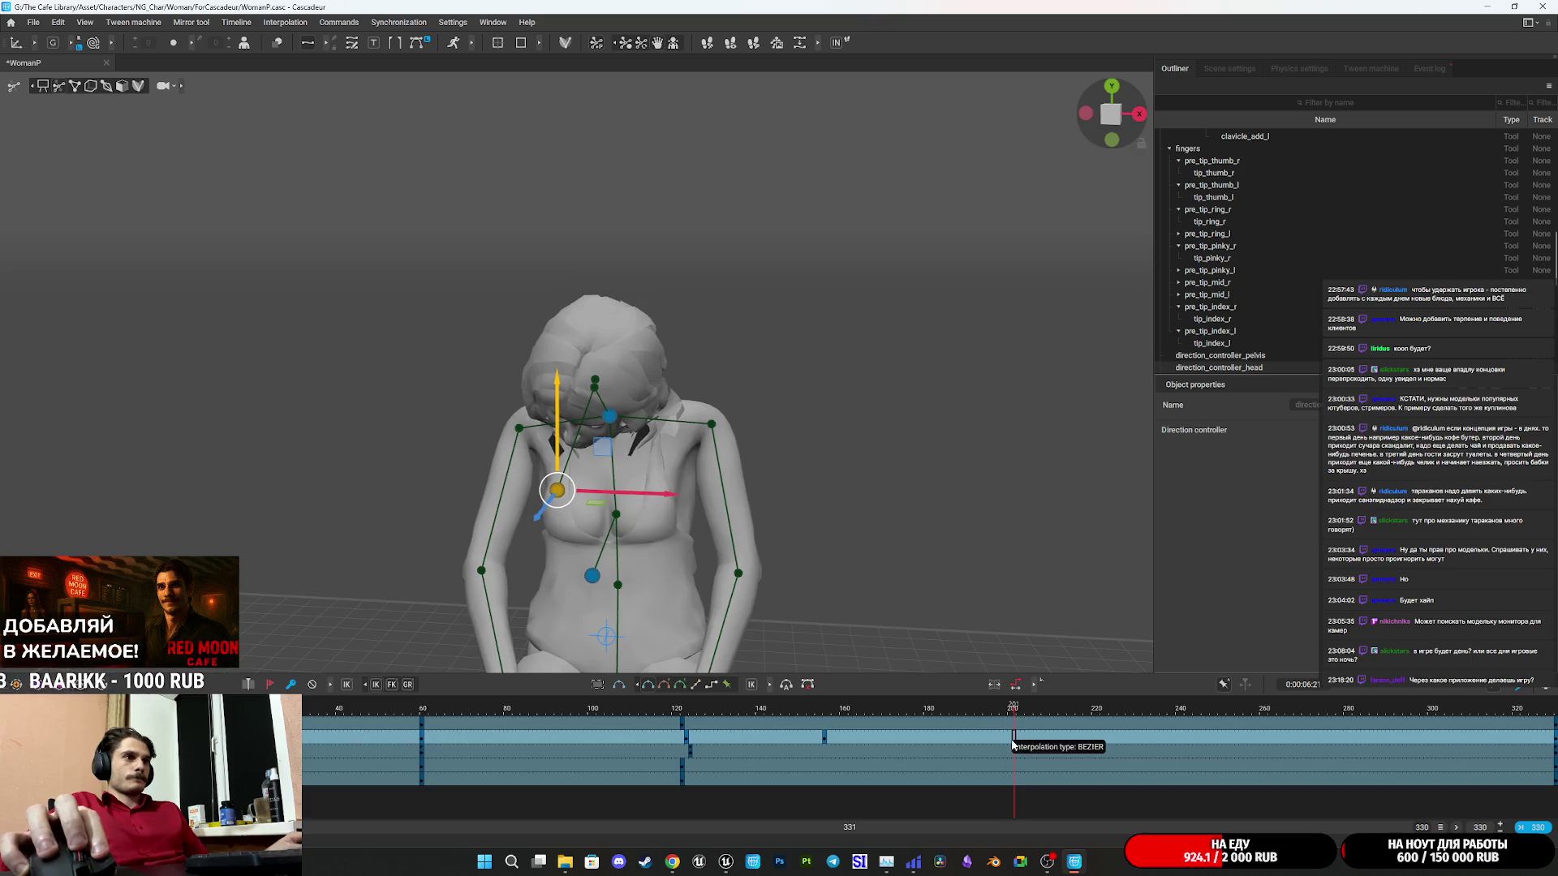
{"action": "mouse_move", "coordinate": [605, 463]}
{"action": "left_mouse_down"}
{"action": "mouse_move", "coordinate": [844, 470]}
{"action": "mouse_move", "coordinate": [730, 455]}
{"action": "mouse_move", "coordinate": [756, 442]}
{"action": "mouse_move", "coordinate": [681, 443]}
{"action": "left_mouse_up"}
Replay from frame 145 and review the head keys around frames 201 and 156–171.
{"action": "left_click", "coordinate": [783, 718]}
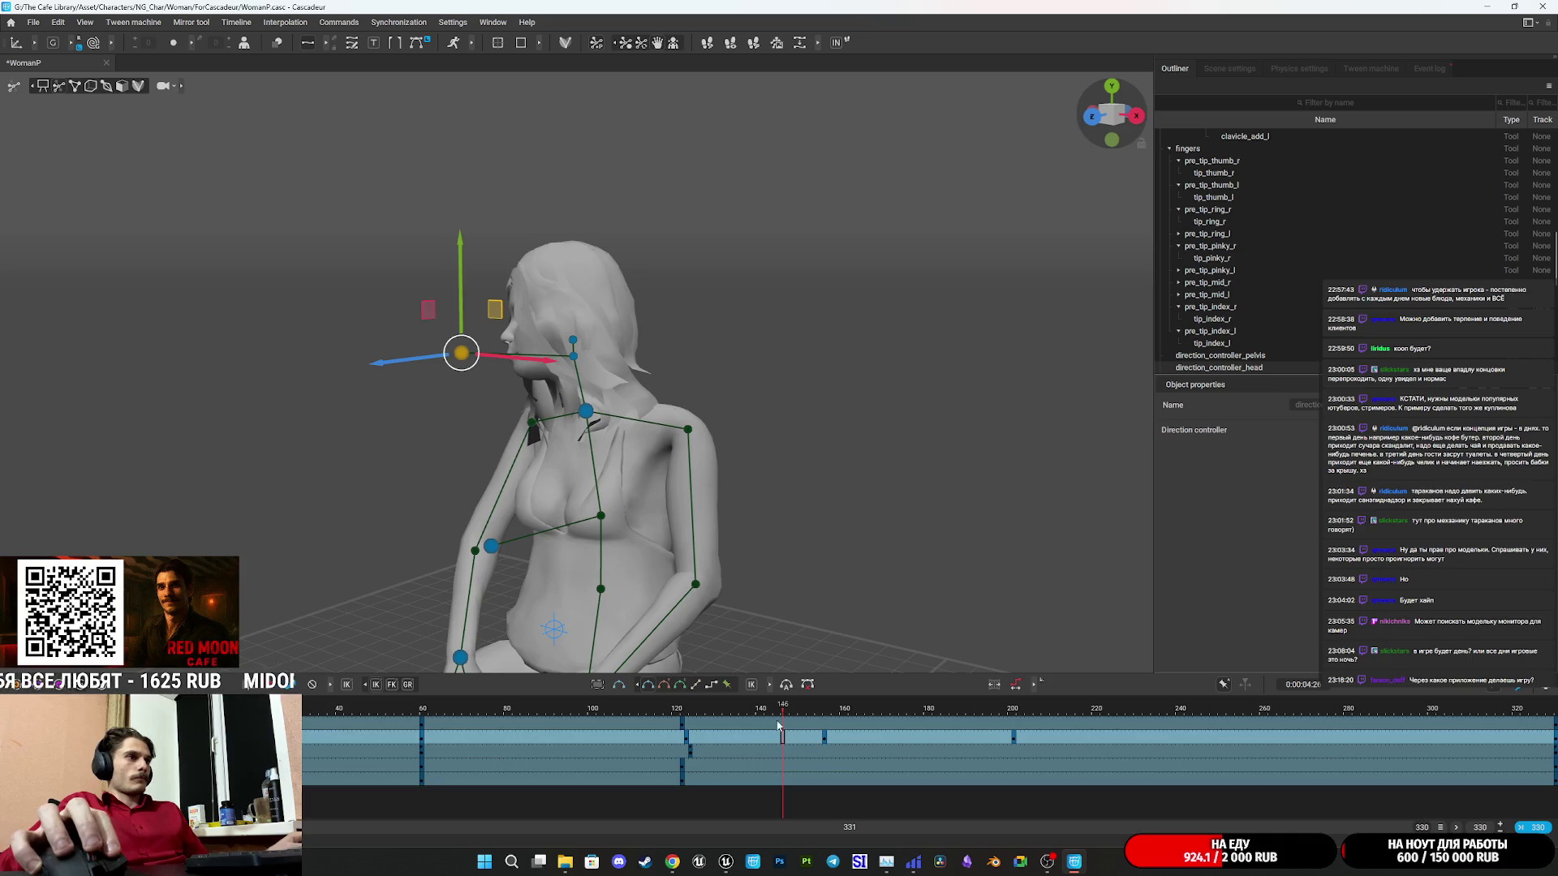
{"action": "key", "text": "space"}
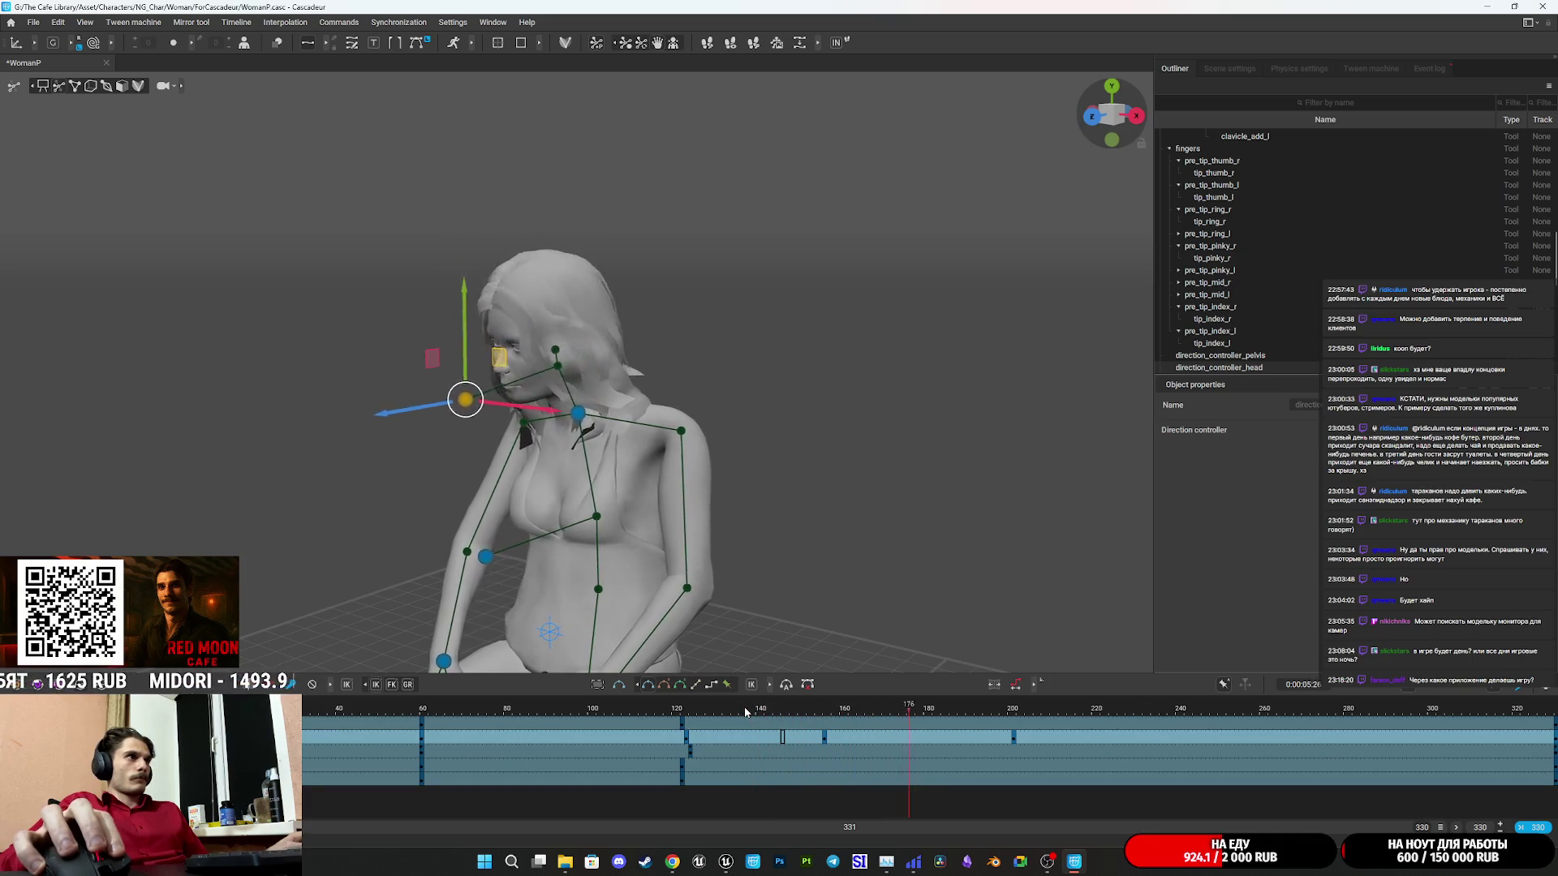
{"action": "left_click", "coordinate": [1012, 738]}
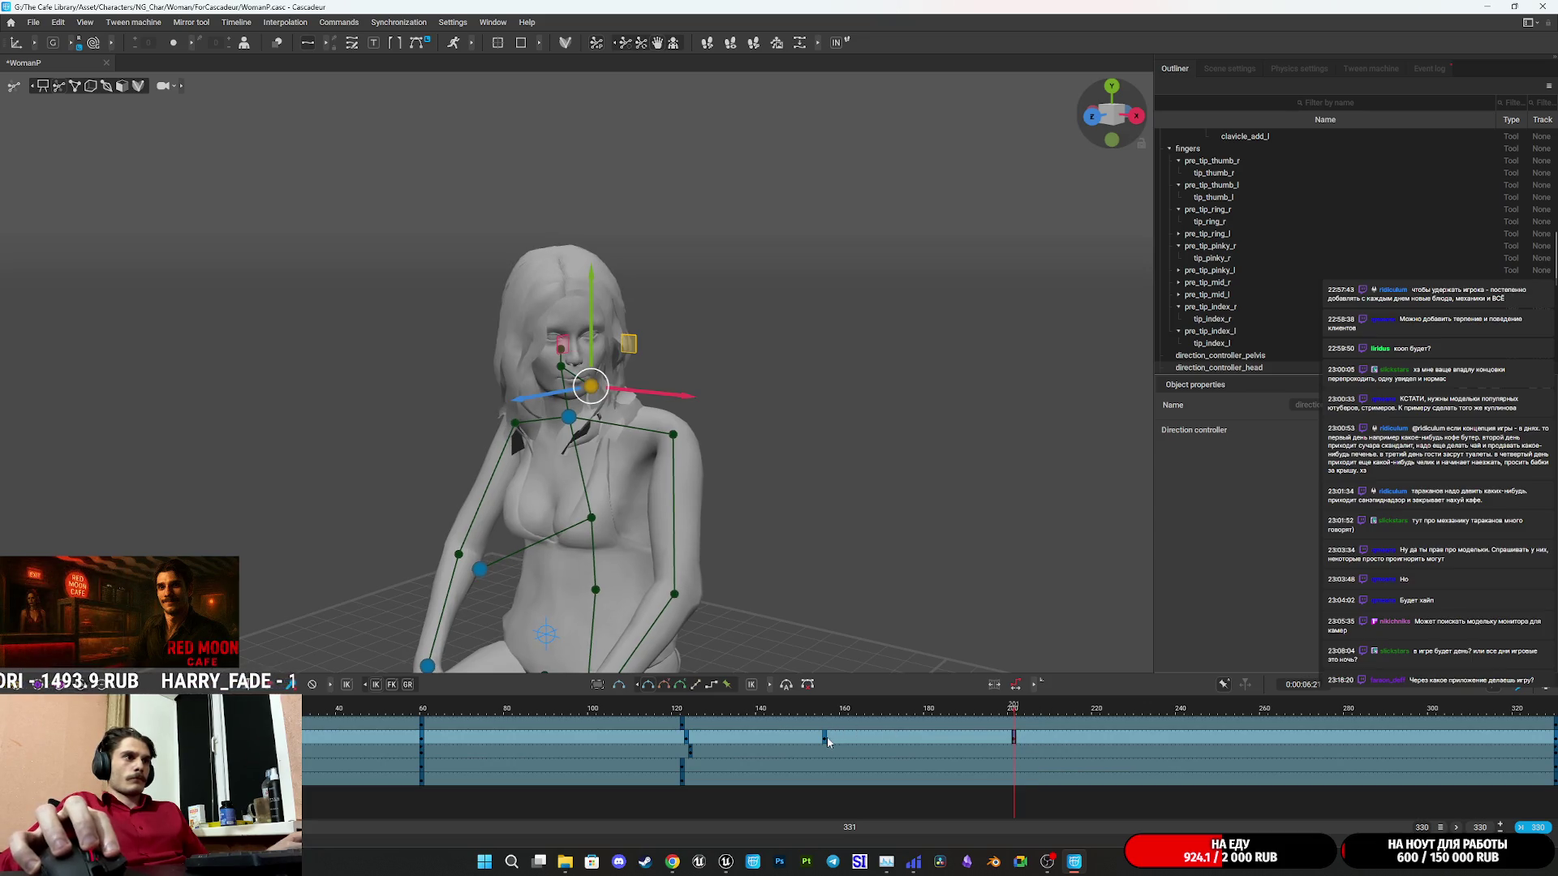
{"action": "left_click", "coordinate": [826, 738]}
{"action": "mouse_move", "coordinate": [826, 740]}
{"action": "left_mouse_down"}
{"action": "mouse_move", "coordinate": [928, 741]}
{"action": "mouse_move", "coordinate": [870, 744]}
{"action": "left_mouse_up"}
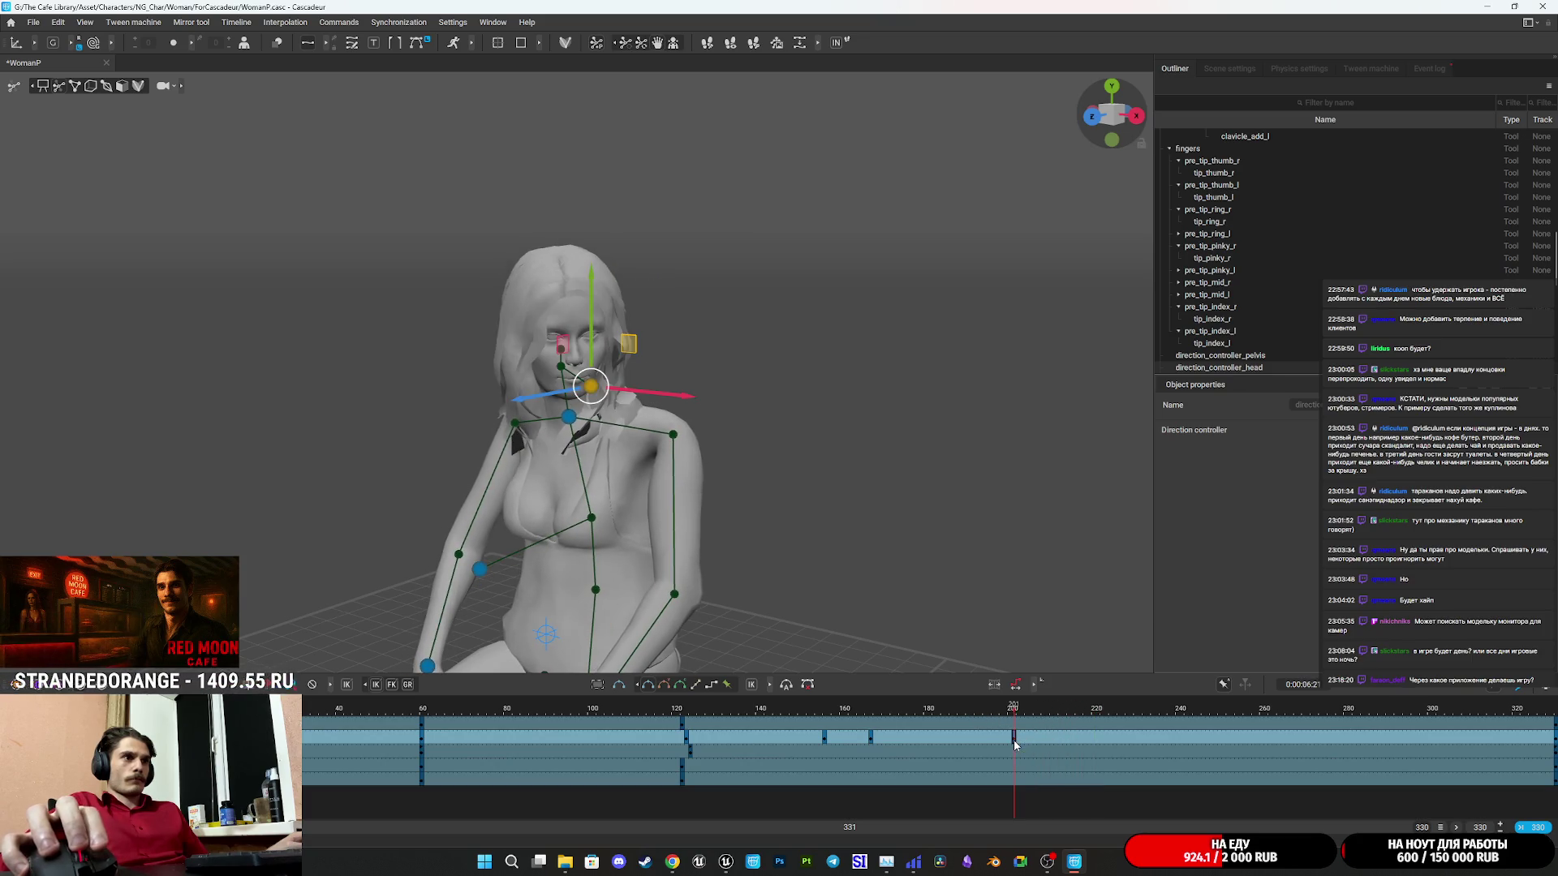
Play the animation from the key near frame 216, then scrub back to frame 116.
{"action": "left_click", "coordinate": [1075, 738]}
{"action": "key", "text": "space"}
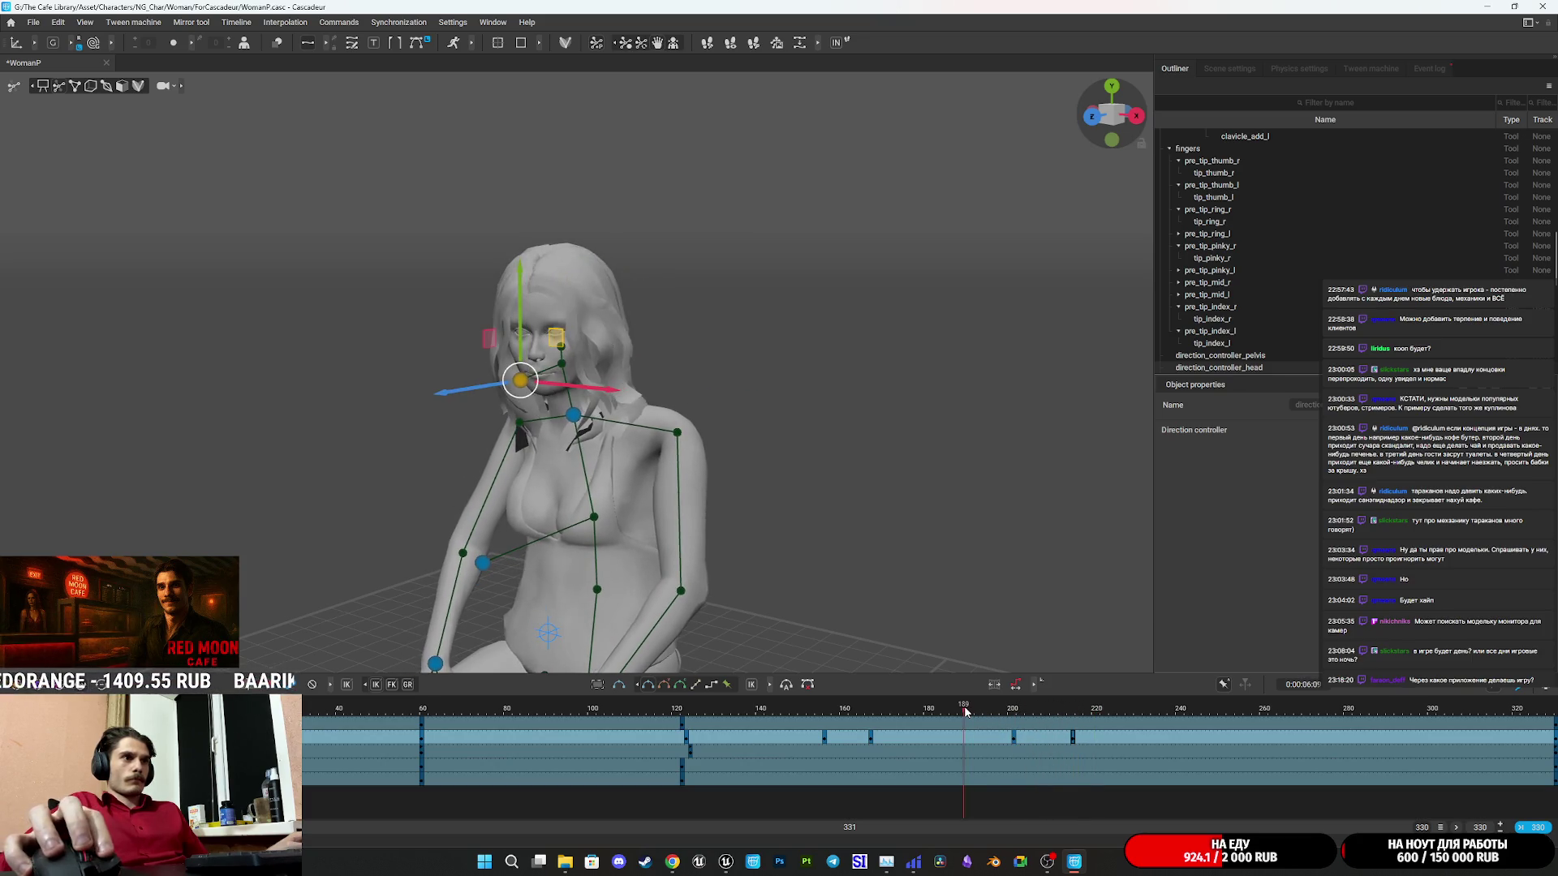
{"action": "key", "text": "space"}
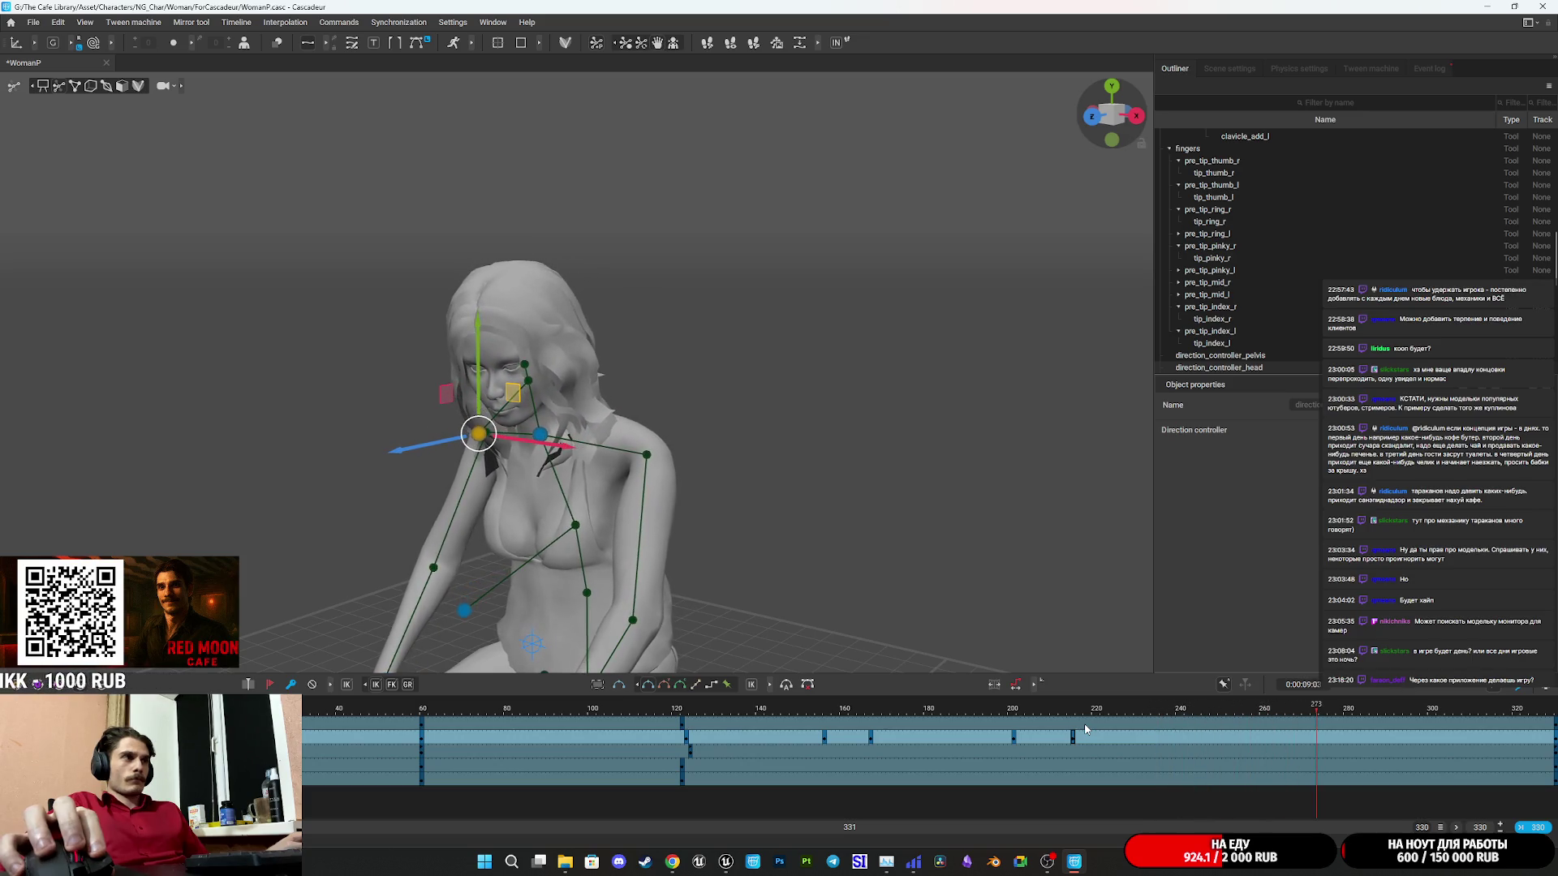
{"action": "scroll", "coordinate": [829, 607], "scroll_direction": "down", "scroll_amount": 3}
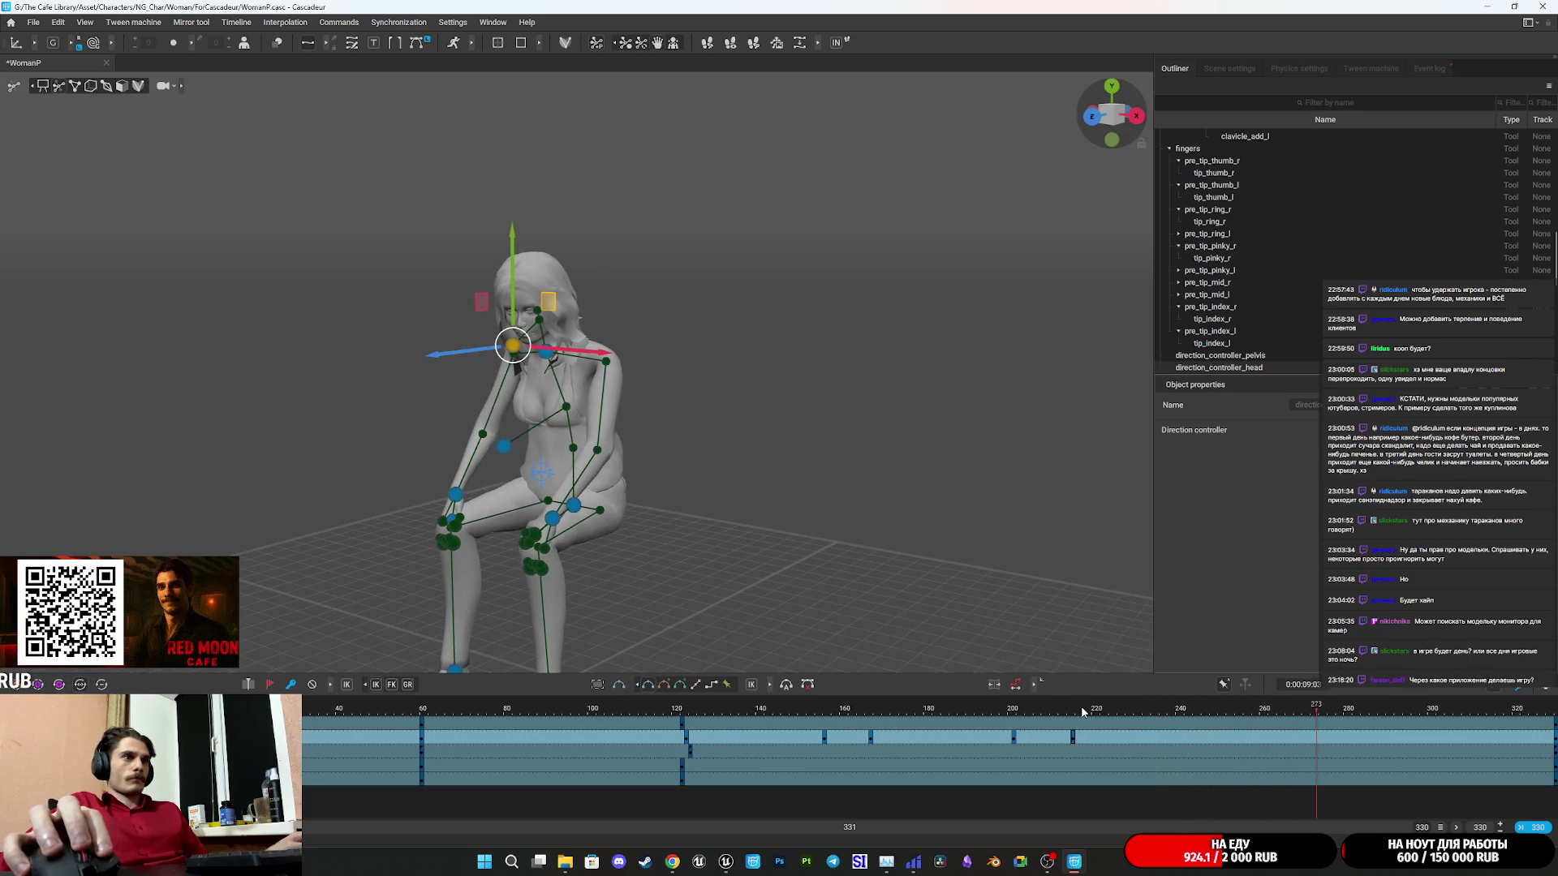
{"action": "left_click_drag", "start_coordinate": [1084, 714], "coordinate": [656, 712]}
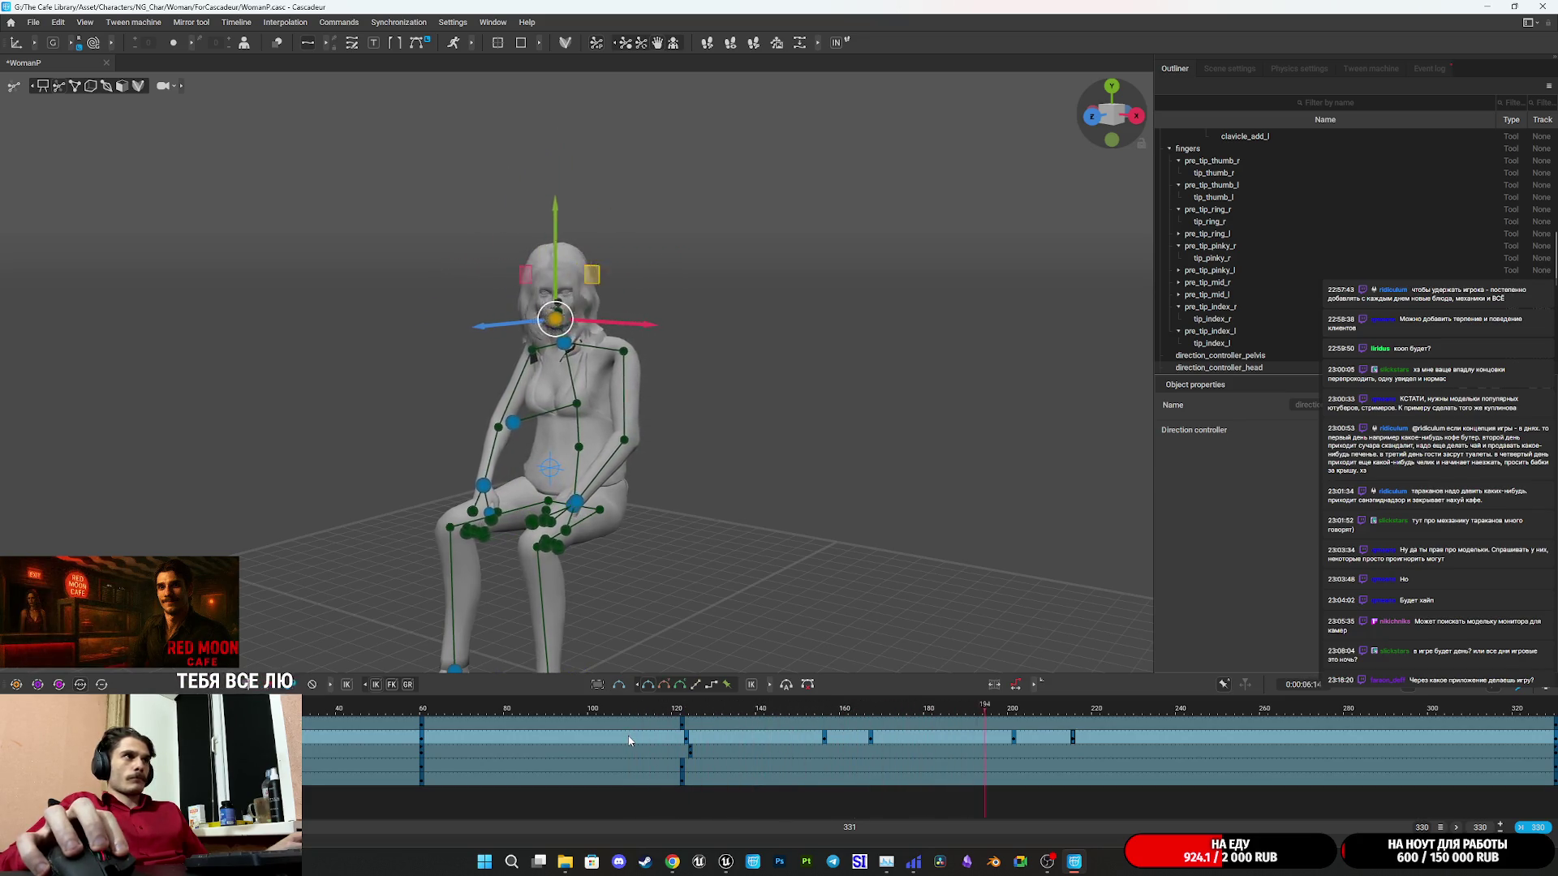
Re-tilt the woman's head at frame 247 from a front view, then check it at frame 261.
{"action": "left_click", "coordinate": [1267, 736]}
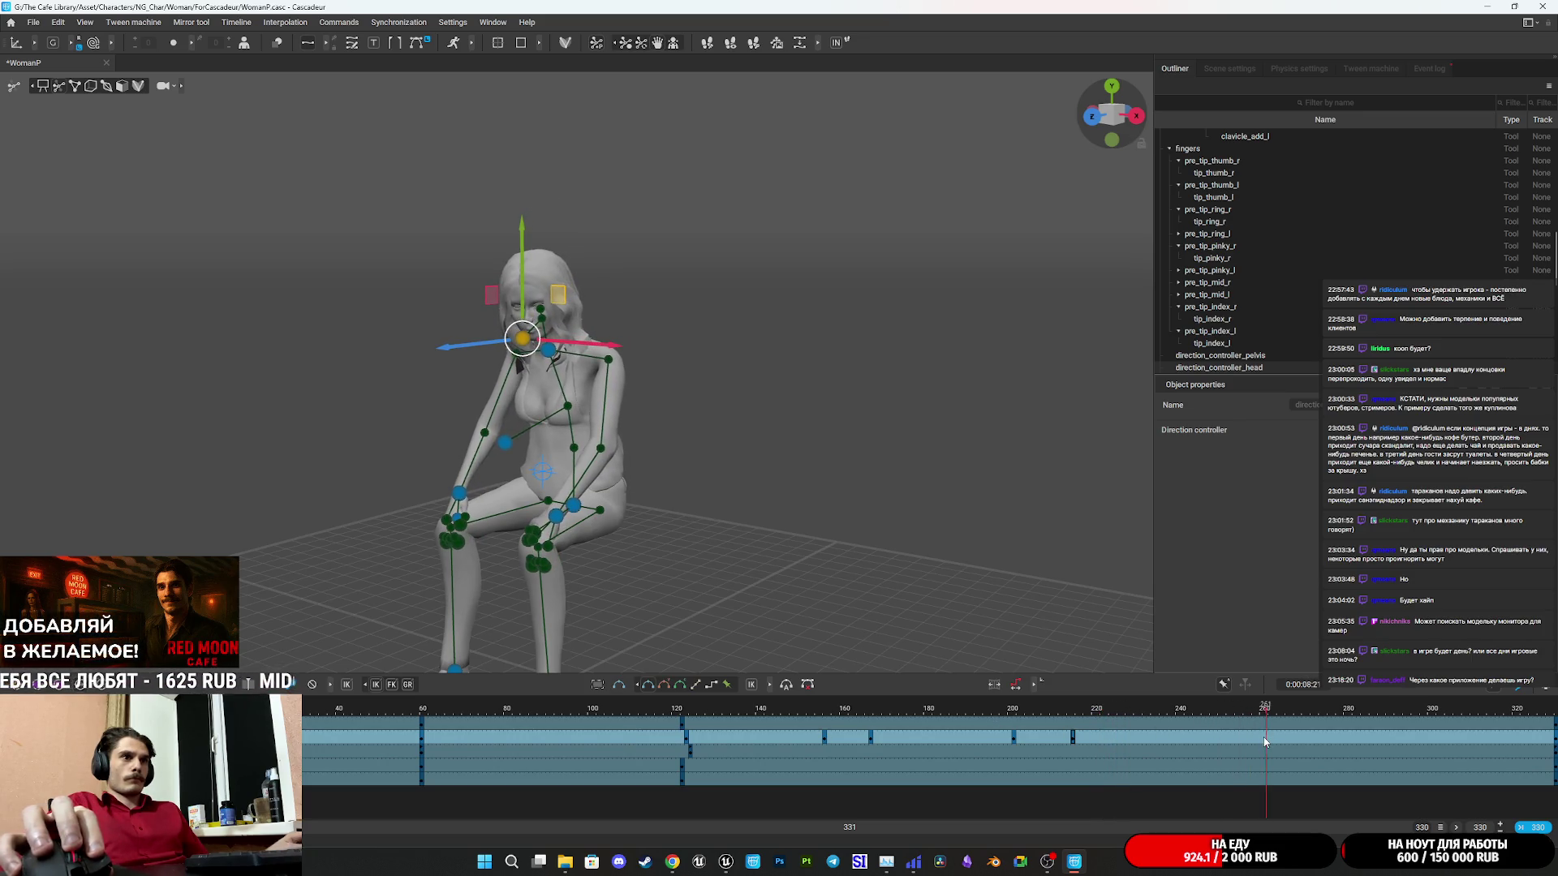
{"action": "left_click", "coordinate": [1208, 736]}
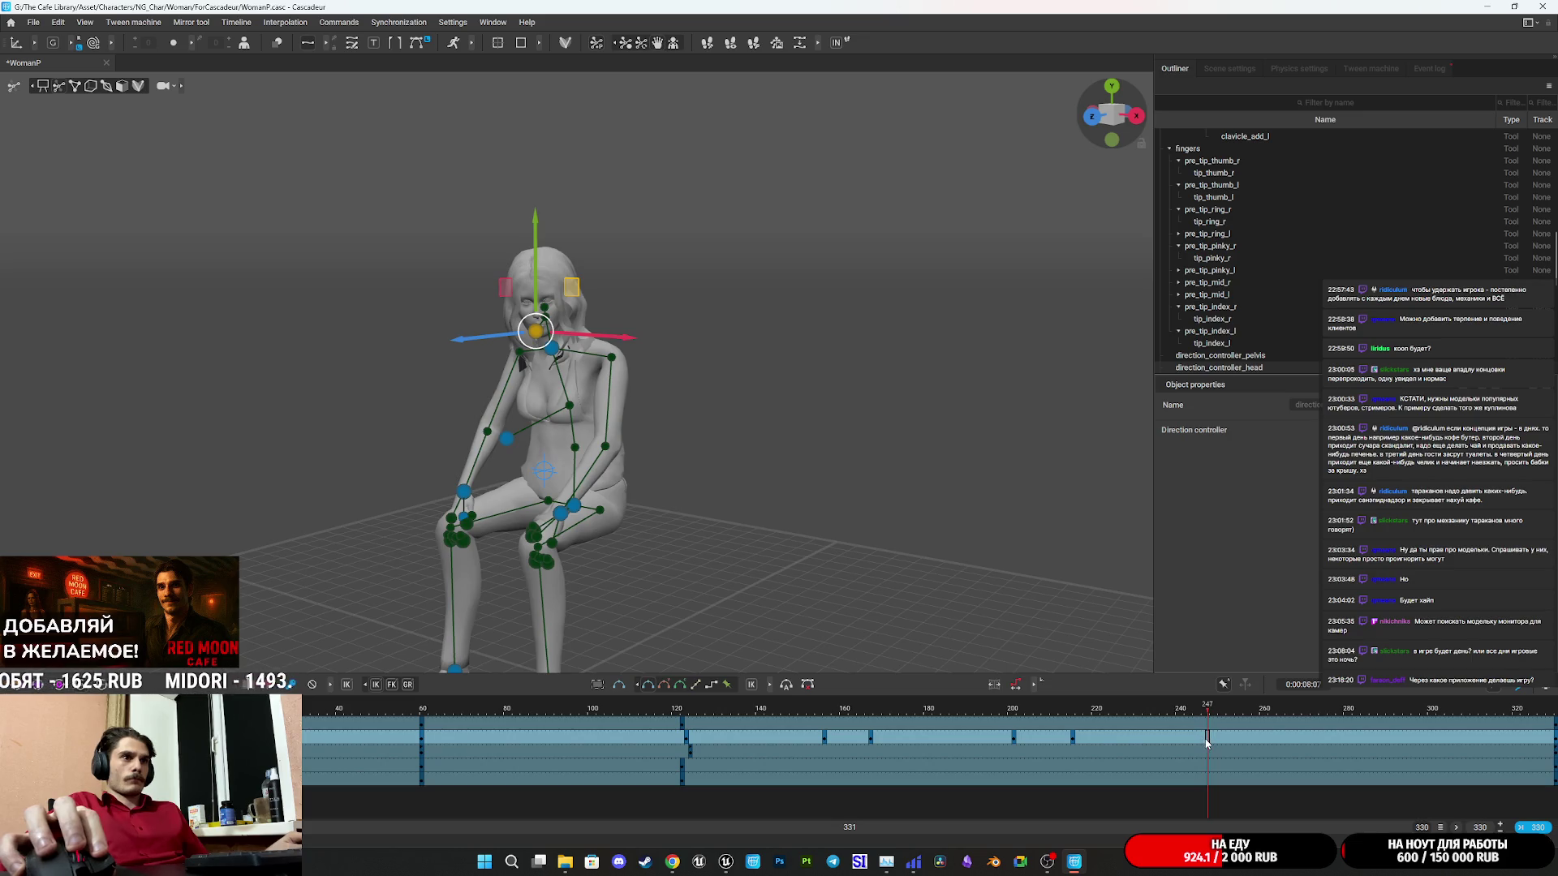
{"action": "mouse_move", "coordinate": [671, 355]}
{"action": "left_mouse_down"}
{"action": "mouse_move", "coordinate": [608, 320]}
{"action": "mouse_move", "coordinate": [730, 407]}
{"action": "mouse_move", "coordinate": [598, 400]}
{"action": "left_mouse_up"}
{"action": "left_click_drag", "start_coordinate": [355, 366], "coordinate": [362, 354]}
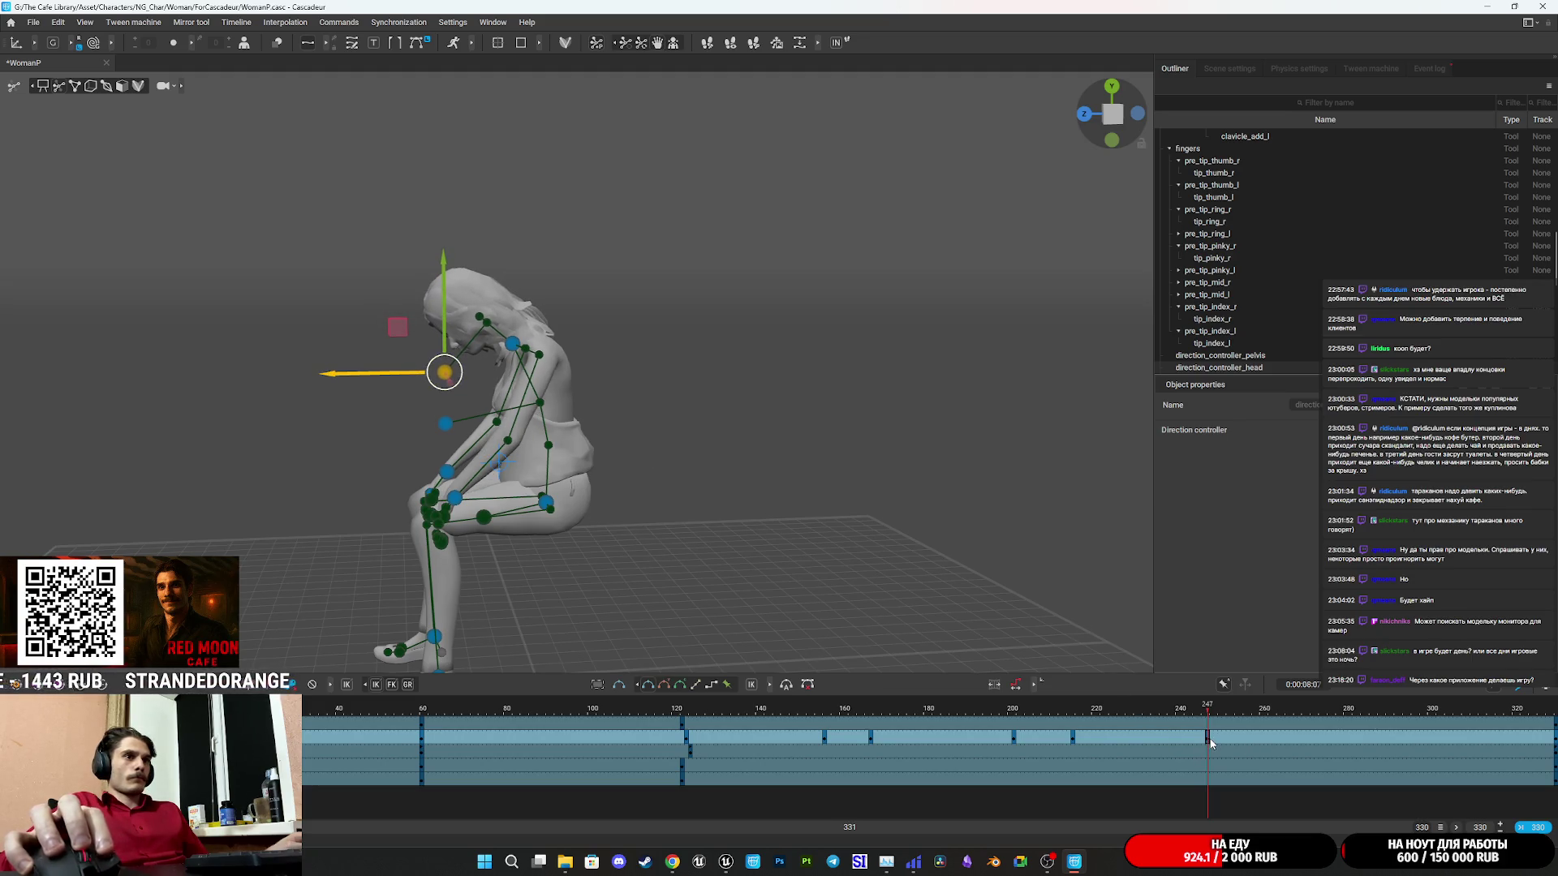
{"action": "left_click_drag", "start_coordinate": [1207, 738], "coordinate": [1267, 742]}
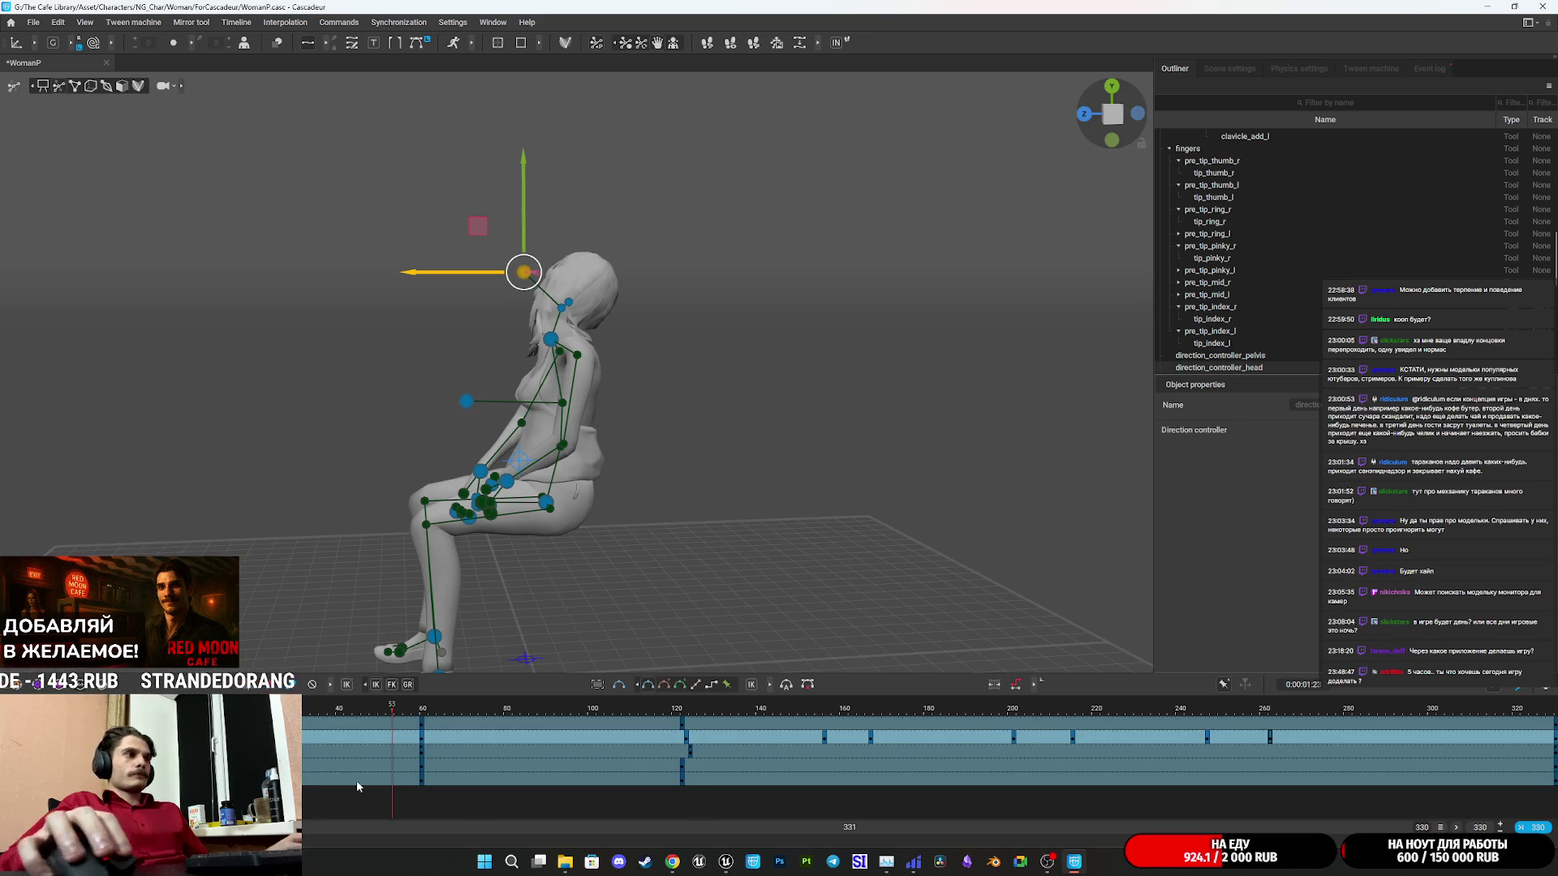
Stop playback and scrub through the whole animation to review the new head keys.
{"action": "key", "text": "space"}
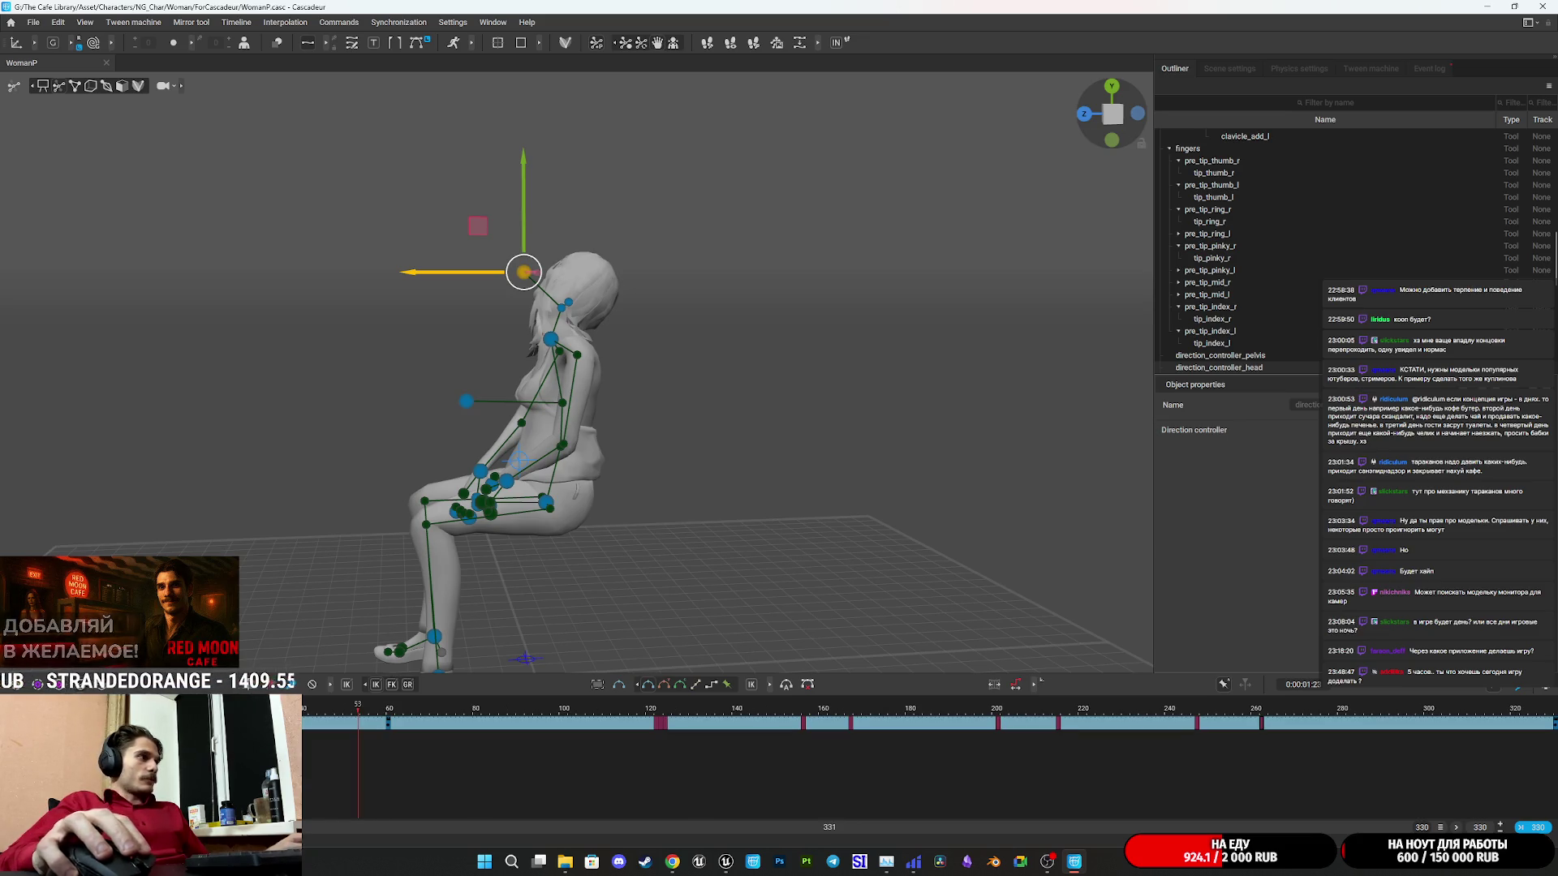
{"action": "left_click_drag", "start_coordinate": [388, 722], "coordinate": [1554, 729]}
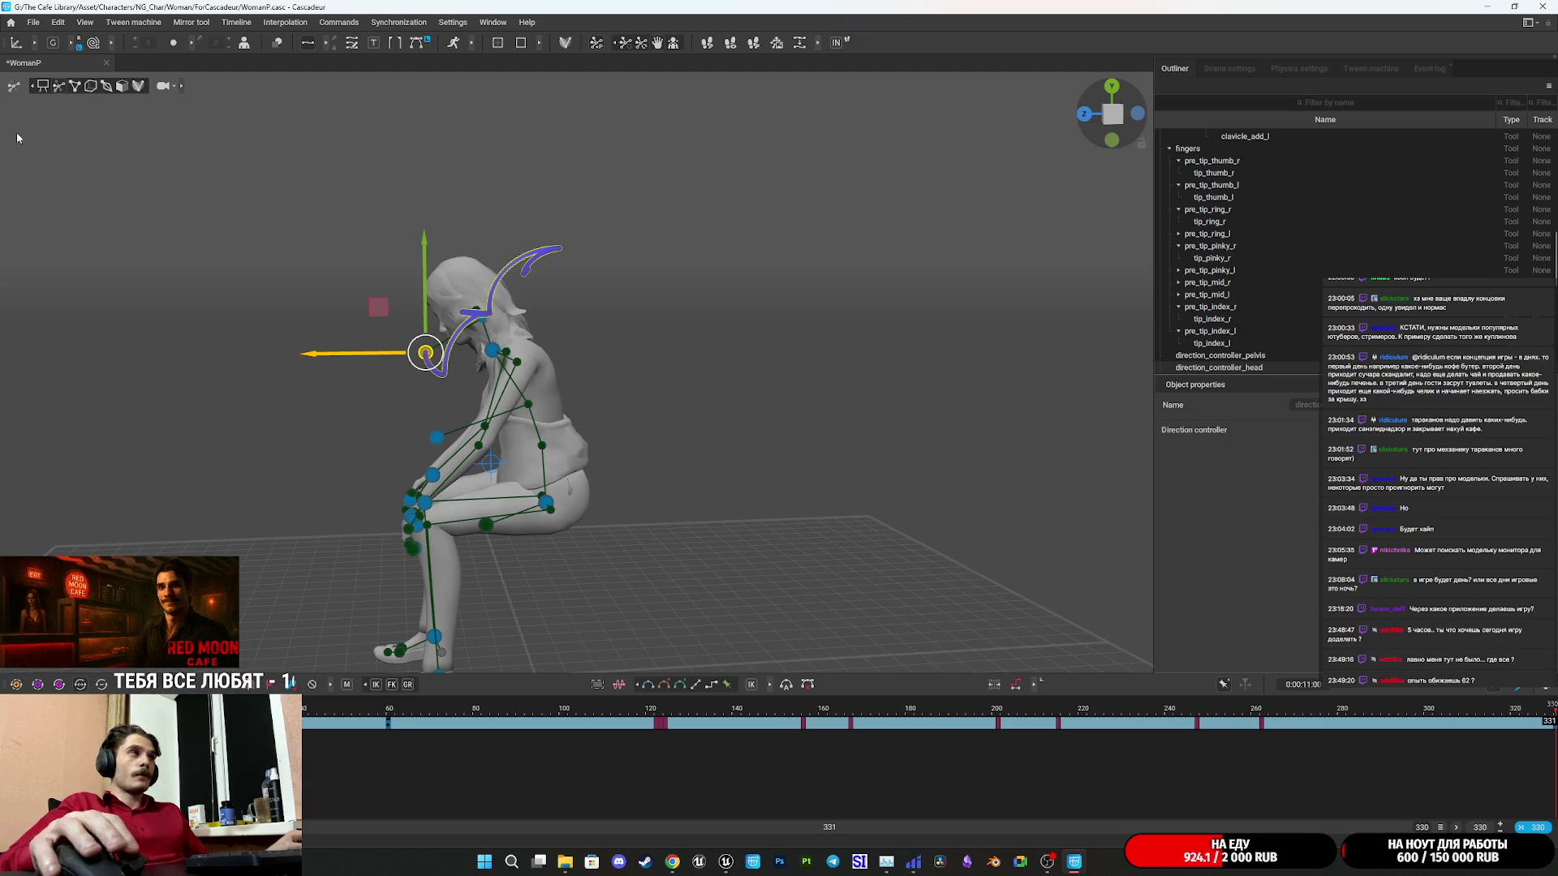
{"action": "left_click", "coordinate": [35, 24]}
Export frames 0–330 as FBX named Sit_Unc_End.fbx into the Woman Anim folder.
{"action": "mouse_move", "coordinate": [123, 155]}
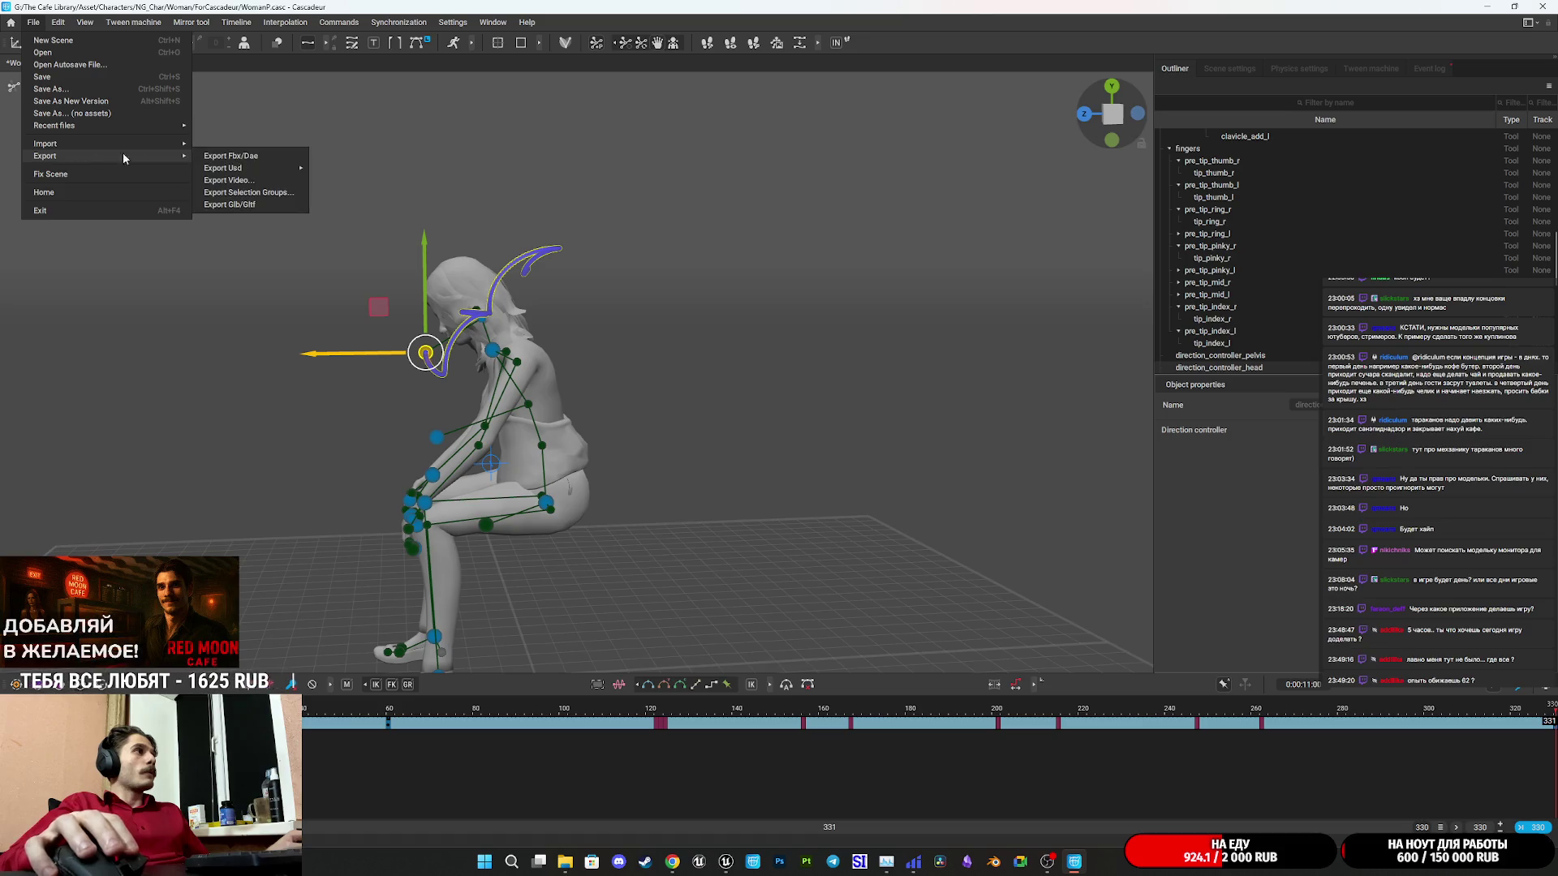
{"action": "left_click", "coordinate": [237, 155]}
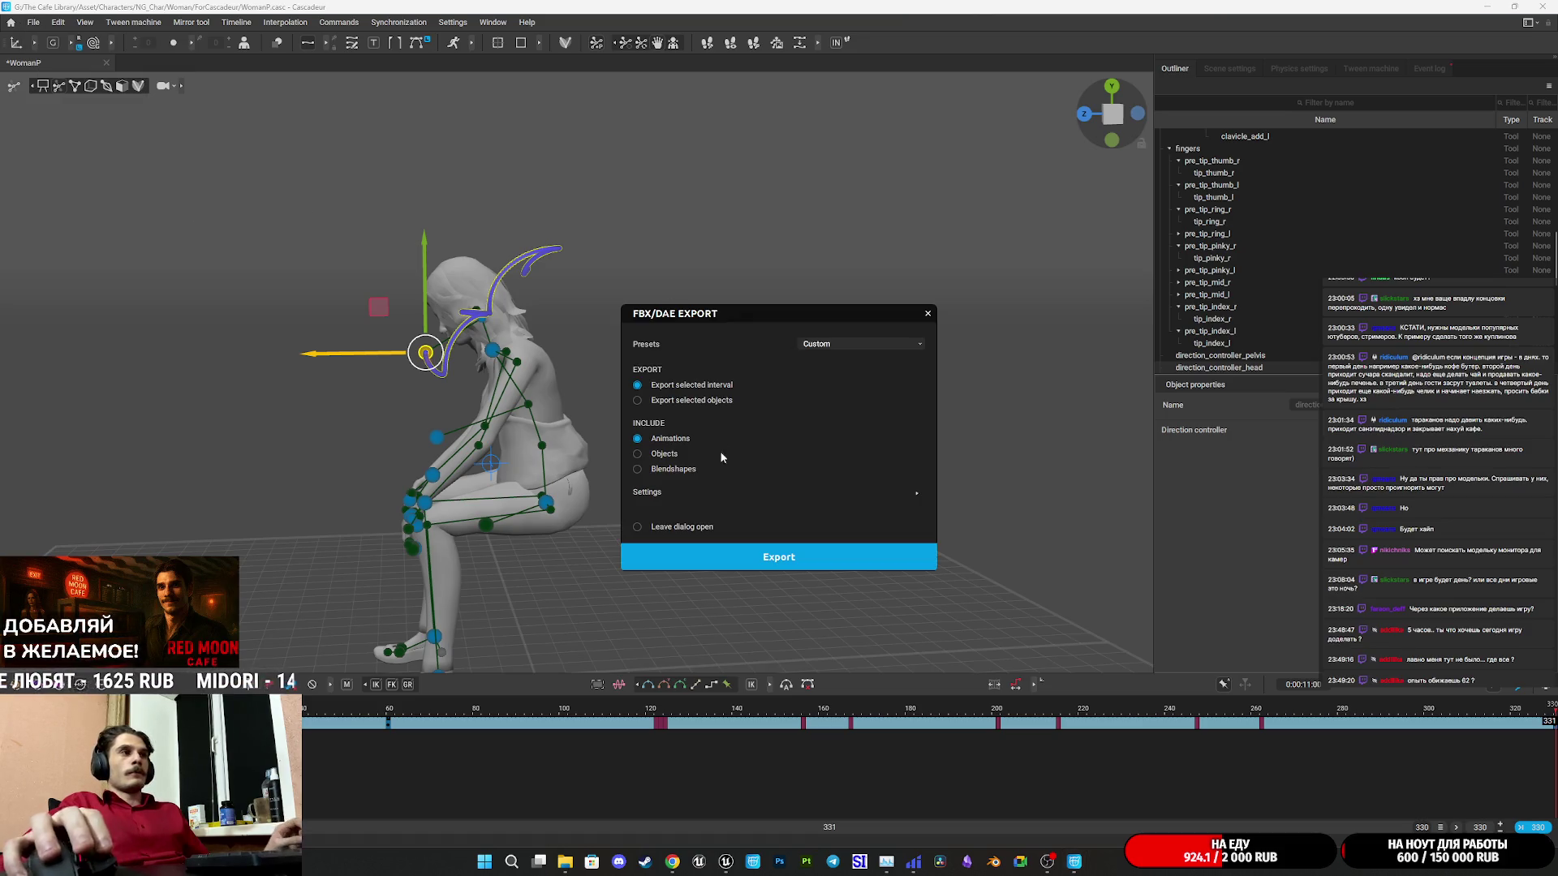
{"action": "left_click", "coordinate": [797, 555]}
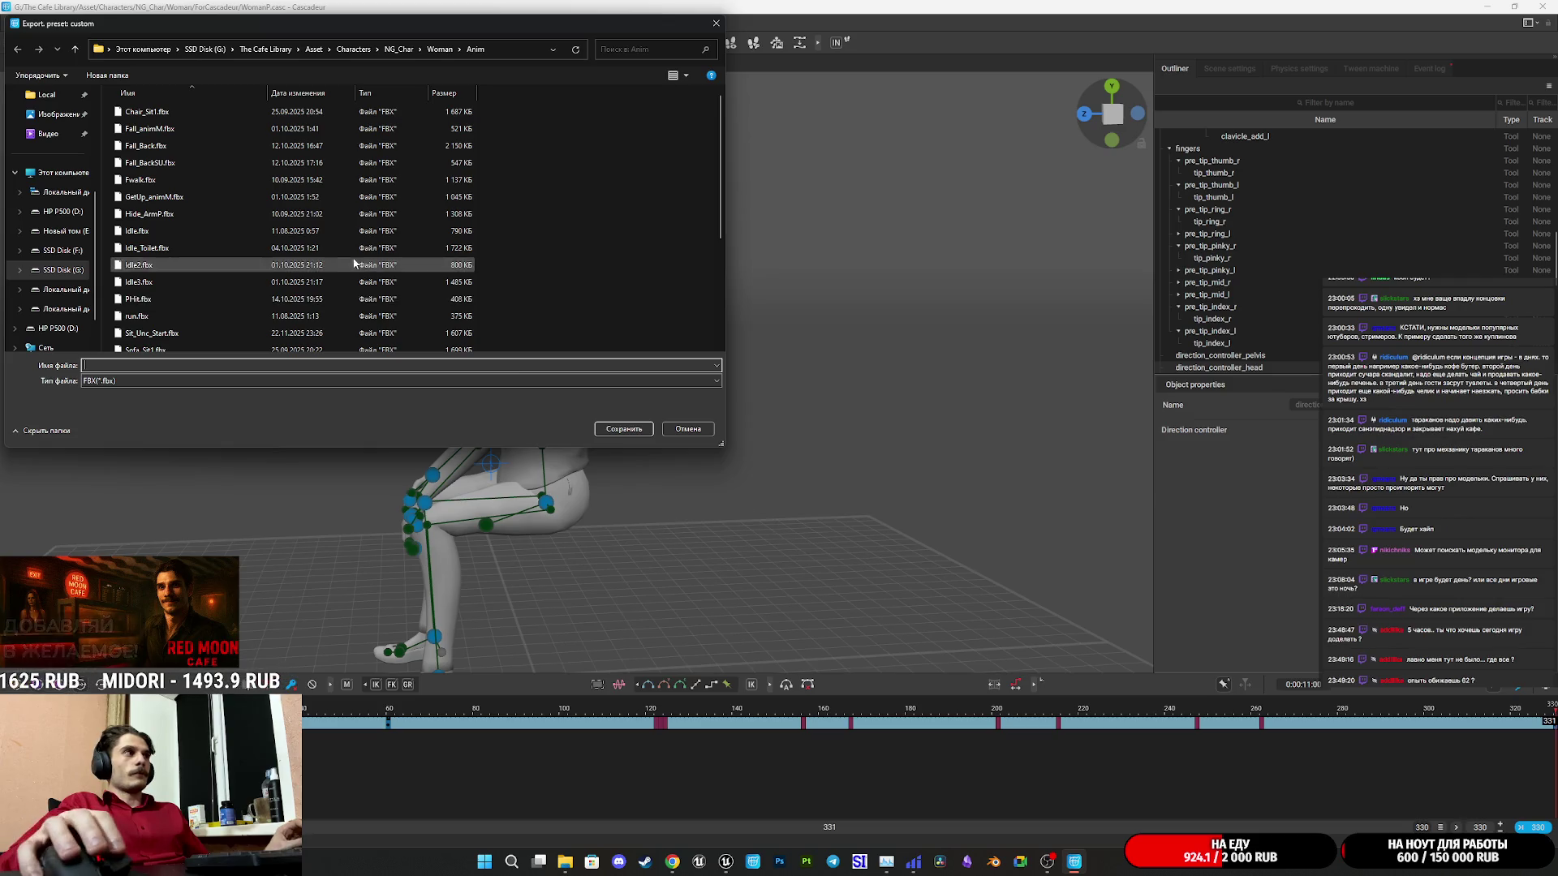
{"action": "scroll", "coordinate": [207, 229], "scroll_direction": "down", "scroll_amount": 3}
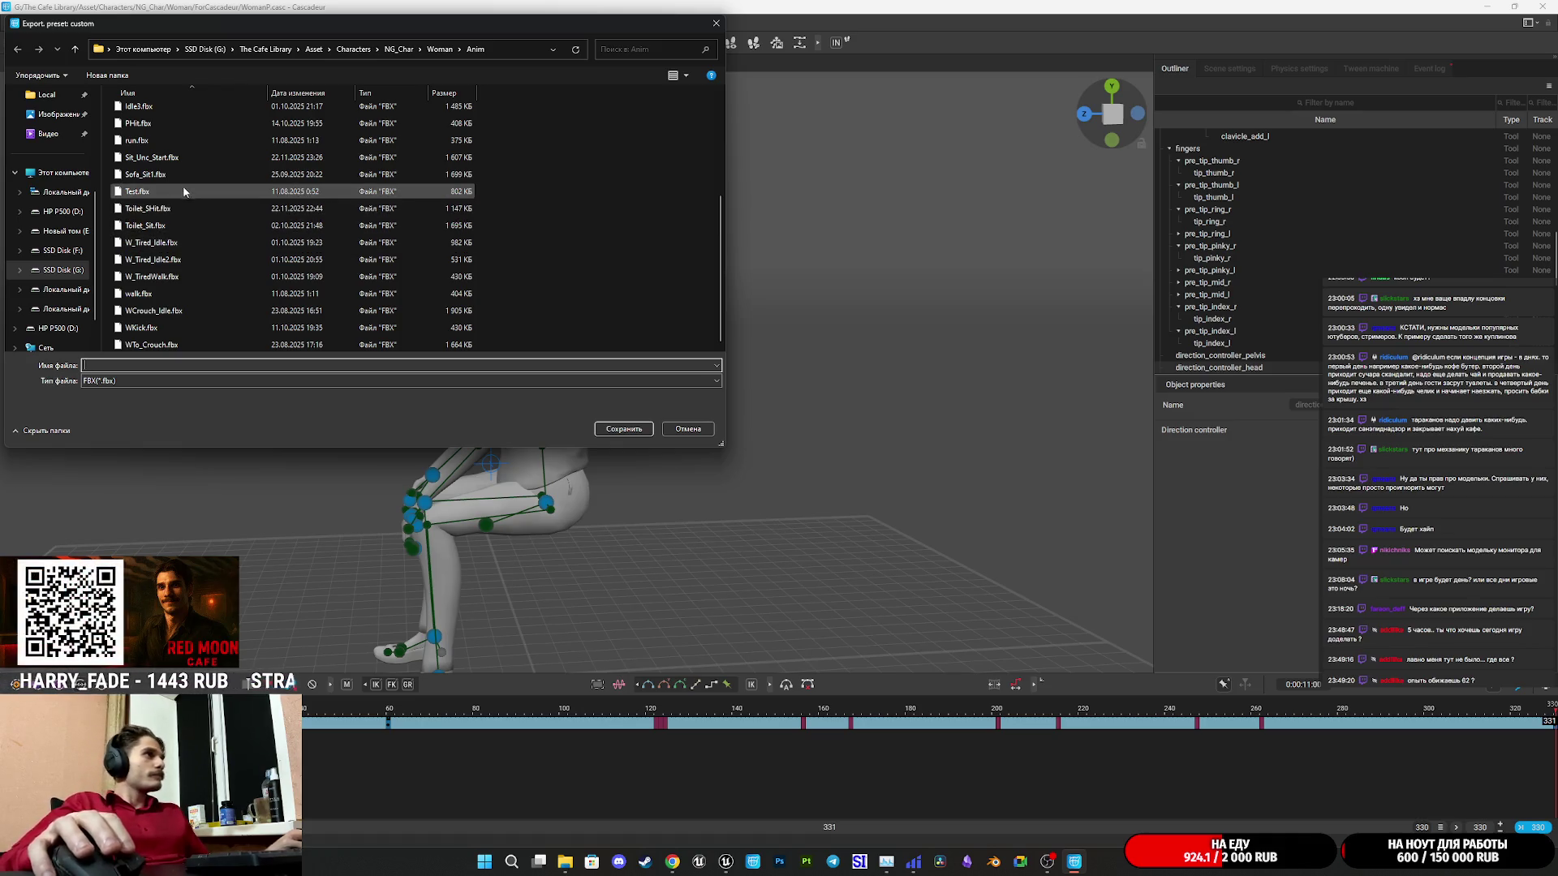
{"action": "left_click", "coordinate": [201, 157]}
{"action": "left_click", "coordinate": [136, 365]}
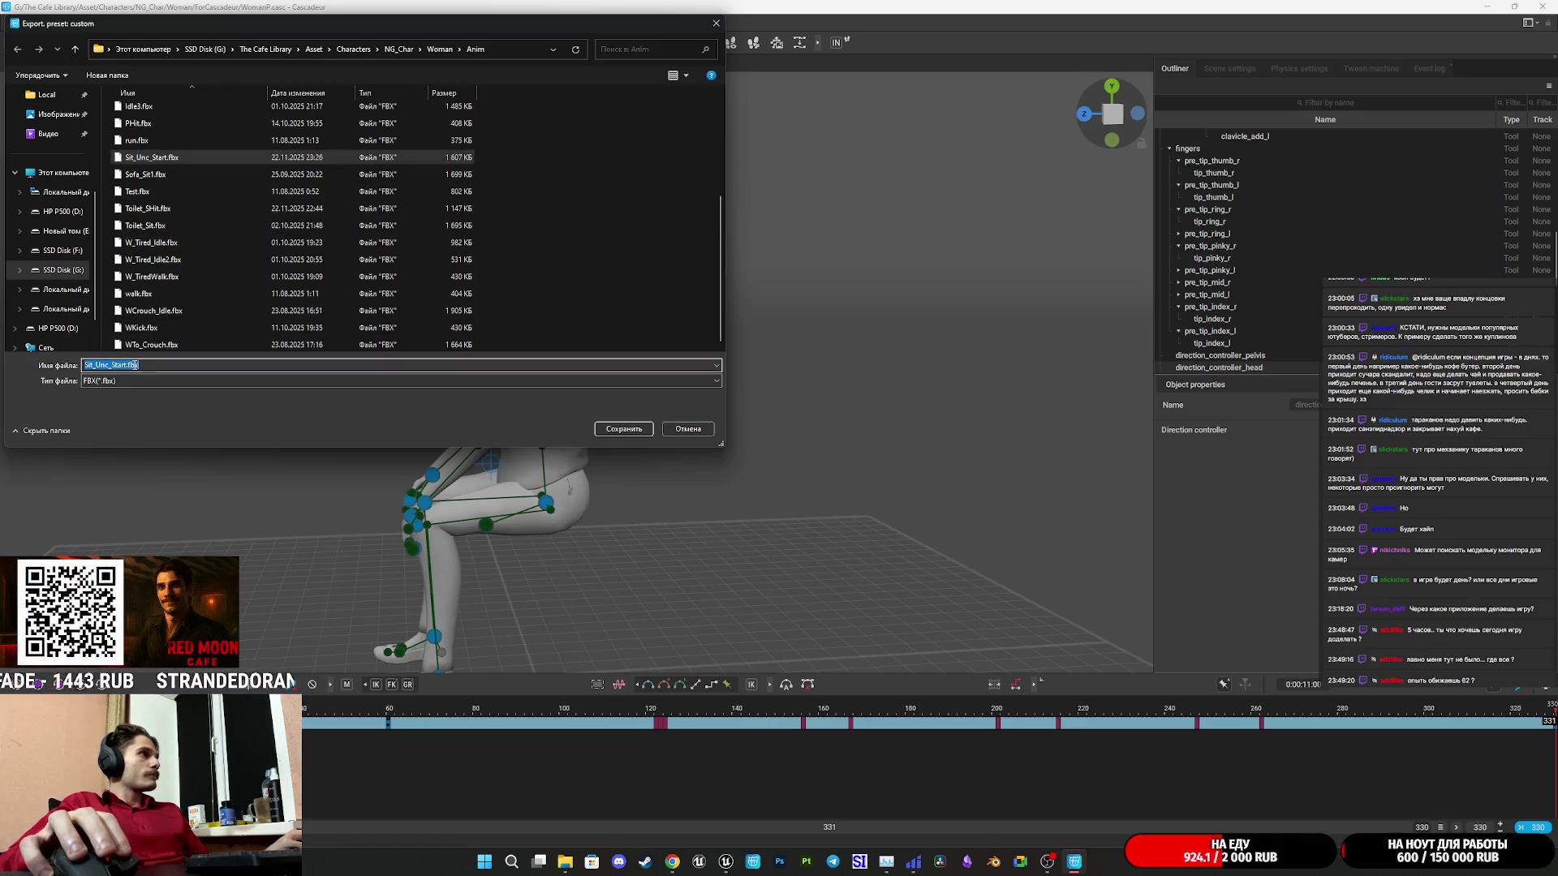
{"action": "key", "text": "BackSpace"}
{"action": "key", "text": "BackSpace"}
{"action": "key", "text": "BackSpace"}
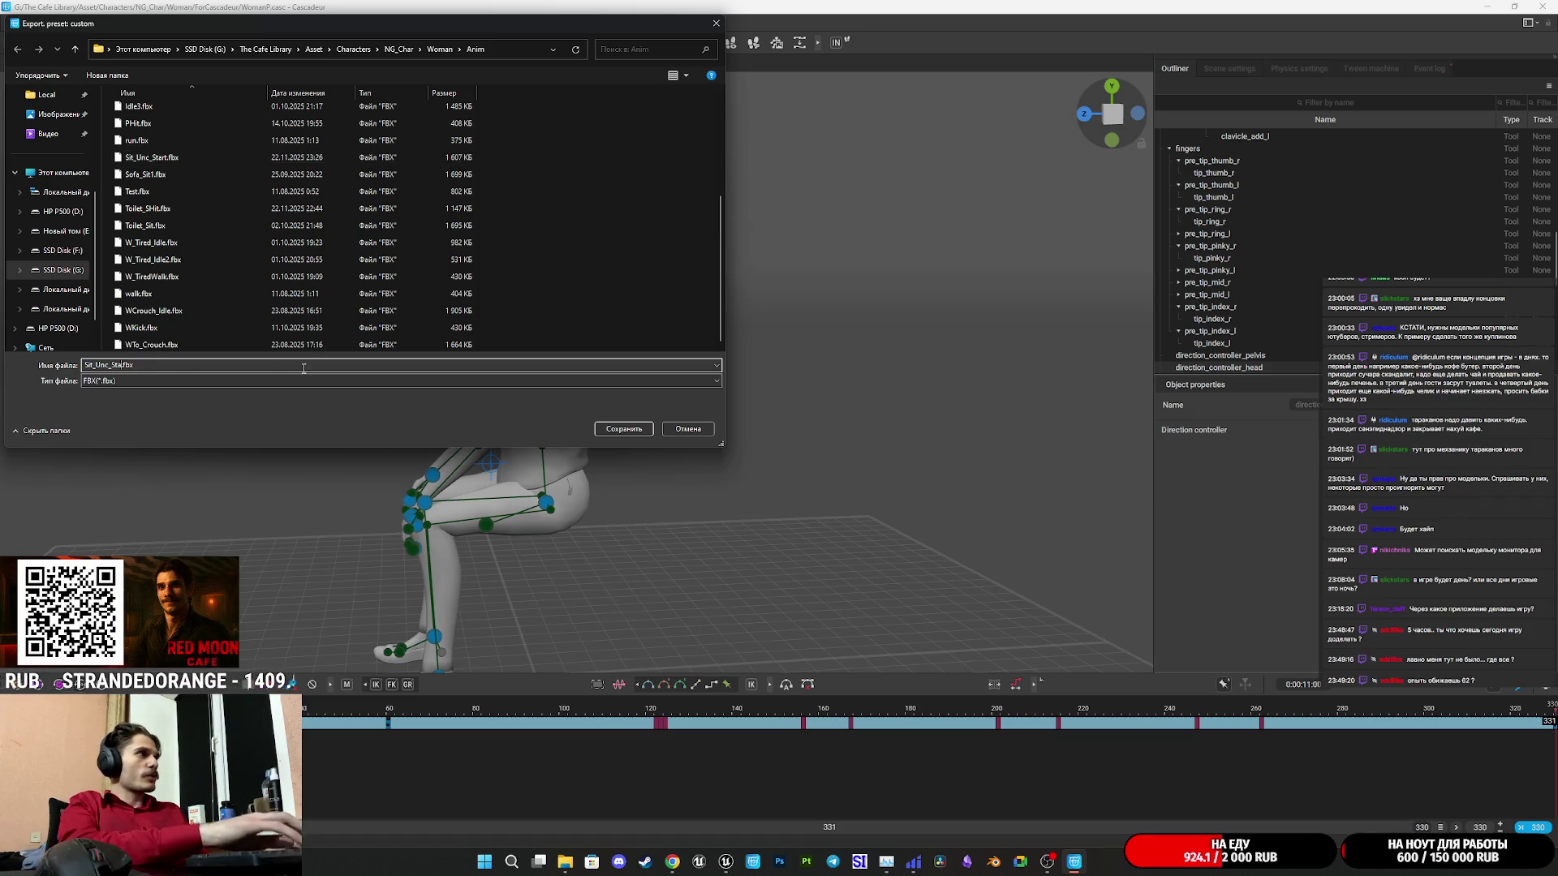
{"action": "type", "text": "E"}
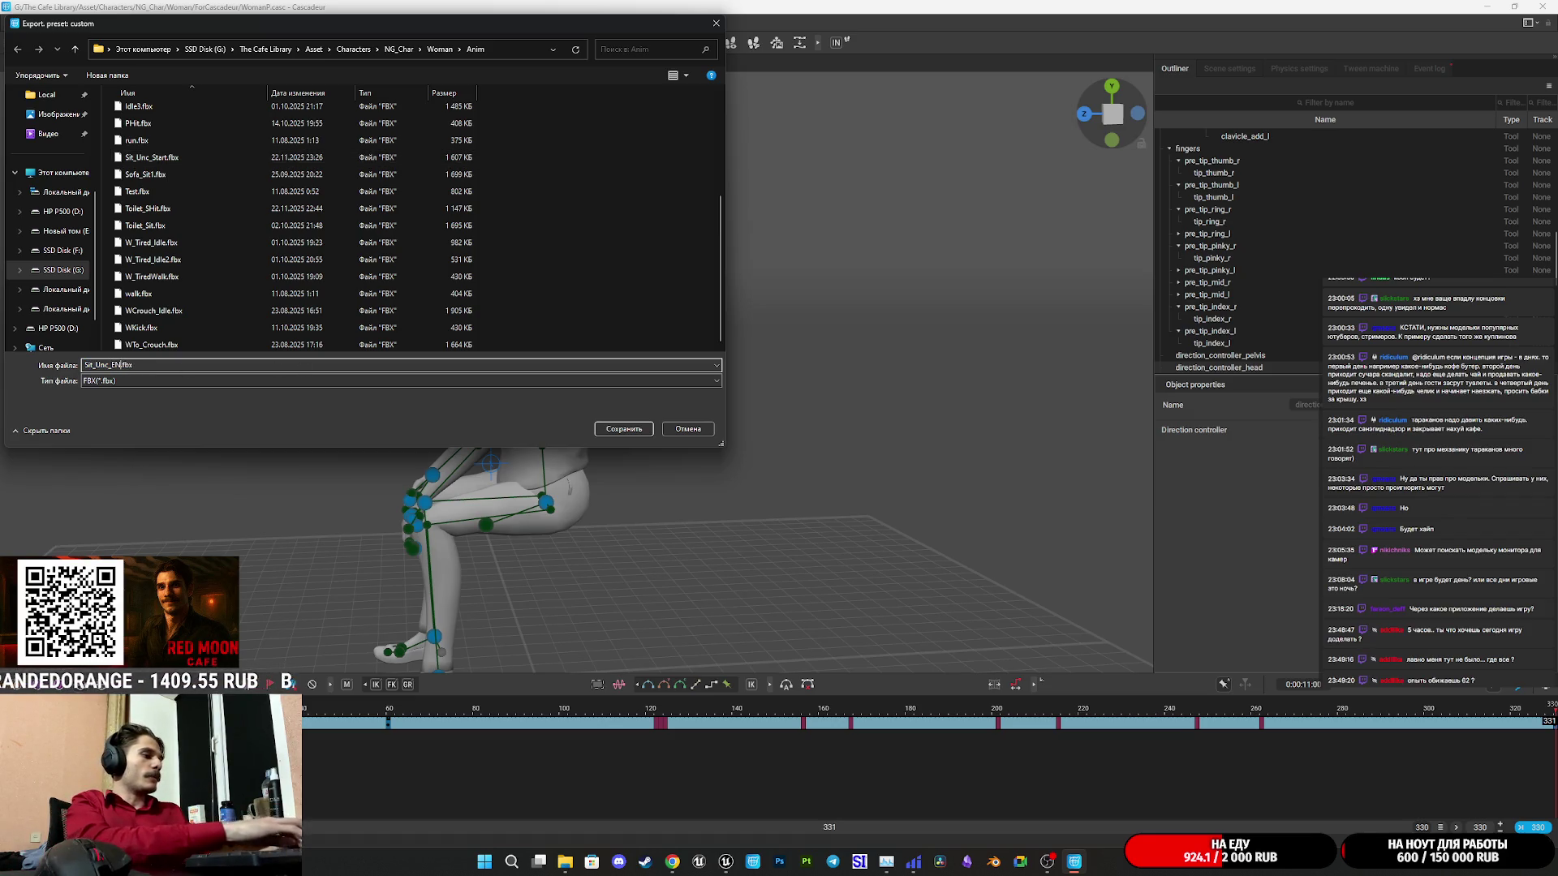
{"action": "type", "text": "nd"}
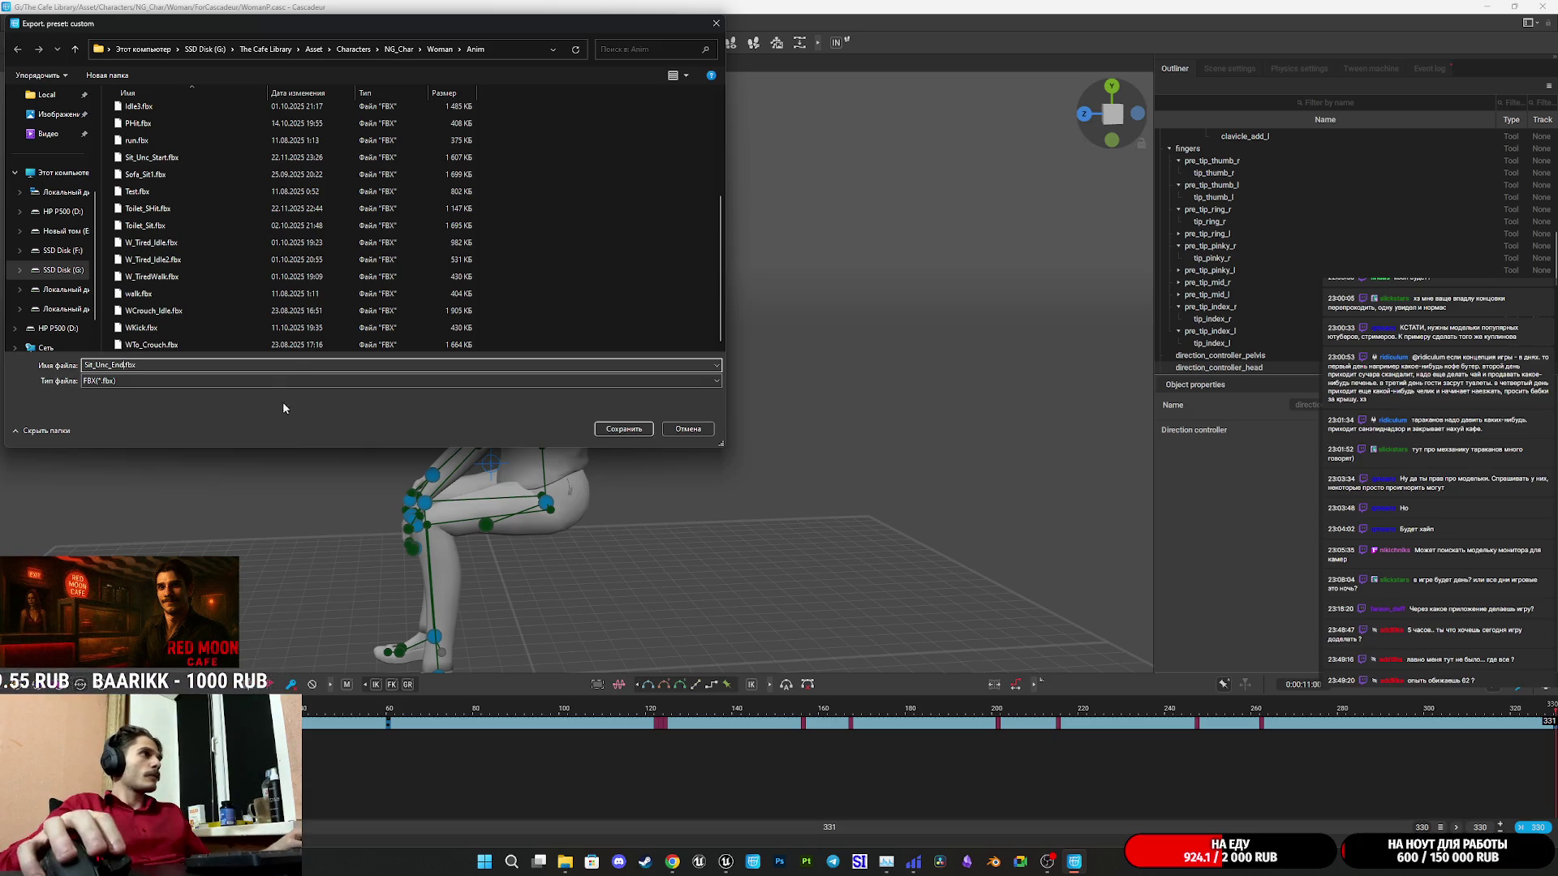
{"action": "left_click", "coordinate": [619, 434]}
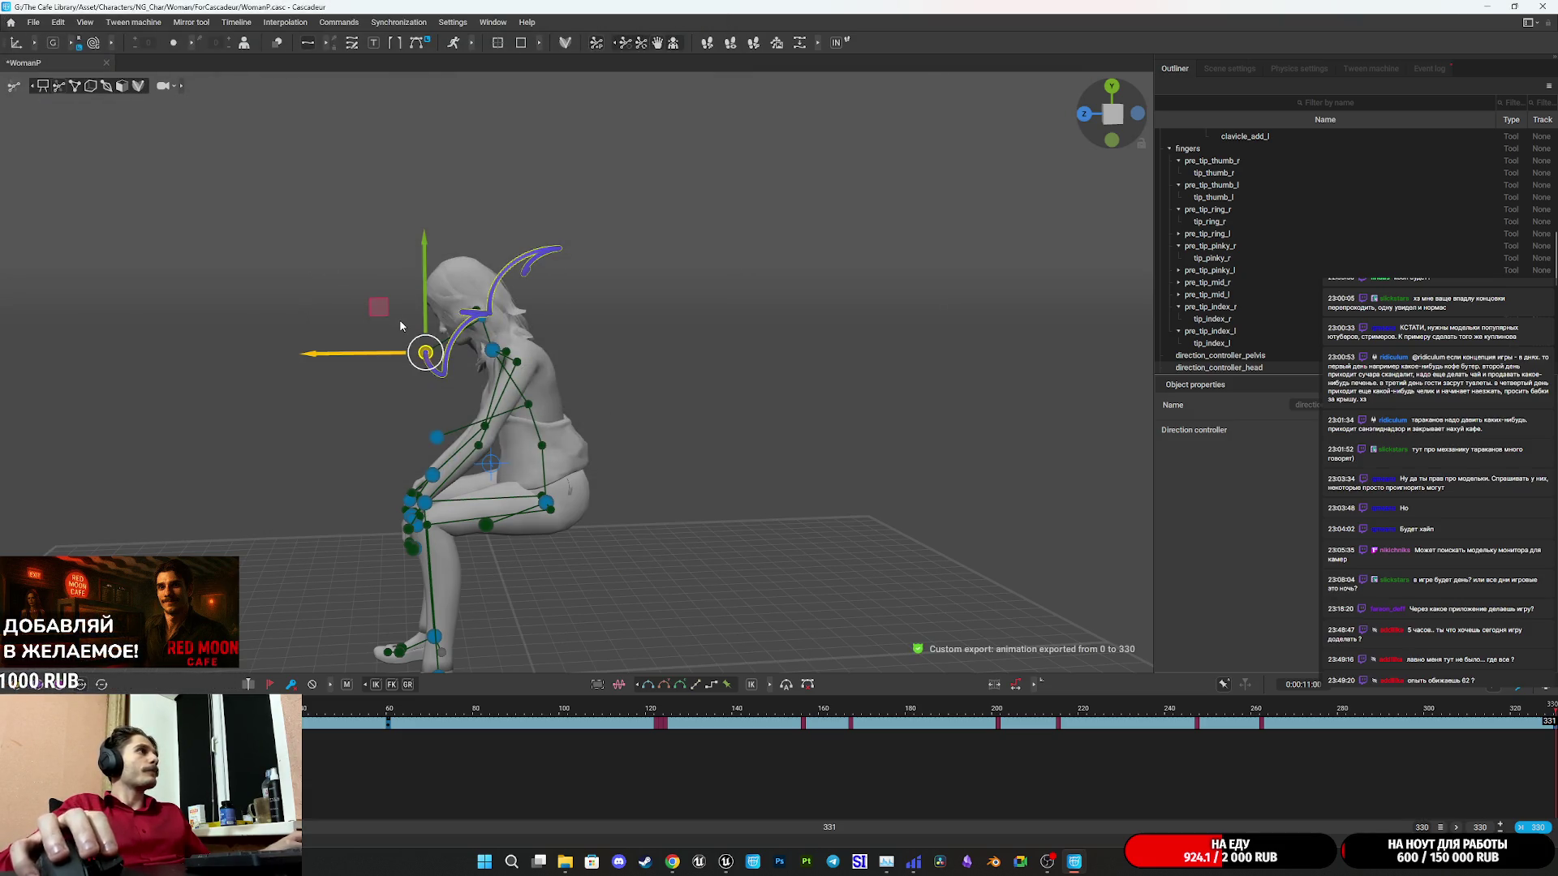
{"action": "left_click", "coordinate": [682, 358]}
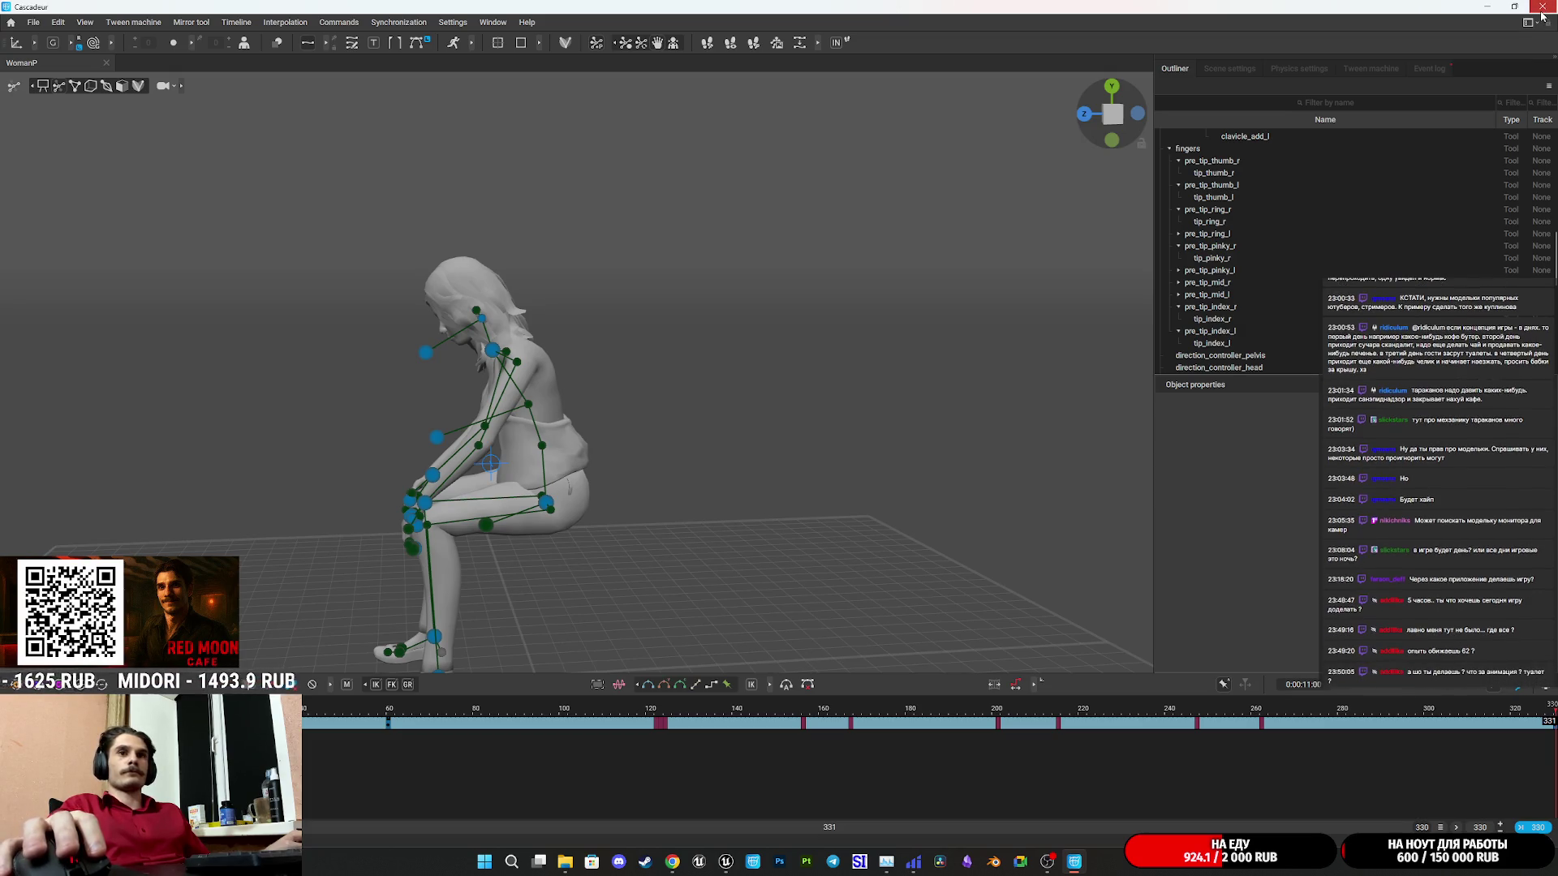
Close the Cascadeur window.
{"action": "left_click", "coordinate": [1541, 10]}
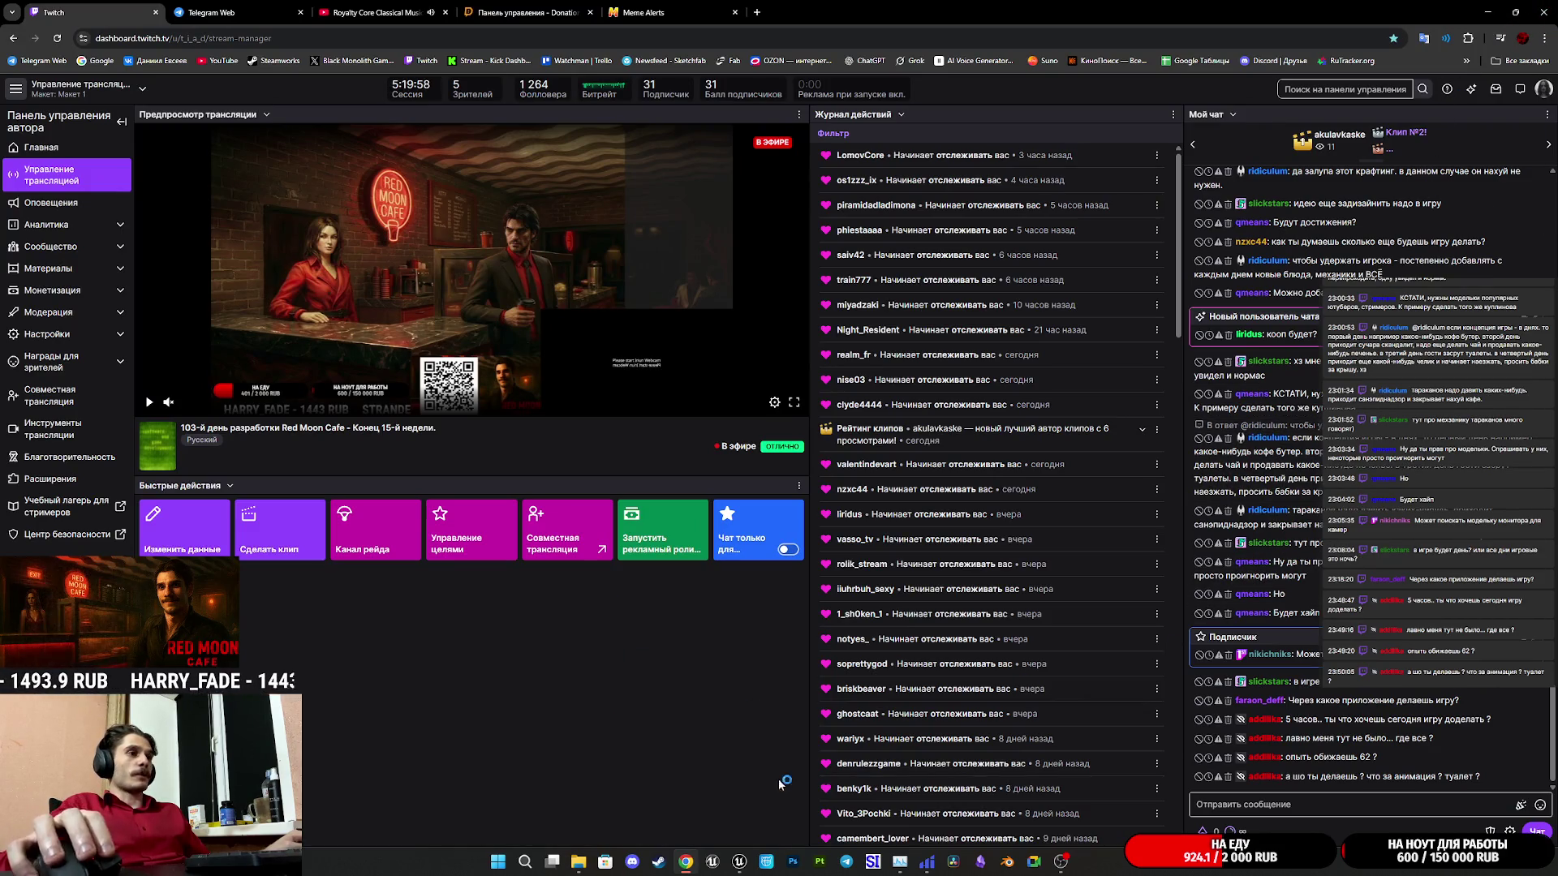
Switch to the Unreal Engine editor and start editing the content browser's folder path.
{"action": "mouse_move", "coordinate": [739, 862]}
{"action": "left_click", "coordinate": [737, 805]}
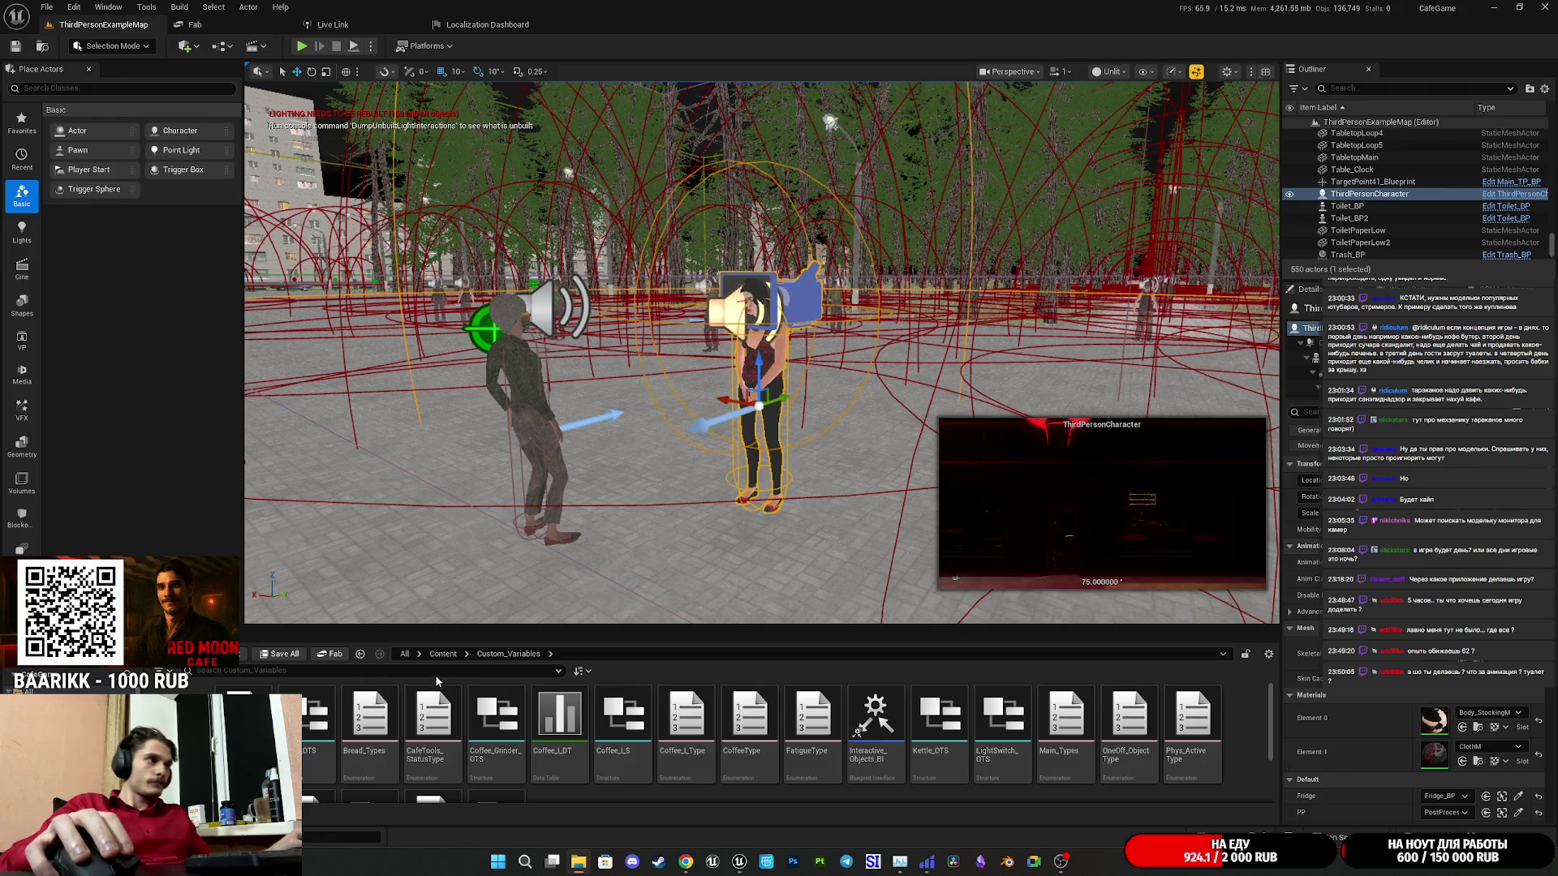
{"action": "left_click", "coordinate": [454, 649]}
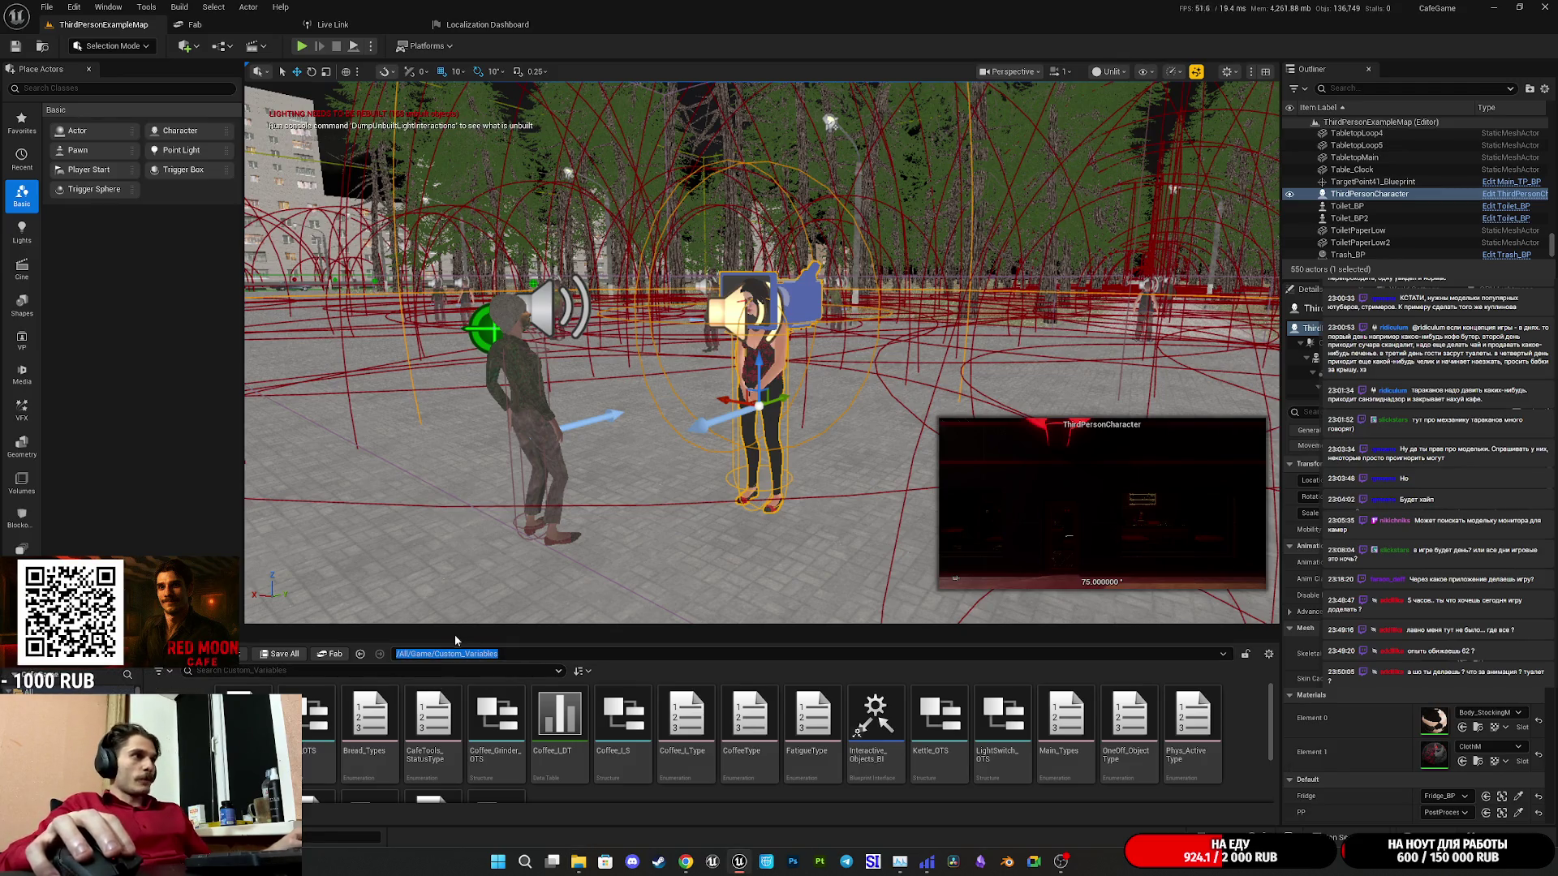
Navigate the Content Browser to Content > Characters > GL_Woman > Animations > Siting.
{"action": "key", "text": "Escape"}
{"action": "left_click", "coordinate": [434, 655]}
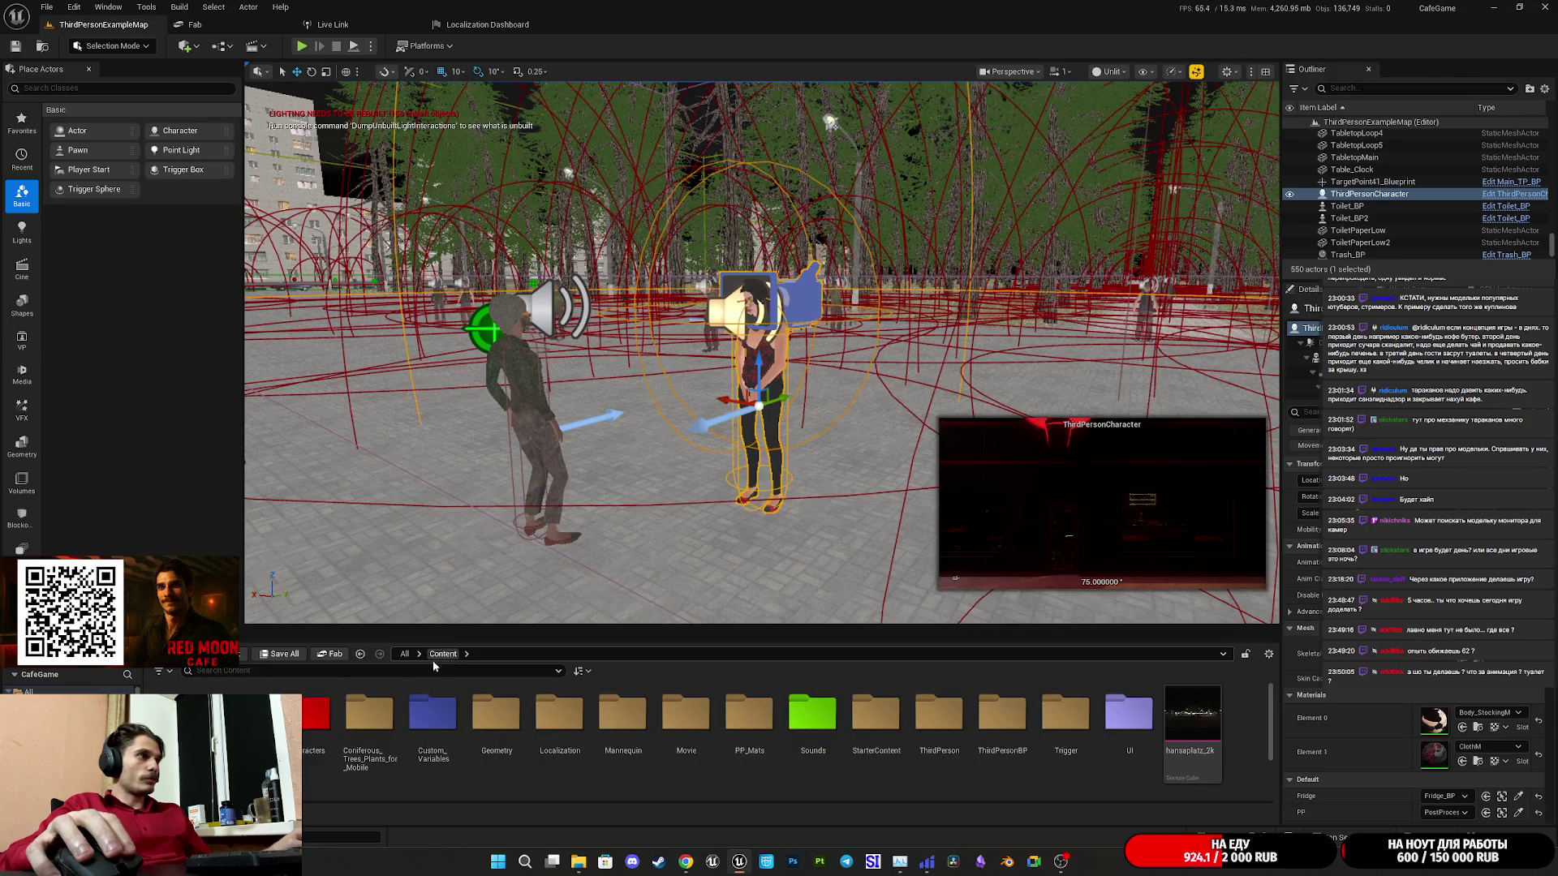
{"action": "double_click", "coordinate": [316, 714]}
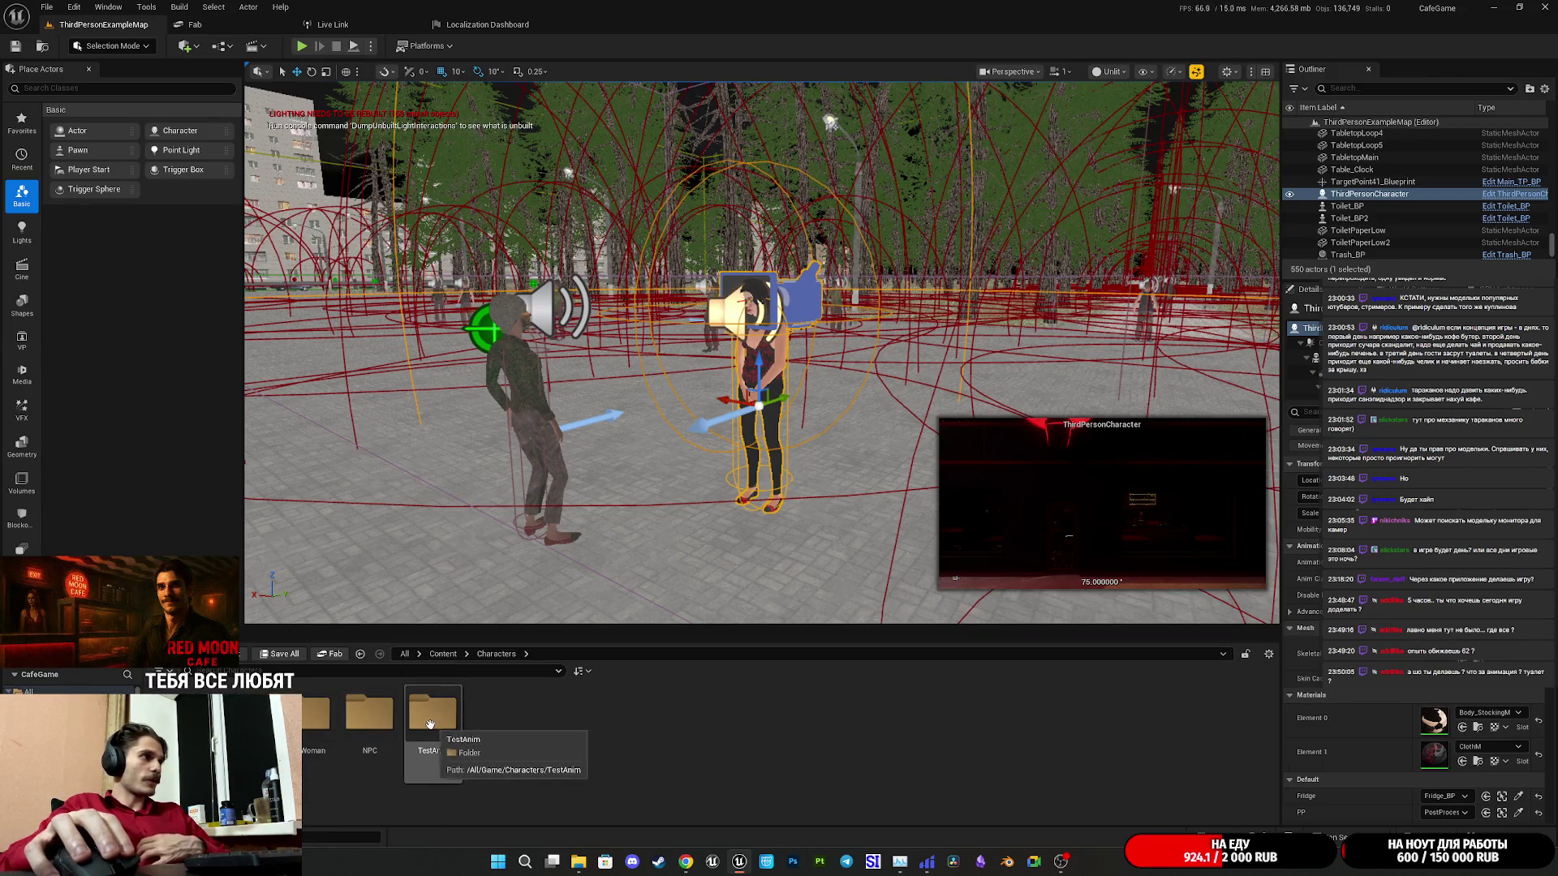
{"action": "double_click", "coordinate": [315, 718]}
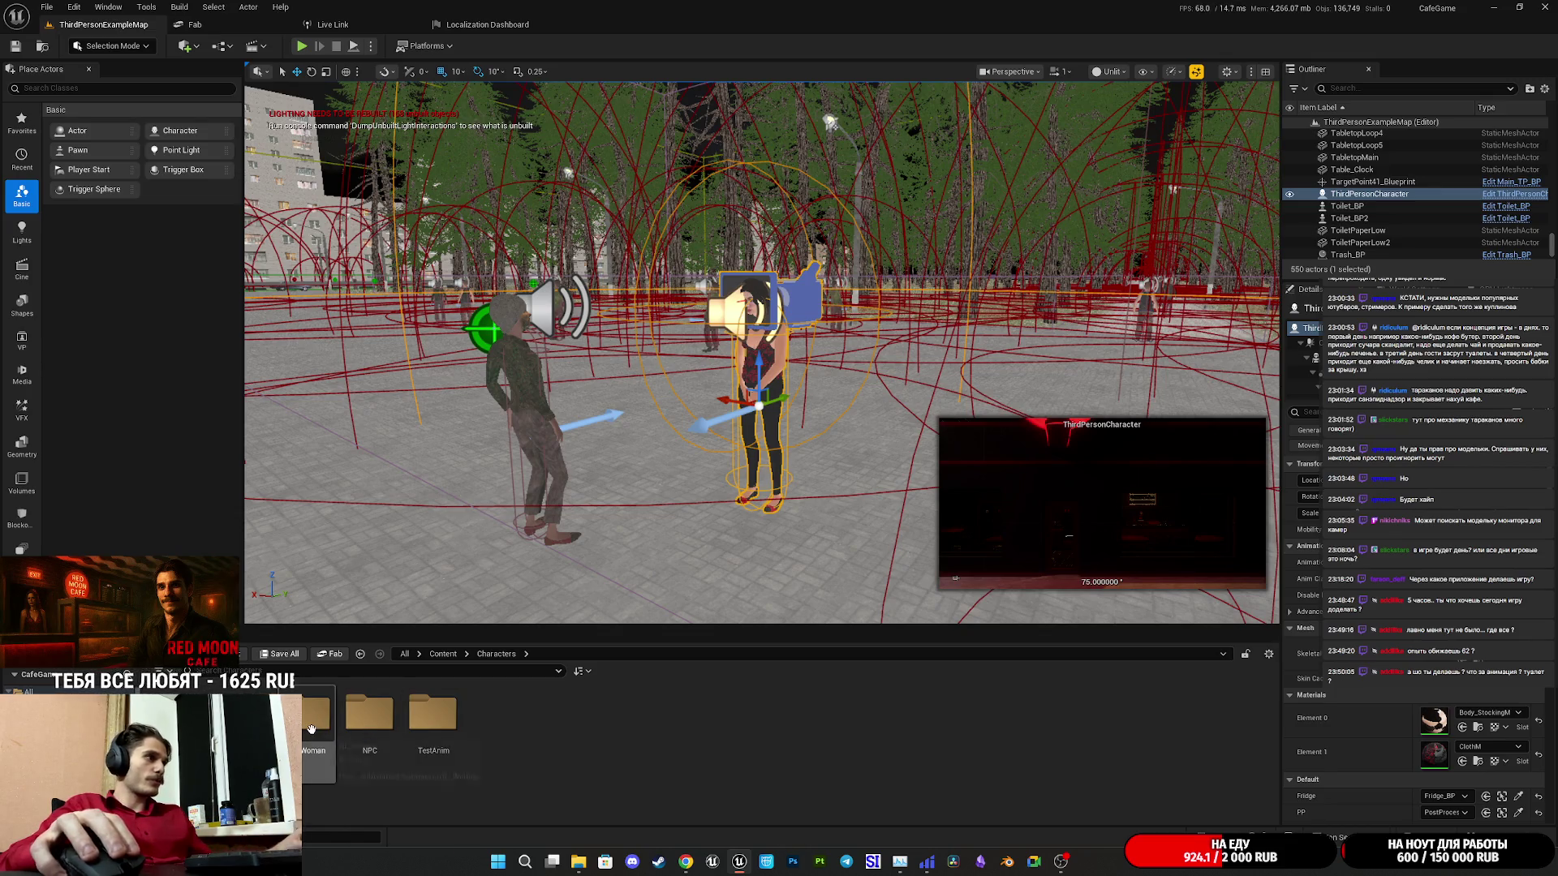
{"action": "double_click", "coordinate": [241, 713]}
{"action": "double_click", "coordinate": [369, 714]}
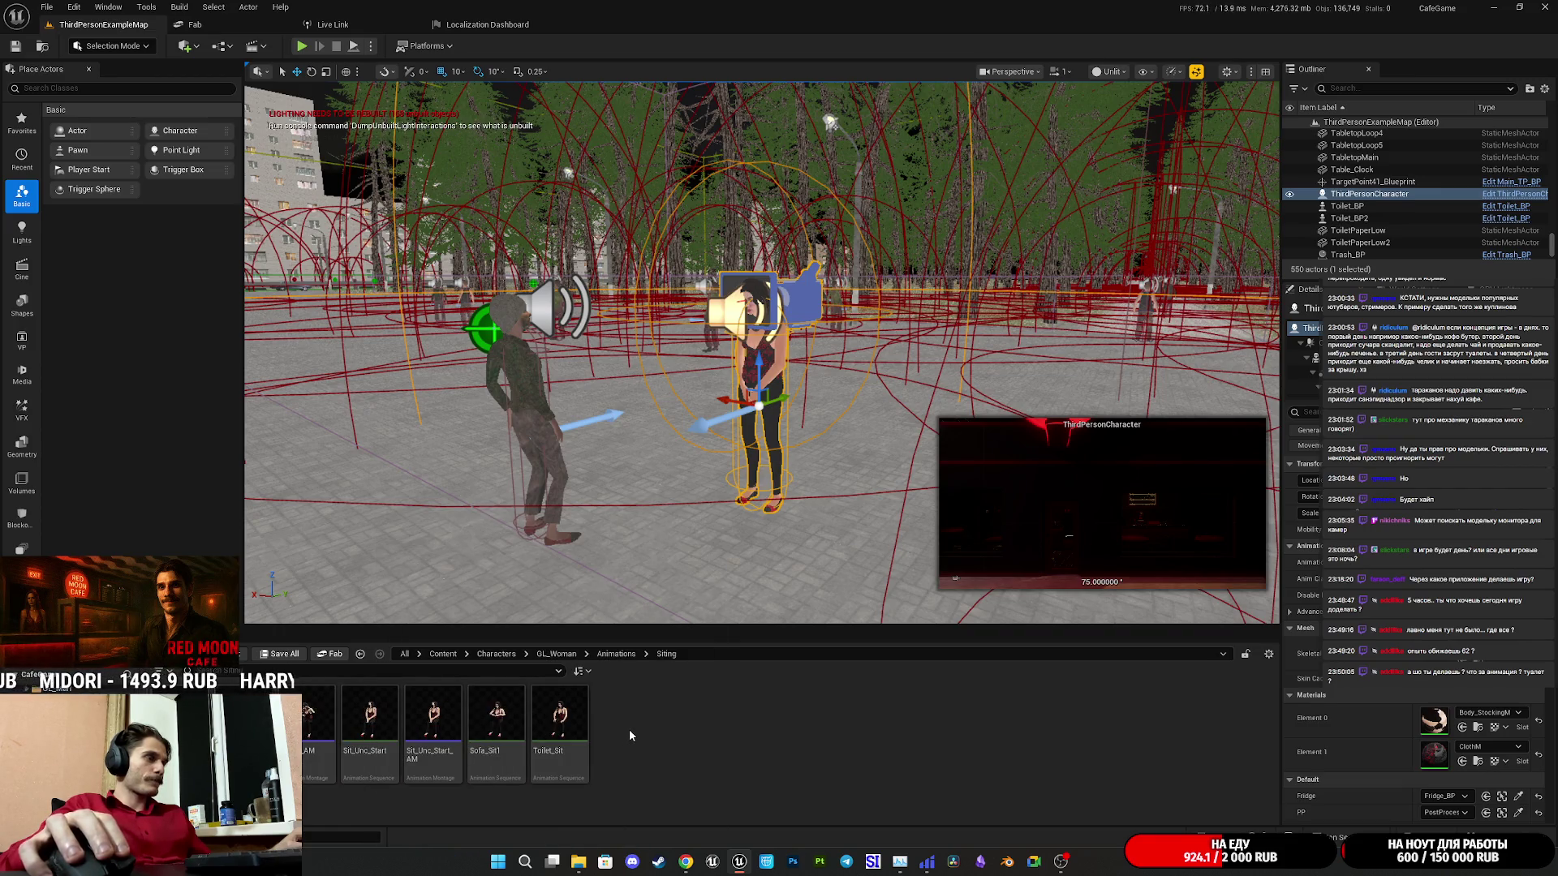
Drag Sit_Unc_End.fbx into the Siting folder and open the import's skeleton list.
{"action": "left_click", "coordinate": [560, 718]}
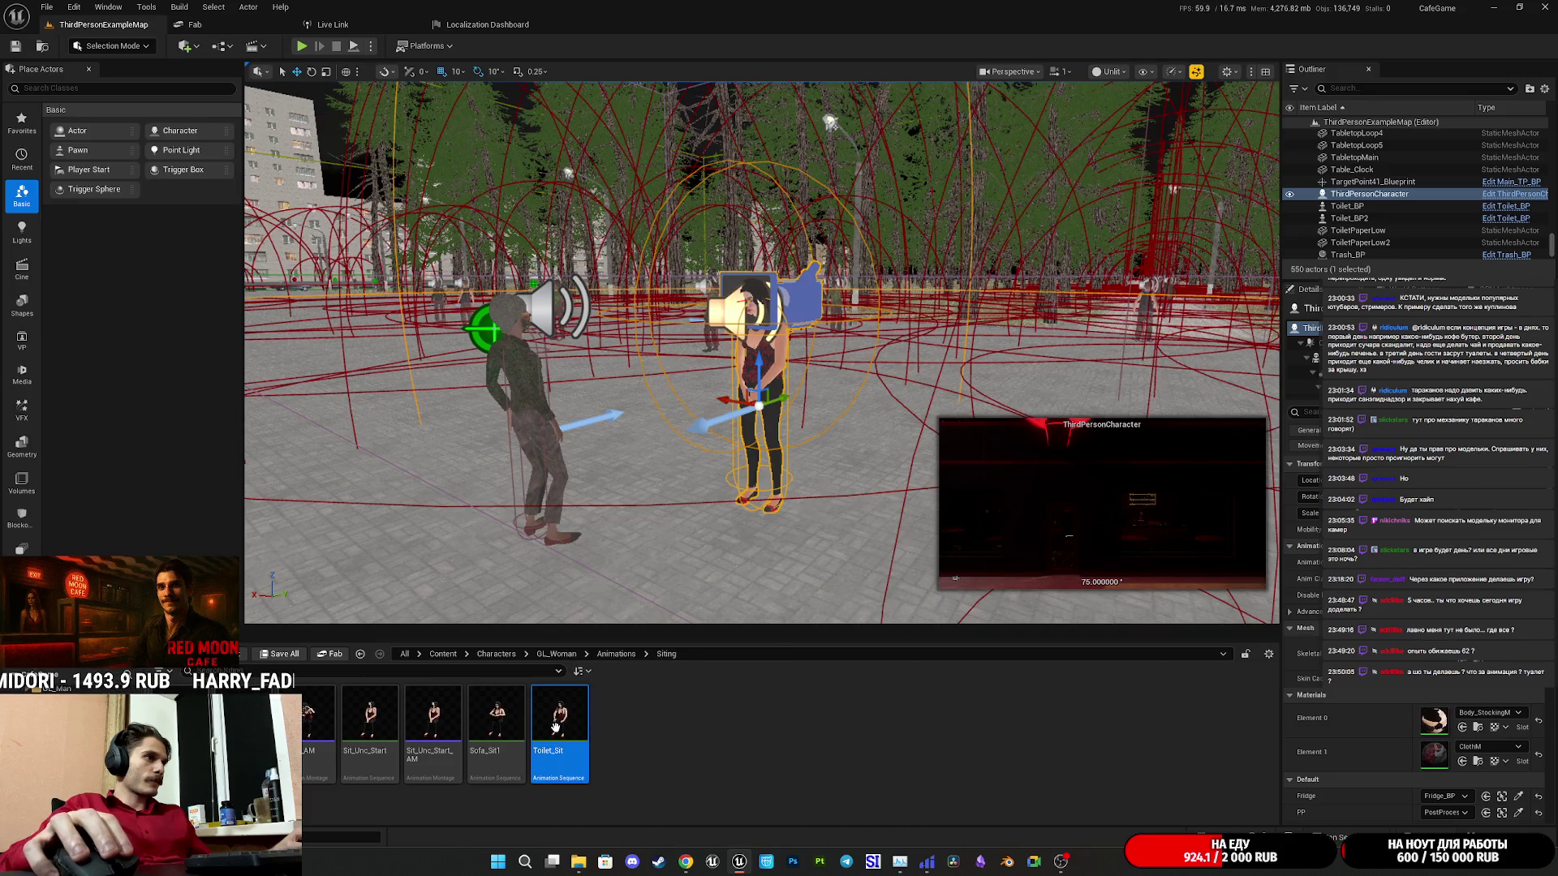
{"action": "left_click", "coordinate": [635, 740]}
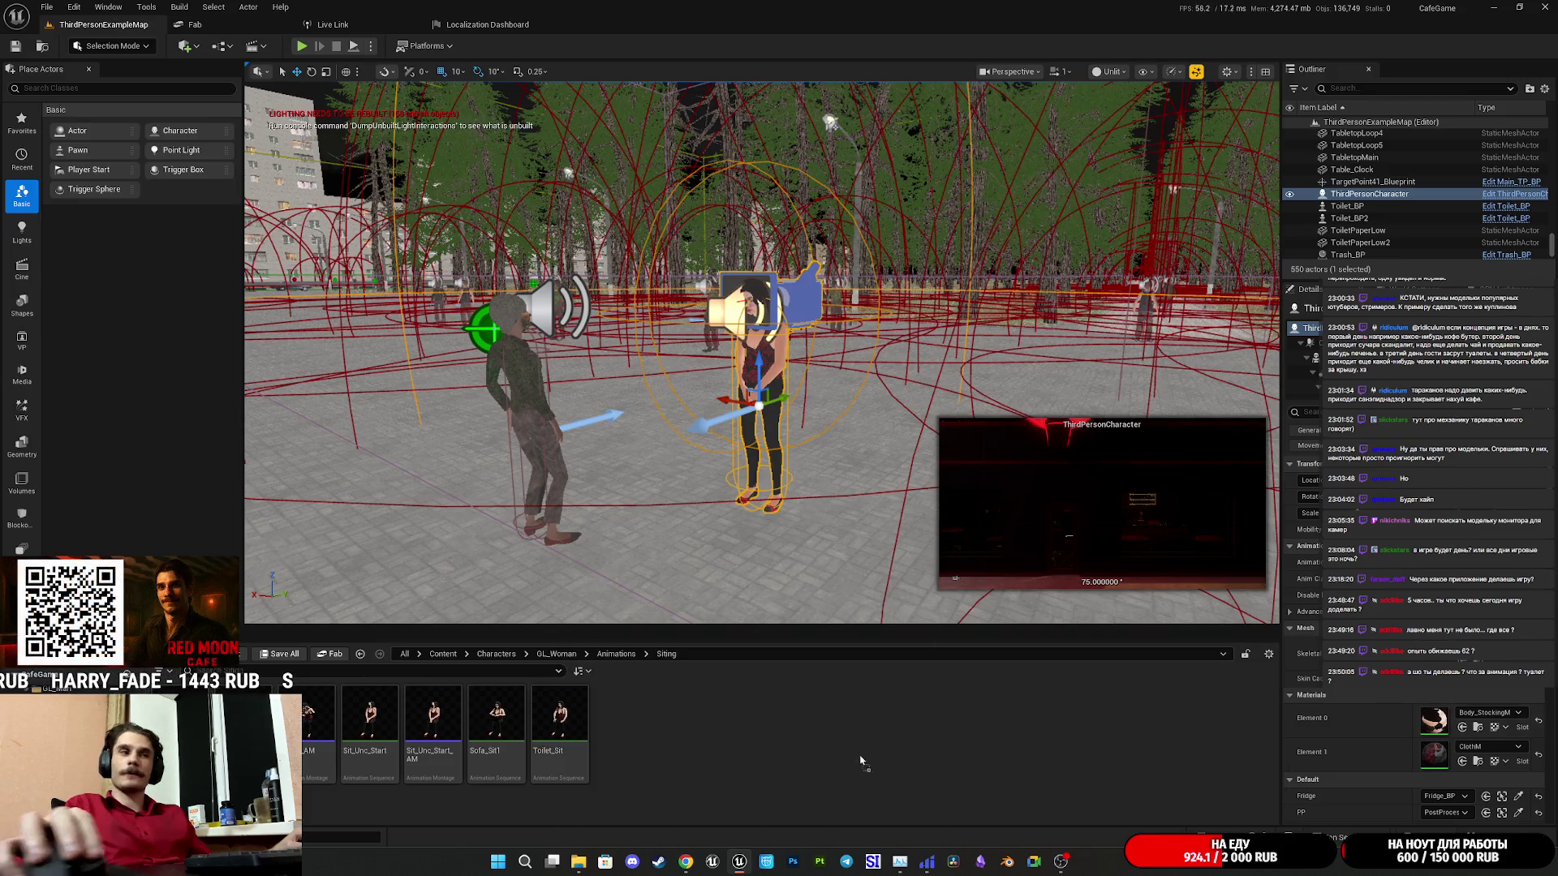
{"action": "left_click_drag", "start_coordinate": [862, 761], "coordinate": [757, 758]}
{"action": "left_click", "coordinate": [821, 563]}
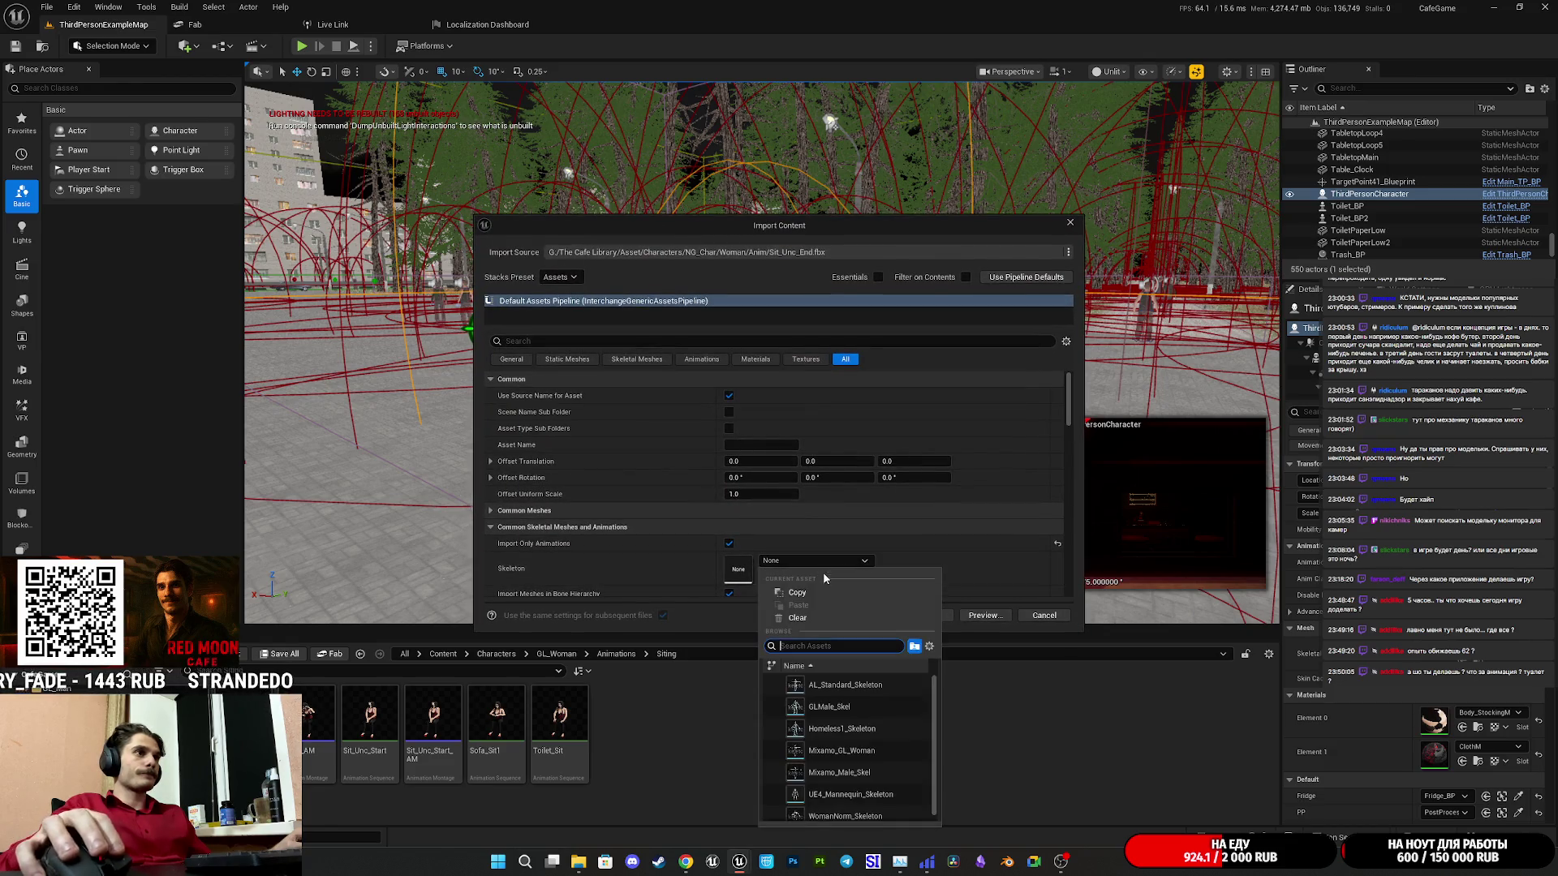
Import Sit_Unc_End with the woman's skeleton and open it in the animation editor.
{"action": "left_click", "coordinate": [842, 806]}
{"action": "left_click", "coordinate": [926, 615]}
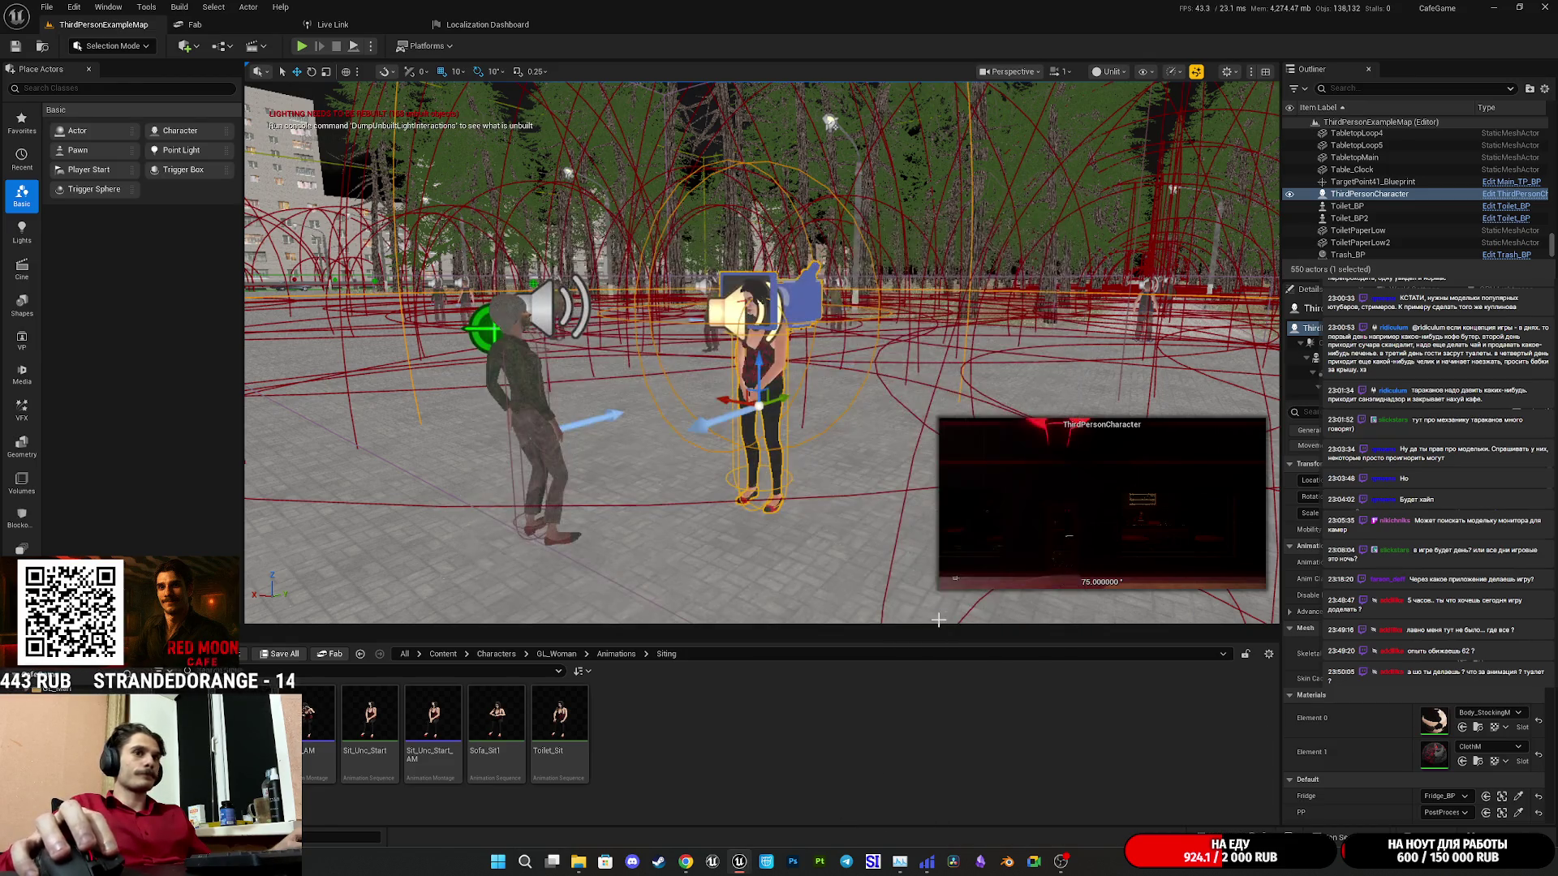
{"action": "double_click", "coordinate": [378, 714]}
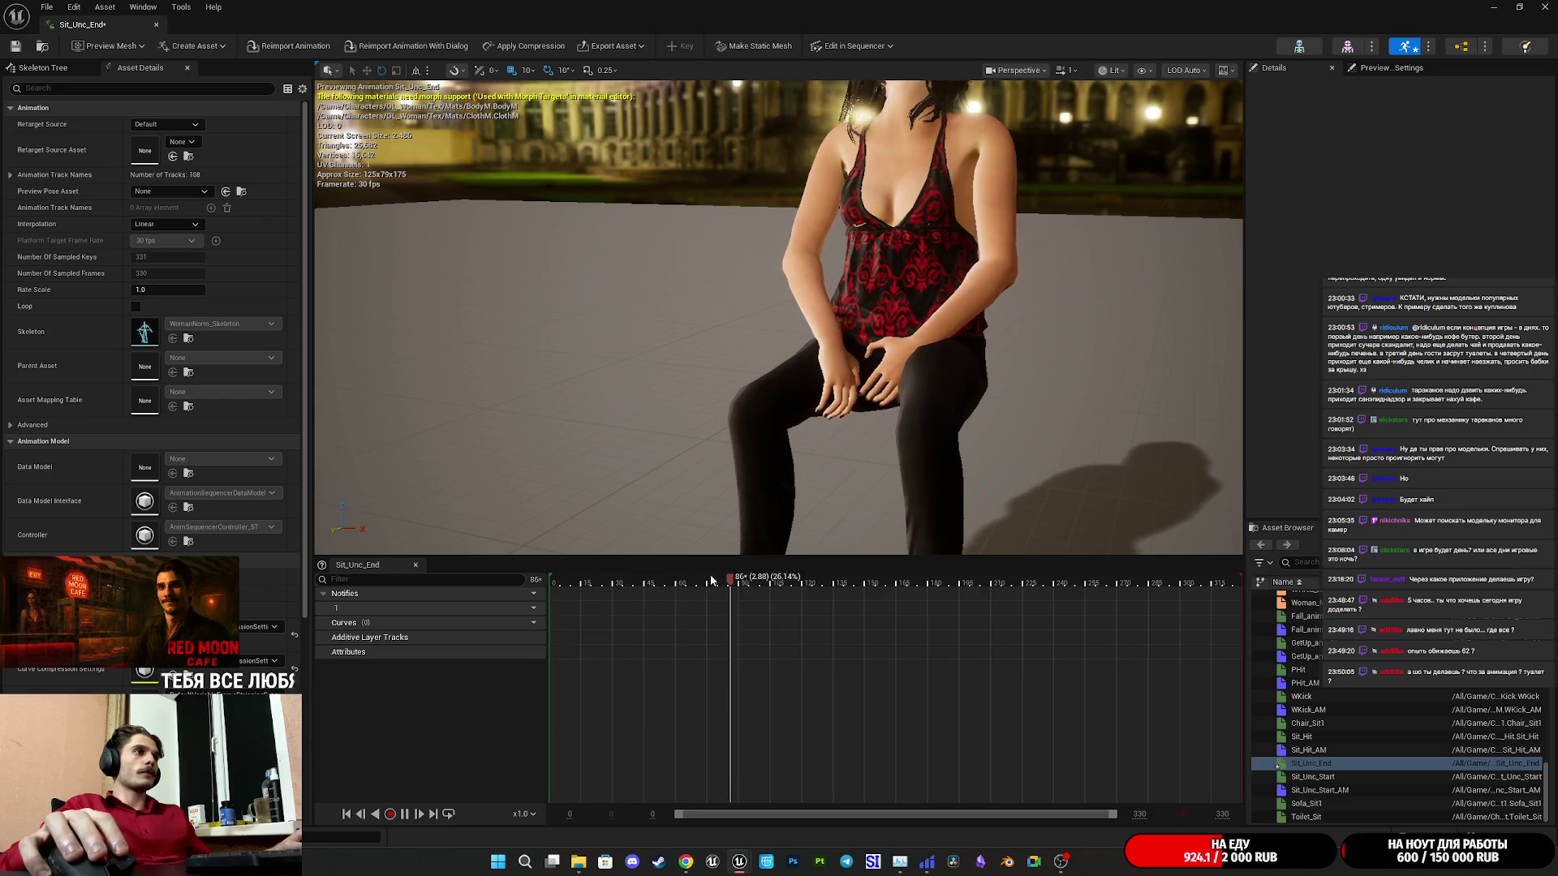
Scrub through Sit_Unc_End's frames, then minimize the editor and bring up the Twitch dashboard.
{"action": "left_click_drag", "start_coordinate": [708, 577], "coordinate": [762, 577]}
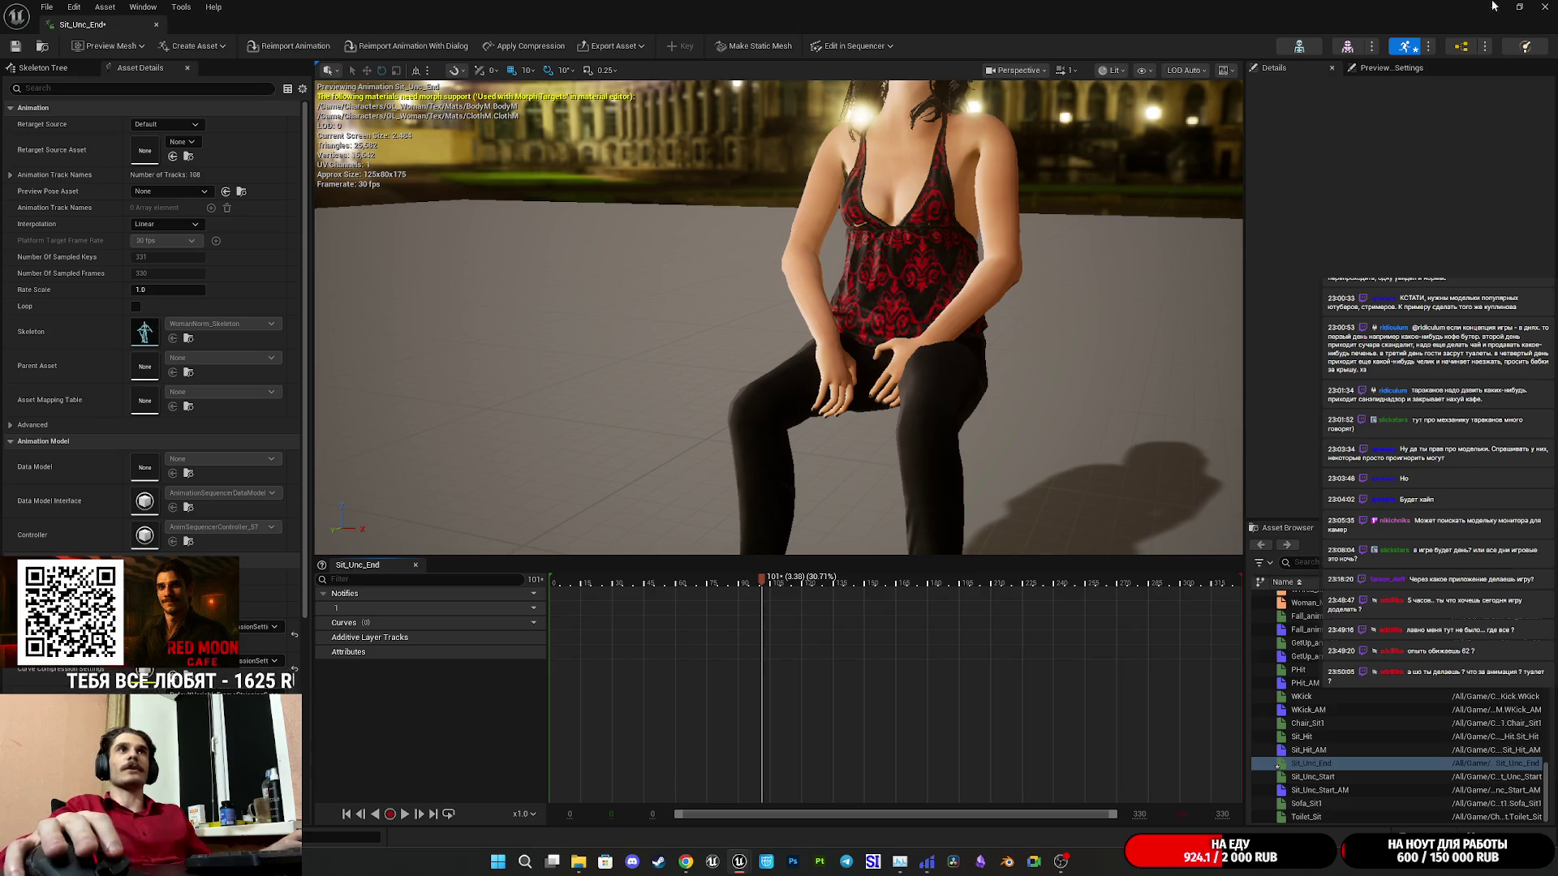
{"action": "left_click", "coordinate": [1492, 6]}
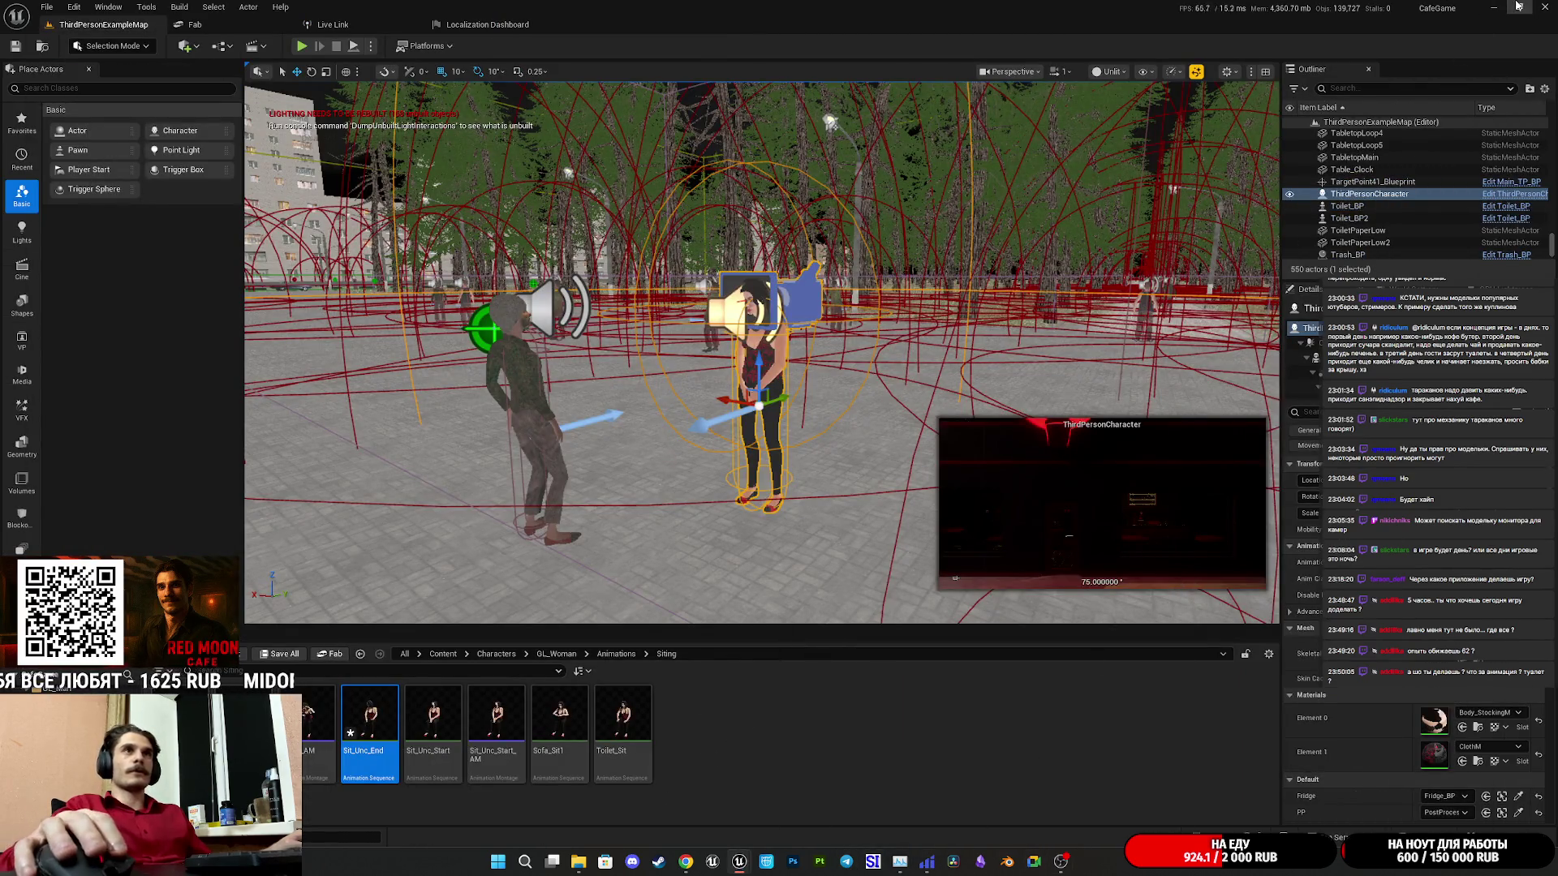
{"action": "left_click", "coordinate": [1061, 861]}
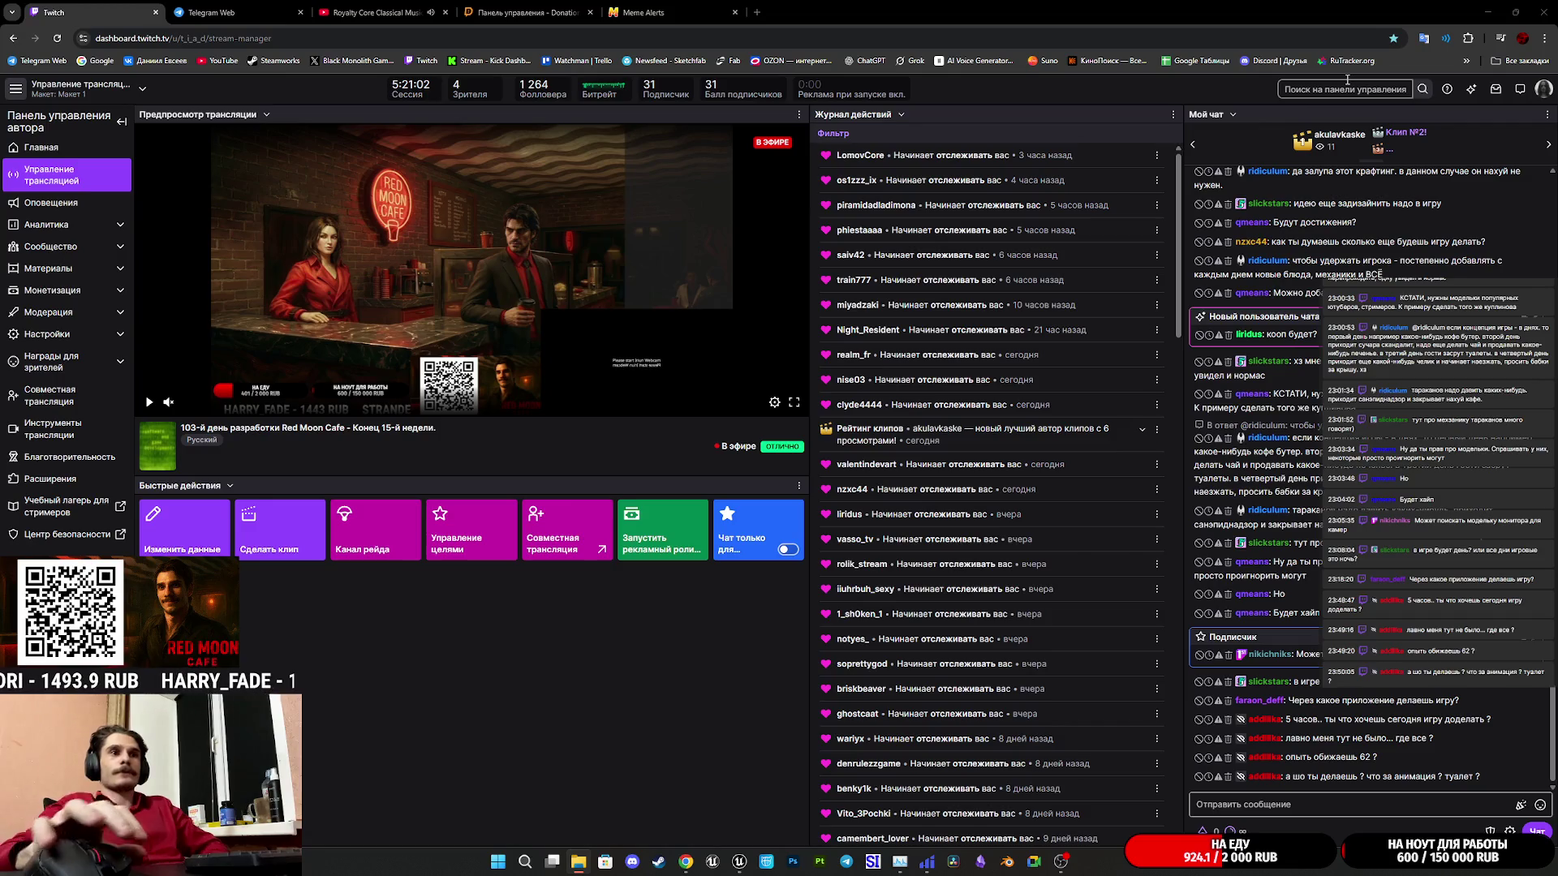
Minimize the Chrome window to the desktop and relaunch Cascadeur from its desktop shortcut.
{"action": "left_click", "coordinate": [1487, 12]}
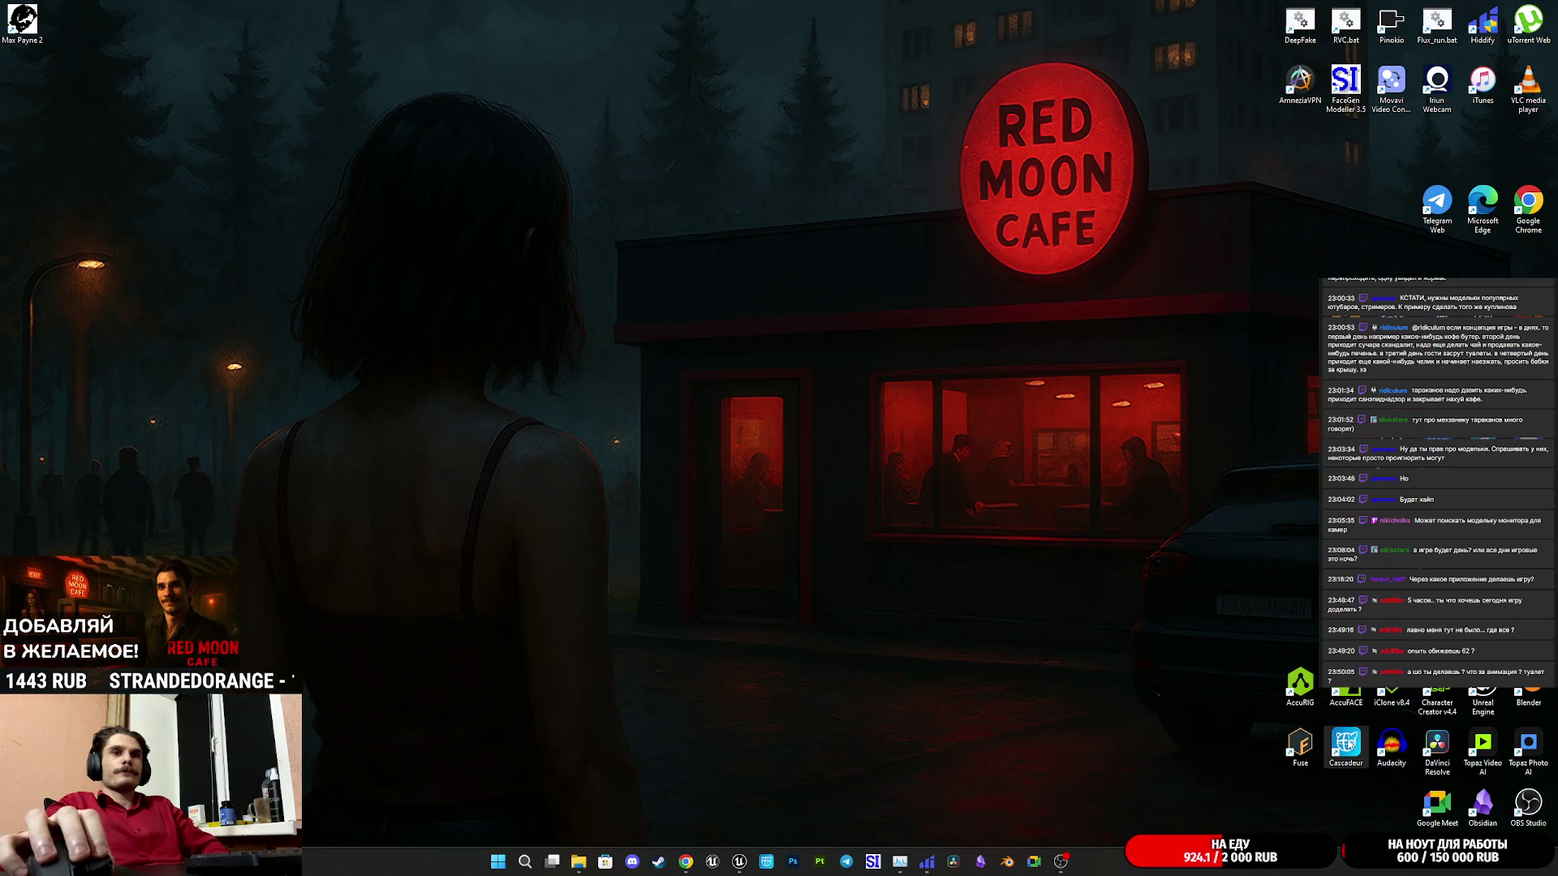
{"action": "double_click", "coordinate": [1350, 745]}
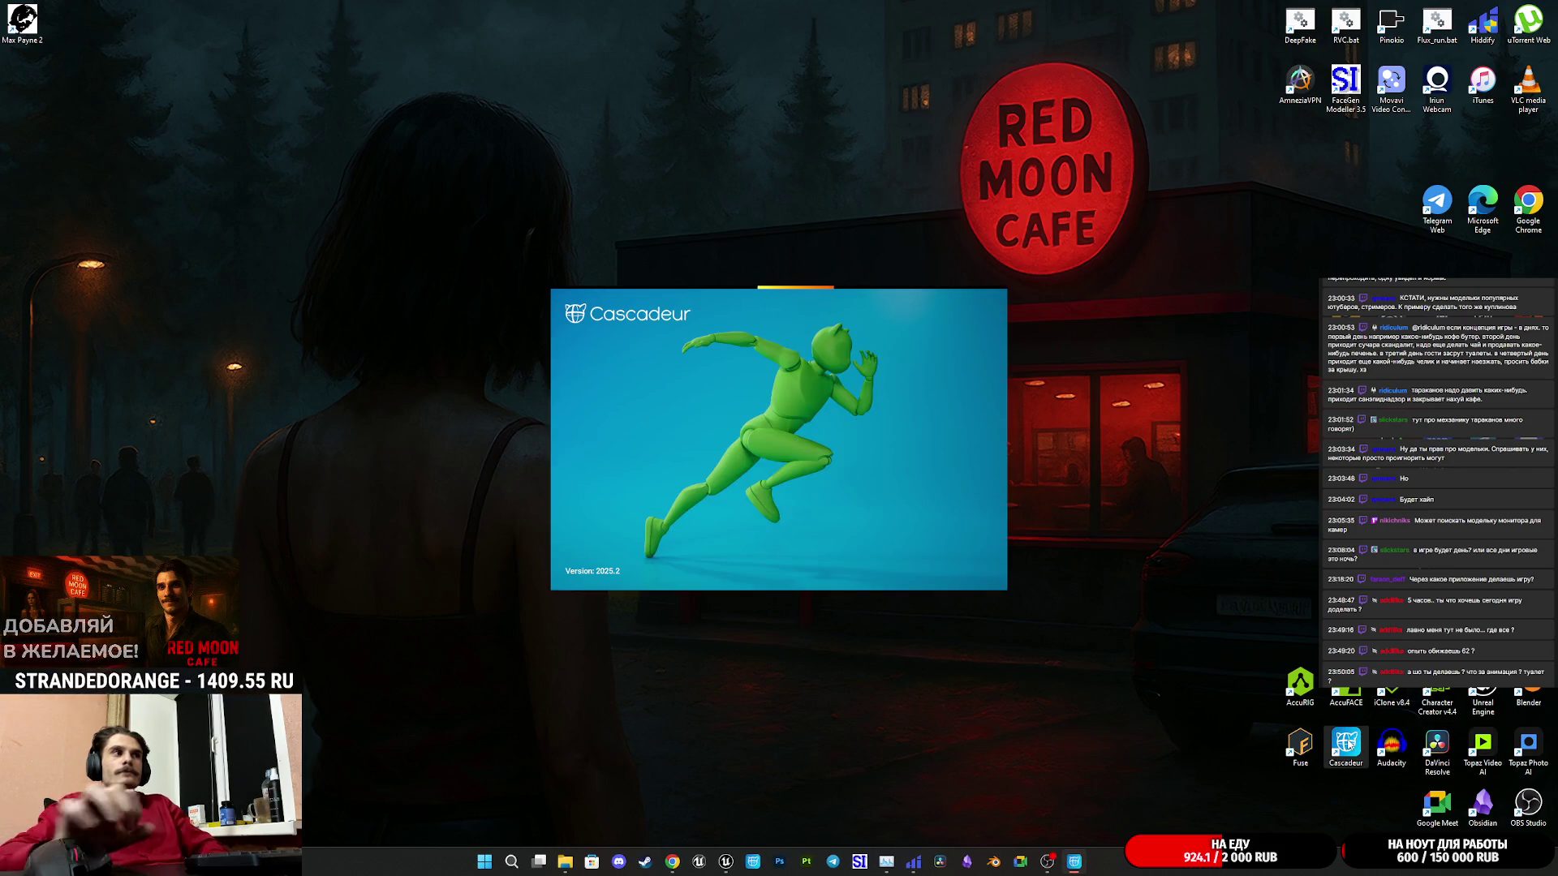